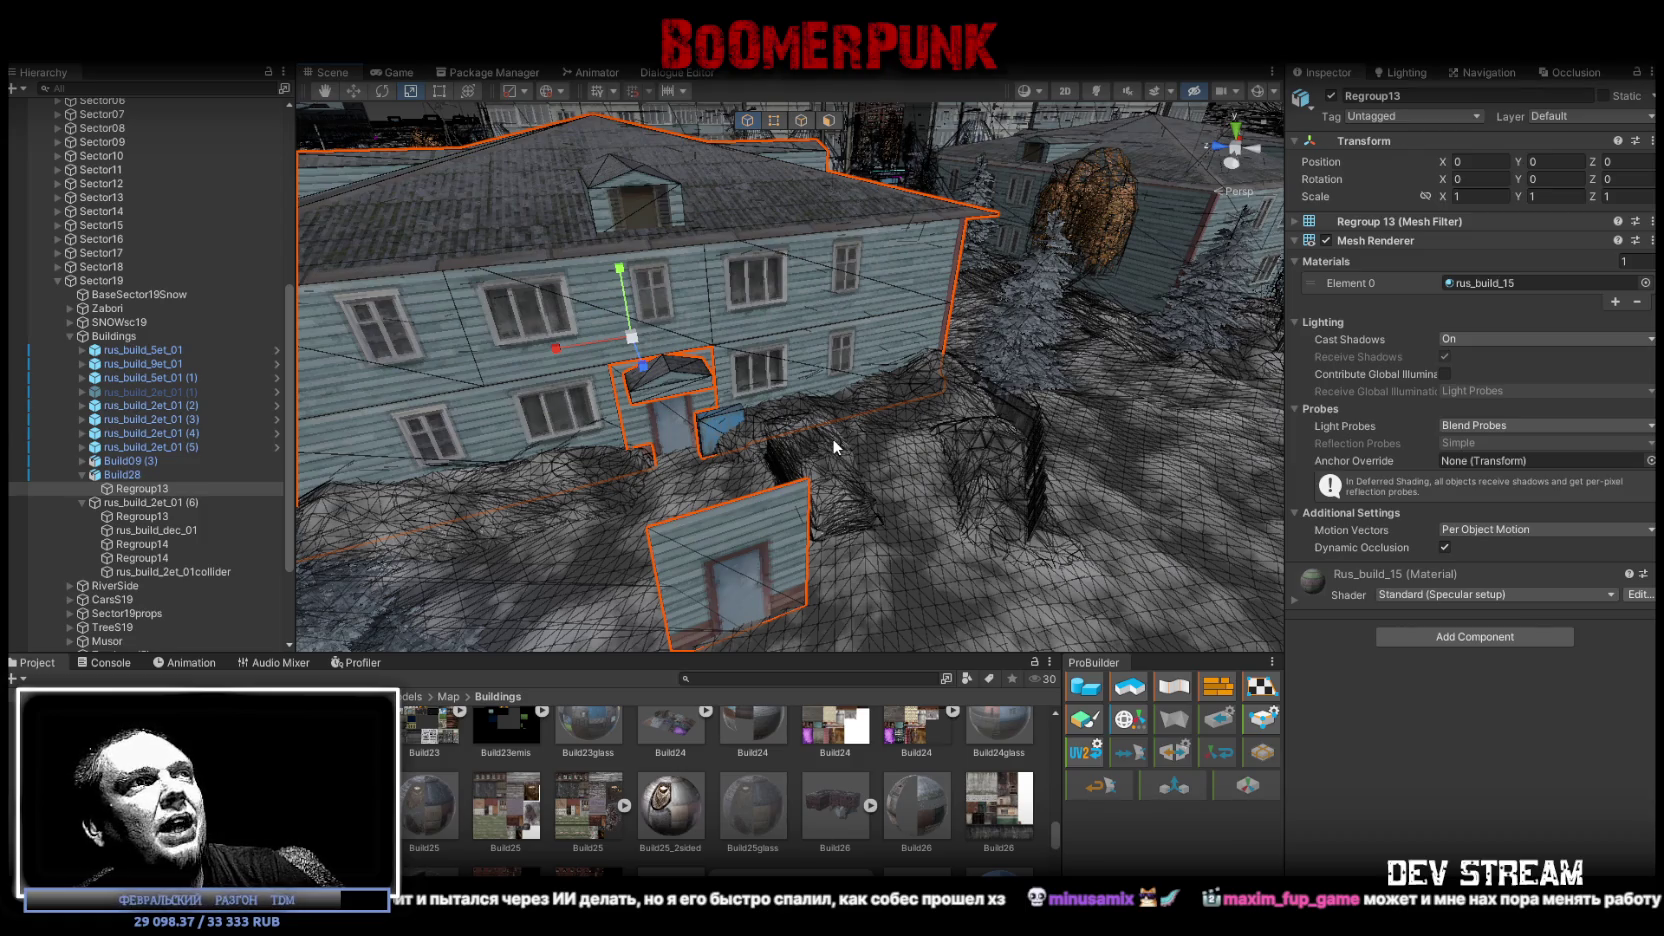
Orbit the Scene view around the house, selecting the lamp, its light beam and nearby meshes
{"action": "left_click_drag", "start_coordinate": [861, 439], "coordinate": [840, 460]}
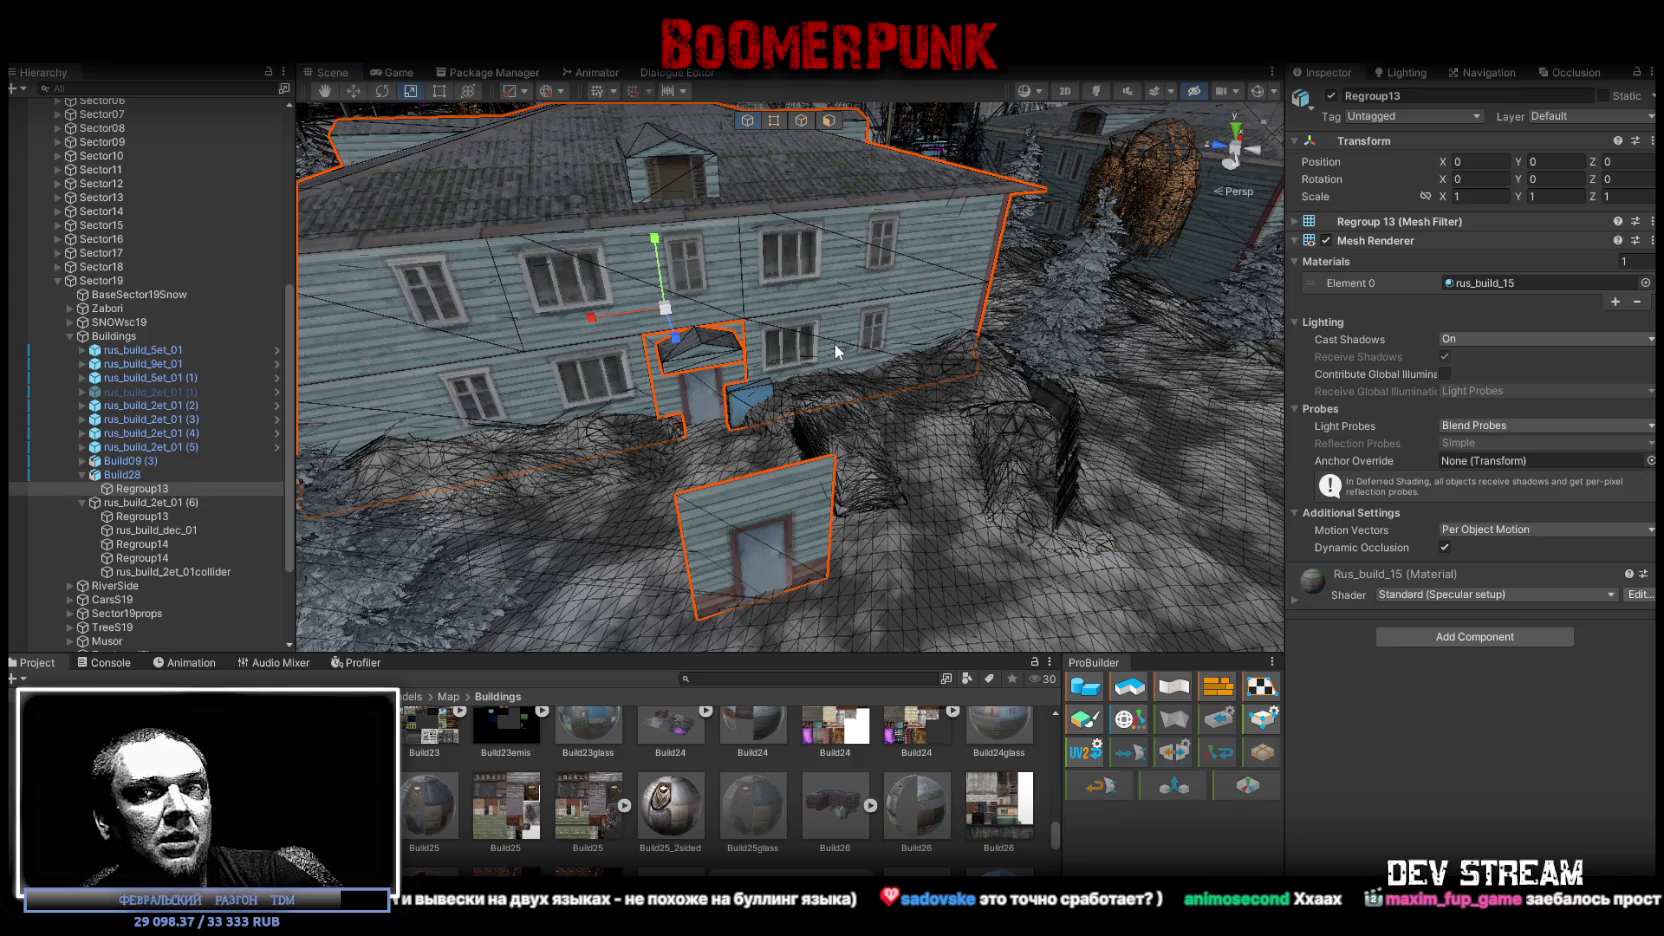
{"action": "left_click_drag", "start_coordinate": [817, 372], "coordinate": [872, 349]}
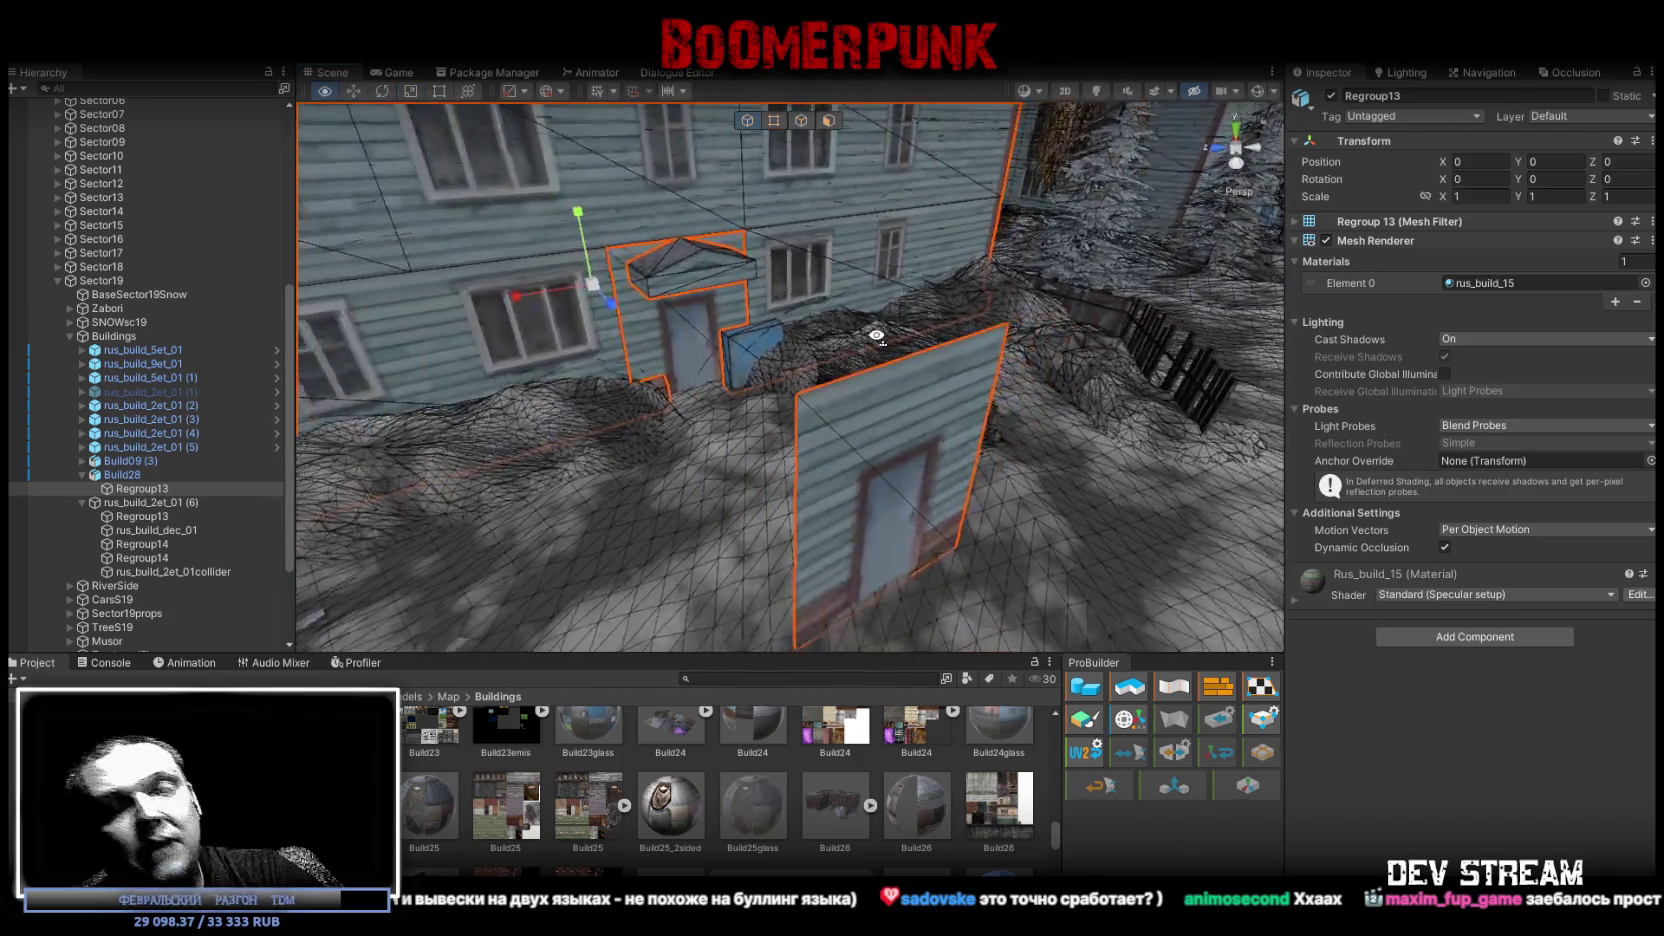
{"action": "left_click", "coordinate": [872, 349]}
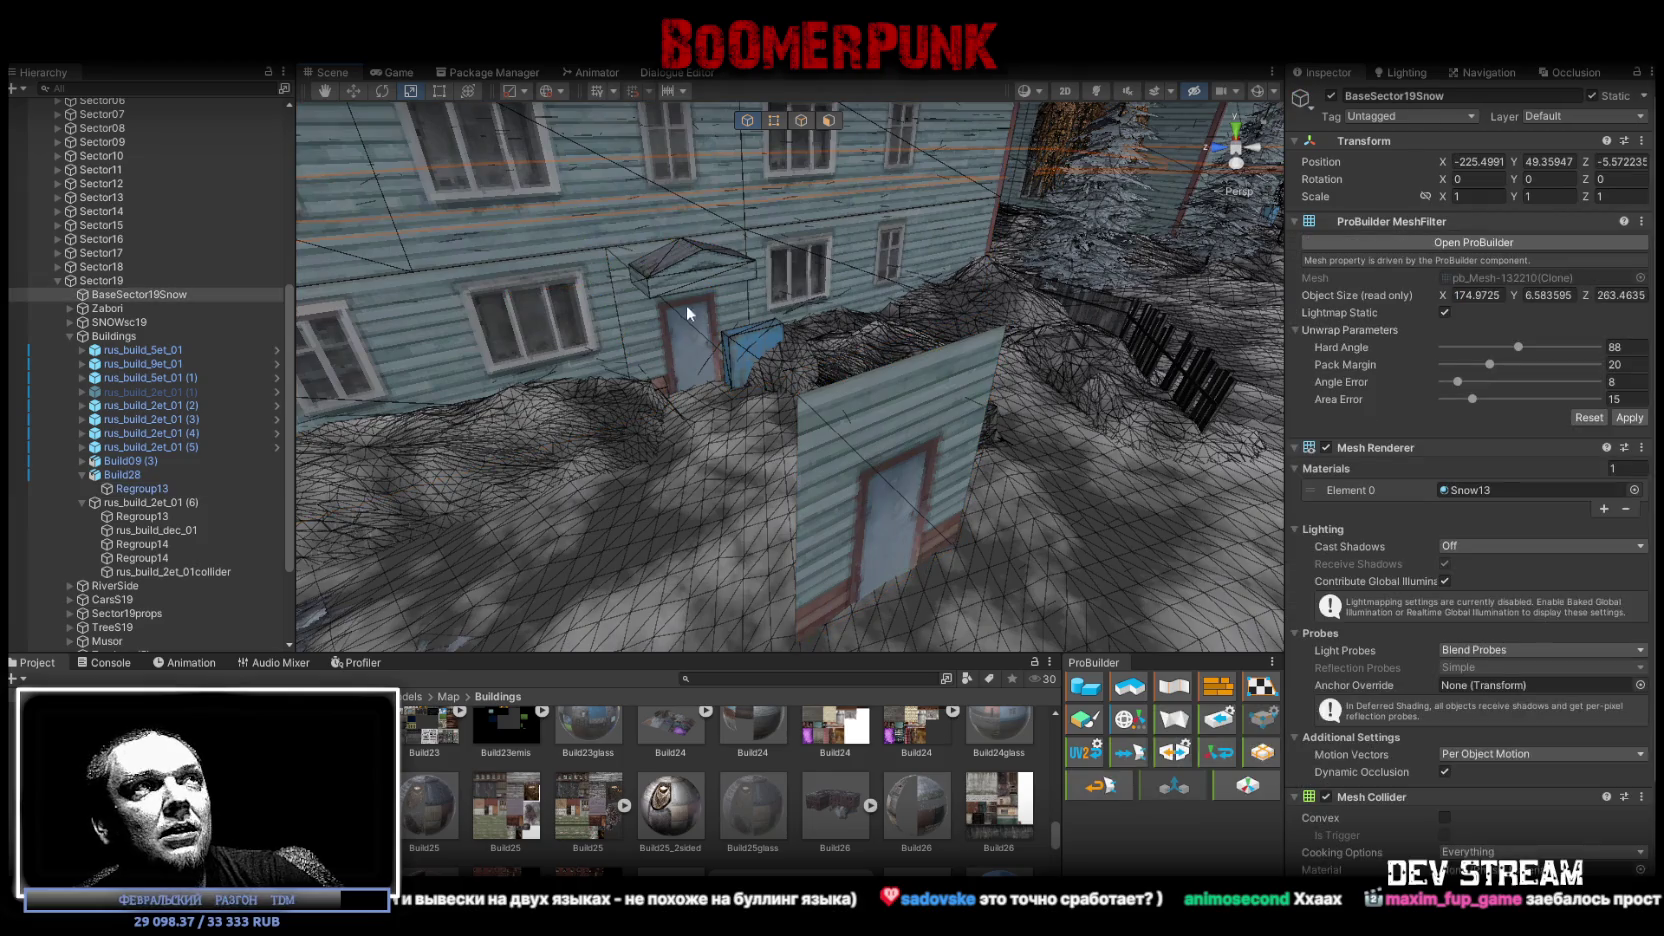
{"action": "left_click", "coordinate": [666, 336]}
{"action": "mouse_move", "coordinate": [688, 334]}
{"action": "left_mouse_down"}
{"action": "mouse_move", "coordinate": [482, 322]}
{"action": "mouse_move", "coordinate": [907, 348]}
{"action": "left_mouse_up"}
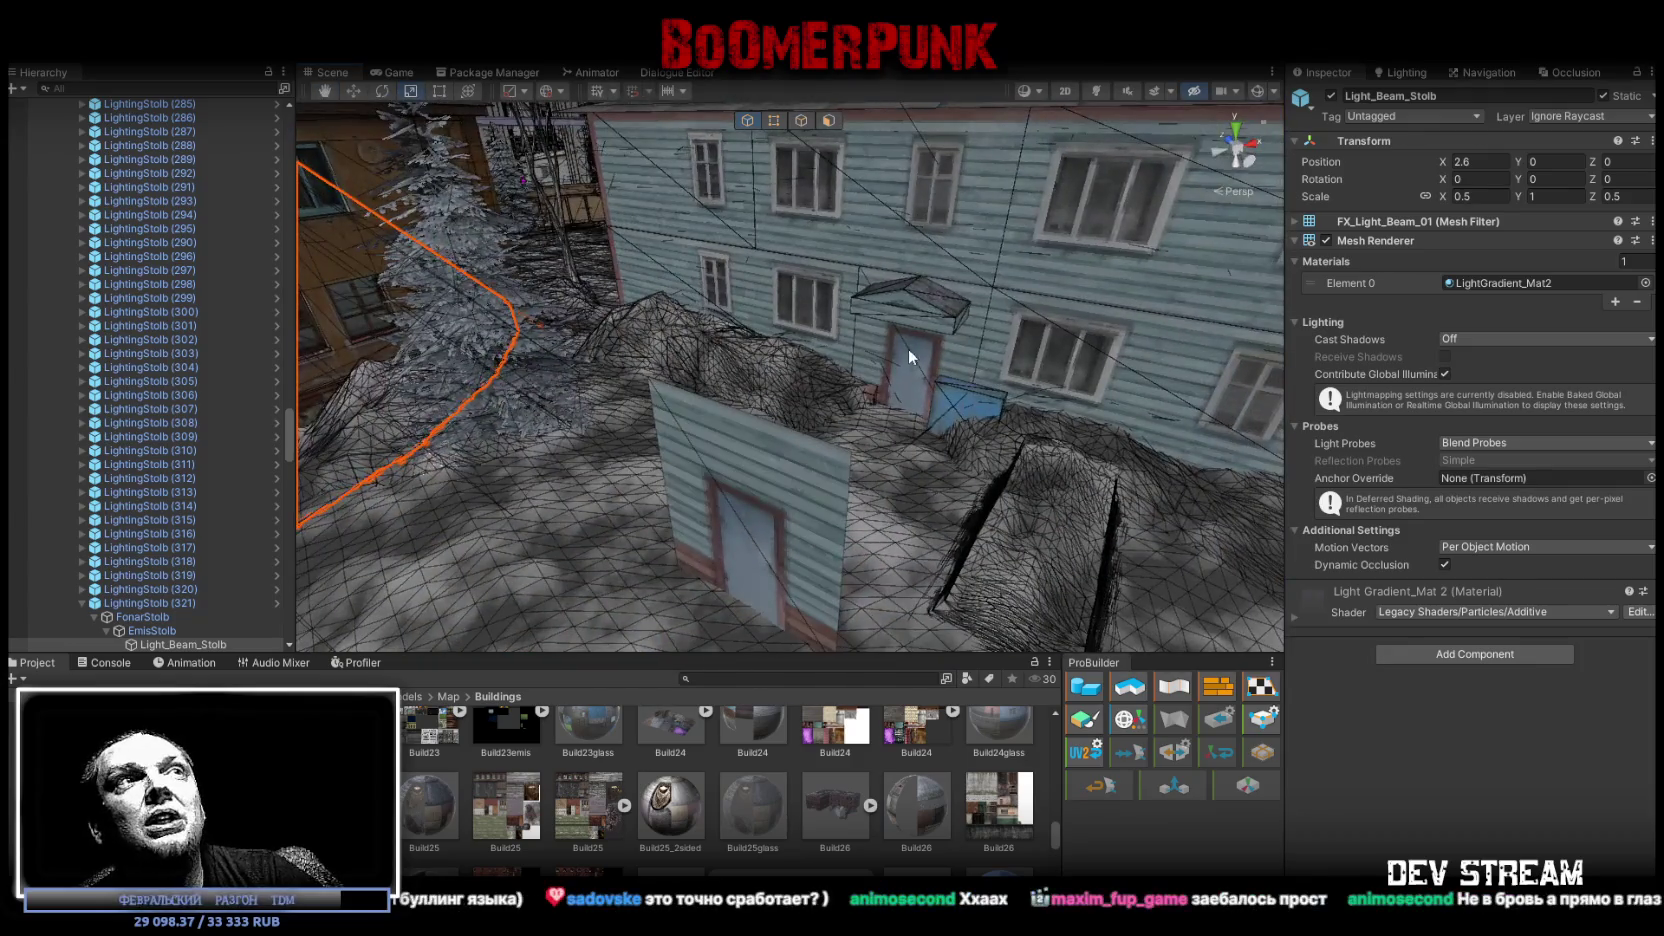
{"action": "left_click", "coordinate": [900, 354]}
{"action": "left_click", "coordinate": [895, 354]}
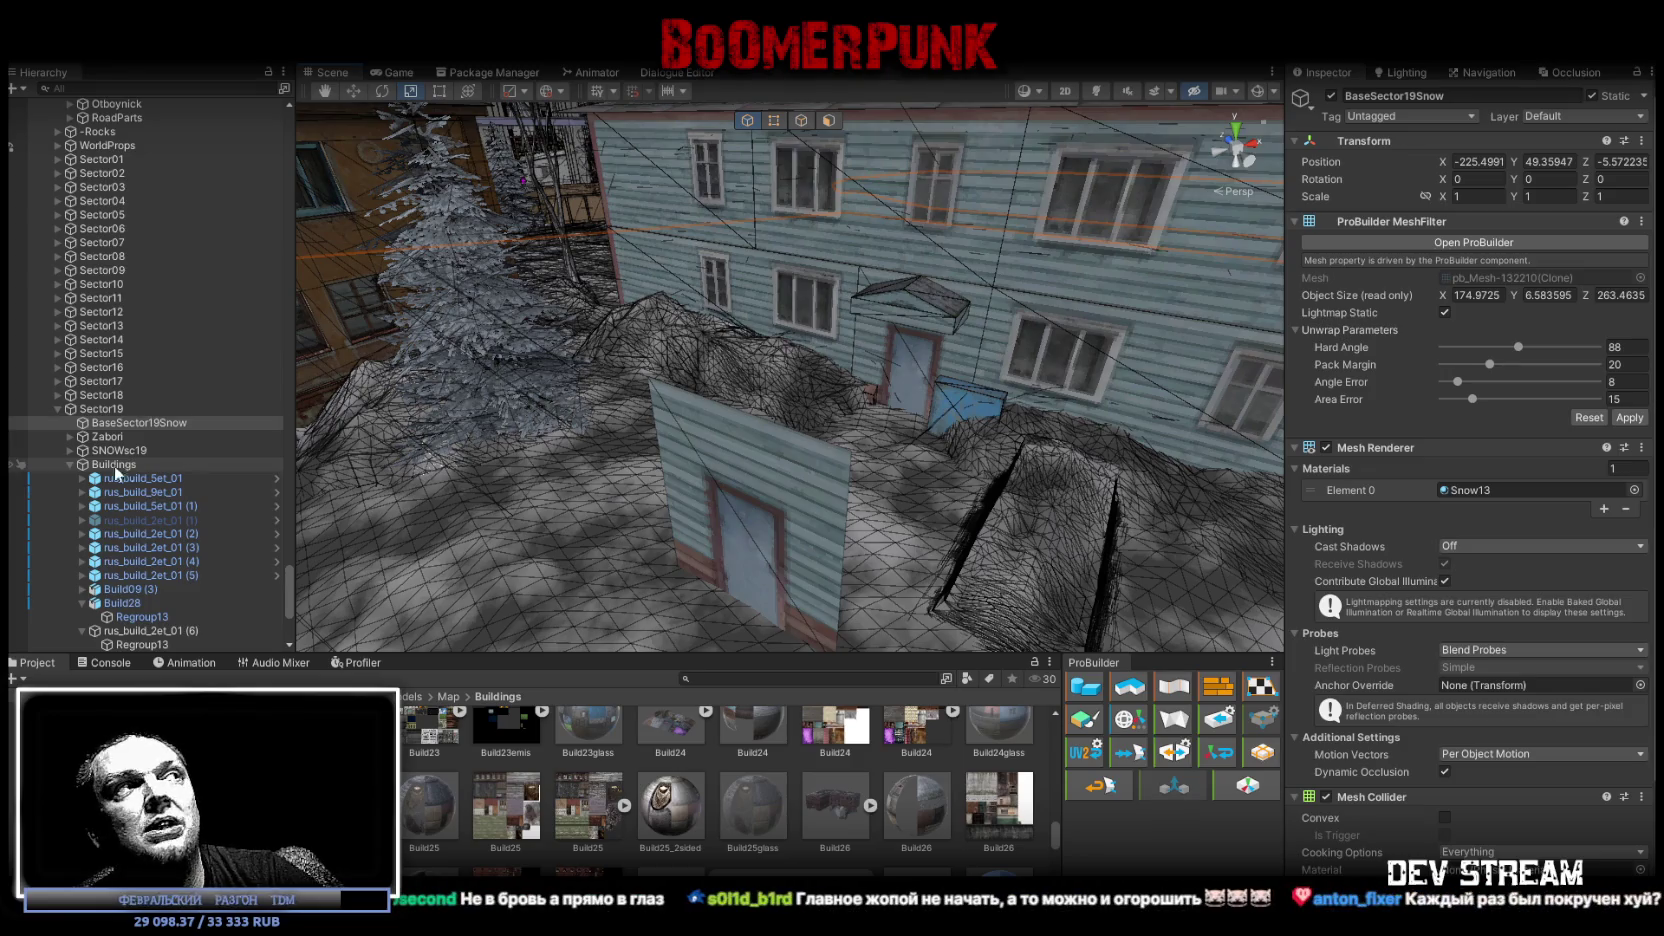
Collapse Sector19 and select rus_build_2et_01 (6) in the Hierarchy to show its LOD Group
{"action": "left_click", "coordinate": [56, 409]}
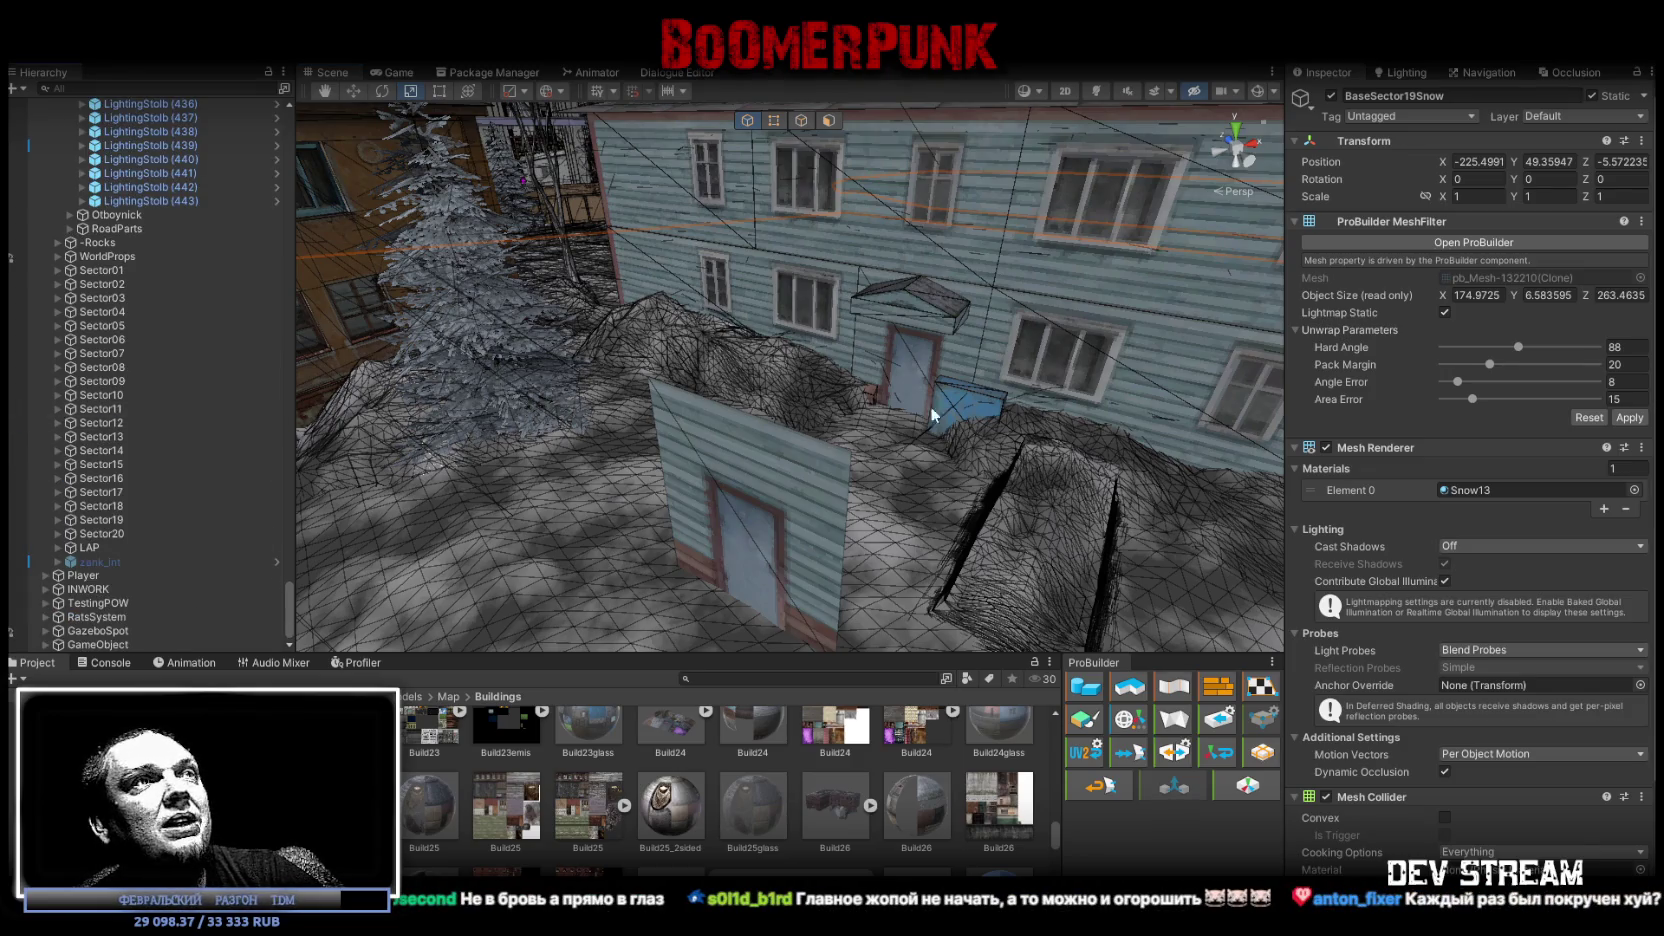
{"action": "left_click", "coordinate": [805, 514]}
{"action": "scroll", "coordinate": [140, 376], "scroll_direction": "down", "scroll_amount": 5}
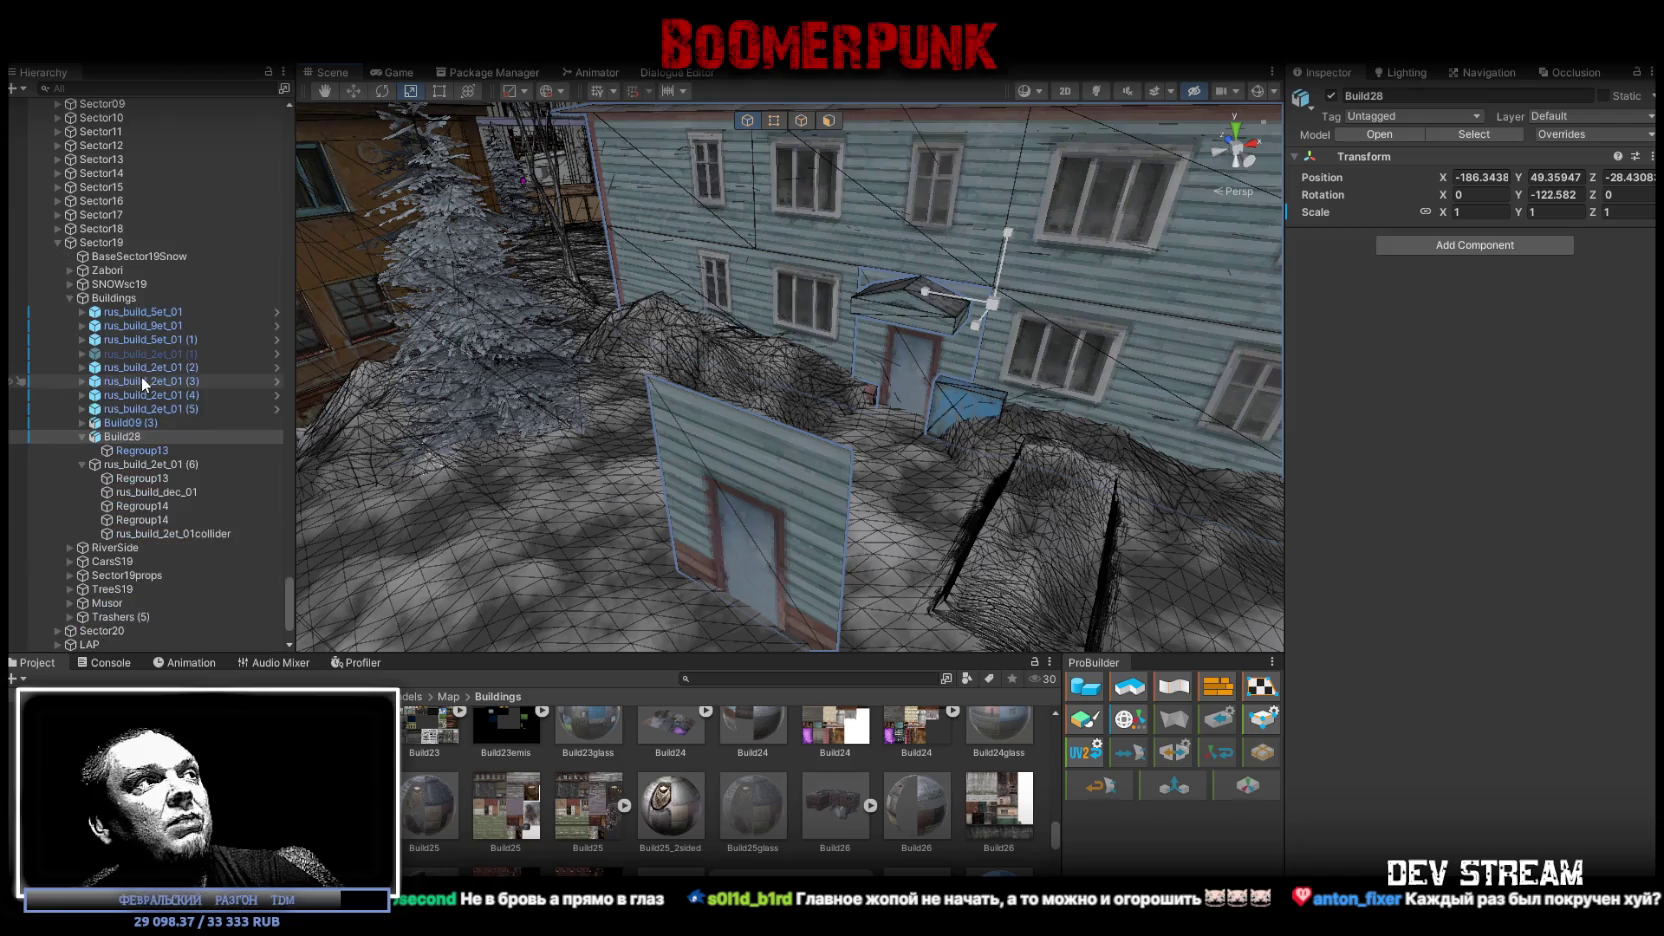
{"action": "left_click", "coordinate": [140, 464]}
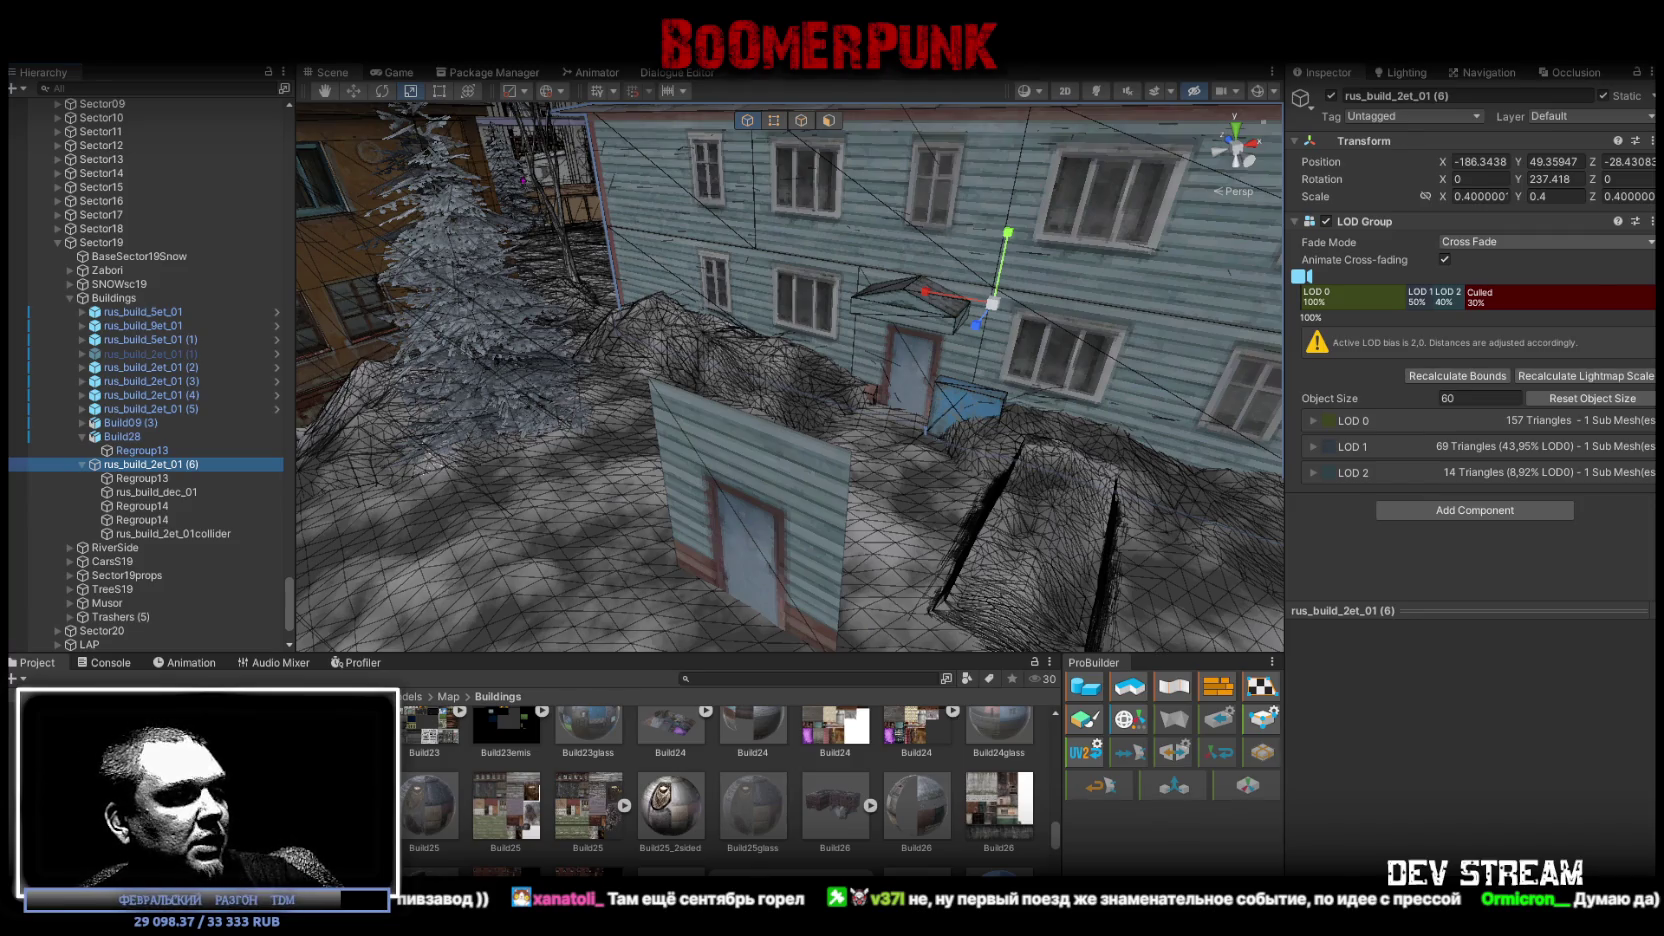
Switch to Blockbench and orbit the house model to a higher view
{"action": "key", "text": "alt+Tab"}
{"action": "mouse_move", "coordinate": [930, 634]}
{"action": "left_mouse_down"}
{"action": "mouse_move", "coordinate": [1034, 801]}
{"action": "mouse_move", "coordinate": [849, 644]}
{"action": "left_mouse_up"}
{"action": "scroll", "coordinate": [1000, 692], "scroll_direction": "up", "scroll_amount": 3}
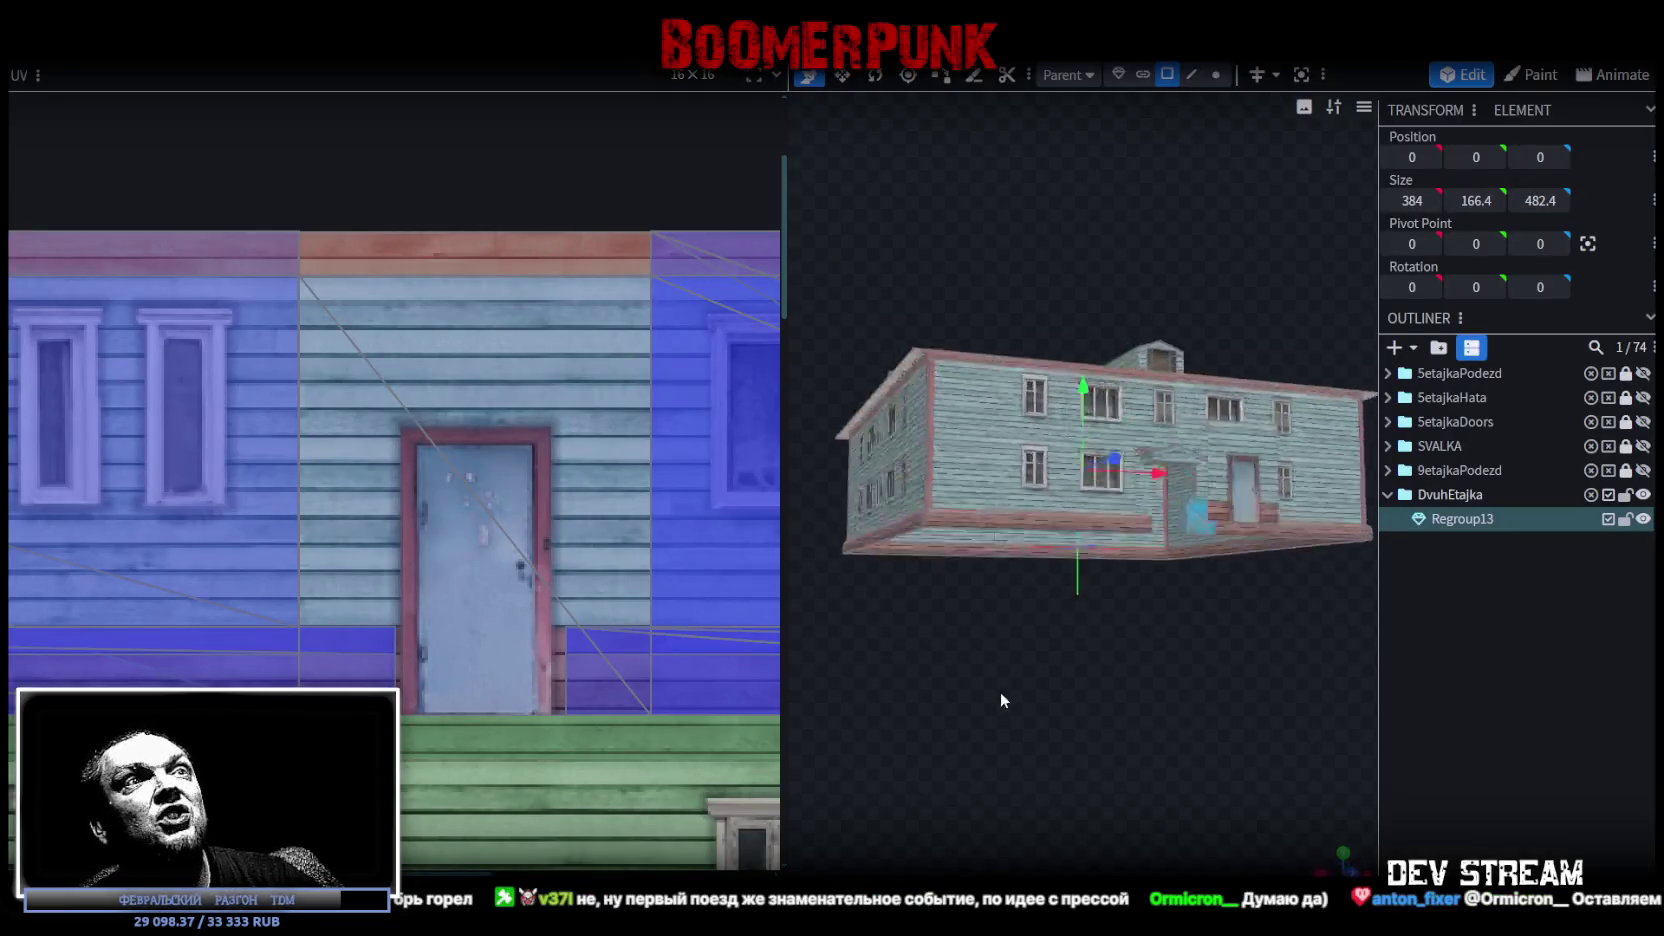
{"action": "left_click_drag", "start_coordinate": [1000, 692], "coordinate": [1052, 760]}
{"action": "scroll", "coordinate": [1052, 760], "scroll_direction": "up", "scroll_amount": 2}
{"action": "scroll", "coordinate": [1045, 745], "scroll_direction": "up", "scroll_amount": 5}
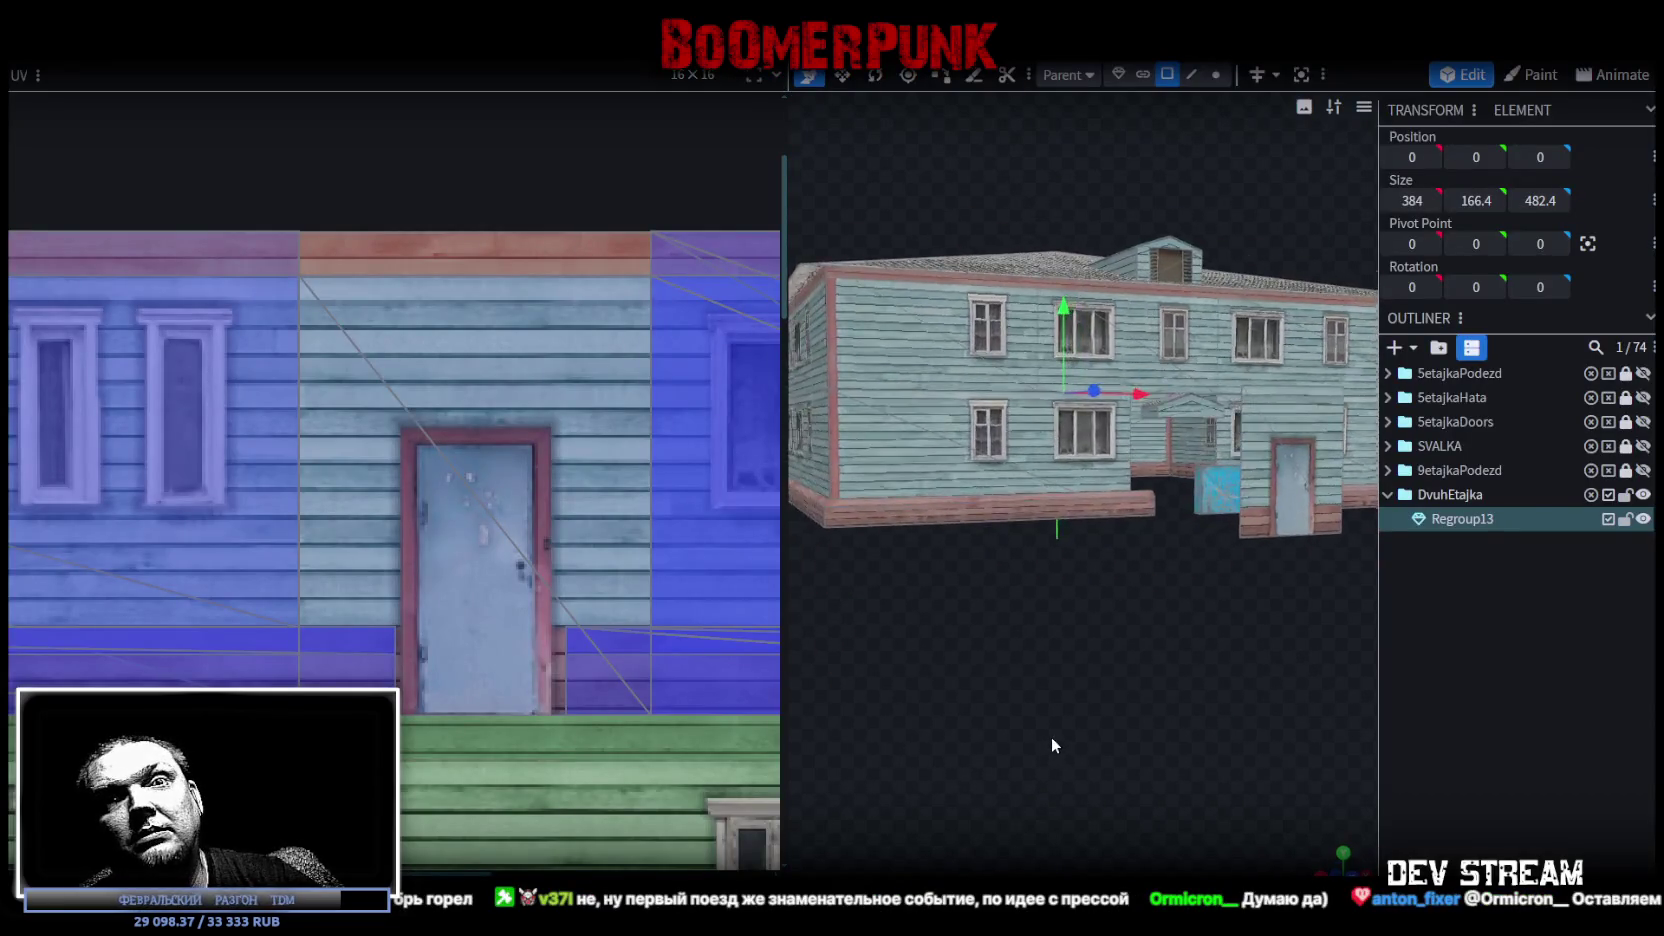
{"action": "mouse_move", "coordinate": [1058, 803]}
{"action": "left_mouse_down"}
{"action": "mouse_move", "coordinate": [936, 820]}
{"action": "mouse_move", "coordinate": [970, 780]}
{"action": "left_mouse_up"}
Switch to edge selection and pick the edge beside the recessed entrance
{"action": "left_click", "coordinate": [1191, 74]}
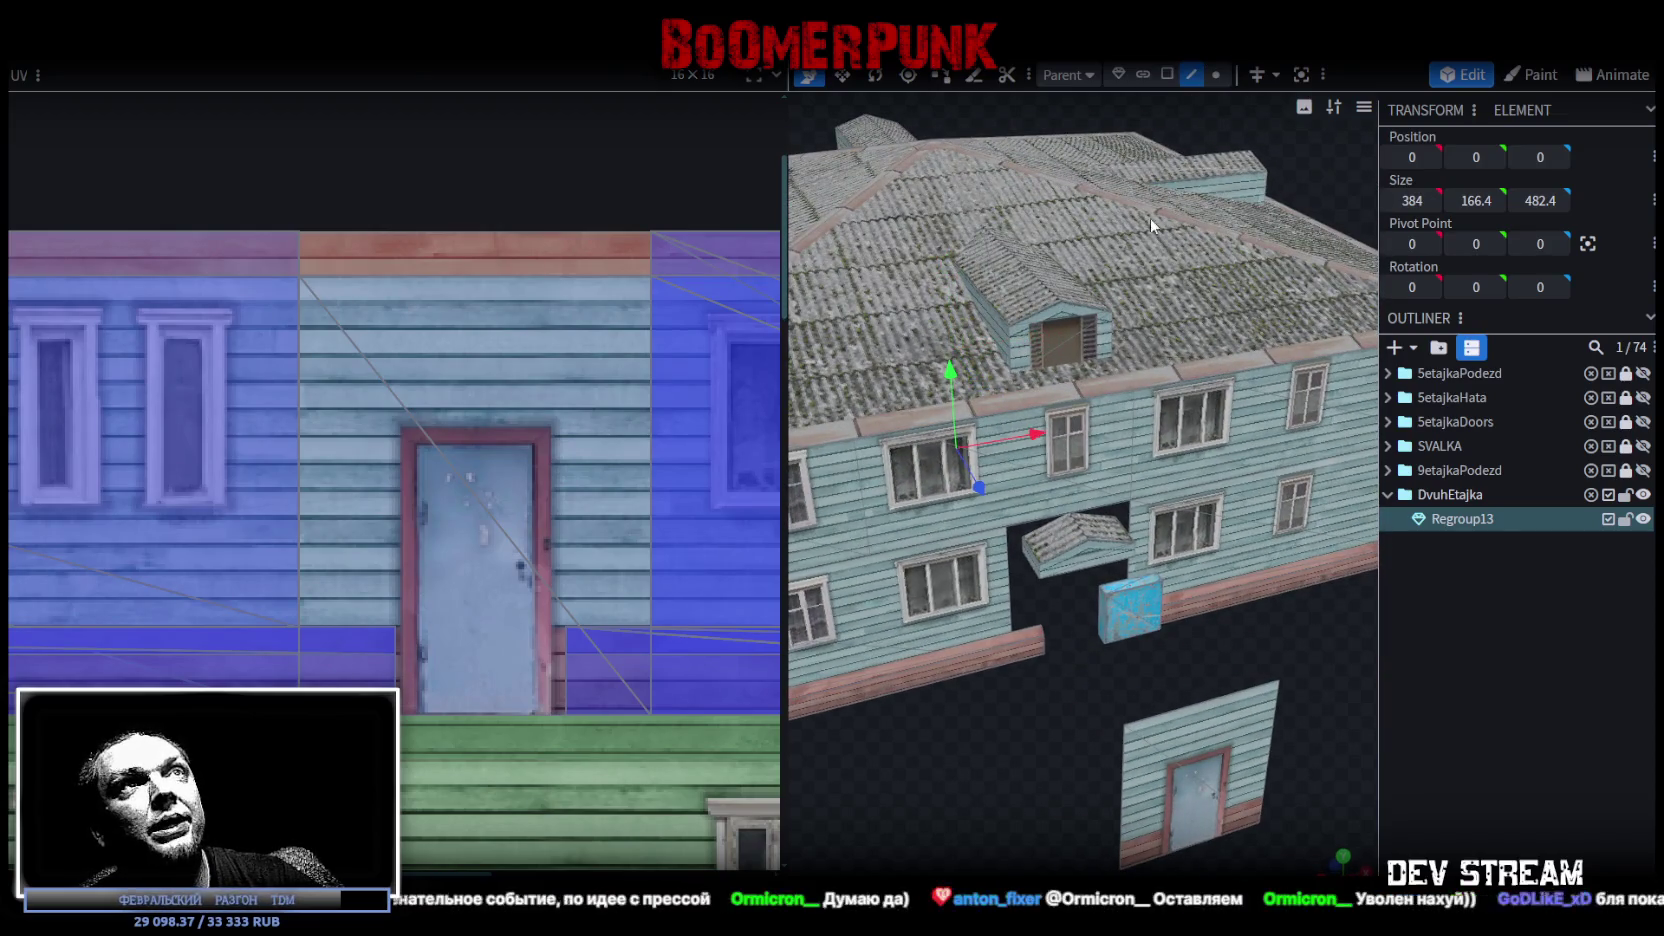
{"action": "left_click", "coordinate": [1014, 573]}
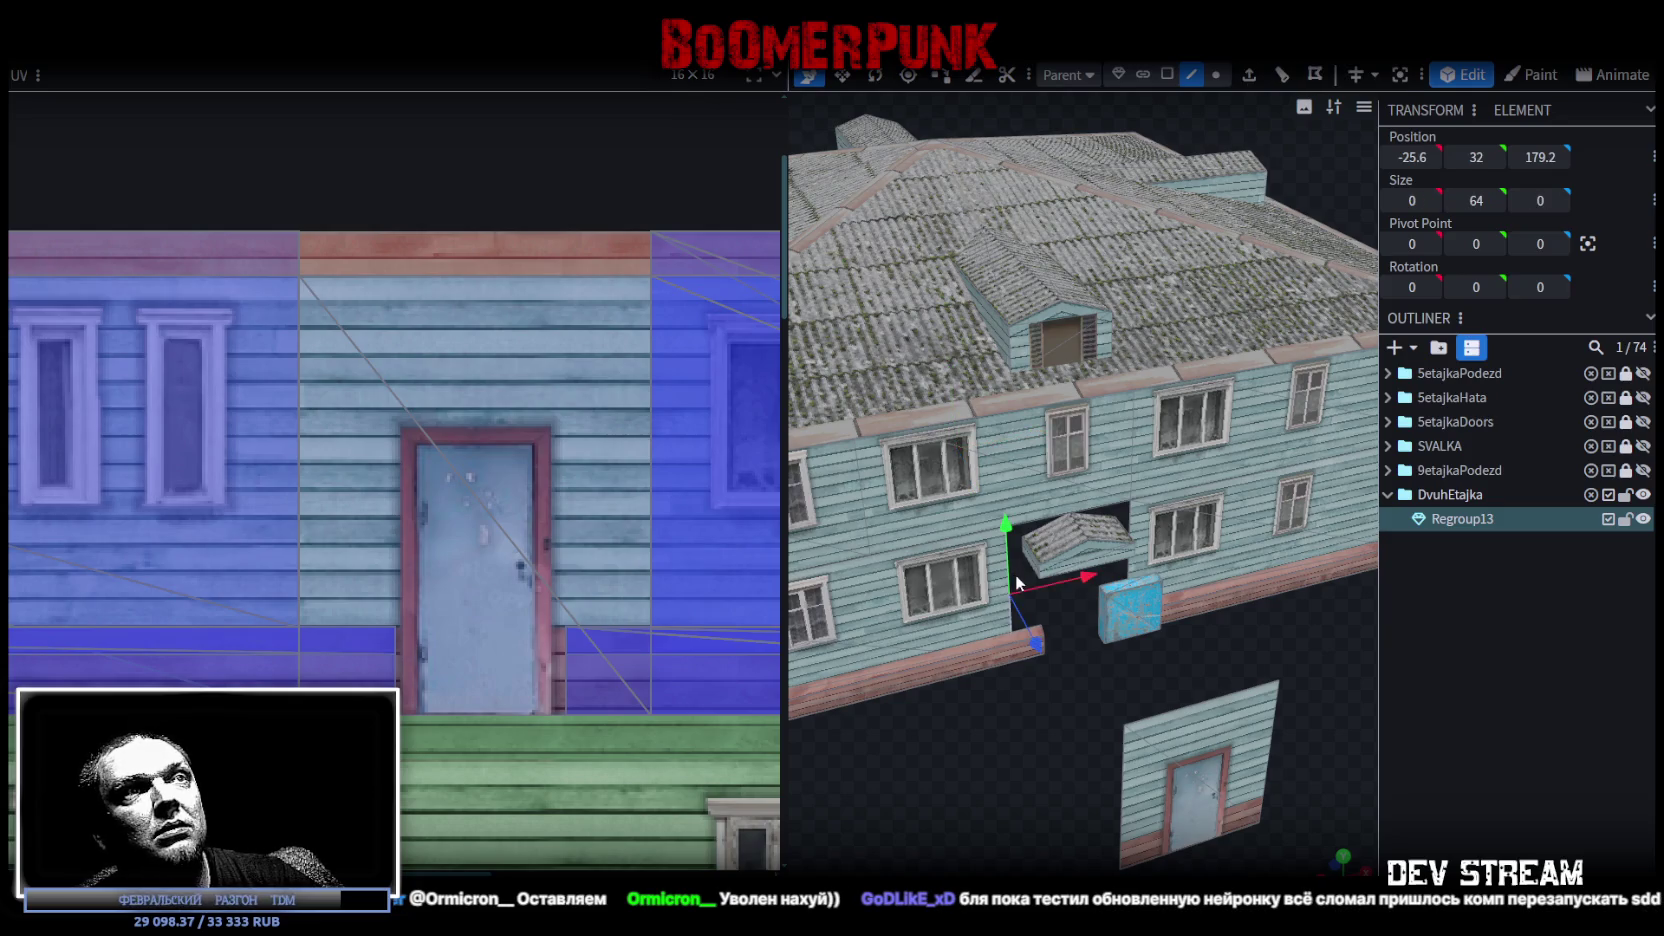
{"action": "left_click", "coordinate": [1130, 514]}
{"action": "mouse_move", "coordinate": [982, 824]}
{"action": "left_mouse_down"}
{"action": "mouse_move", "coordinate": [1236, 675]}
{"action": "mouse_move", "coordinate": [1069, 303]}
{"action": "left_mouse_up"}
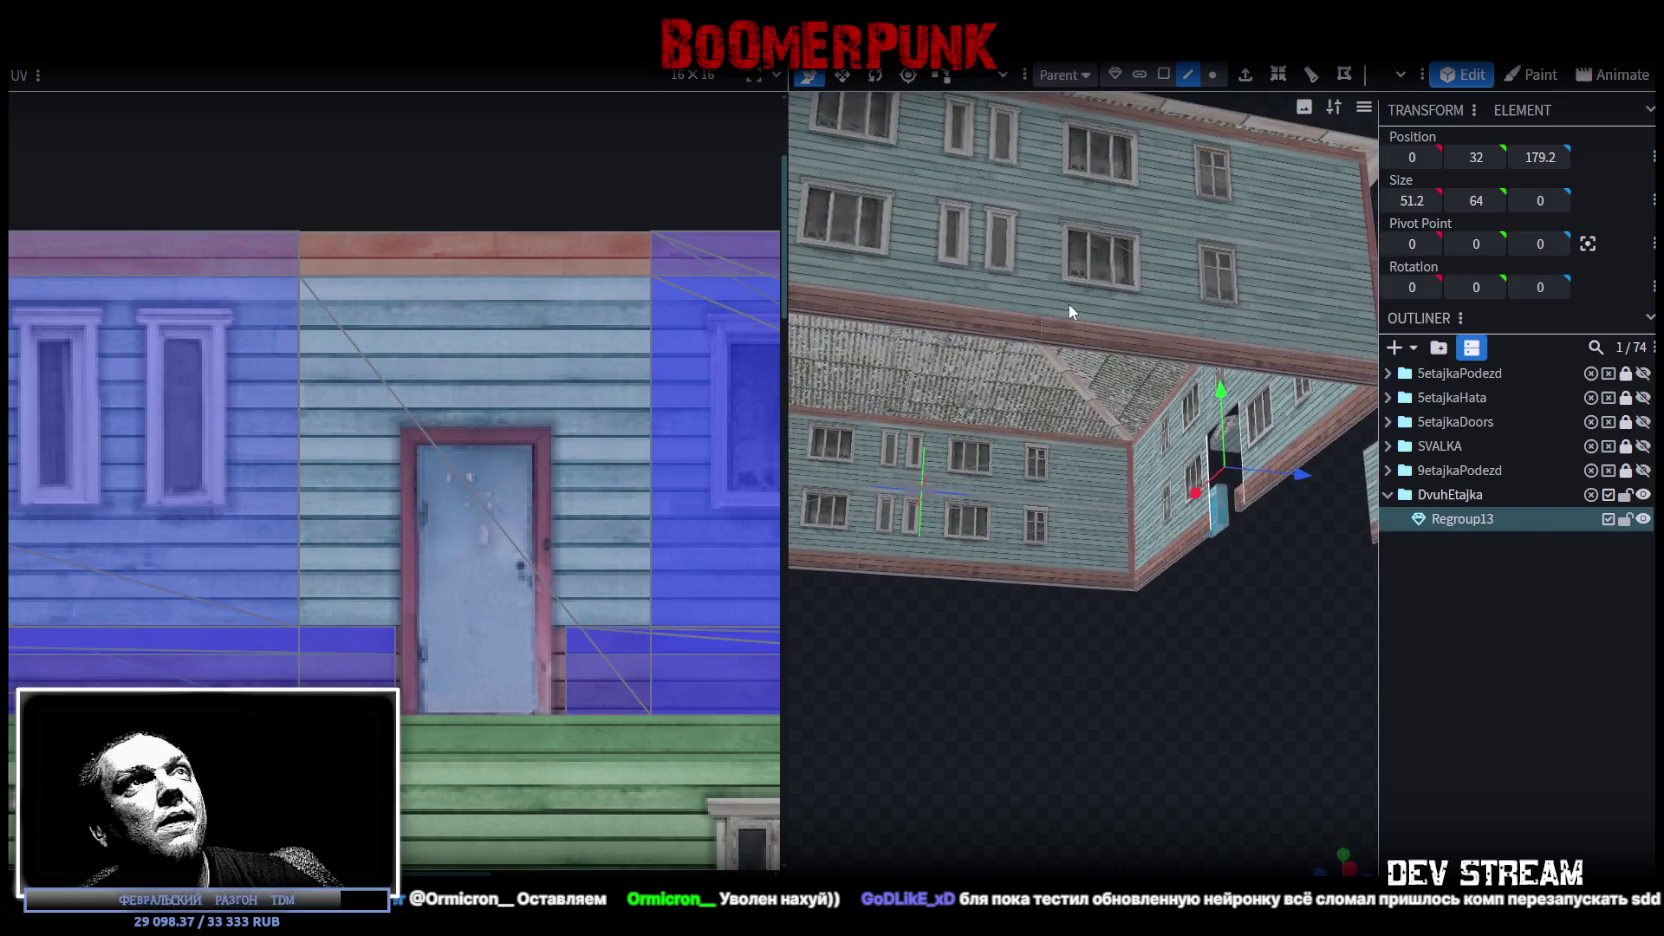
Extrude the selected entrance edge with the direction set to Z-
{"action": "left_click", "coordinate": [1246, 76]}
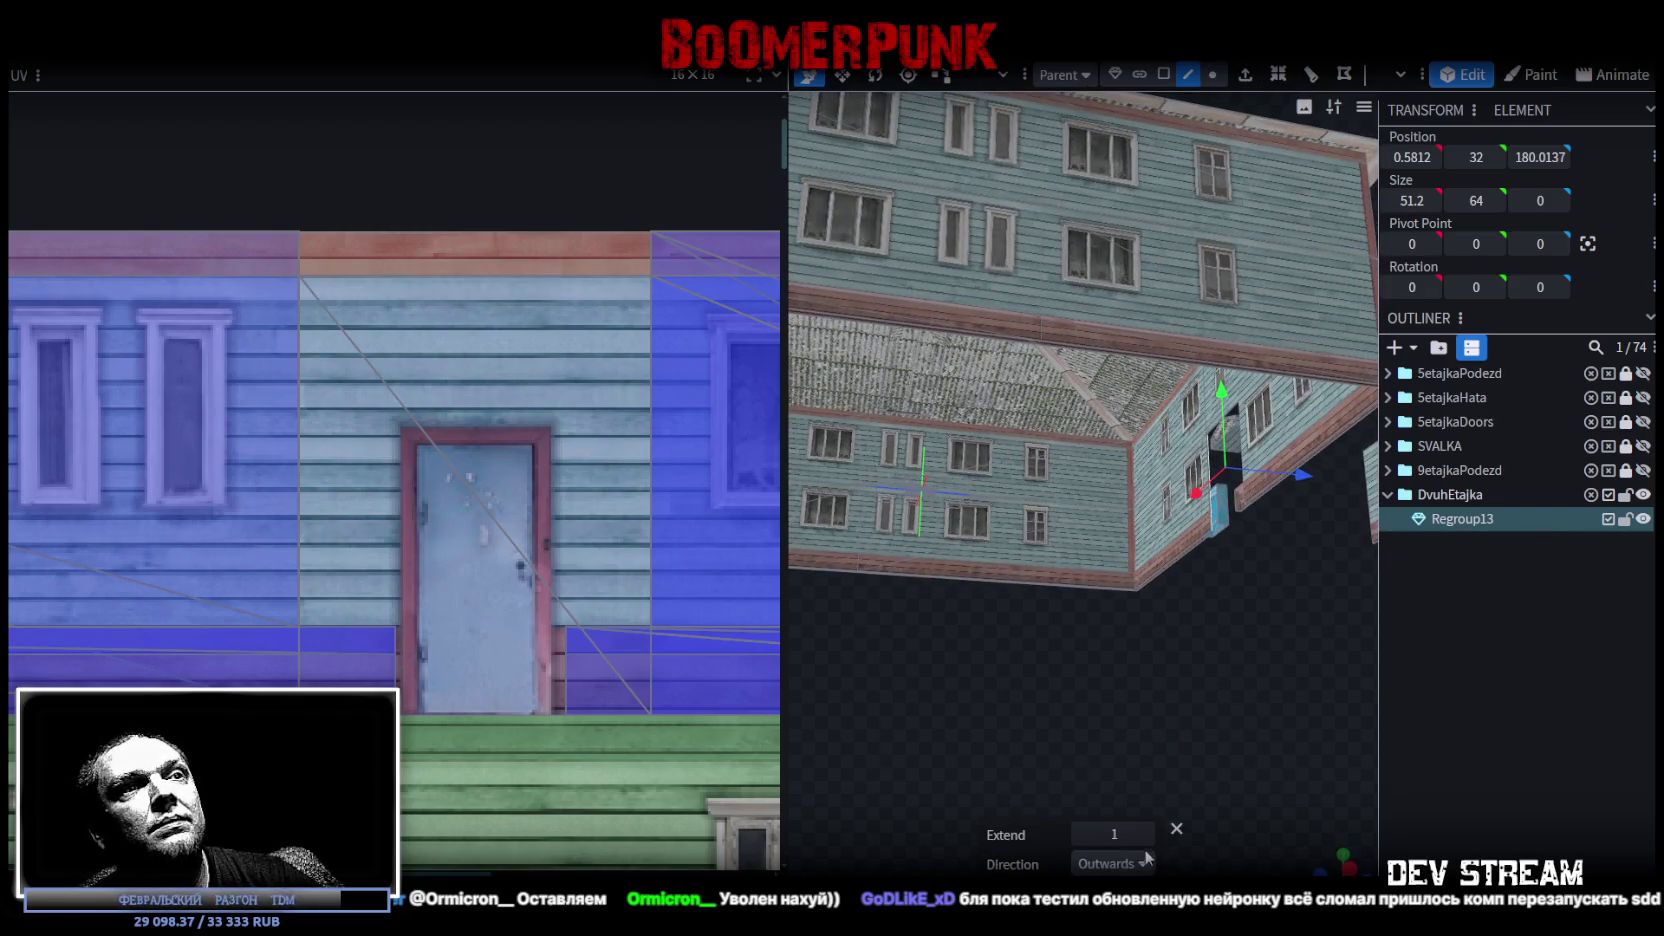
{"action": "left_click", "coordinate": [1147, 857]}
{"action": "left_click", "coordinate": [1105, 836]}
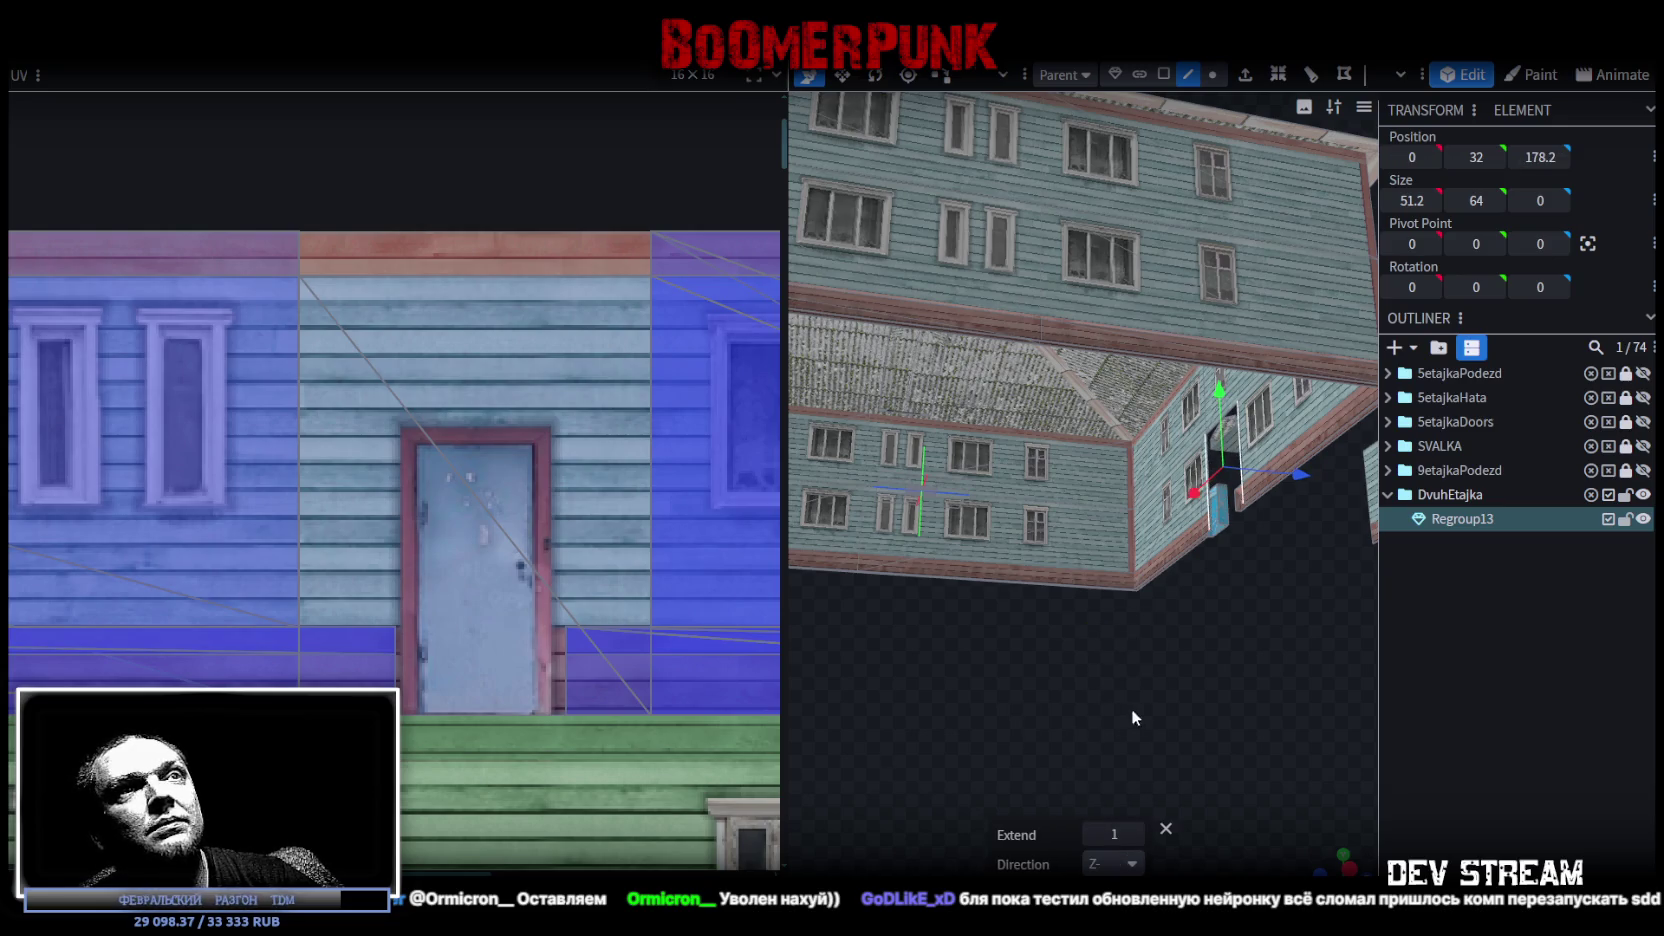
{"action": "mouse_move", "coordinate": [1243, 674]}
{"action": "left_mouse_down"}
{"action": "mouse_move", "coordinate": [1112, 699]}
{"action": "mouse_move", "coordinate": [1093, 760]}
{"action": "mouse_move", "coordinate": [1045, 790]}
{"action": "mouse_move", "coordinate": [1076, 798]}
{"action": "left_mouse_up"}
{"action": "scroll", "coordinate": [1046, 798], "scroll_direction": "down", "scroll_amount": 3}
{"action": "scroll", "coordinate": [1105, 755], "scroll_direction": "up", "scroll_amount": 10}
{"action": "scroll", "coordinate": [1191, 740], "scroll_direction": "down", "scroll_amount": 5}
{"action": "mouse_move", "coordinate": [1199, 703]}
{"action": "left_mouse_down"}
{"action": "mouse_move", "coordinate": [1254, 696]}
{"action": "mouse_move", "coordinate": [780, 590]}
{"action": "mouse_move", "coordinate": [1089, 620]}
{"action": "mouse_move", "coordinate": [1090, 604]}
{"action": "left_mouse_up"}
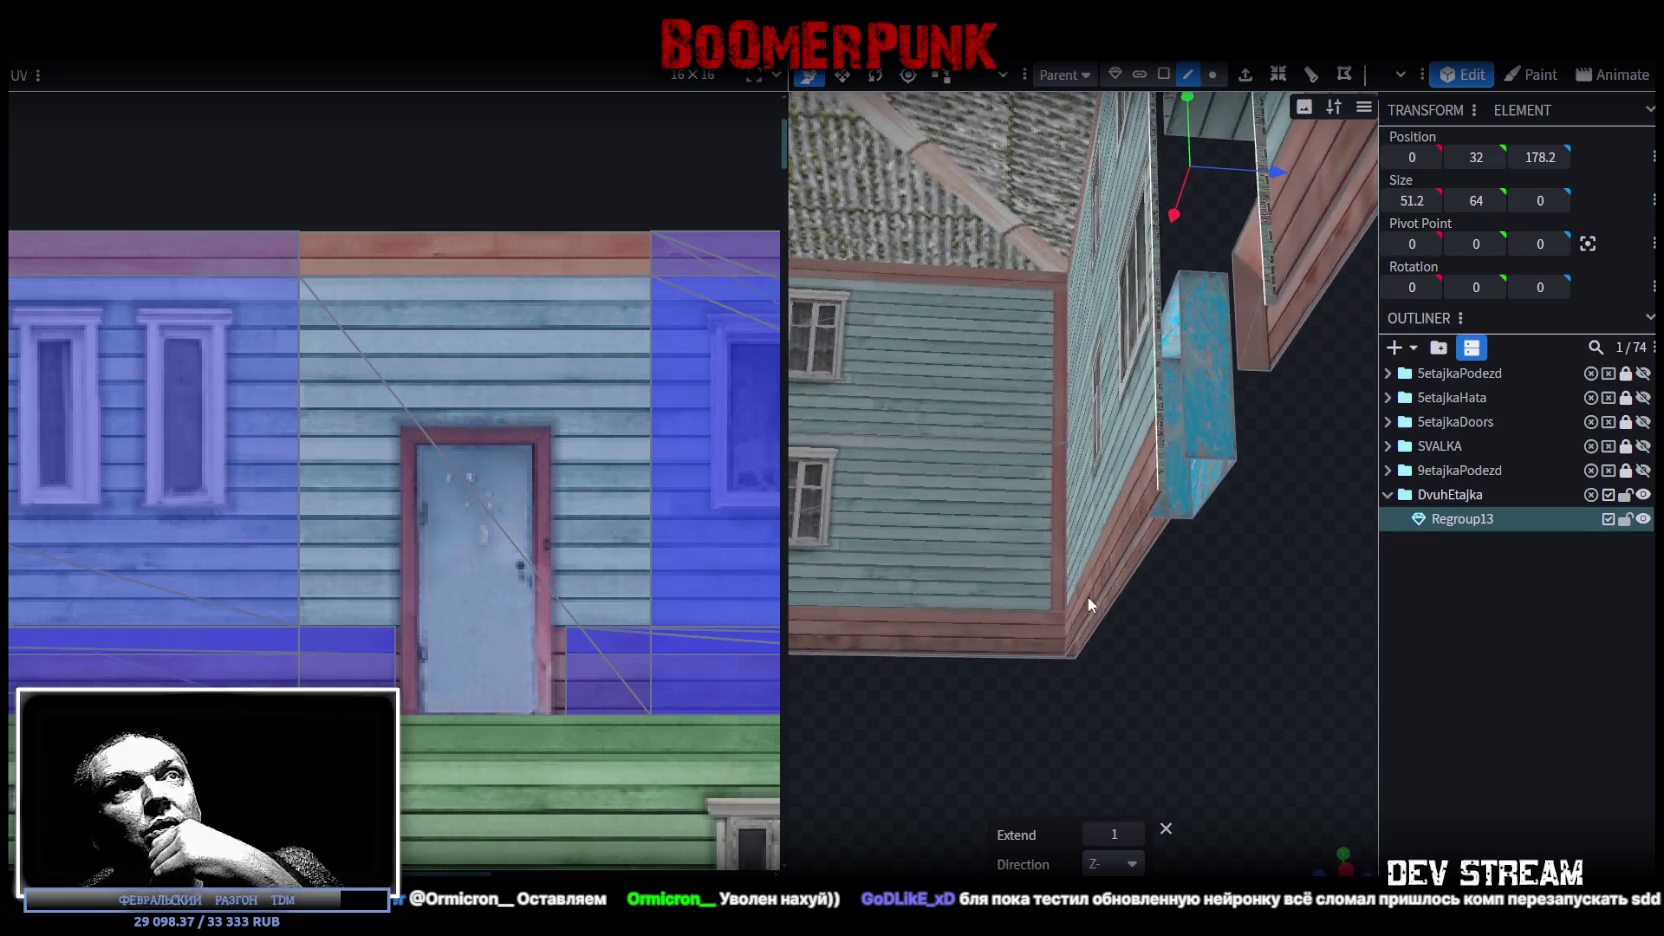
Lengthen the extrusion until Extend reads 15
{"action": "left_click", "coordinate": [1136, 834]}
{"action": "left_click", "coordinate": [1136, 834]}
{"action": "left_click", "coordinate": [1136, 834]}
{"action": "left_click", "coordinate": [1136, 834]}
{"action": "left_click", "coordinate": [1136, 834]}
{"action": "left_click", "coordinate": [1136, 834]}
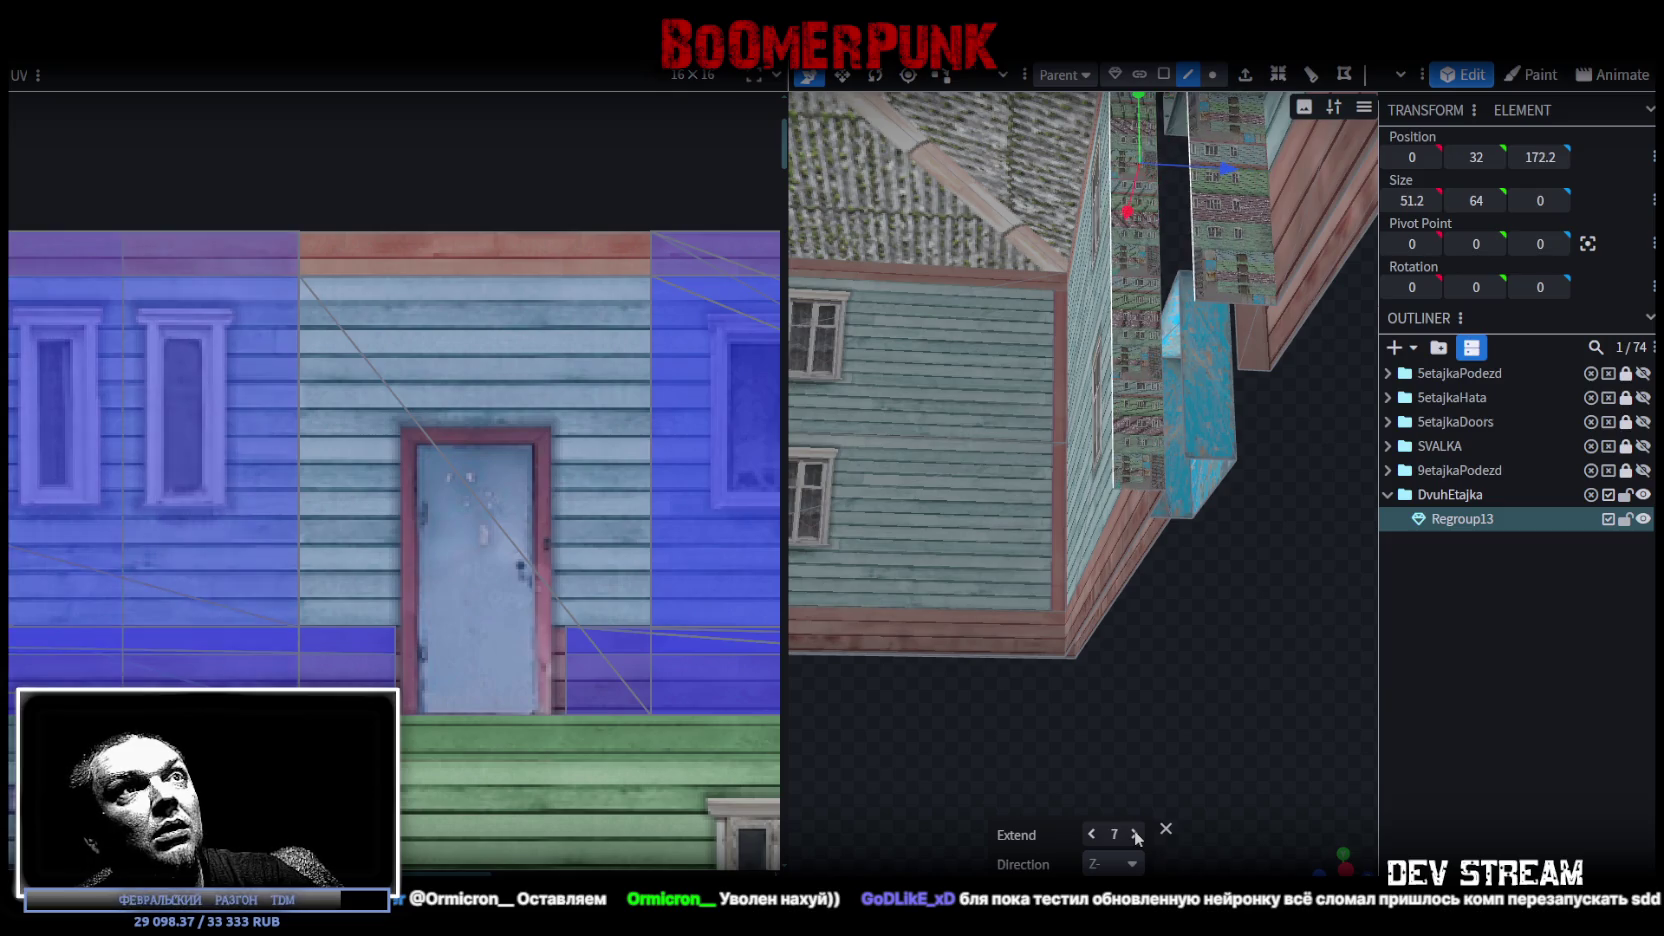
{"action": "left_click", "coordinate": [1136, 834]}
{"action": "left_click", "coordinate": [1136, 834]}
{"action": "left_click", "coordinate": [1136, 834]}
{"action": "left_click", "coordinate": [1136, 834]}
{"action": "left_click", "coordinate": [1136, 834]}
{"action": "left_click", "coordinate": [1136, 834]}
{"action": "left_click", "coordinate": [1136, 834]}
{"action": "left_click", "coordinate": [1136, 834]}
{"action": "mouse_move", "coordinate": [1273, 601]}
{"action": "left_mouse_down"}
{"action": "mouse_move", "coordinate": [1143, 690]}
{"action": "mouse_move", "coordinate": [1201, 728]}
{"action": "mouse_move", "coordinate": [1049, 738]}
{"action": "mouse_move", "coordinate": [1263, 815]}
{"action": "left_mouse_up"}
{"action": "scroll", "coordinate": [1140, 690], "scroll_direction": "down", "scroll_amount": 5}
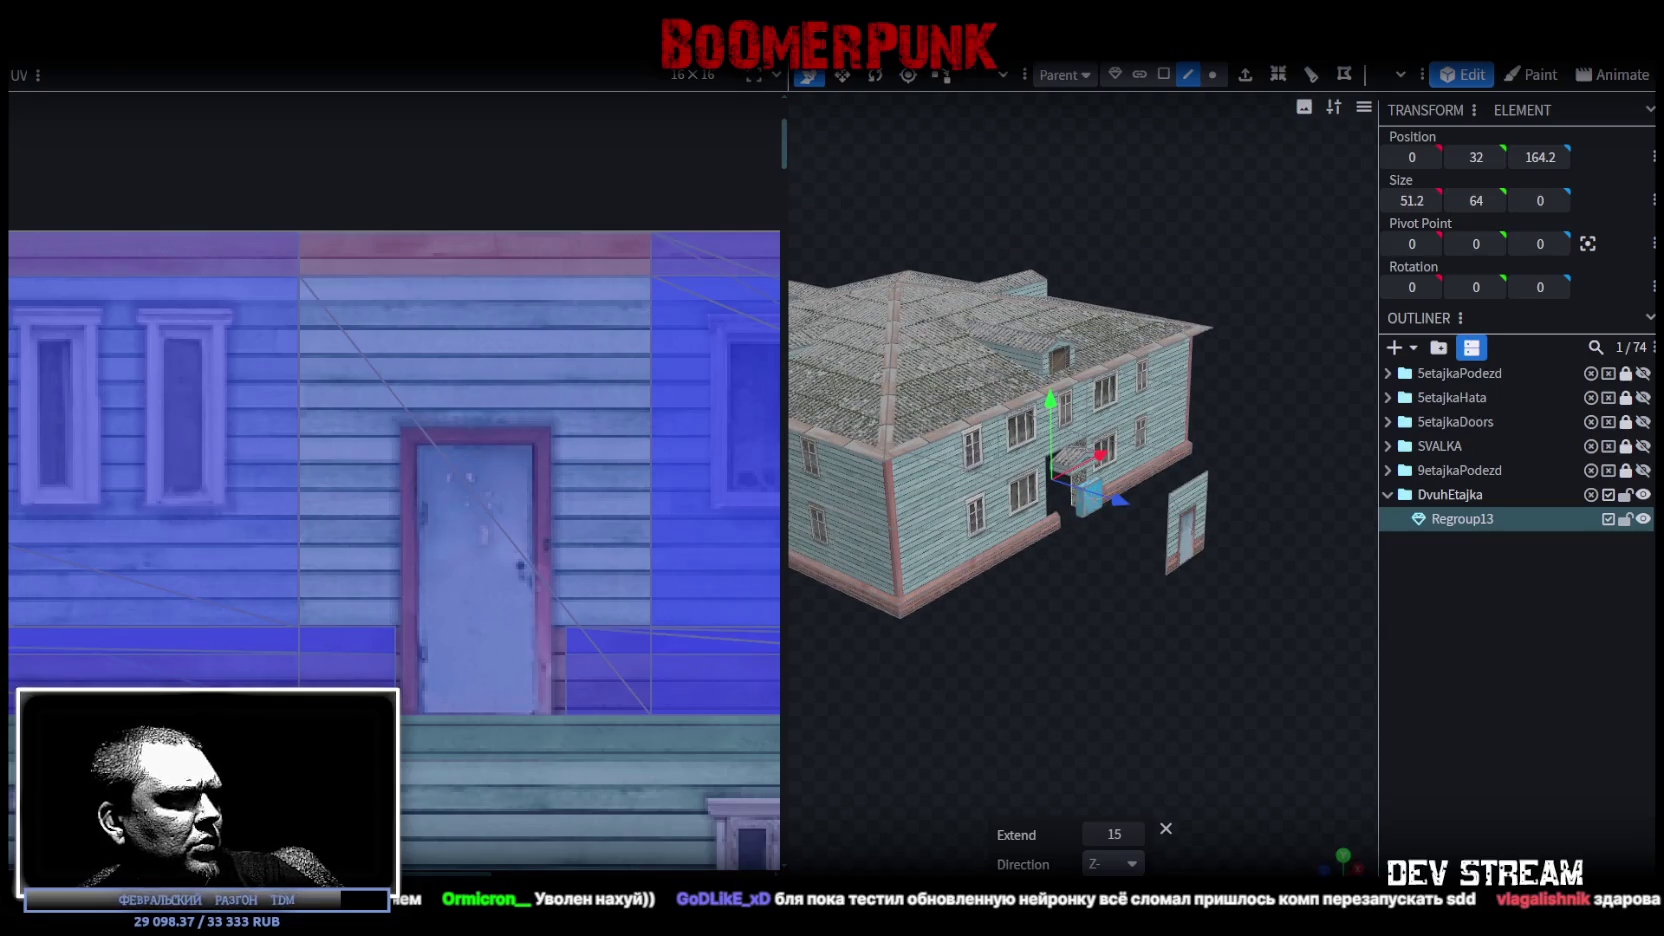
Return to Unity and select the OTEL_base mesh on the yellow building's facade
{"action": "key", "text": "alt+Tab"}
{"action": "left_click_drag", "start_coordinate": [533, 534], "coordinate": [602, 387]}
{"action": "left_click", "coordinate": [602, 395]}
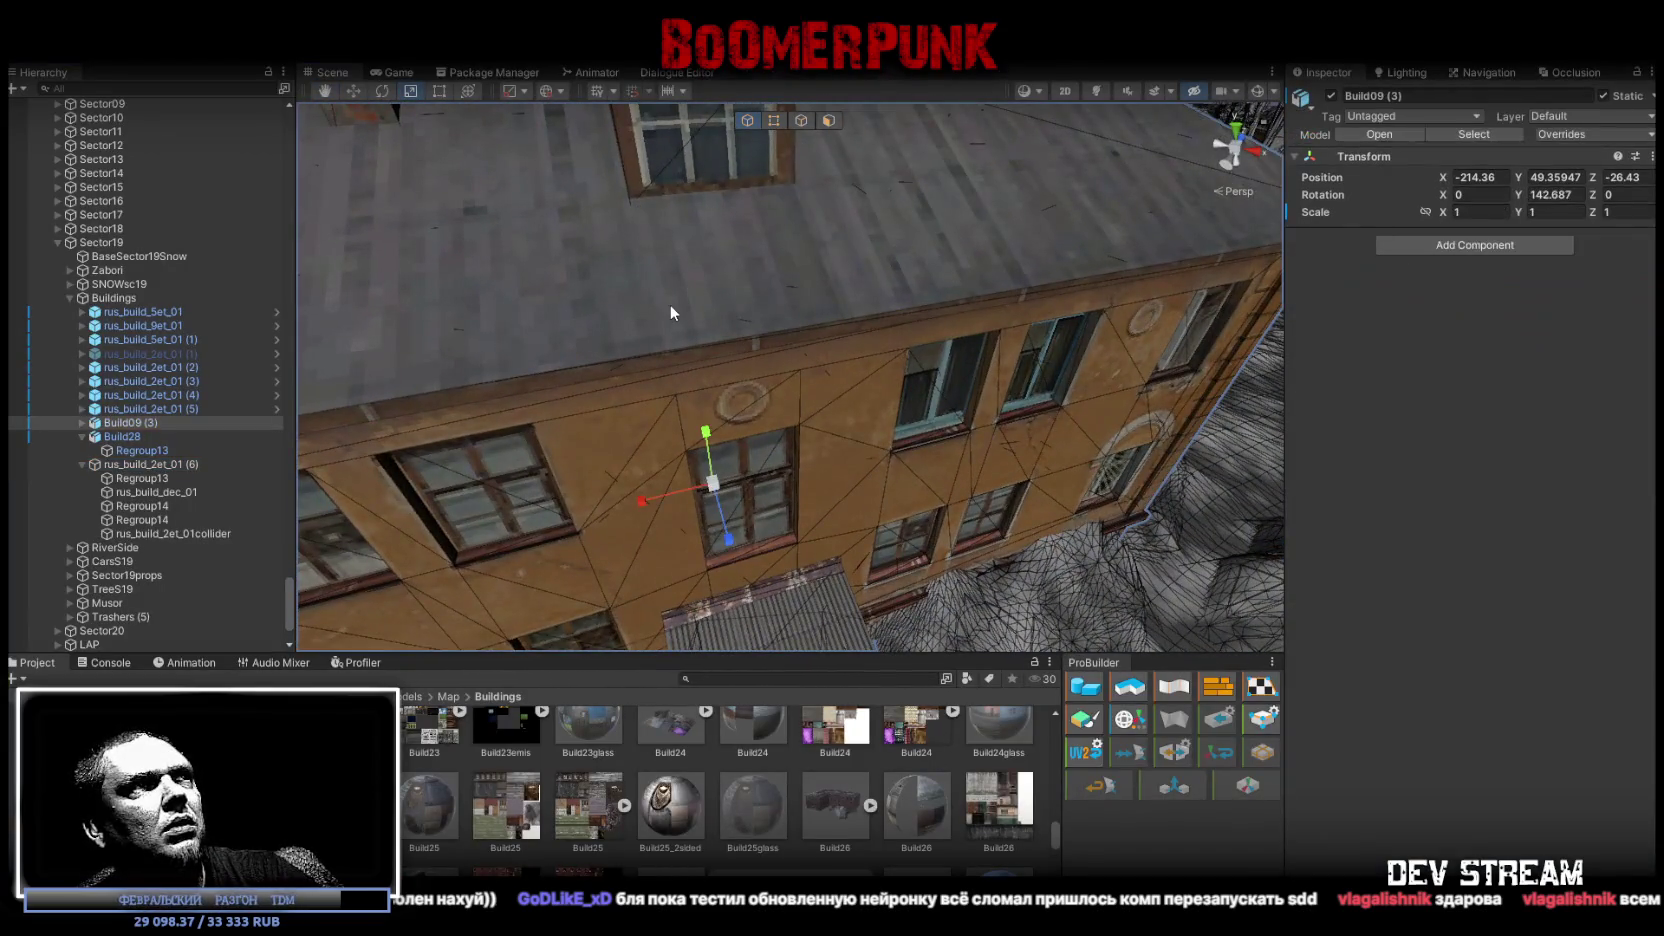
Inspect the Build 09 model's import options in the Unity Inspector
{"action": "left_click", "coordinate": [1463, 285]}
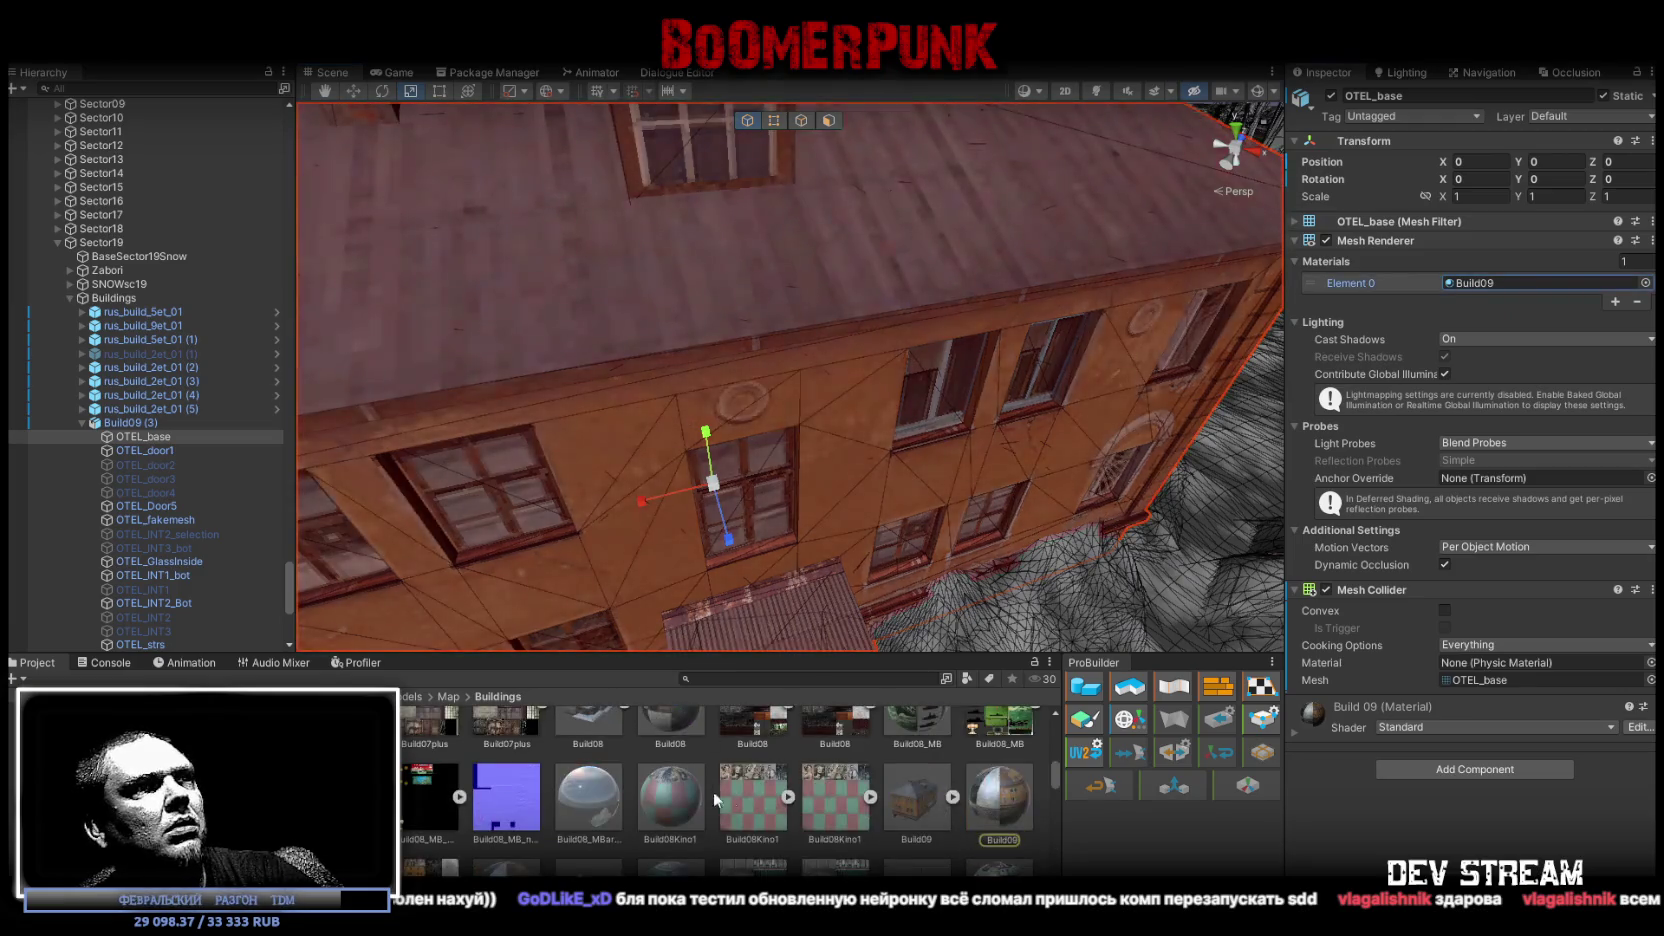
{"action": "left_click", "coordinate": [911, 810]}
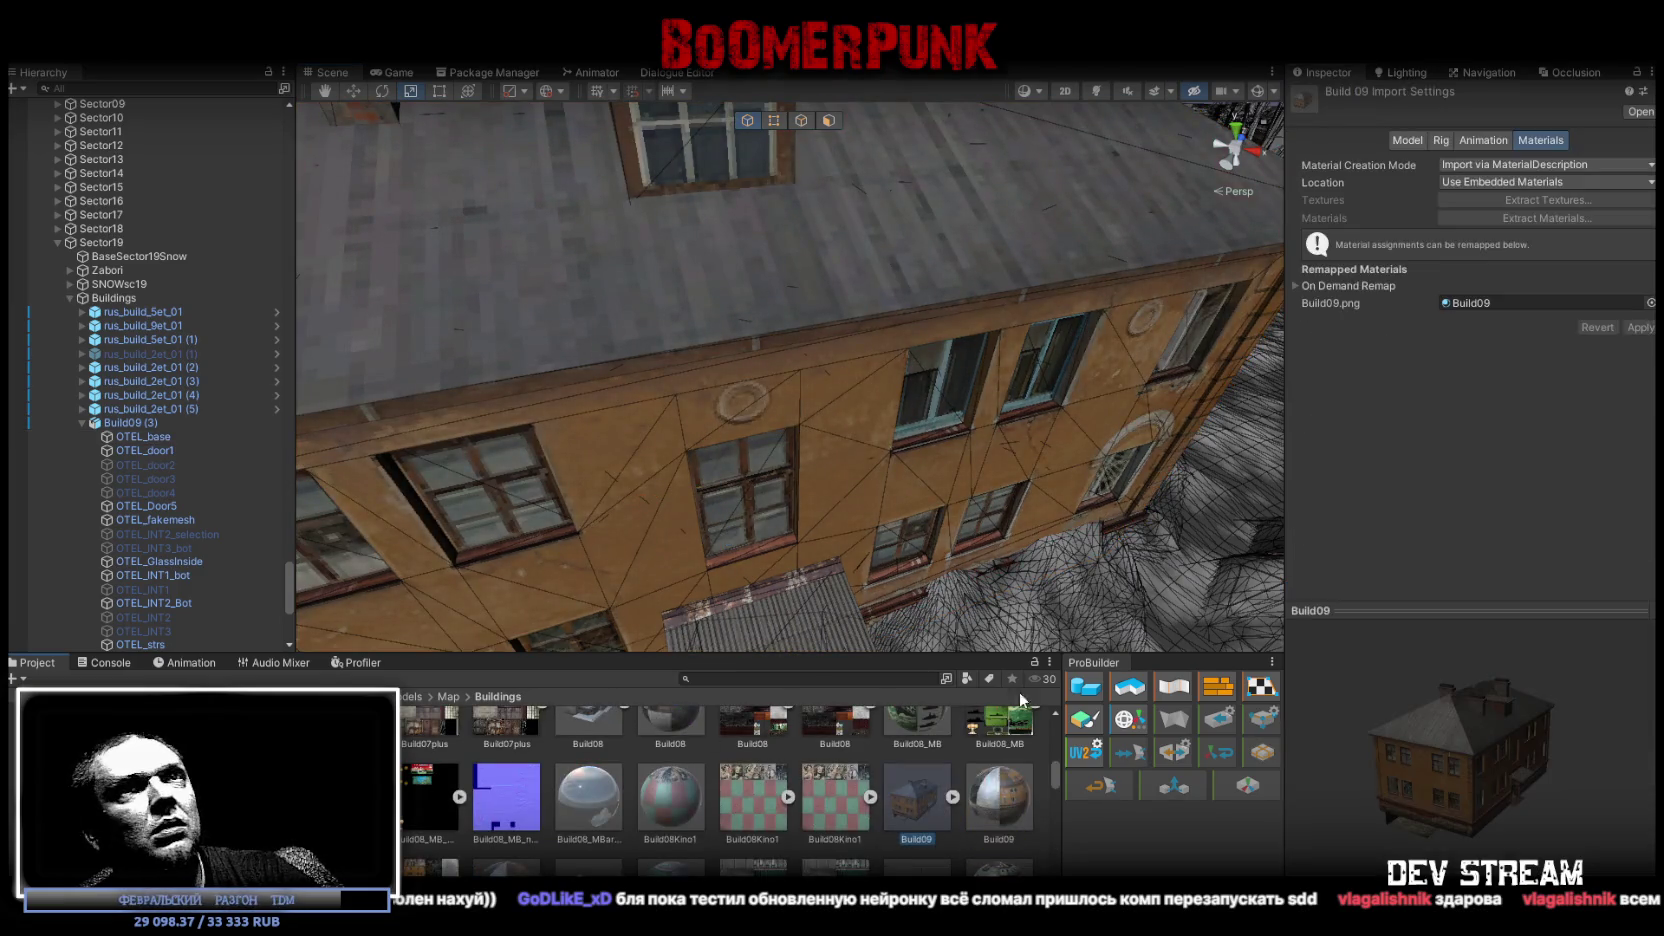
{"action": "left_click", "coordinate": [1410, 141]}
{"action": "left_click_drag", "start_coordinate": [1120, 250], "coordinate": [940, 275]}
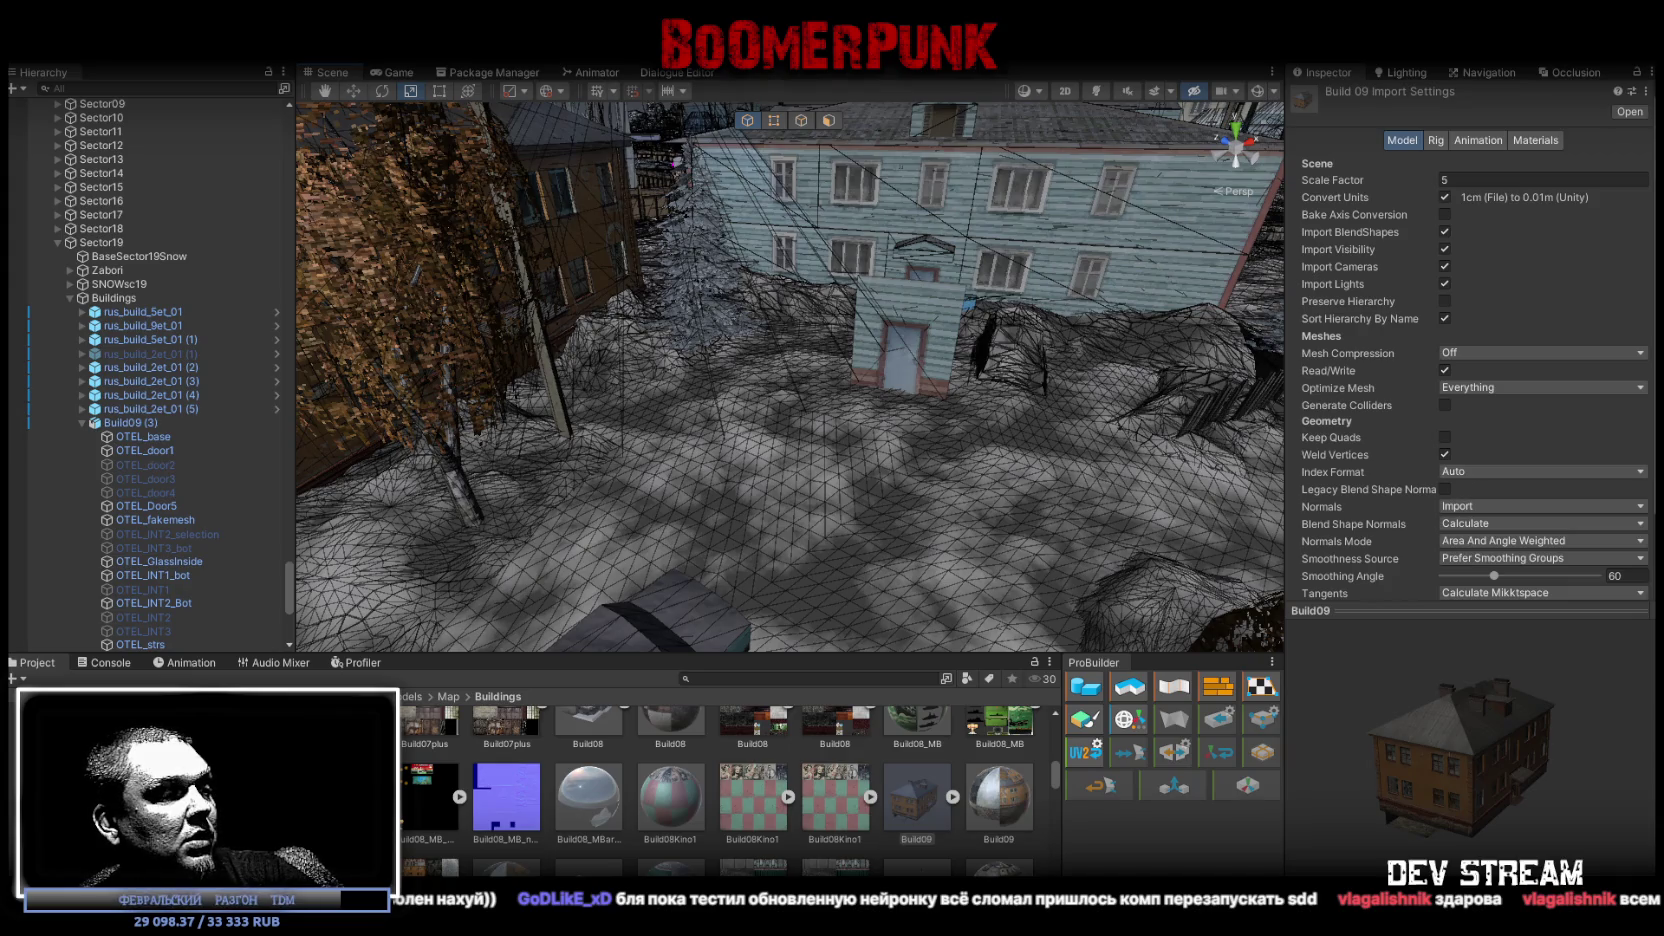
Glance at the building model from a new angle in Blockbench, then return to Unity
{"action": "key", "text": "alt+Tab"}
{"action": "mouse_move", "coordinate": [911, 753]}
{"action": "left_mouse_down"}
{"action": "mouse_move", "coordinate": [1017, 647]}
{"action": "mouse_move", "coordinate": [1130, 590]}
{"action": "left_mouse_up"}
{"action": "key", "text": "alt+Tab"}
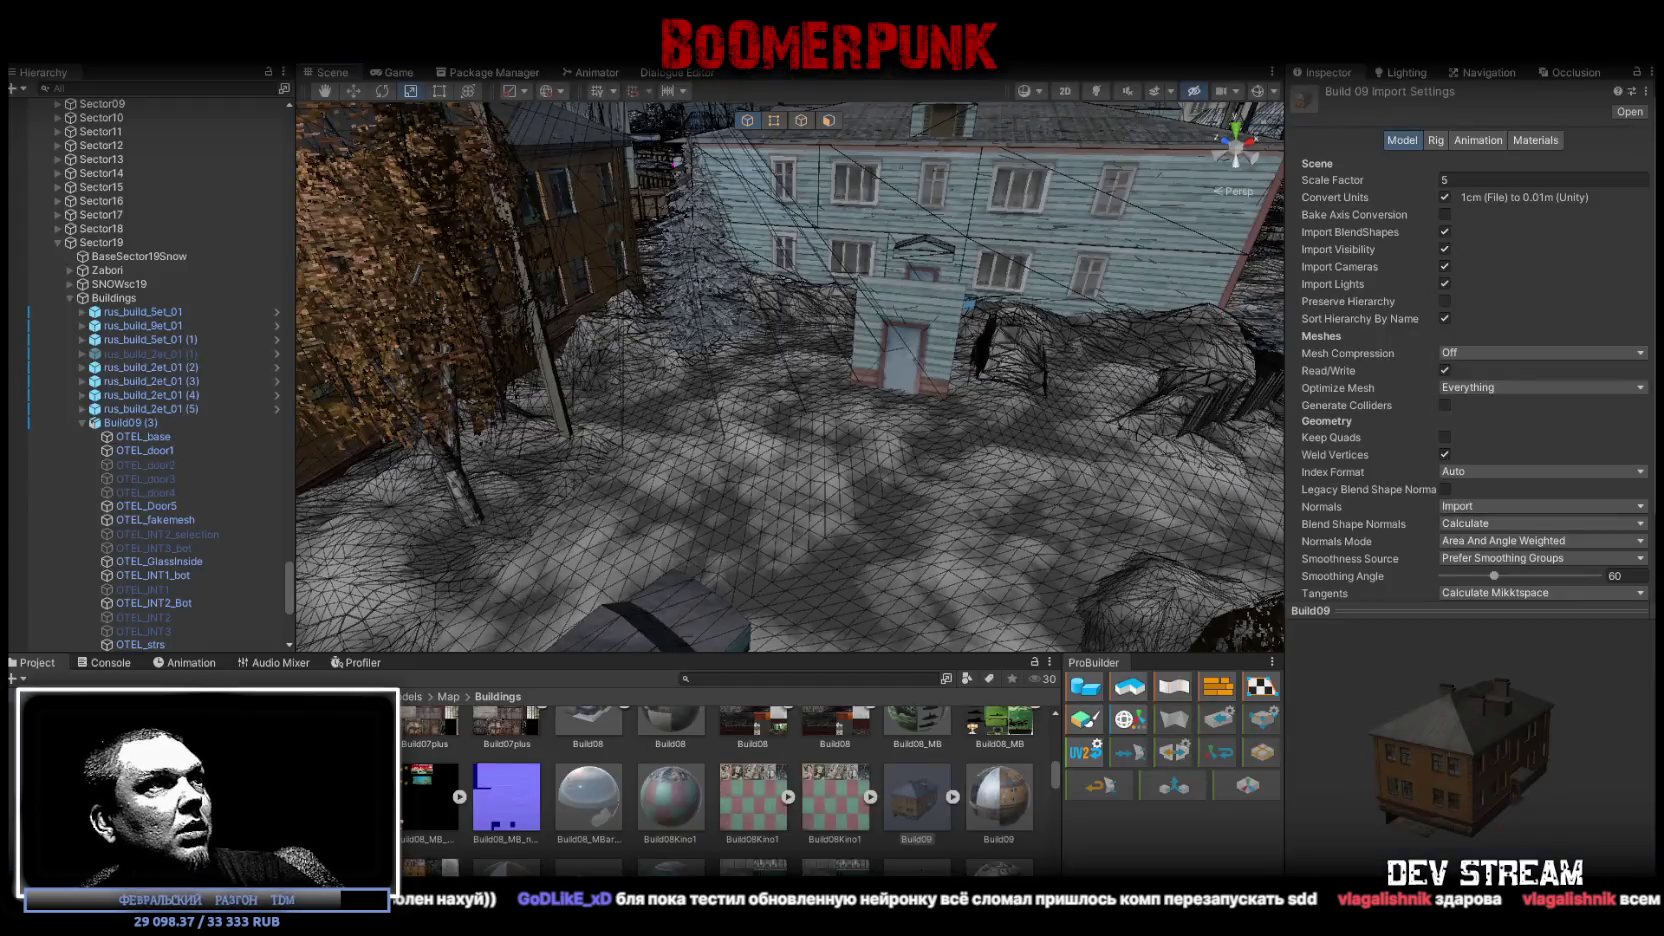
Enable Read/Write on the Build28 model's import settings and apply the change
{"action": "scroll", "coordinate": [716, 774], "scroll_direction": "down", "scroll_amount": 8}
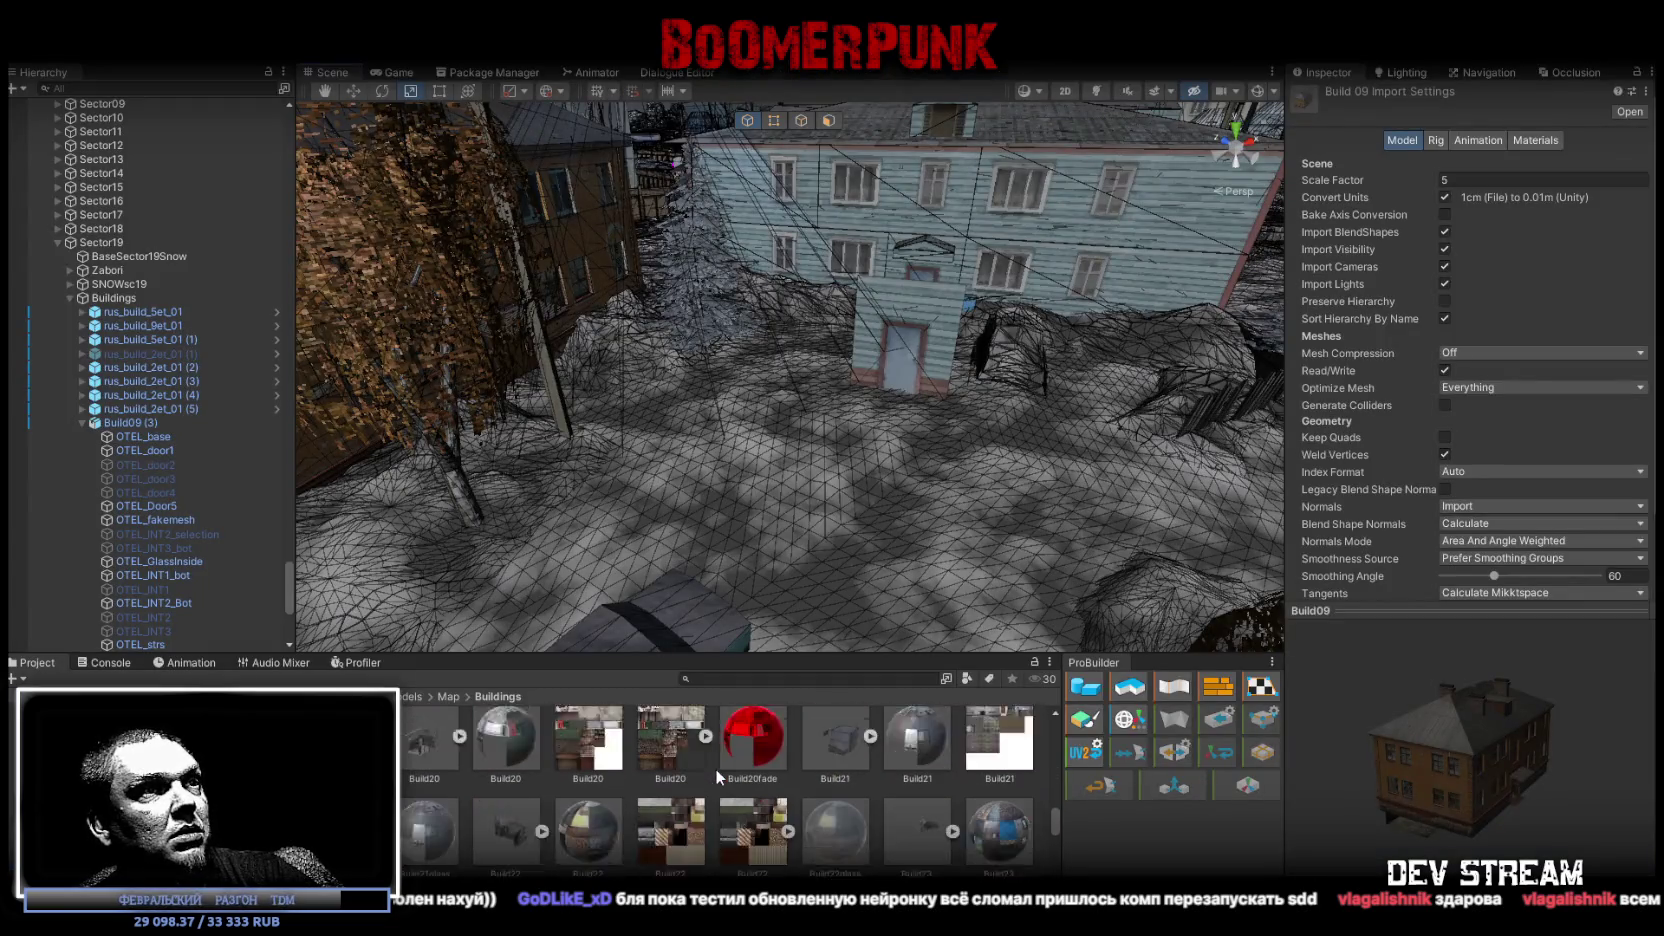
{"action": "scroll", "coordinate": [715, 768], "scroll_direction": "down", "scroll_amount": 4}
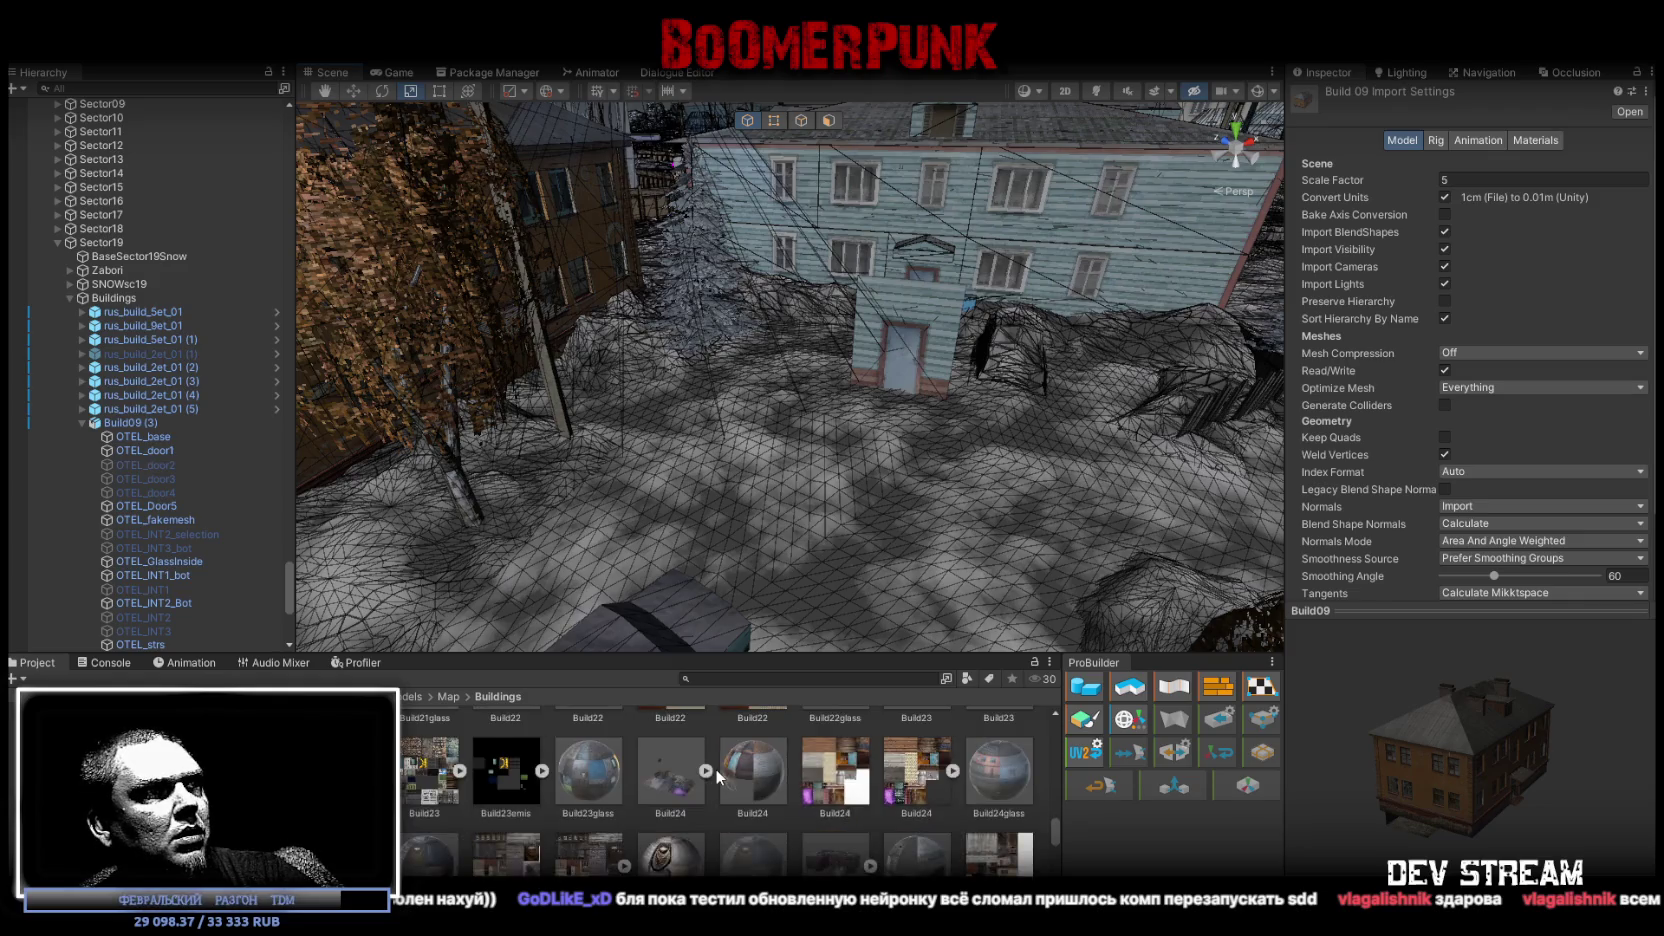
{"action": "scroll", "coordinate": [716, 767], "scroll_direction": "down", "scroll_amount": 2}
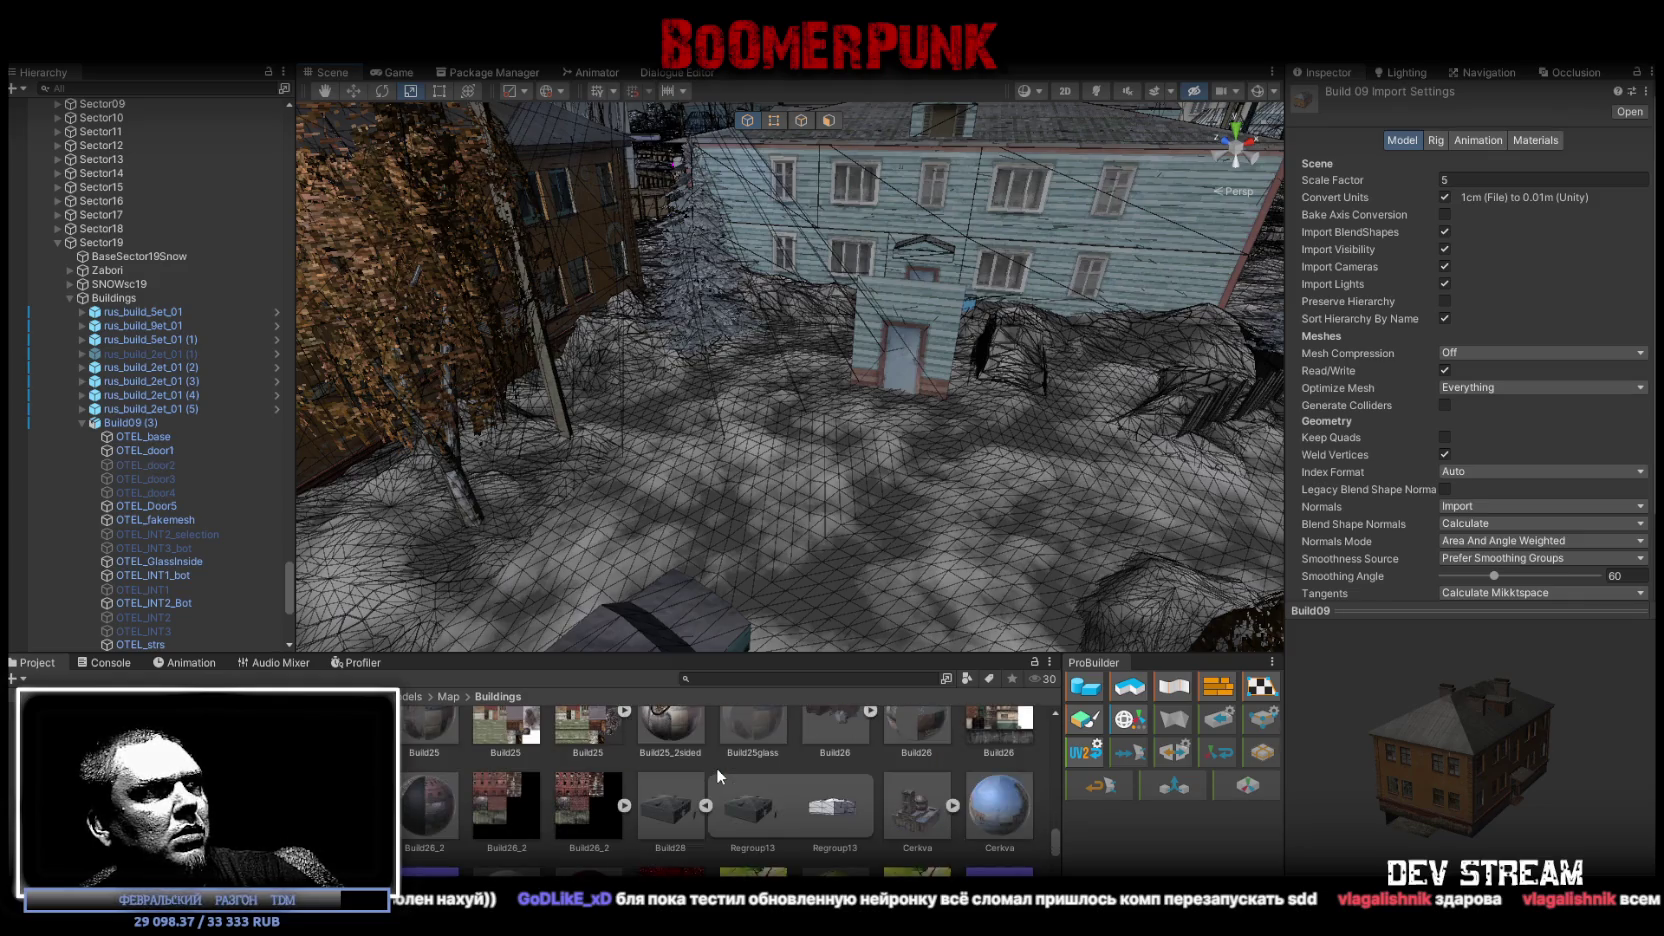
{"action": "left_click", "coordinate": [676, 803]}
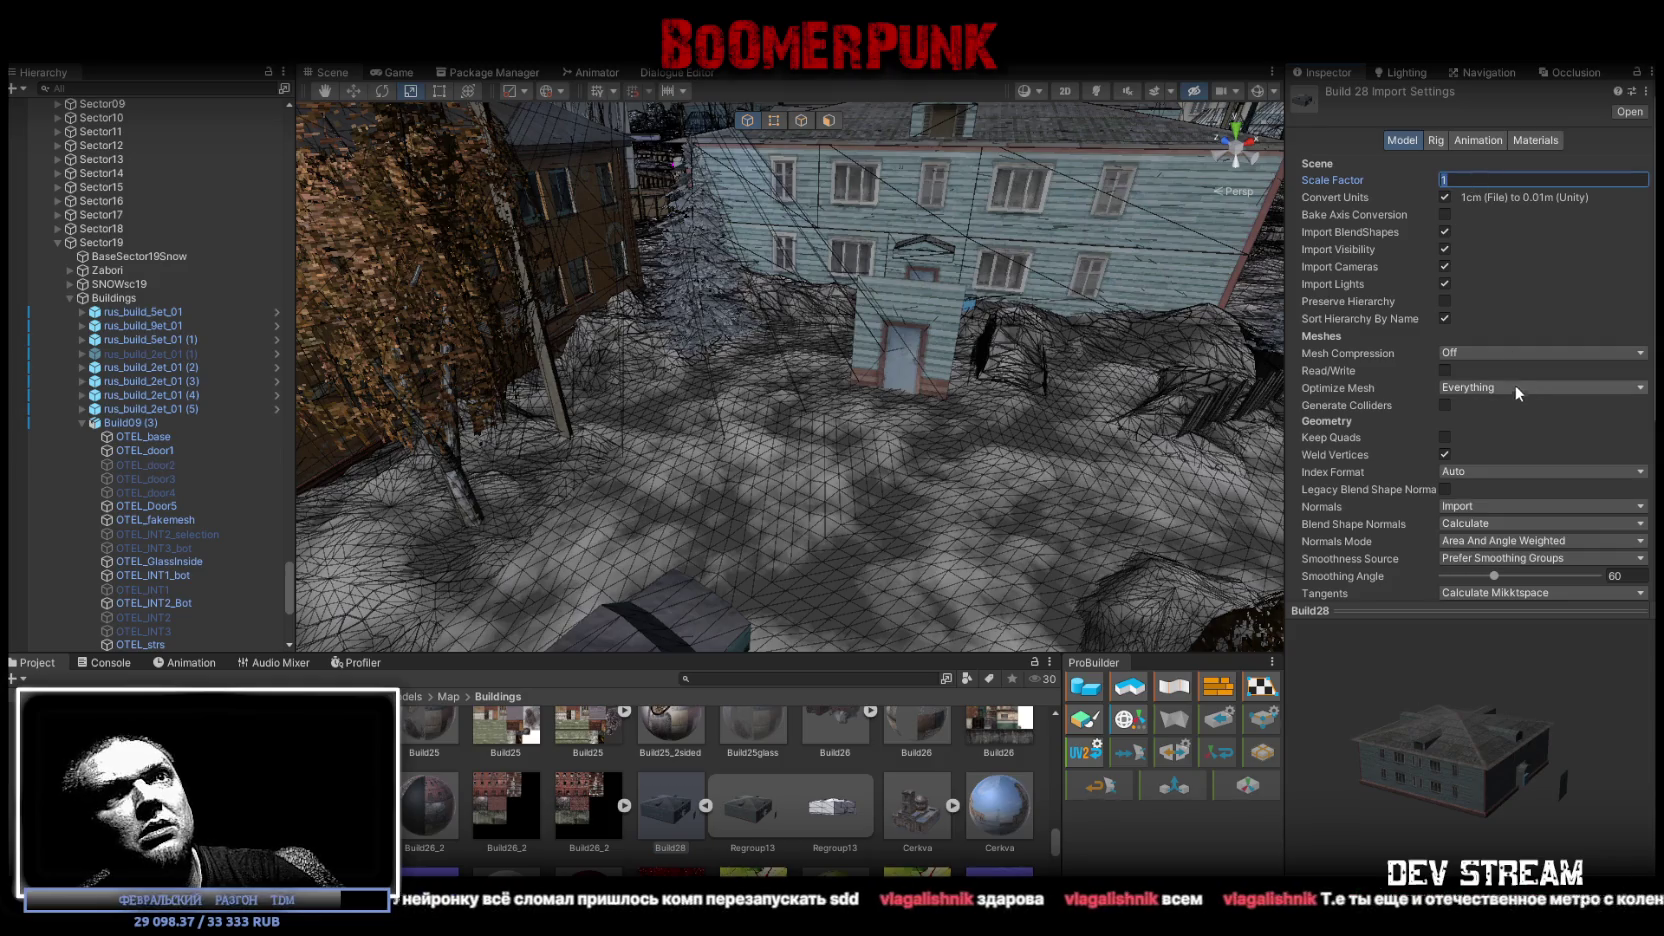
{"action": "left_click", "coordinate": [1444, 370]}
{"action": "scroll", "coordinate": [1477, 454], "scroll_direction": "down", "scroll_amount": 2}
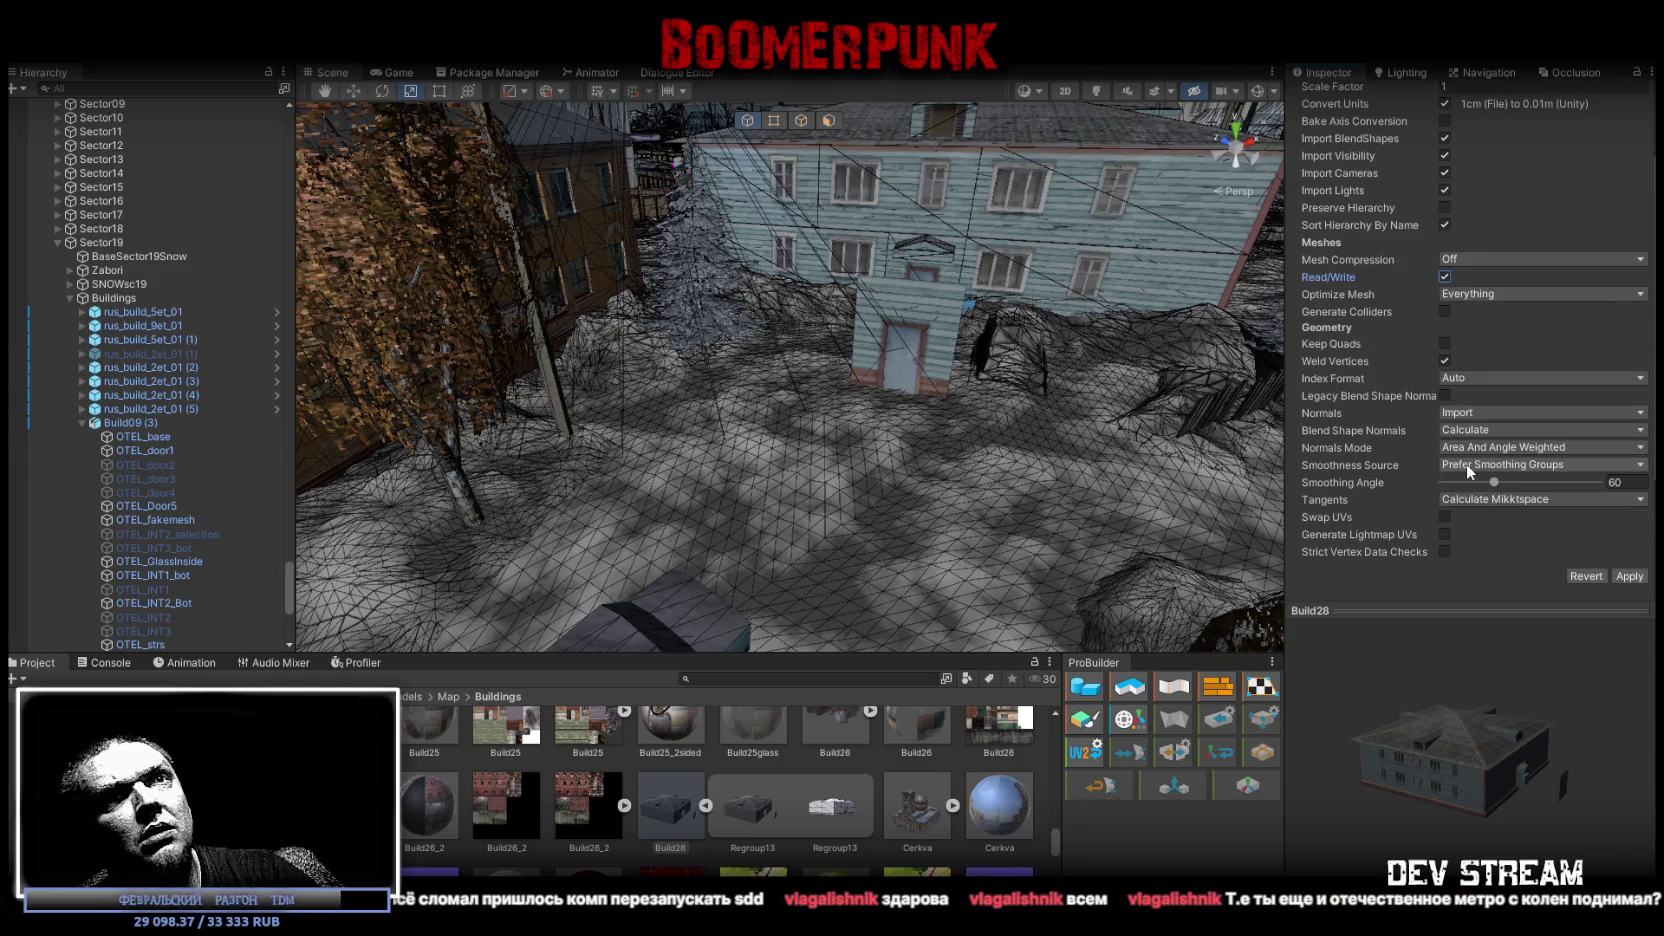
{"action": "left_click", "coordinate": [1630, 577]}
{"action": "key", "text": "alt+Tab"}
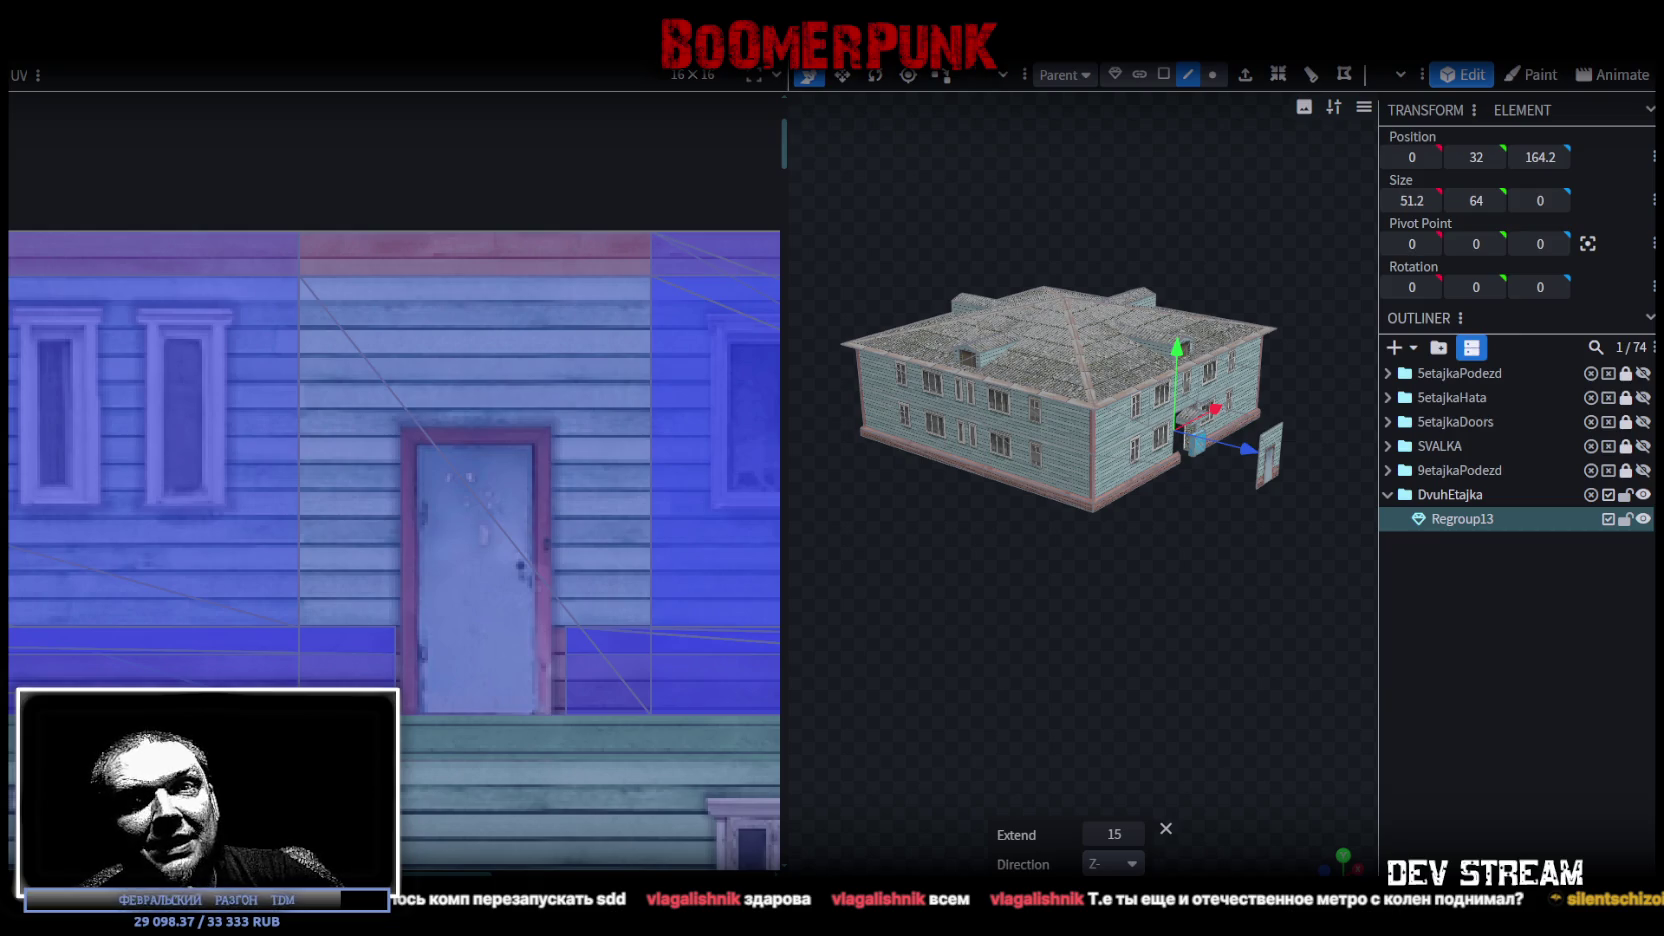
Save the model as Build28.bbmodel and bring up its transform options
{"action": "scroll", "coordinate": [685, 164], "scroll_direction": "up", "scroll_amount": 3}
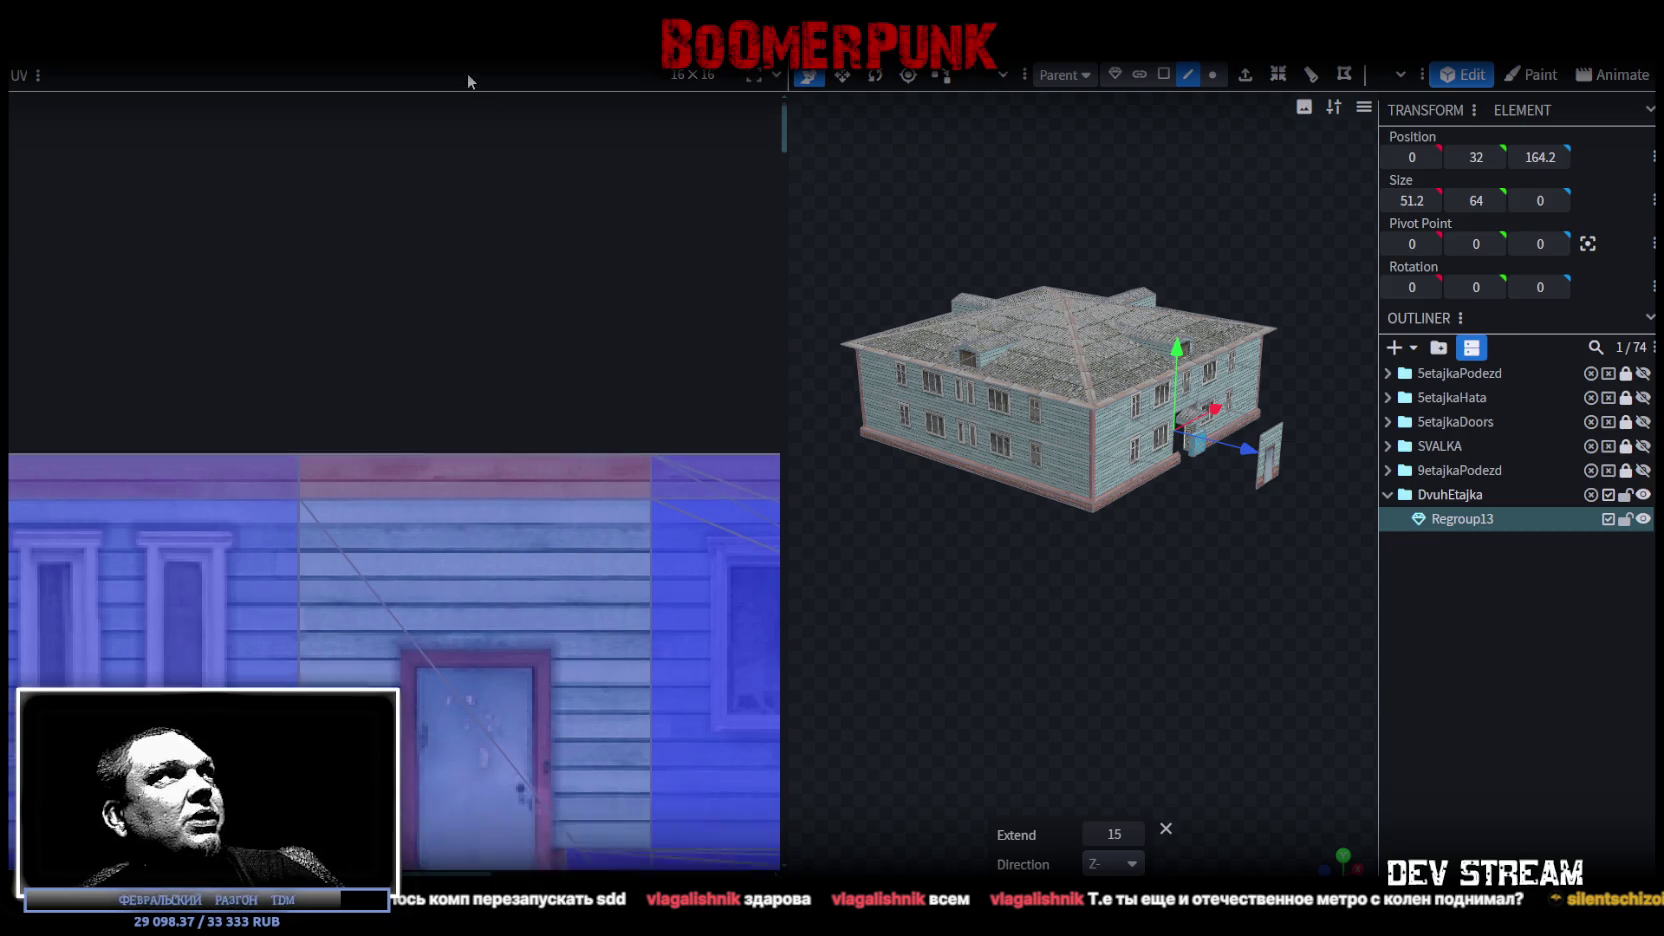
{"action": "key", "text": "ctrl+s"}
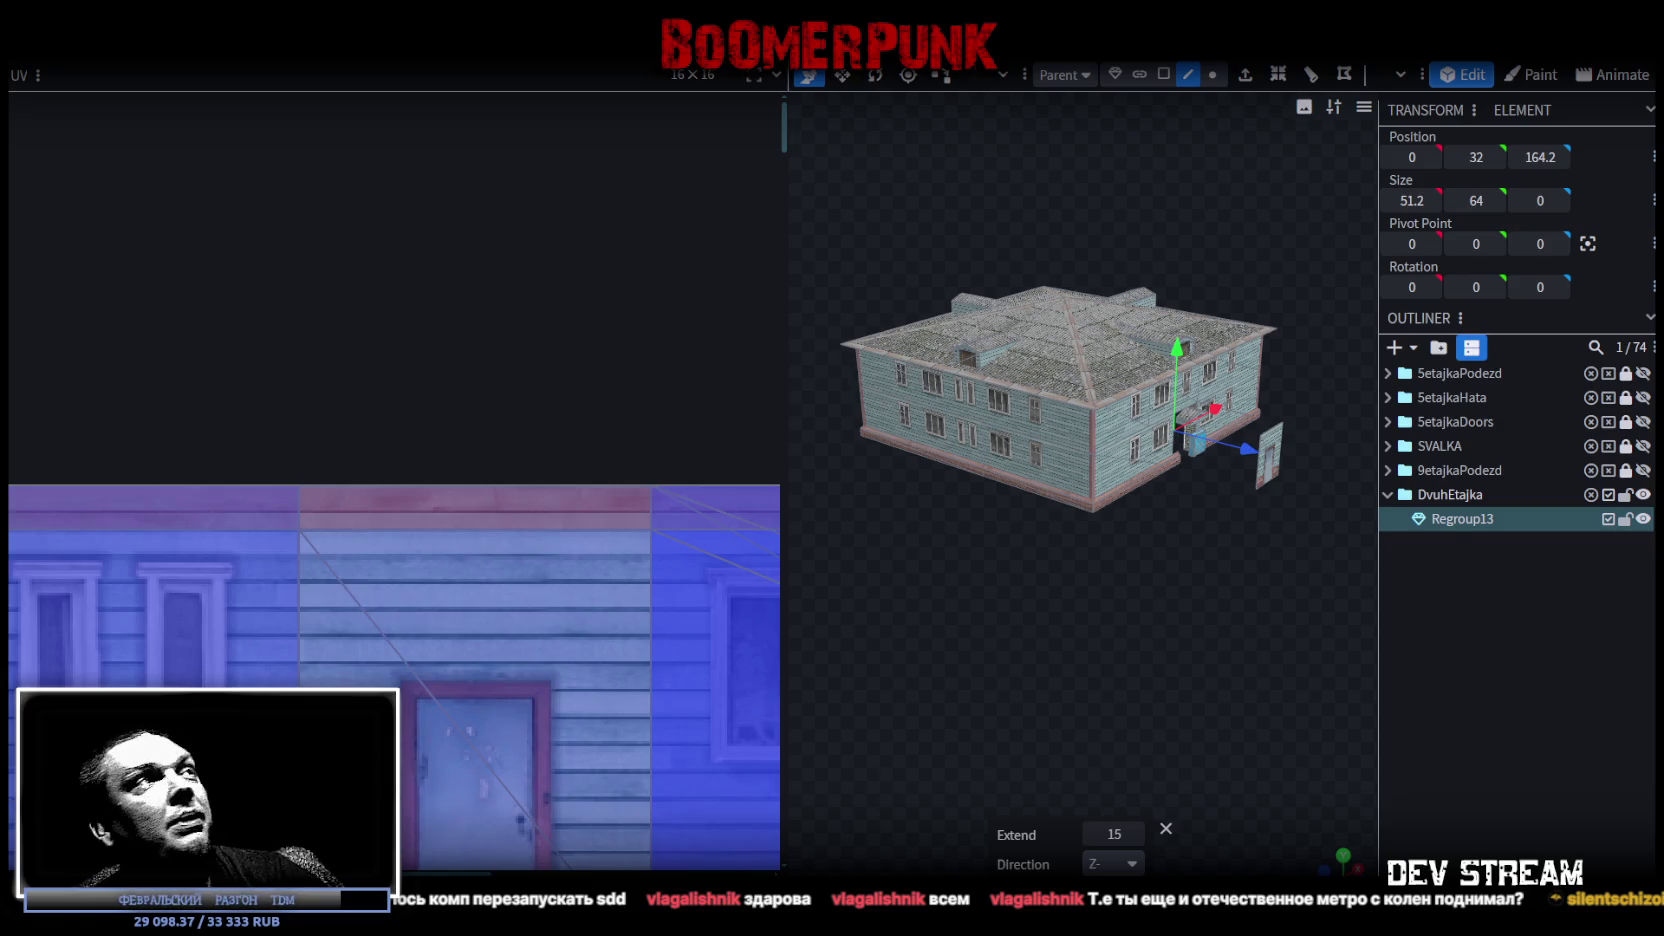
{"action": "right_click", "coordinate": [210, 64]}
Scale the whole house model by a factor of 0.2
{"action": "left_click", "coordinate": [255, 40]}
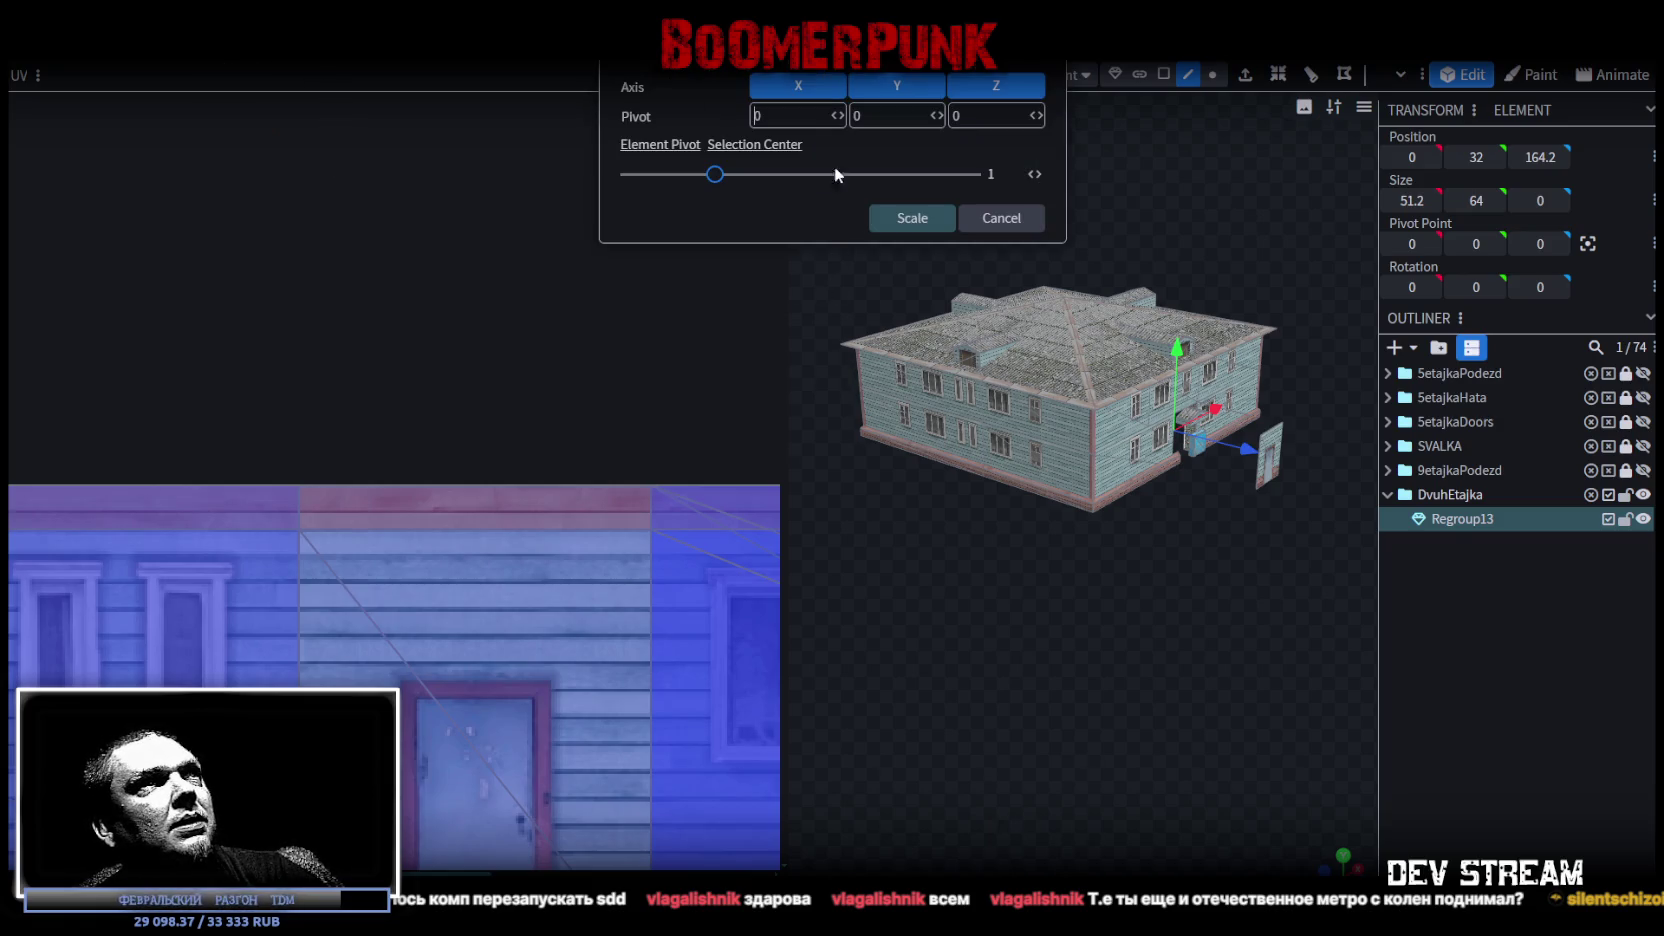
{"action": "left_click_drag", "start_coordinate": [716, 180], "coordinate": [649, 185]}
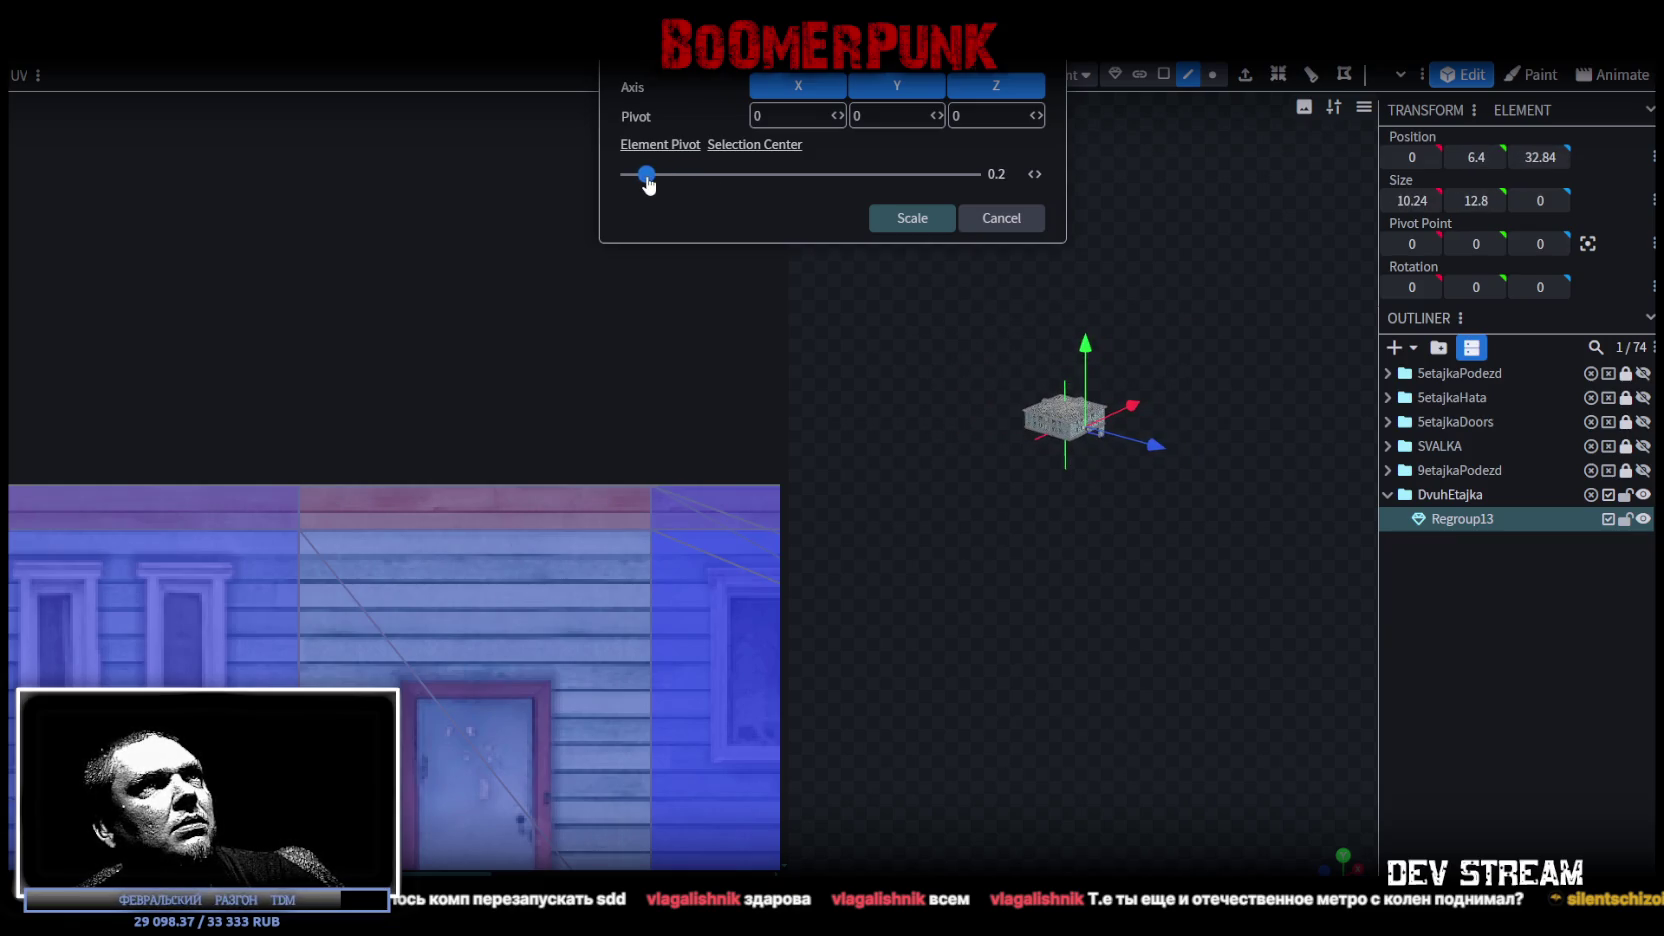
{"action": "left_click", "coordinate": [910, 217]}
Select parts of the scaled house, widen the viewport and centre the view on the model
{"action": "scroll", "coordinate": [1126, 506], "scroll_direction": "up", "scroll_amount": 5}
{"action": "left_click", "coordinate": [1063, 511]}
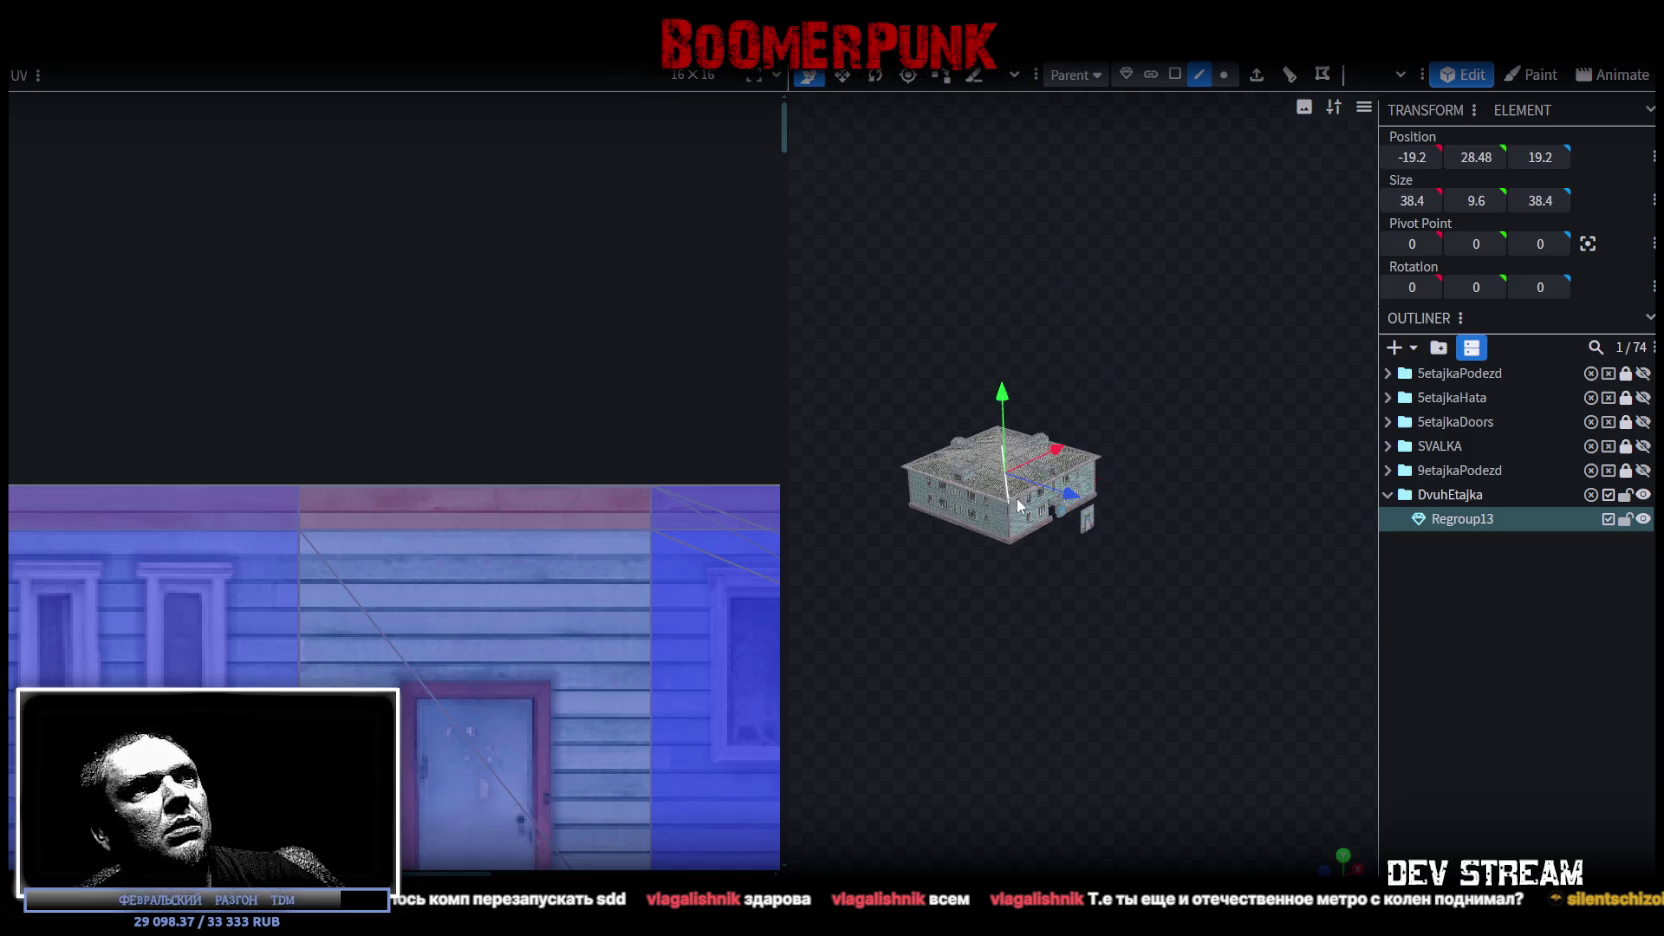
{"action": "left_click", "coordinate": [1017, 497]}
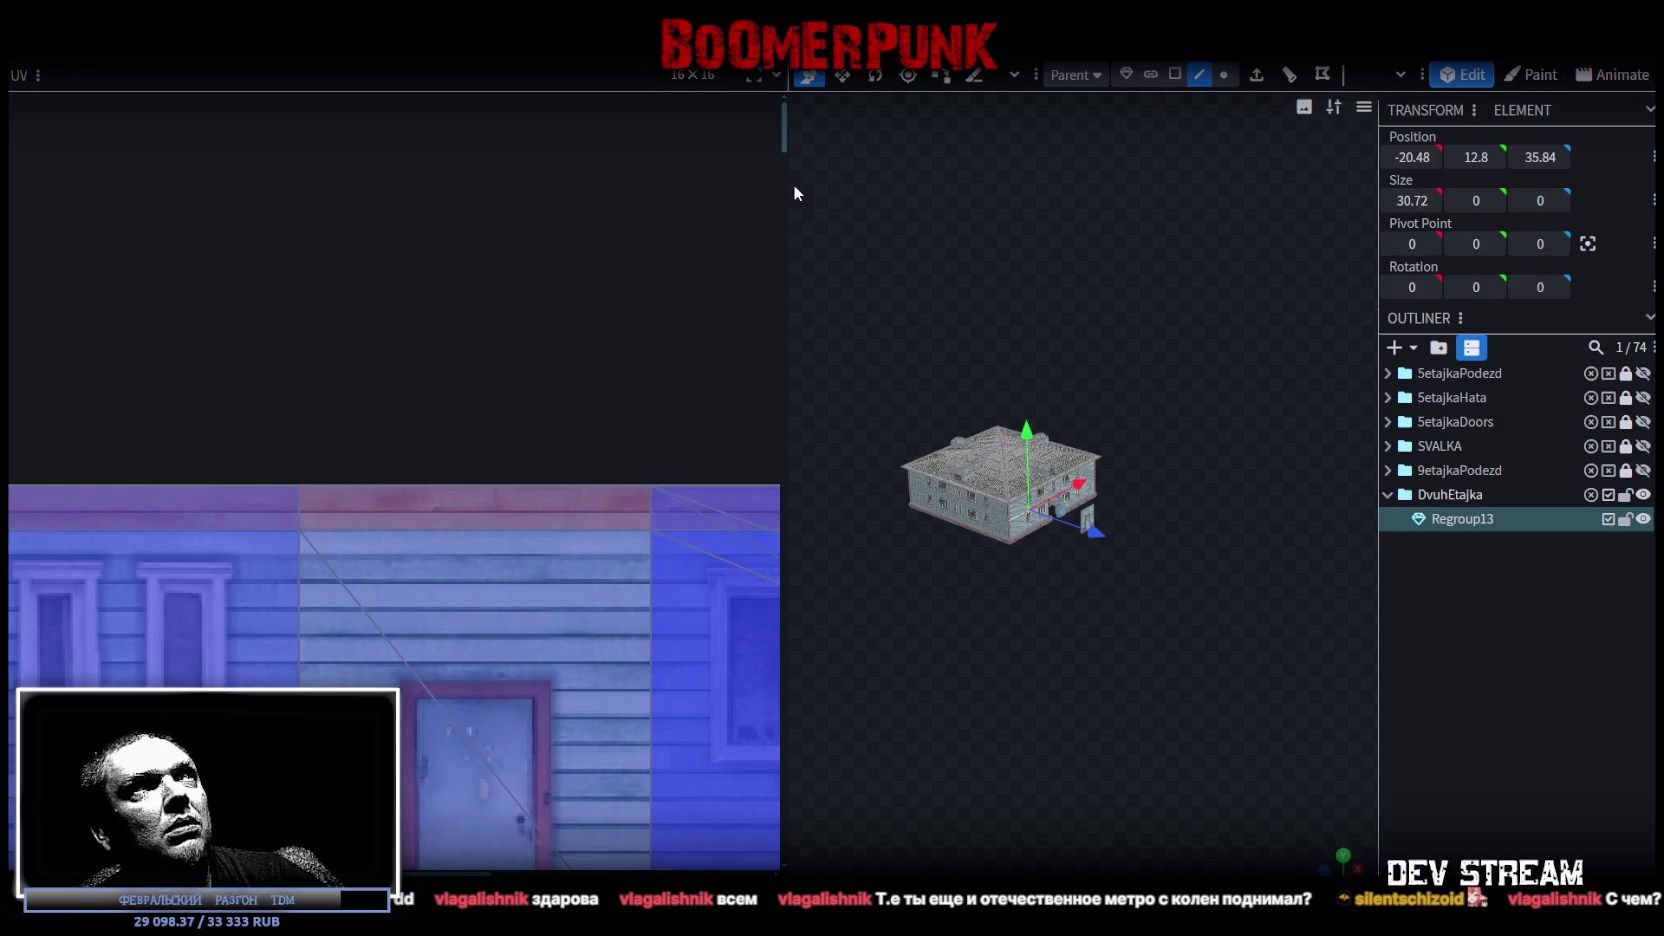
{"action": "left_click_drag", "start_coordinate": [784, 186], "coordinate": [539, 193]}
{"action": "left_click", "coordinate": [1155, 76]}
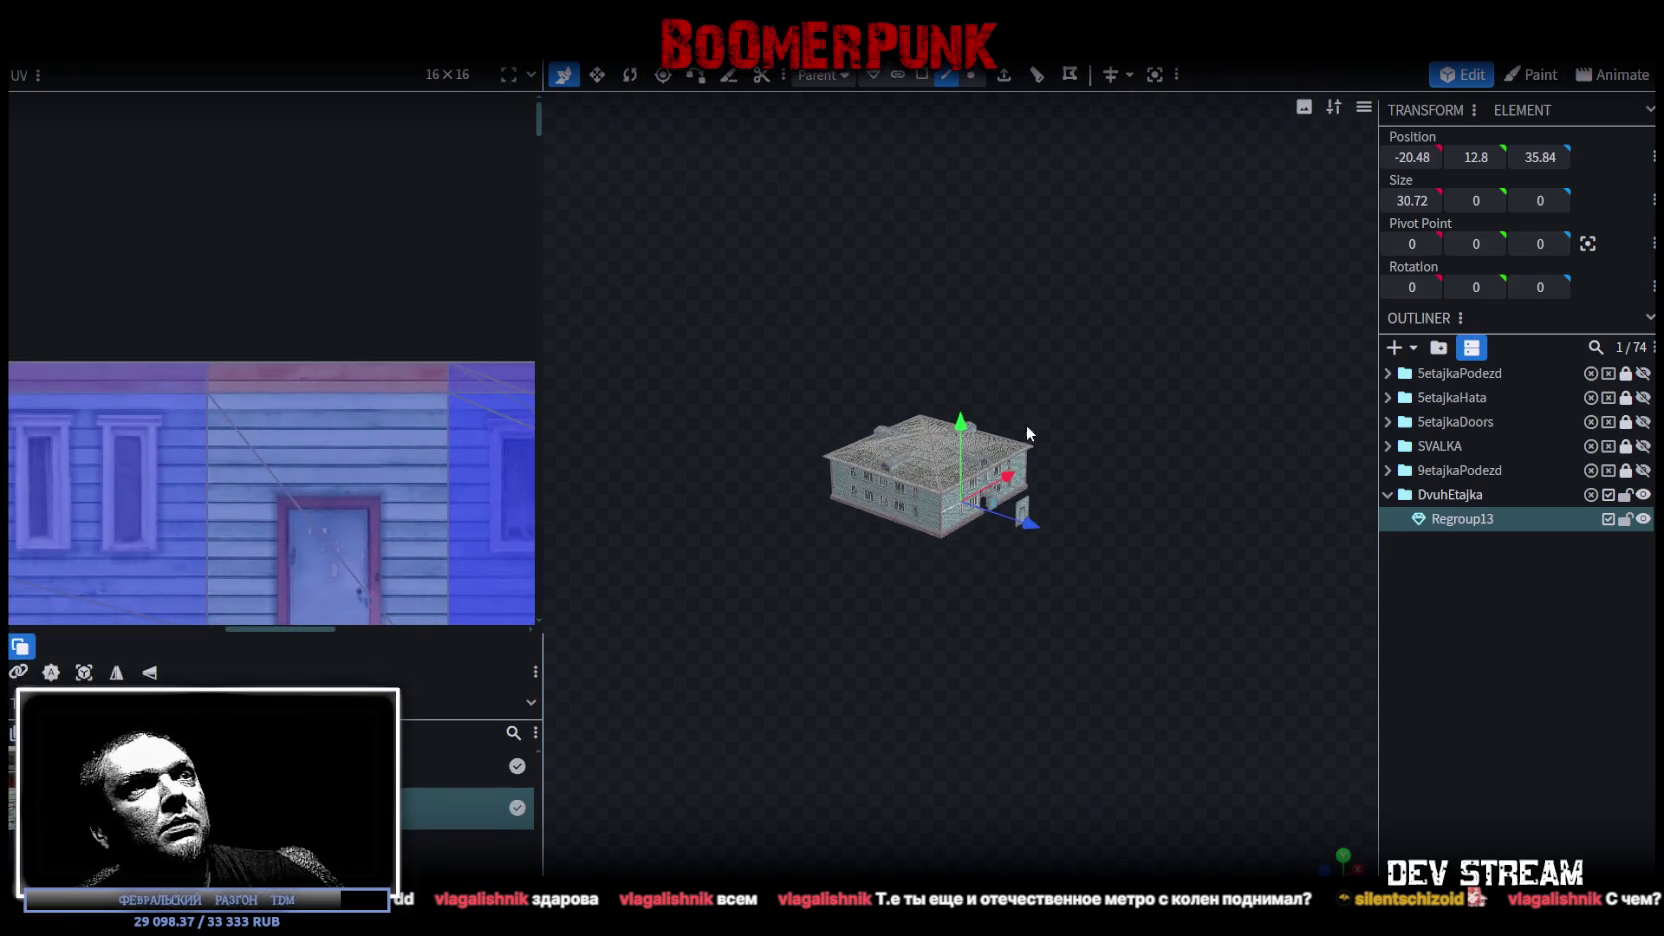
{"action": "mouse_move", "coordinate": [914, 449]}
{"action": "left_mouse_down"}
{"action": "mouse_move", "coordinate": [761, 563]}
{"action": "mouse_move", "coordinate": [1065, 705]}
{"action": "mouse_move", "coordinate": [902, 626]}
{"action": "mouse_move", "coordinate": [1094, 515]}
{"action": "mouse_move", "coordinate": [1056, 564]}
{"action": "mouse_move", "coordinate": [960, 390]}
{"action": "left_mouse_up"}
Push the 10.24-wide entrance wall panel back into the house to Position Z -6.16
{"action": "left_click", "coordinate": [954, 374]}
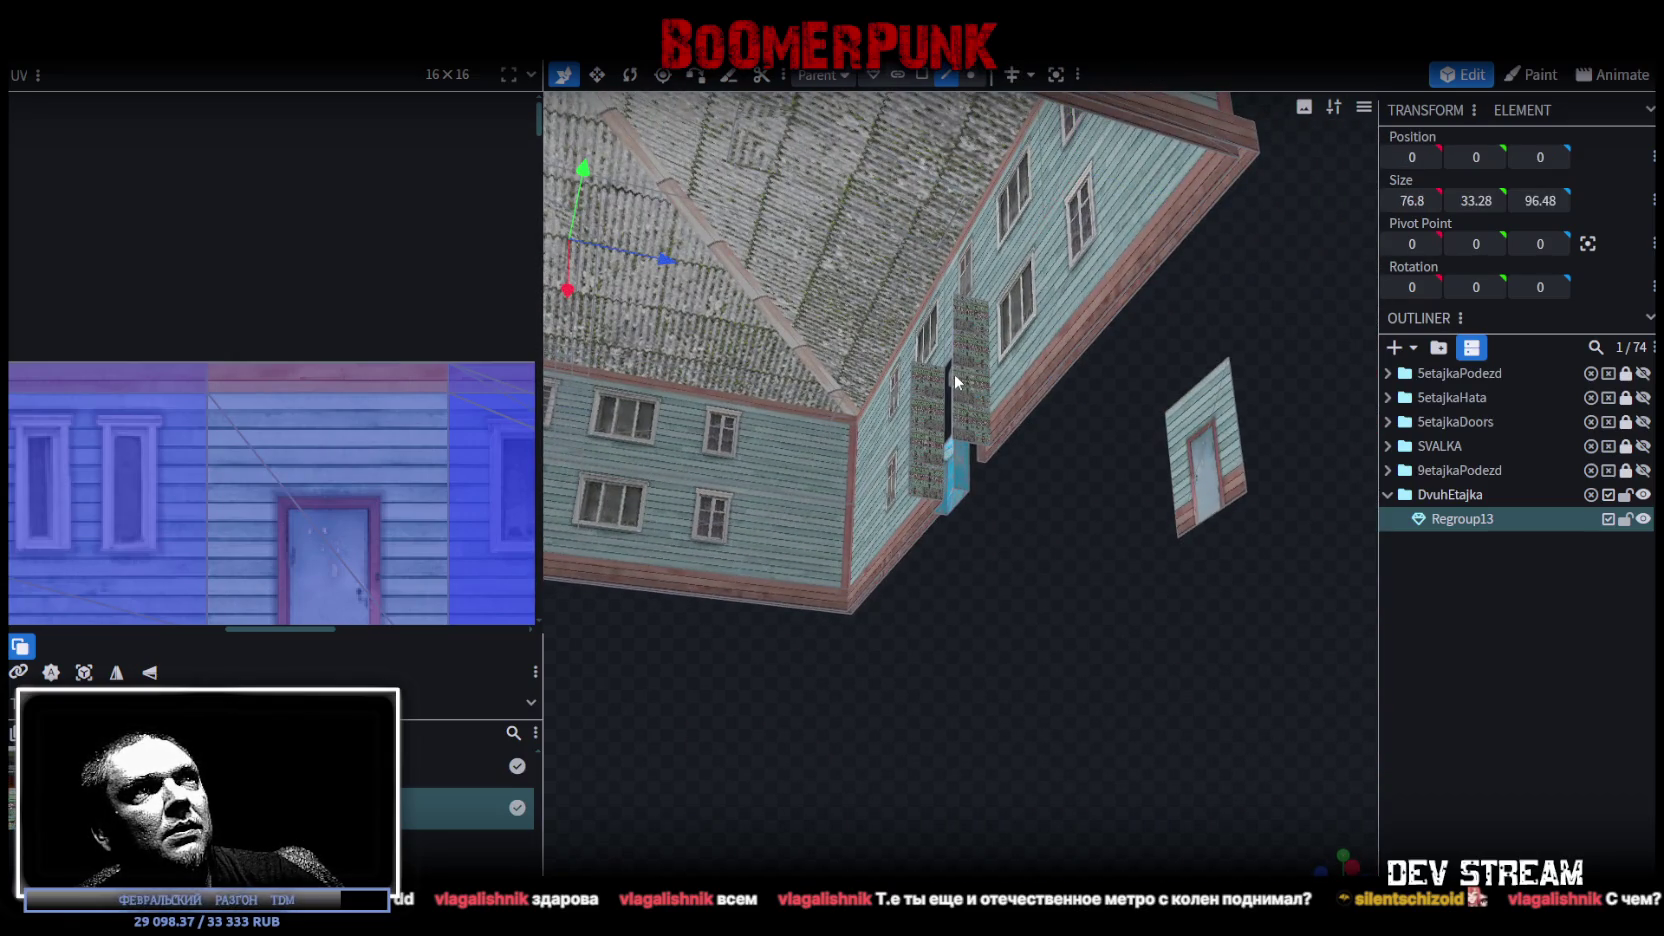
{"action": "left_click", "coordinate": [910, 458]}
{"action": "mouse_move", "coordinate": [1003, 415]}
{"action": "left_mouse_down"}
{"action": "mouse_move", "coordinate": [707, 356]}
{"action": "mouse_move", "coordinate": [866, 401]}
{"action": "mouse_move", "coordinate": [762, 390]}
{"action": "mouse_move", "coordinate": [979, 604]}
{"action": "mouse_move", "coordinate": [916, 625]}
{"action": "mouse_move", "coordinate": [933, 641]}
{"action": "mouse_move", "coordinate": [1080, 412]}
{"action": "mouse_move", "coordinate": [1110, 428]}
{"action": "mouse_move", "coordinate": [855, 403]}
{"action": "mouse_move", "coordinate": [610, 608]}
{"action": "mouse_move", "coordinate": [807, 711]}
{"action": "mouse_move", "coordinate": [790, 685]}
{"action": "mouse_move", "coordinate": [708, 662]}
{"action": "mouse_move", "coordinate": [978, 630]}
{"action": "mouse_move", "coordinate": [905, 591]}
{"action": "mouse_move", "coordinate": [877, 384]}
{"action": "mouse_move", "coordinate": [1047, 392]}
{"action": "left_mouse_up"}
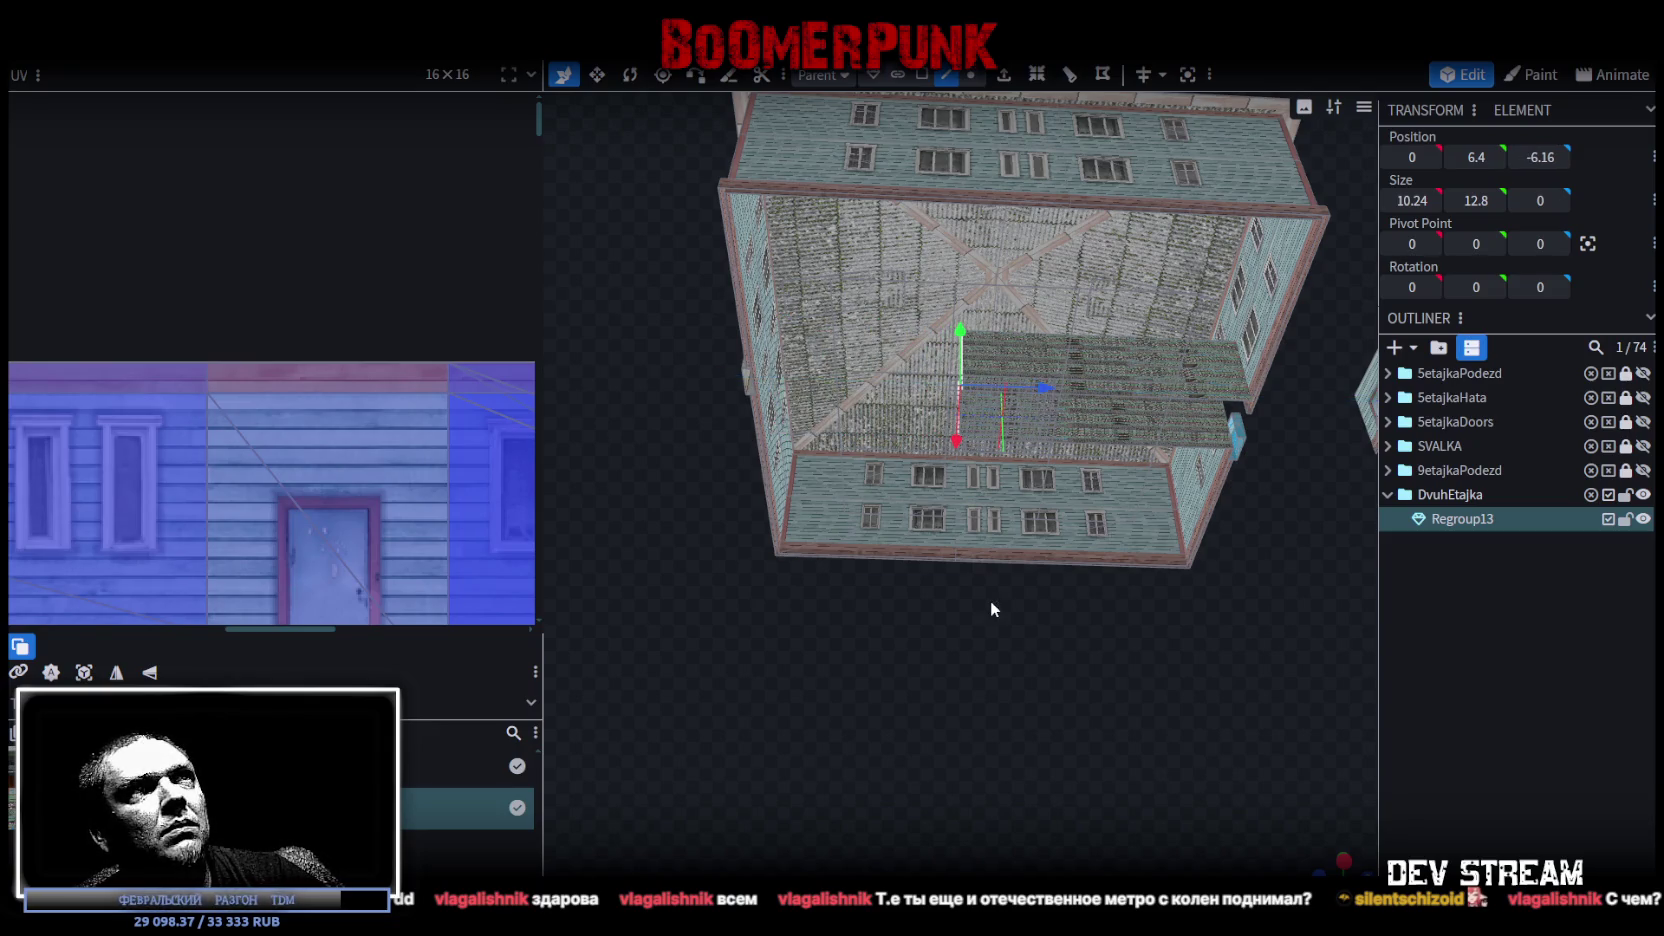
{"action": "left_click_drag", "start_coordinate": [993, 592], "coordinate": [996, 722]}
Select the house mesh and facade pieces, orbiting to inspect the recessed entrance from several angles
{"action": "left_click", "coordinate": [949, 447]}
{"action": "mouse_move", "coordinate": [949, 447]}
{"action": "left_mouse_down"}
{"action": "mouse_move", "coordinate": [1053, 693]}
{"action": "mouse_move", "coordinate": [1136, 604]}
{"action": "mouse_move", "coordinate": [1017, 555]}
{"action": "left_mouse_up"}
{"action": "scroll", "coordinate": [1017, 557], "scroll_direction": "up", "scroll_amount": 5}
{"action": "left_click", "coordinate": [1022, 512]}
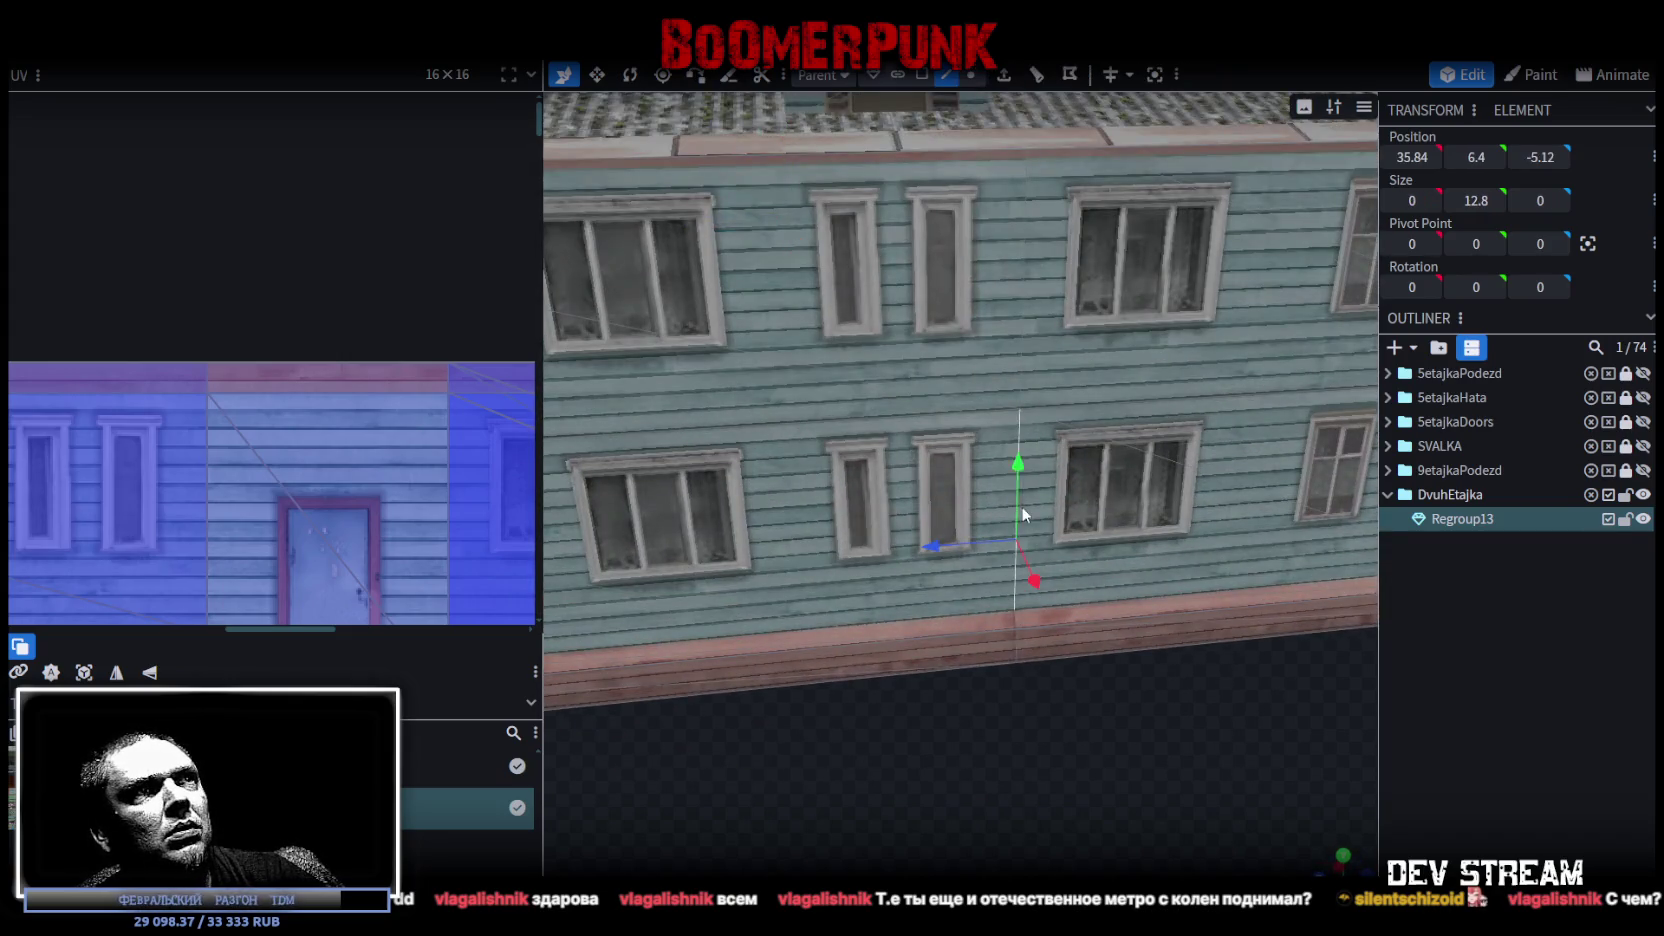
{"action": "scroll", "coordinate": [955, 554], "scroll_direction": "down", "scroll_amount": 4}
{"action": "mouse_move", "coordinate": [919, 532]}
{"action": "left_mouse_down"}
{"action": "mouse_move", "coordinate": [871, 536]}
{"action": "mouse_move", "coordinate": [1000, 560]}
{"action": "left_mouse_up"}
{"action": "mouse_move", "coordinate": [1157, 612]}
{"action": "left_mouse_down"}
{"action": "mouse_move", "coordinate": [1141, 517]}
{"action": "mouse_move", "coordinate": [1000, 575]}
{"action": "left_mouse_up"}
{"action": "left_click", "coordinate": [1000, 575]}
{"action": "scroll", "coordinate": [1100, 630], "scroll_direction": "down", "scroll_amount": 3}
{"action": "mouse_move", "coordinate": [1152, 668]}
{"action": "left_mouse_down"}
{"action": "mouse_move", "coordinate": [995, 617]}
{"action": "mouse_move", "coordinate": [1088, 587]}
{"action": "mouse_move", "coordinate": [1155, 501]}
{"action": "left_mouse_up"}
In solid shading, set the green entrance plane to Size X 10.24 and Position Z -5.12
{"action": "key", "text": "z"}
{"action": "scroll", "coordinate": [1030, 717], "scroll_direction": "up", "scroll_amount": 3}
{"action": "key", "text": "z"}
{"action": "key", "text": "z"}
{"action": "key", "text": "z"}
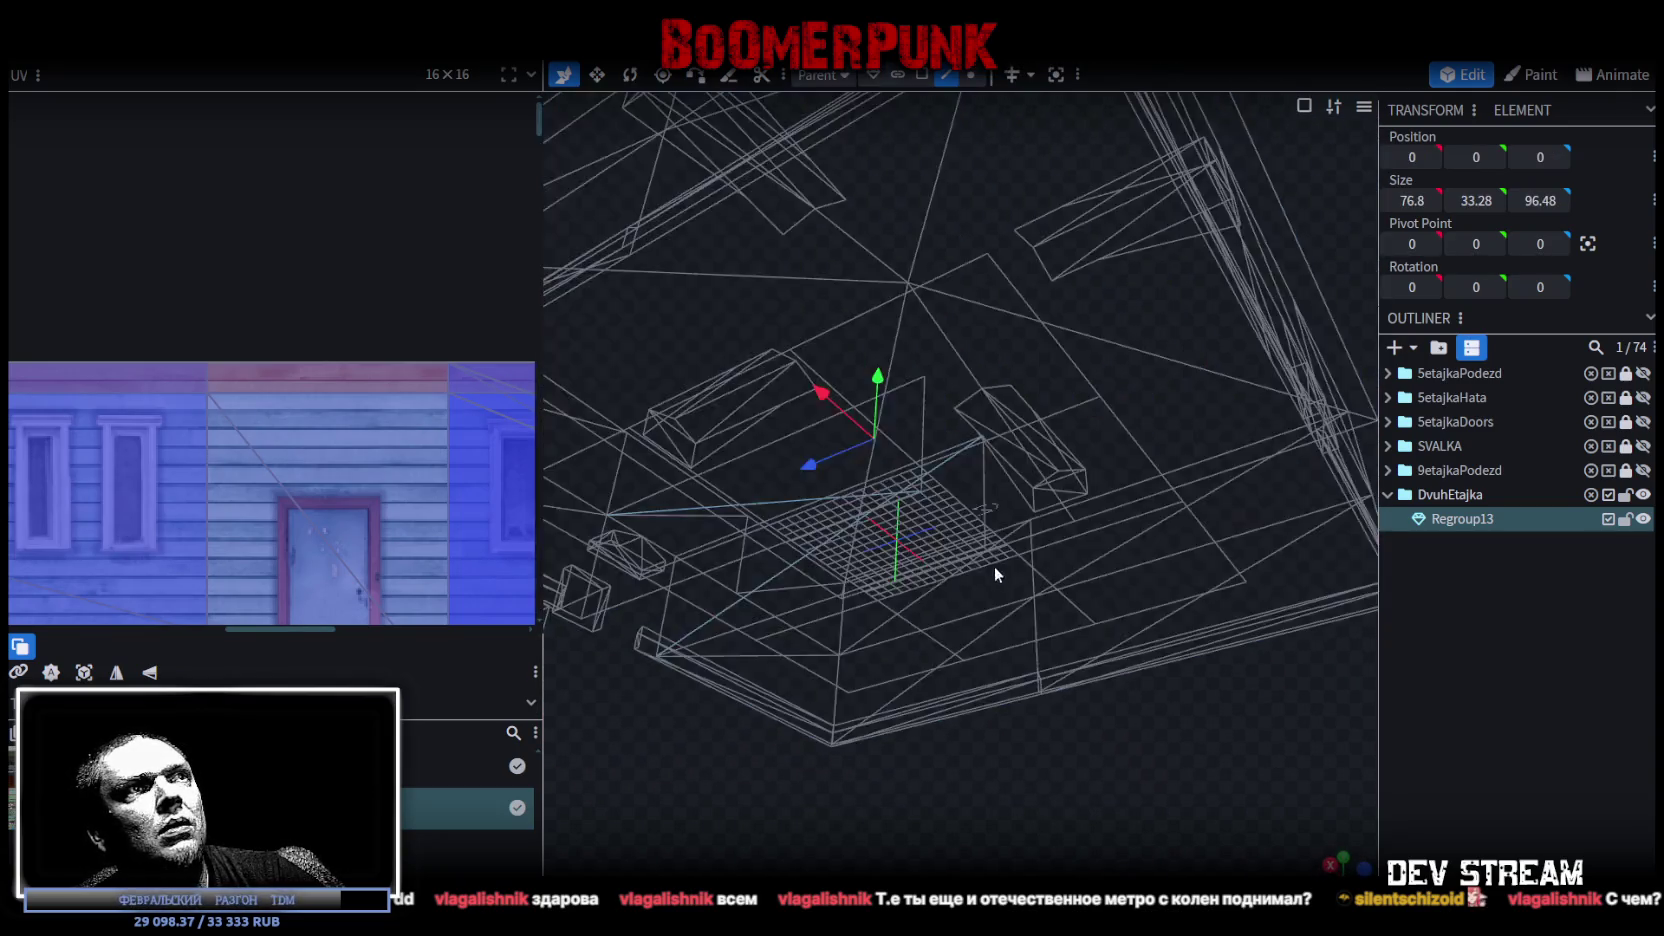
{"action": "scroll", "coordinate": [965, 510], "scroll_direction": "up", "scroll_amount": 2}
{"action": "left_click", "coordinate": [922, 450]}
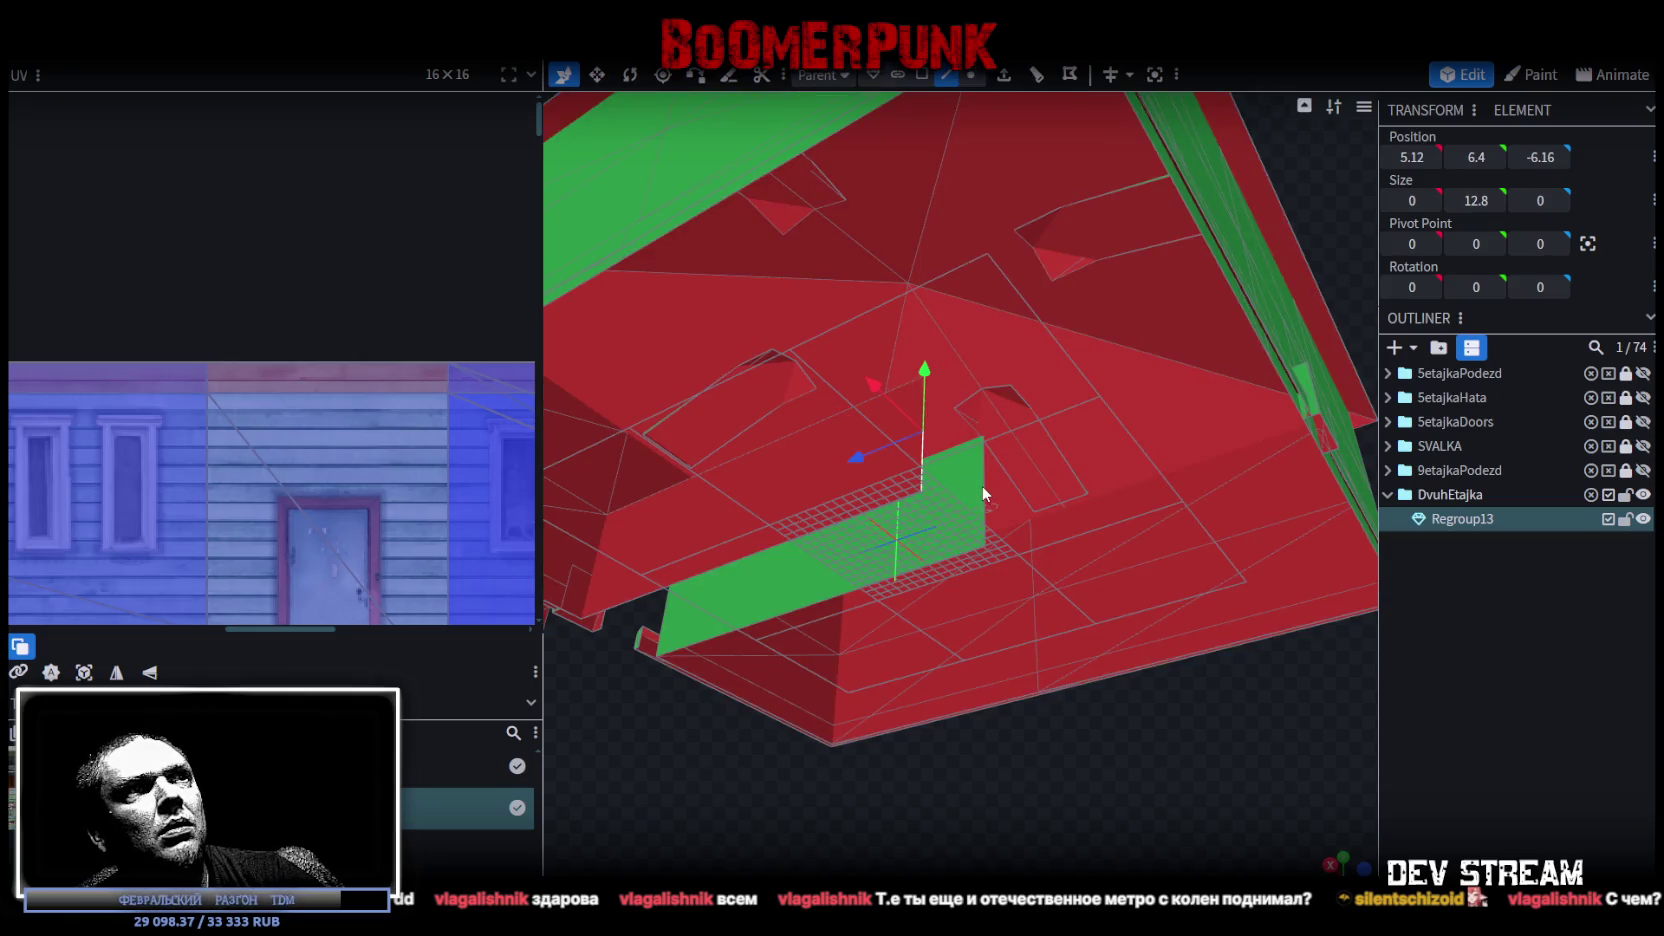
{"action": "left_click", "coordinate": [1412, 200]}
{"action": "type", "text": "10.24"}
{"action": "left_click", "coordinate": [1540, 157]}
{"action": "type", "text": "-5.12"}
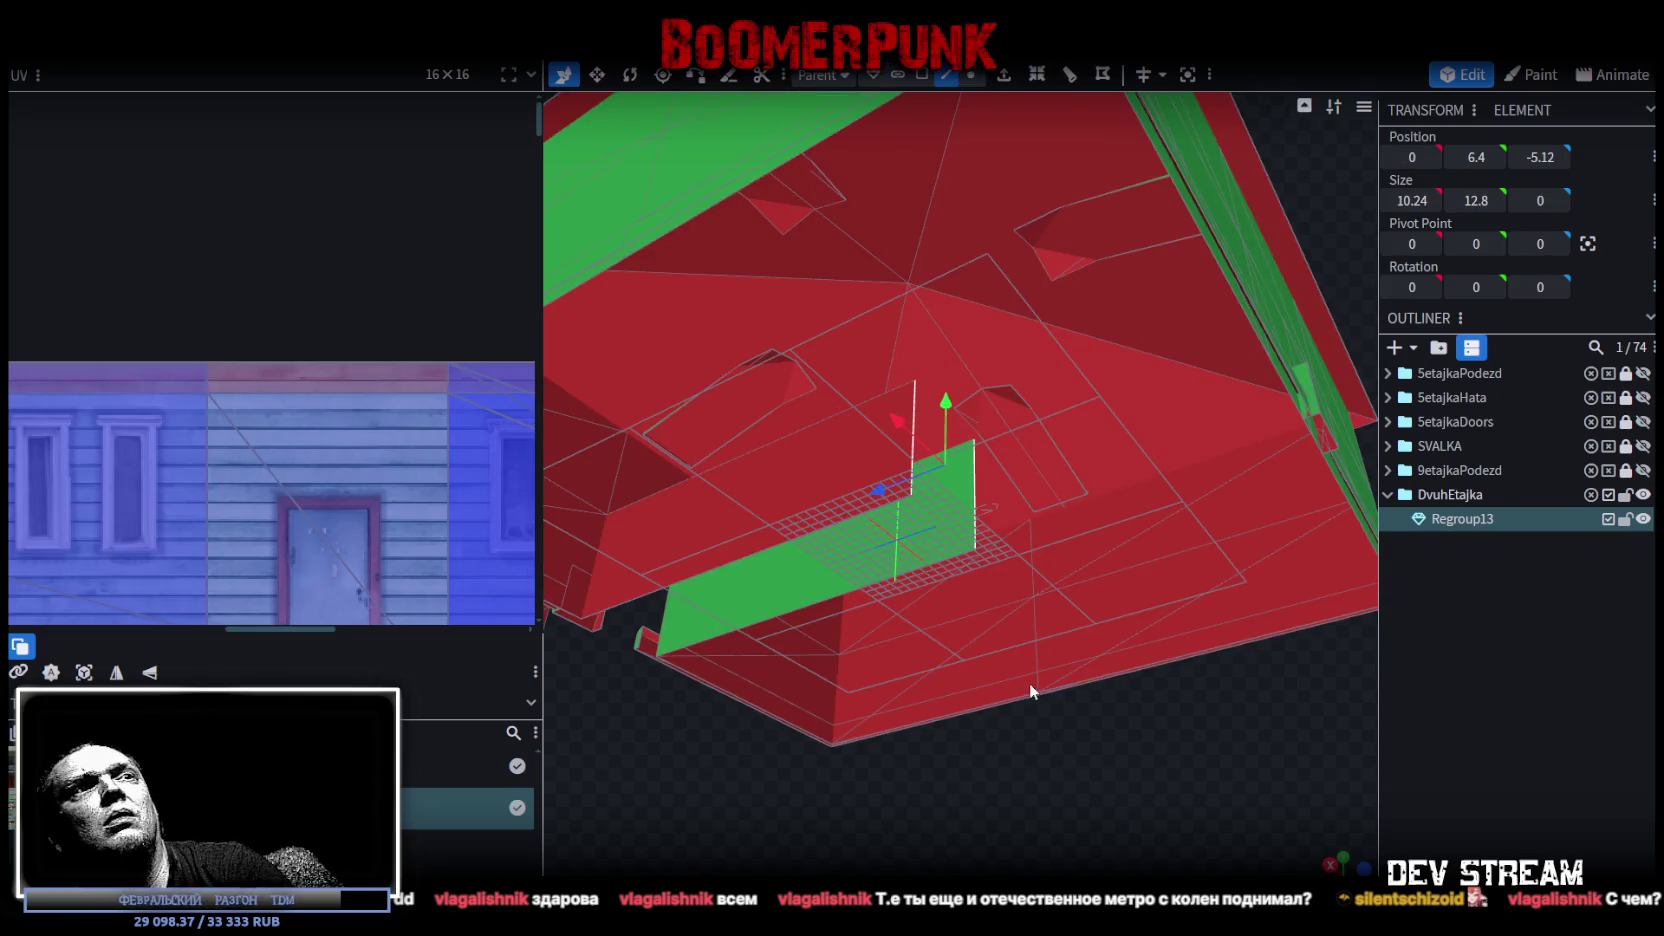
{"action": "scroll", "coordinate": [1000, 700], "scroll_direction": "down", "scroll_amount": 3}
Orbit under the house and select the green strip face
{"action": "mouse_move", "coordinate": [1018, 722]}
{"action": "left_mouse_down"}
{"action": "mouse_move", "coordinate": [913, 786]}
{"action": "mouse_move", "coordinate": [1180, 783]}
{"action": "mouse_move", "coordinate": [1017, 772]}
{"action": "mouse_move", "coordinate": [1079, 720]}
{"action": "mouse_move", "coordinate": [1065, 679]}
{"action": "mouse_move", "coordinate": [1134, 704]}
{"action": "mouse_move", "coordinate": [1062, 680]}
{"action": "mouse_move", "coordinate": [1058, 640]}
{"action": "left_mouse_up"}
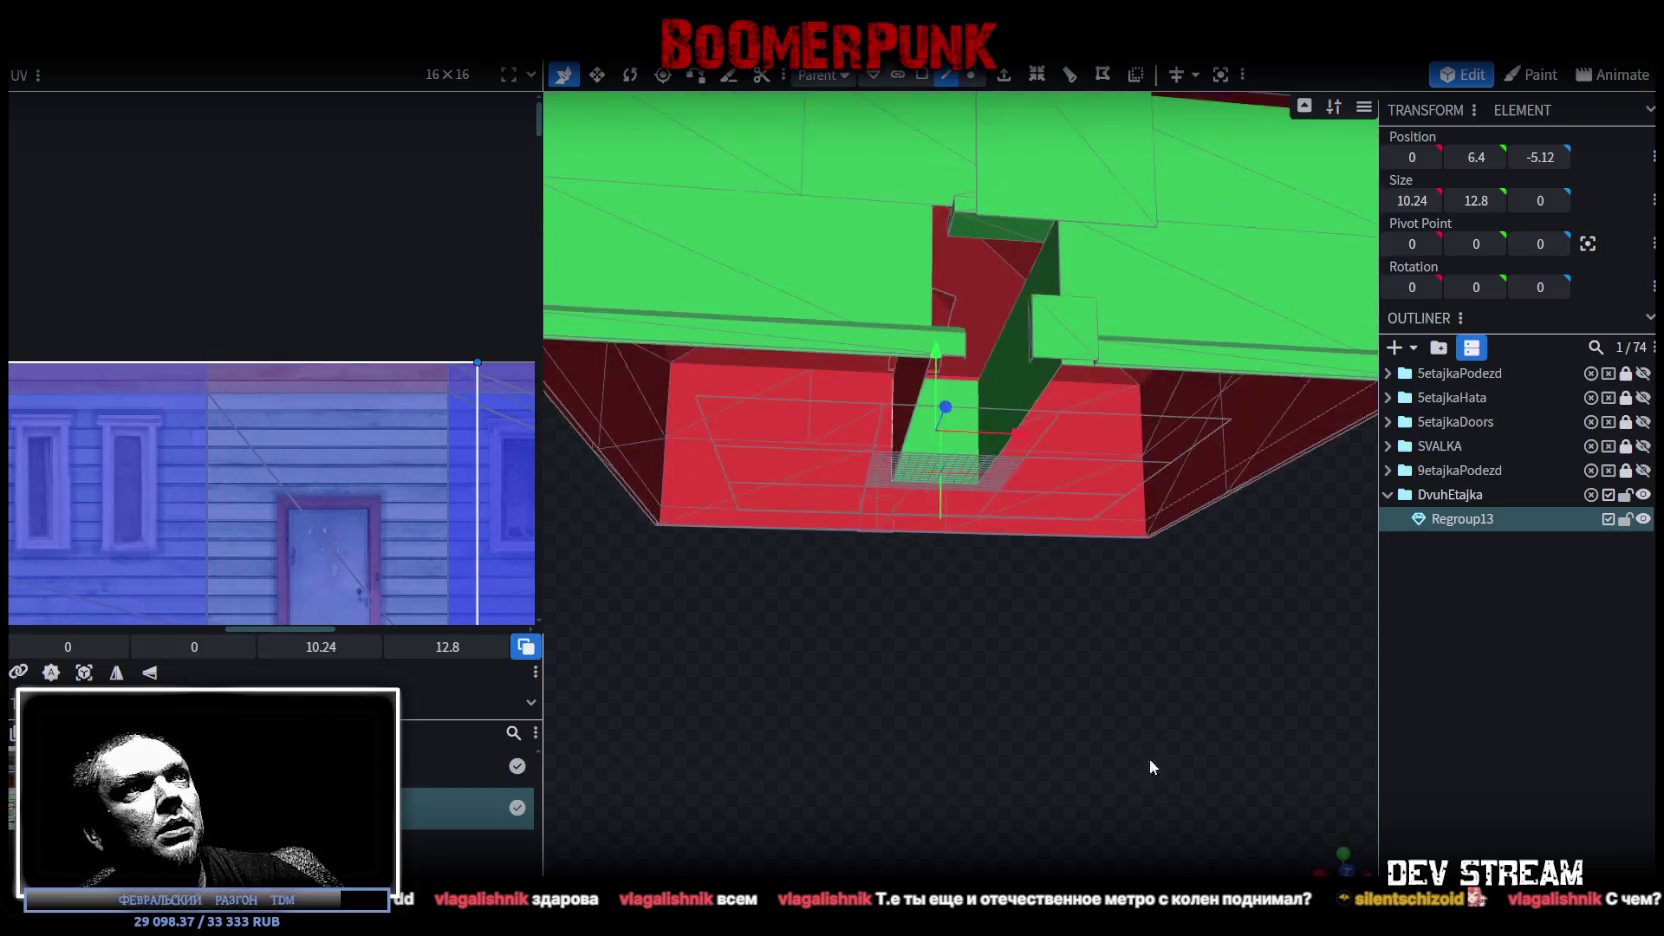
{"action": "left_click", "coordinate": [1043, 274]}
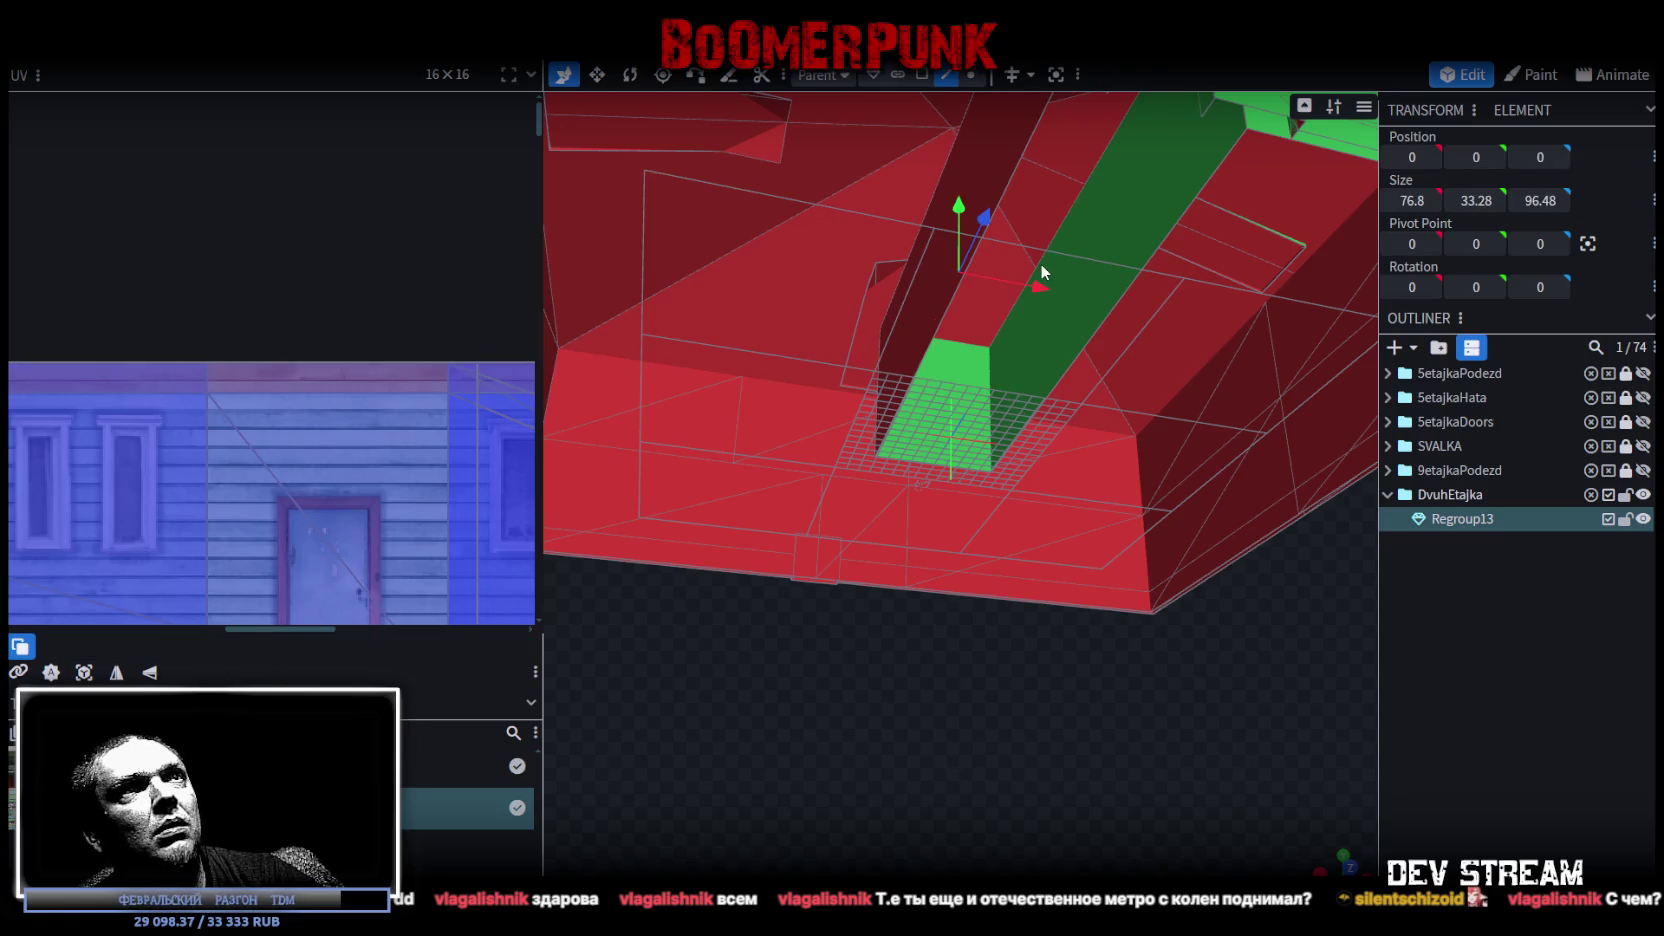
{"action": "mouse_move", "coordinate": [1046, 703]}
{"action": "left_mouse_down"}
{"action": "mouse_move", "coordinate": [956, 699]}
{"action": "mouse_move", "coordinate": [1022, 699]}
{"action": "mouse_move", "coordinate": [854, 743]}
{"action": "mouse_move", "coordinate": [929, 724]}
{"action": "mouse_move", "coordinate": [922, 748]}
{"action": "left_mouse_up"}
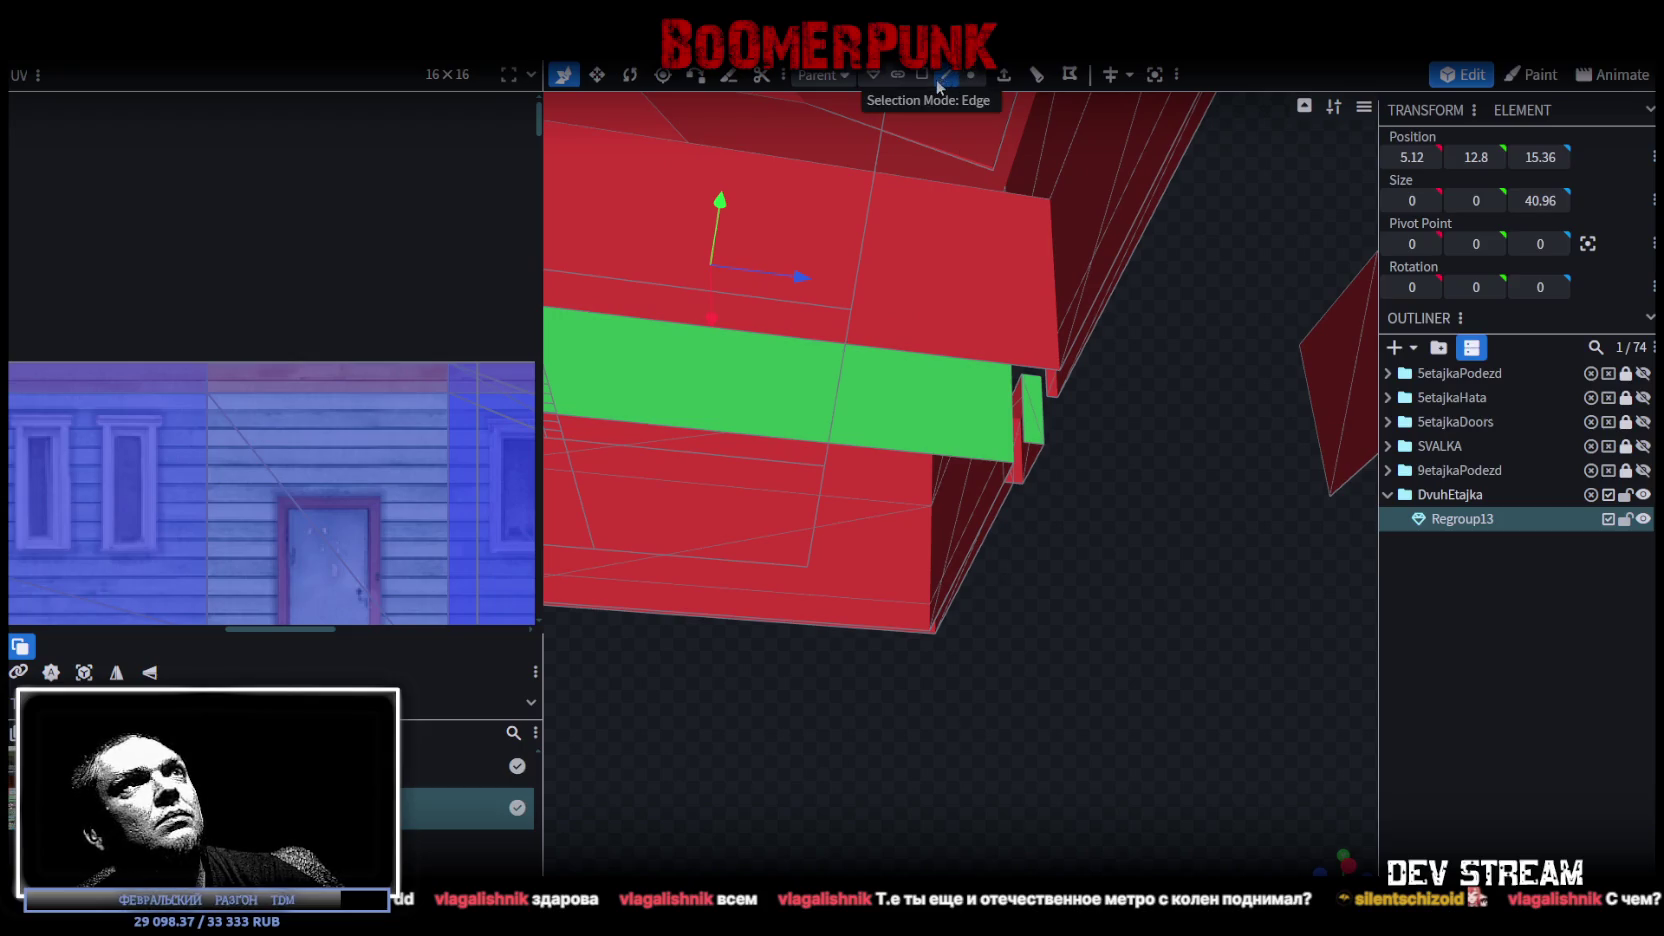
Select the edge running across the green strip to prepare the cut
{"action": "left_click", "coordinate": [1005, 362]}
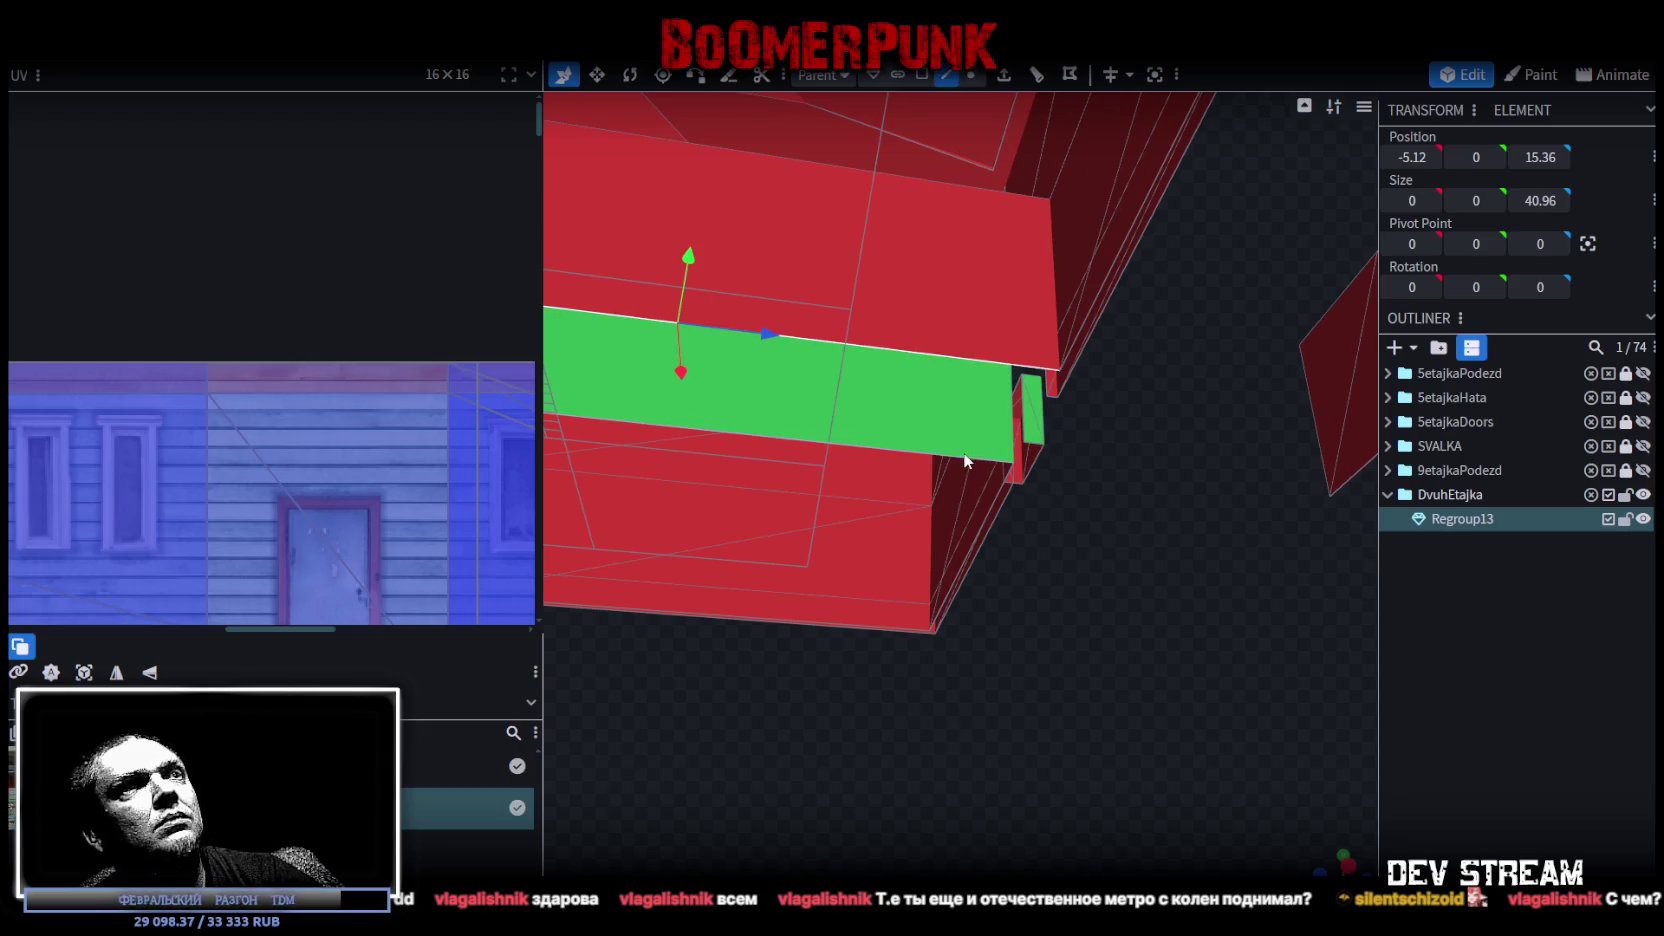
{"action": "left_click", "coordinate": [963, 452]}
{"action": "left_click_drag", "start_coordinate": [1119, 499], "coordinate": [1166, 511]}
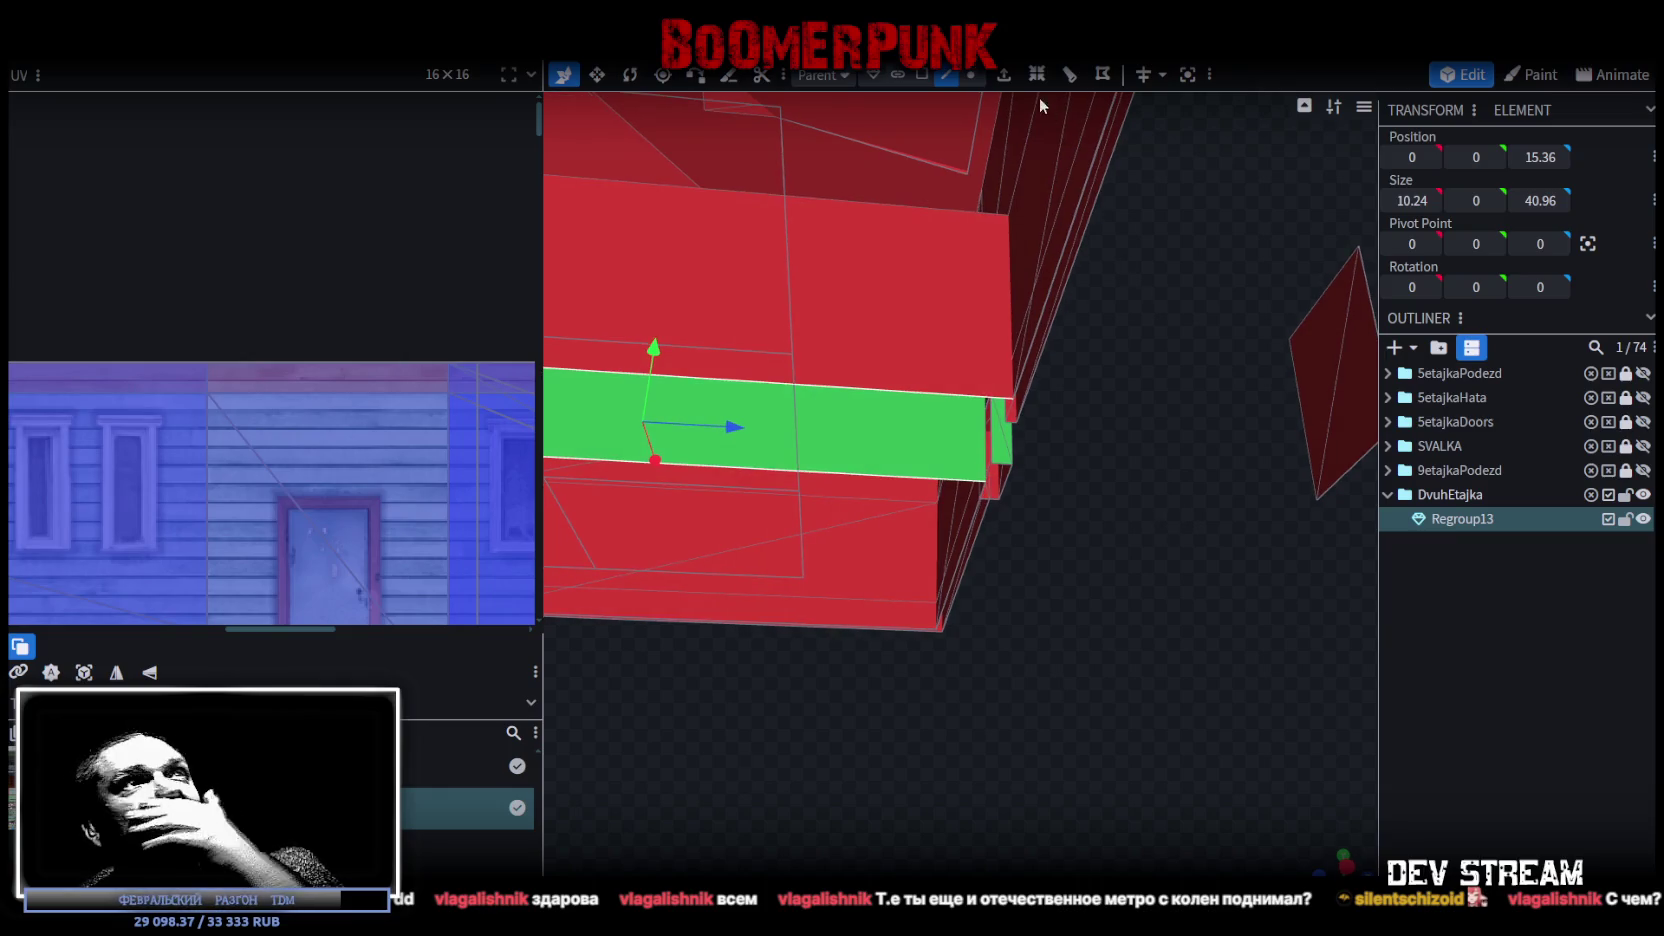
{"action": "left_click", "coordinate": [983, 398]}
{"action": "mouse_move", "coordinate": [983, 398]}
{"action": "left_mouse_down"}
{"action": "mouse_move", "coordinate": [1110, 566]}
{"action": "mouse_move", "coordinate": [1115, 520]}
{"action": "left_mouse_up"}
{"action": "left_click", "coordinate": [809, 237]}
{"action": "mouse_move", "coordinate": [1119, 348]}
{"action": "left_mouse_down"}
{"action": "mouse_move", "coordinate": [1144, 413]}
{"action": "mouse_move", "coordinate": [1161, 374]}
{"action": "left_mouse_up"}
{"action": "left_click", "coordinate": [905, 178]}
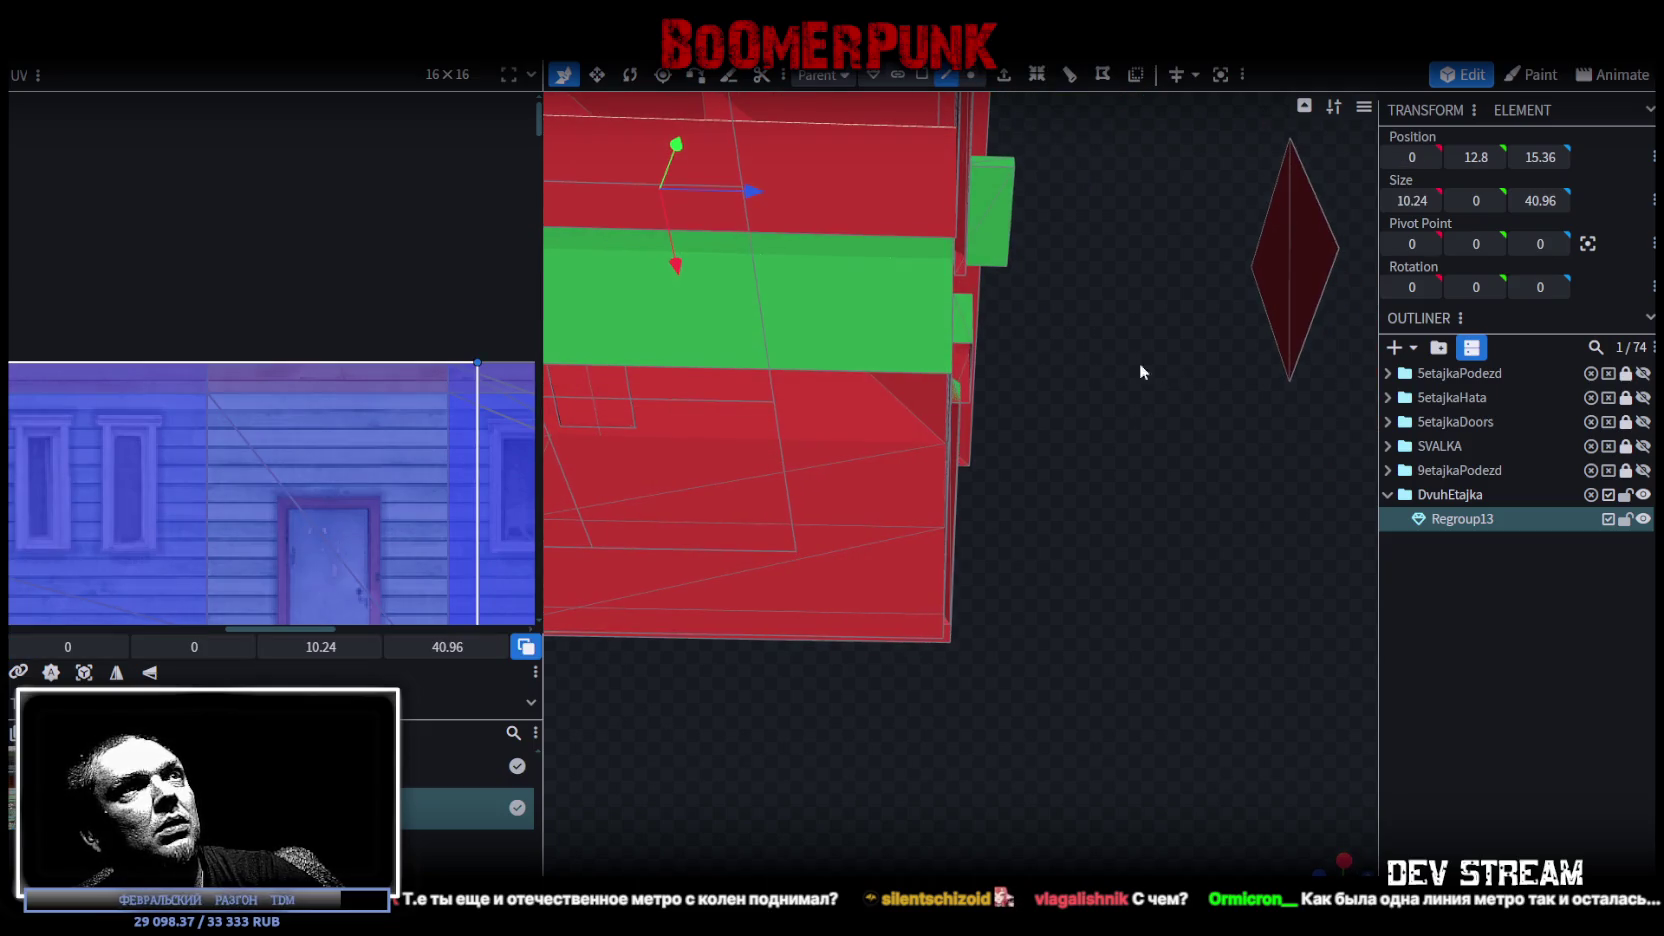
{"action": "left_click", "coordinate": [924, 377]}
Add a single loop cut across the strip and slide its offset down to 0
{"action": "left_click", "coordinate": [1069, 76]}
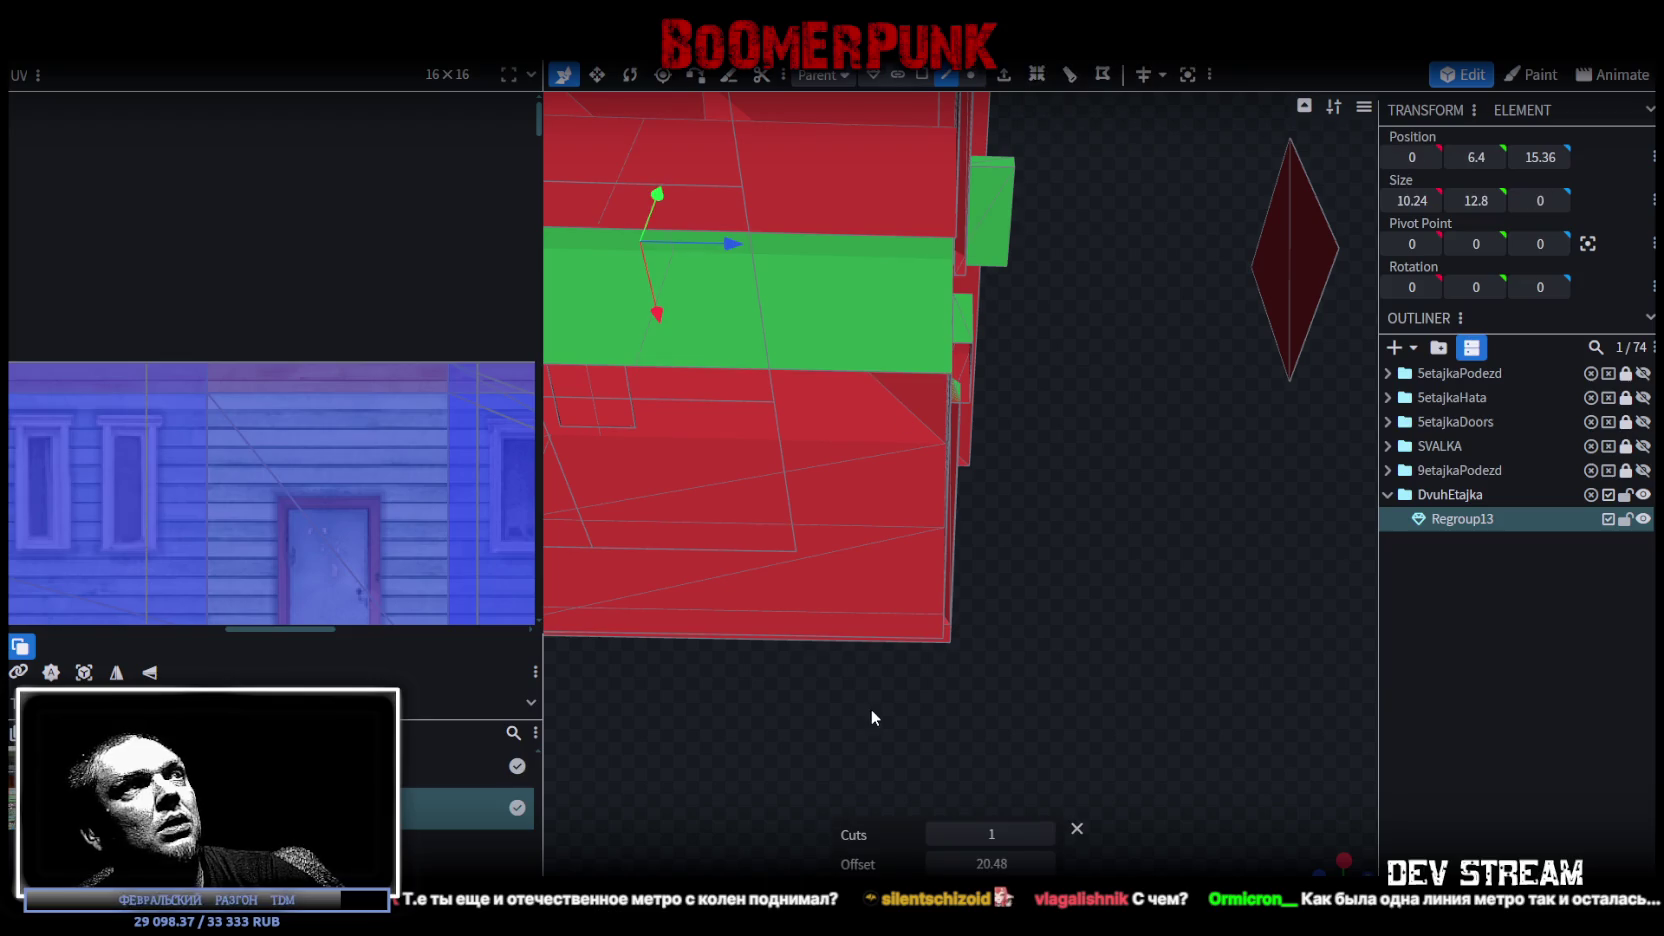
{"action": "left_click", "coordinate": [935, 863]}
{"action": "left_click", "coordinate": [935, 863]}
{"action": "left_click", "coordinate": [935, 863]}
{"action": "left_click", "coordinate": [935, 863]}
{"action": "left_click", "coordinate": [935, 863]}
{"action": "left_click", "coordinate": [935, 863]}
{"action": "left_click", "coordinate": [935, 863]}
{"action": "left_click", "coordinate": [935, 863]}
{"action": "left_click", "coordinate": [935, 863]}
{"action": "left_click", "coordinate": [935, 863]}
{"action": "left_click", "coordinate": [994, 831]}
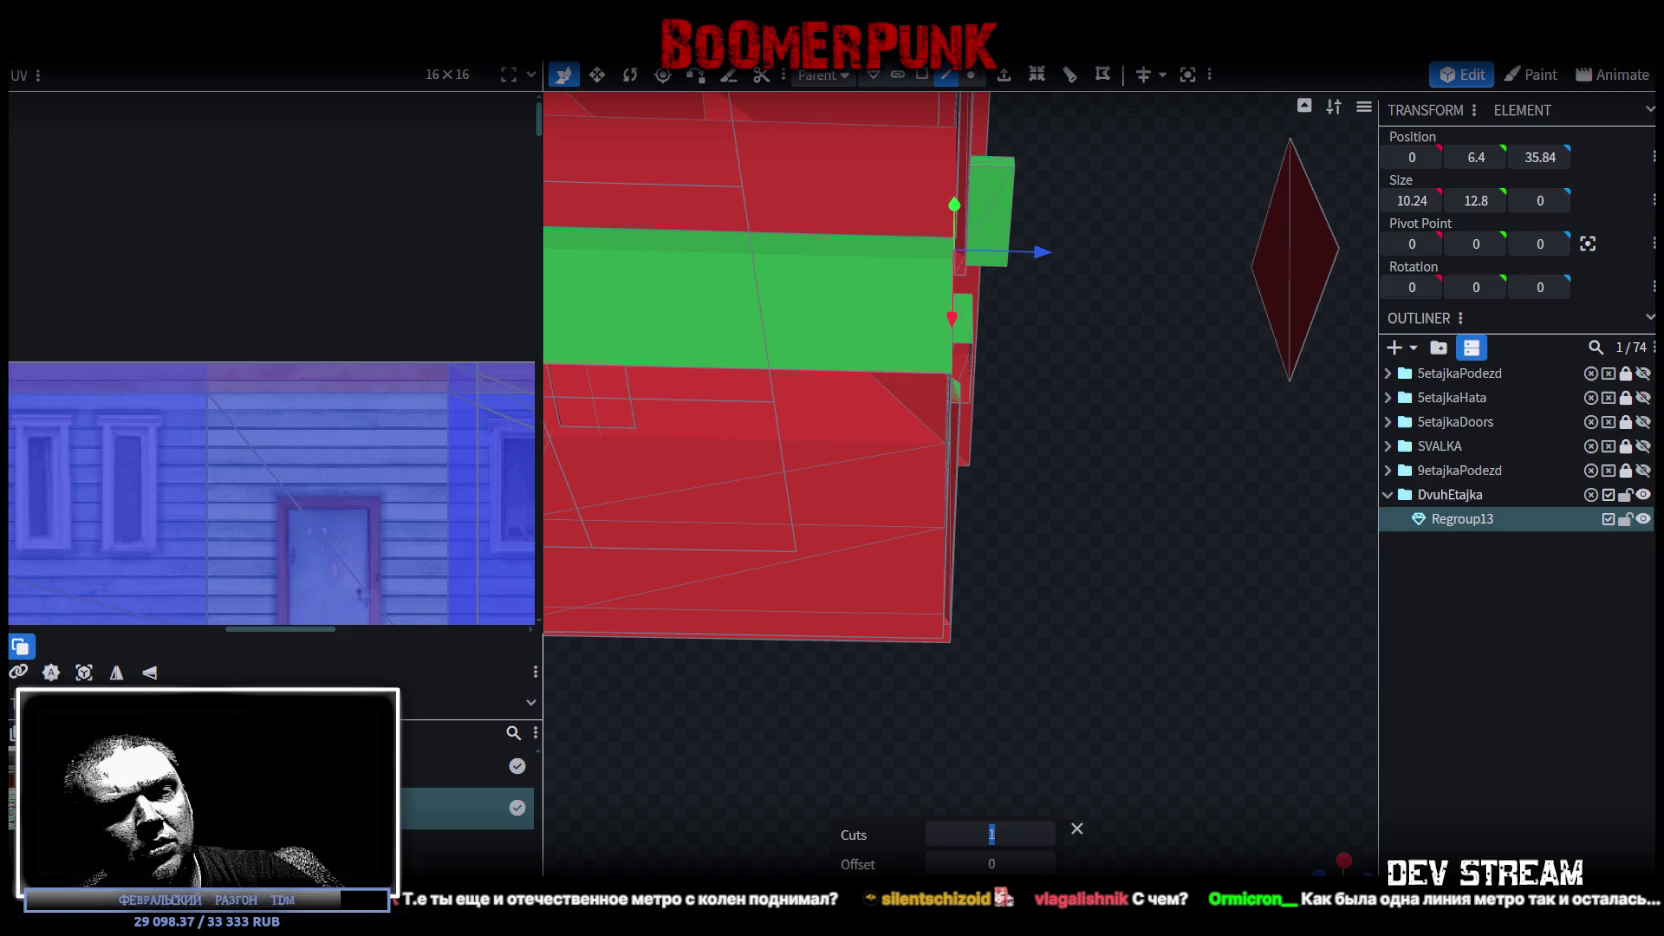
Set the loop cut offset to 1.5, near the strip's end
{"action": "type", "text": "1"}
{"action": "left_click", "coordinate": [990, 831]}
{"action": "mouse_move", "coordinate": [1014, 680]}
{"action": "left_mouse_down"}
{"action": "mouse_move", "coordinate": [1128, 540]}
{"action": "mouse_move", "coordinate": [1065, 603]}
{"action": "mouse_move", "coordinate": [1127, 573]}
{"action": "left_mouse_up"}
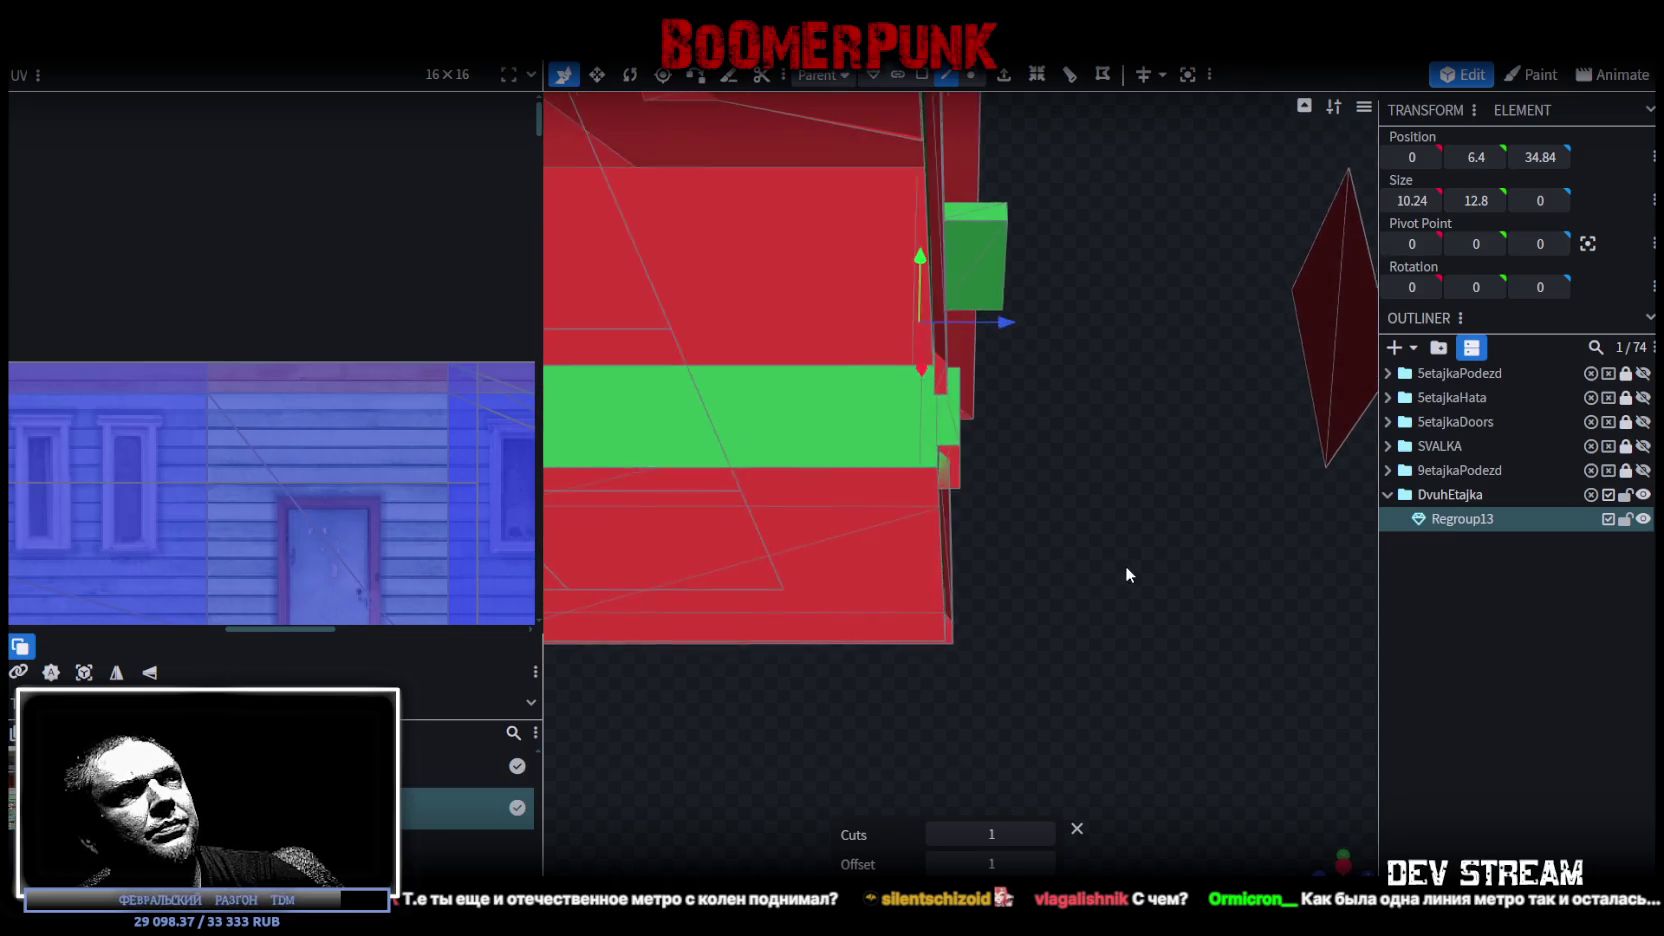
{"action": "left_click", "coordinate": [1044, 866]}
{"action": "mouse_move", "coordinate": [1060, 640]}
{"action": "left_mouse_down"}
{"action": "mouse_move", "coordinate": [1079, 584]}
{"action": "mouse_move", "coordinate": [1186, 592]}
{"action": "mouse_move", "coordinate": [942, 484]}
{"action": "left_mouse_up"}
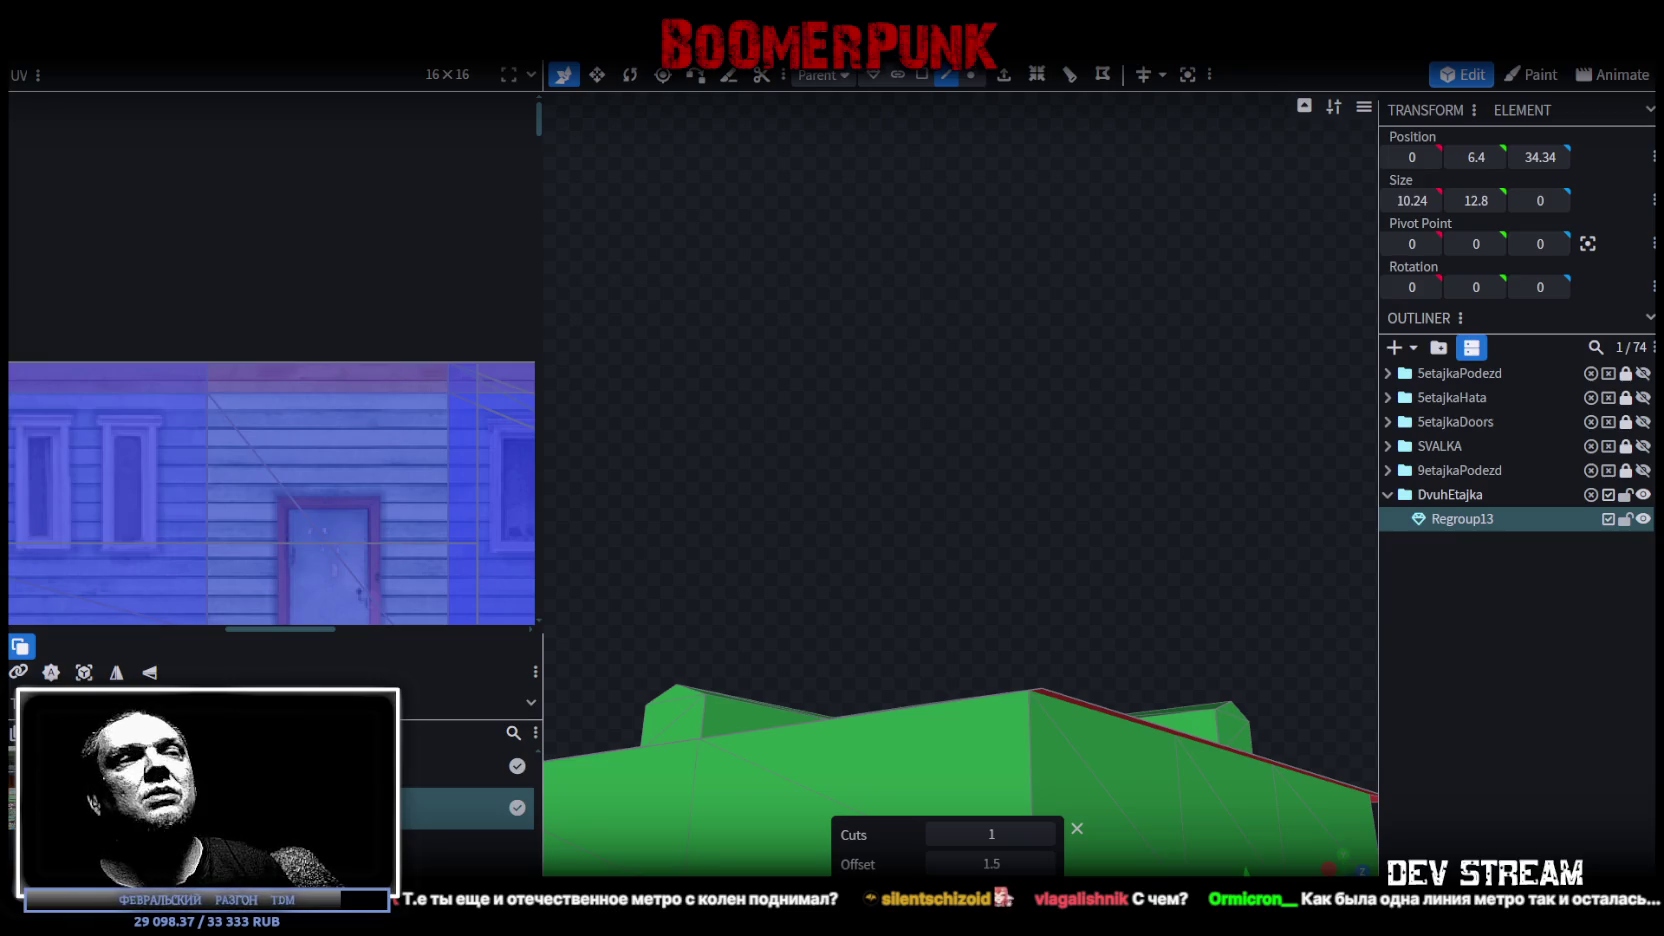
{"action": "mouse_move", "coordinate": [1188, 806]}
{"action": "left_mouse_down"}
{"action": "mouse_move", "coordinate": [1125, 620]}
{"action": "mouse_move", "coordinate": [1166, 546]}
{"action": "mouse_move", "coordinate": [1066, 475]}
{"action": "mouse_move", "coordinate": [1045, 537]}
{"action": "mouse_move", "coordinate": [1140, 584]}
{"action": "mouse_move", "coordinate": [1119, 458]}
{"action": "mouse_move", "coordinate": [1037, 429]}
{"action": "mouse_move", "coordinate": [1135, 385]}
{"action": "mouse_move", "coordinate": [982, 478]}
{"action": "mouse_move", "coordinate": [1060, 484]}
{"action": "mouse_move", "coordinate": [913, 412]}
{"action": "mouse_move", "coordinate": [666, 442]}
{"action": "mouse_move", "coordinate": [558, 392]}
{"action": "mouse_move", "coordinate": [579, 379]}
{"action": "mouse_move", "coordinate": [895, 449]}
{"action": "mouse_move", "coordinate": [1175, 705]}
{"action": "mouse_move", "coordinate": [1108, 581]}
{"action": "mouse_move", "coordinate": [1124, 508]}
{"action": "mouse_move", "coordinate": [1114, 527]}
{"action": "mouse_move", "coordinate": [1231, 512]}
{"action": "left_mouse_up"}
In face selection, try raising a single roof face, then undo it
{"action": "left_click", "coordinate": [982, 480]}
{"action": "left_click", "coordinate": [922, 76]}
{"action": "left_click", "coordinate": [1037, 410]}
{"action": "mouse_move", "coordinate": [963, 355]}
{"action": "left_mouse_down"}
{"action": "mouse_move", "coordinate": [984, 249]}
{"action": "mouse_move", "coordinate": [1092, 275]}
{"action": "left_mouse_up"}
{"action": "mouse_move", "coordinate": [1134, 517]}
{"action": "left_mouse_down"}
{"action": "mouse_move", "coordinate": [1121, 497]}
{"action": "mouse_move", "coordinate": [1002, 514]}
{"action": "mouse_move", "coordinate": [1203, 470]}
{"action": "mouse_move", "coordinate": [1144, 345]}
{"action": "mouse_move", "coordinate": [1233, 464]}
{"action": "left_mouse_up"}
{"action": "key", "text": "ctrl+z"}
Box-select the whole roof, lift it clear above the walls and merge the 2 duplicate vertices
{"action": "scroll", "coordinate": [1195, 707], "scroll_direction": "up", "scroll_amount": 5}
{"action": "scroll", "coordinate": [1149, 682], "scroll_direction": "down", "scroll_amount": 6}
{"action": "scroll", "coordinate": [1105, 551], "scroll_direction": "up", "scroll_amount": 3}
{"action": "mouse_move", "coordinate": [622, 392]}
{"action": "left_mouse_down"}
{"action": "mouse_move", "coordinate": [1248, 473]}
{"action": "mouse_move", "coordinate": [1300, 497]}
{"action": "left_mouse_up"}
{"action": "left_click_drag", "start_coordinate": [920, 390], "coordinate": [931, 262]}
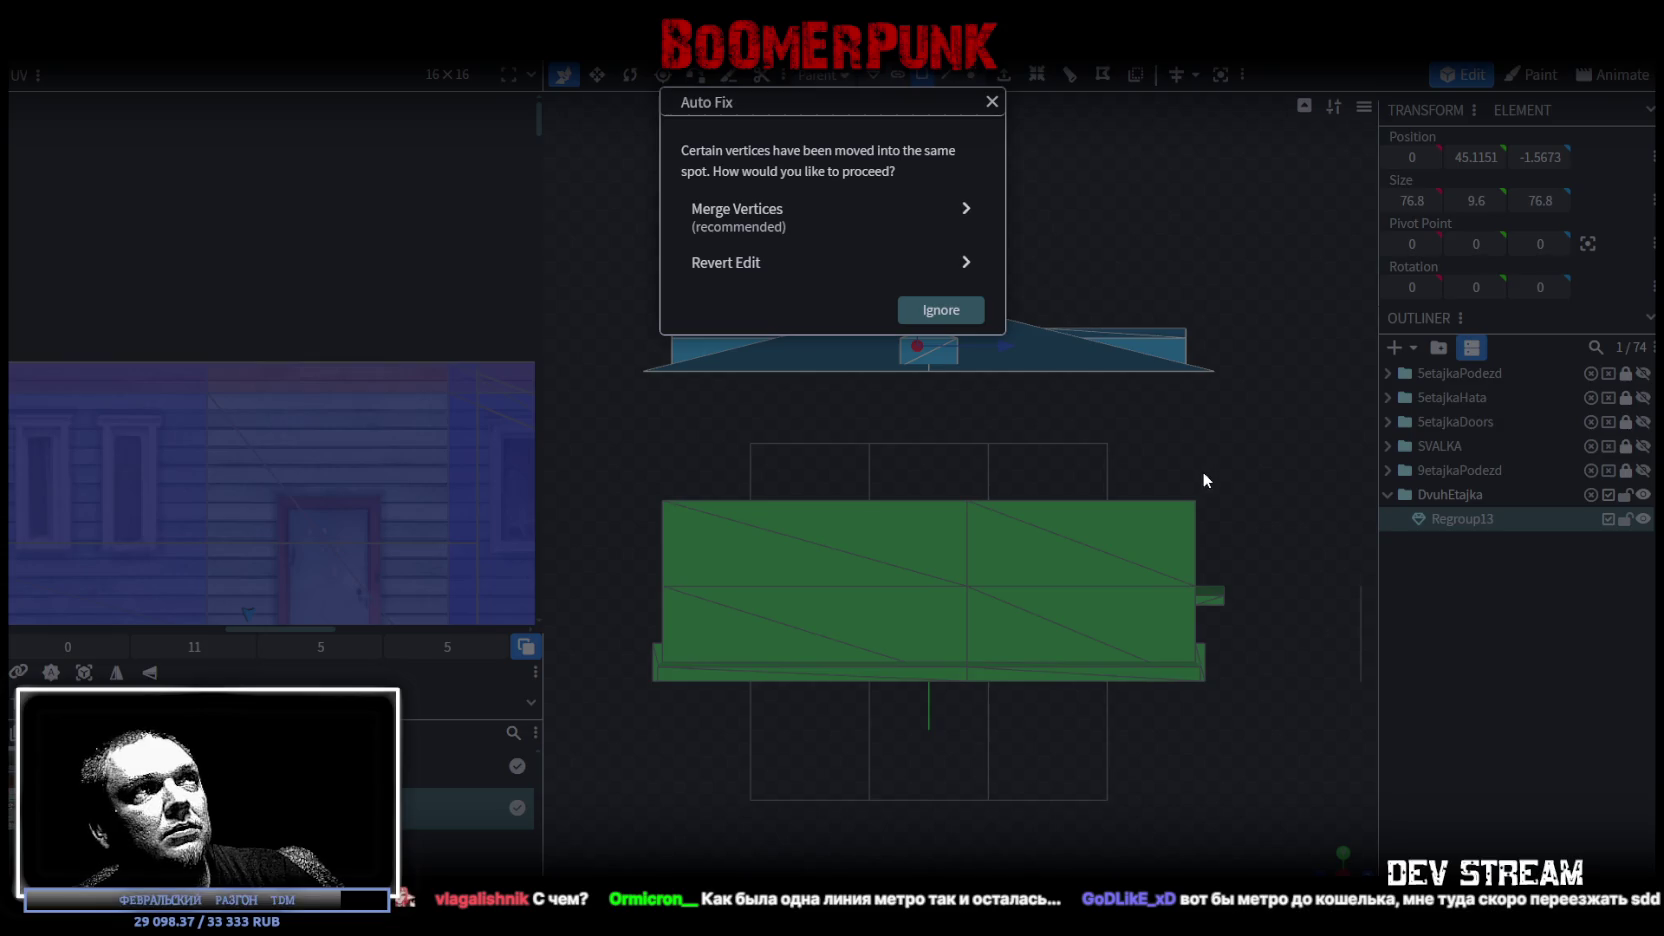
{"action": "left_click", "coordinate": [760, 215]}
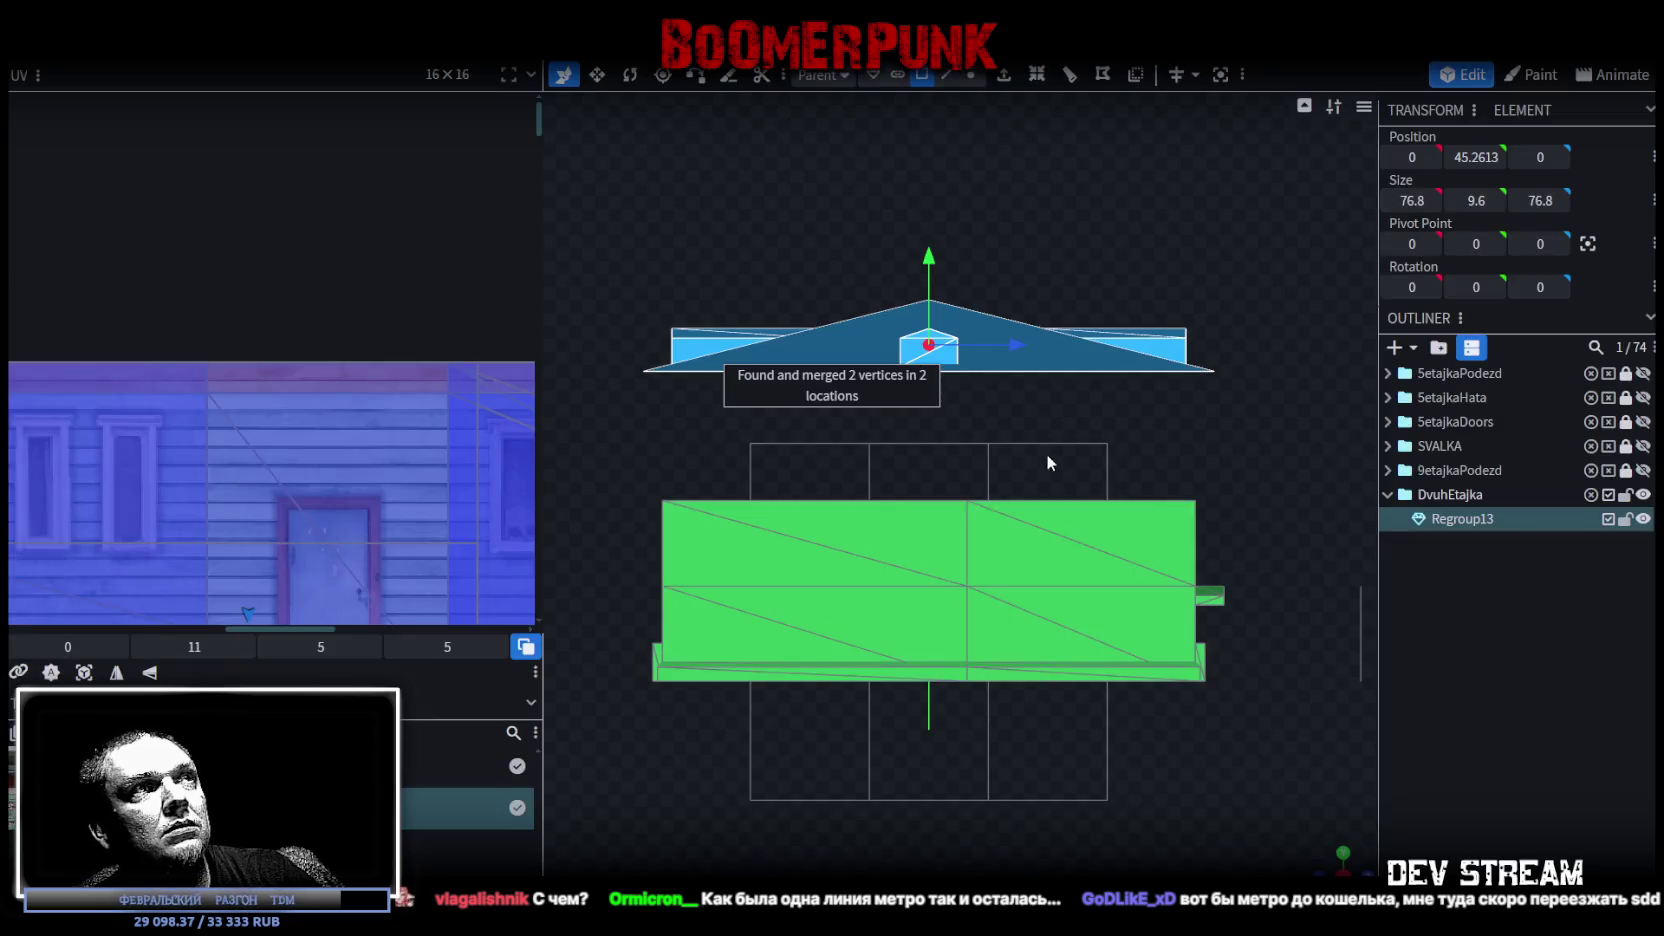
{"action": "mouse_move", "coordinate": [1046, 452]}
{"action": "left_mouse_down"}
{"action": "mouse_move", "coordinate": [980, 570]}
{"action": "mouse_move", "coordinate": [1100, 700]}
{"action": "mouse_move", "coordinate": [1328, 858]}
{"action": "left_mouse_up"}
{"action": "left_click", "coordinate": [1328, 858]}
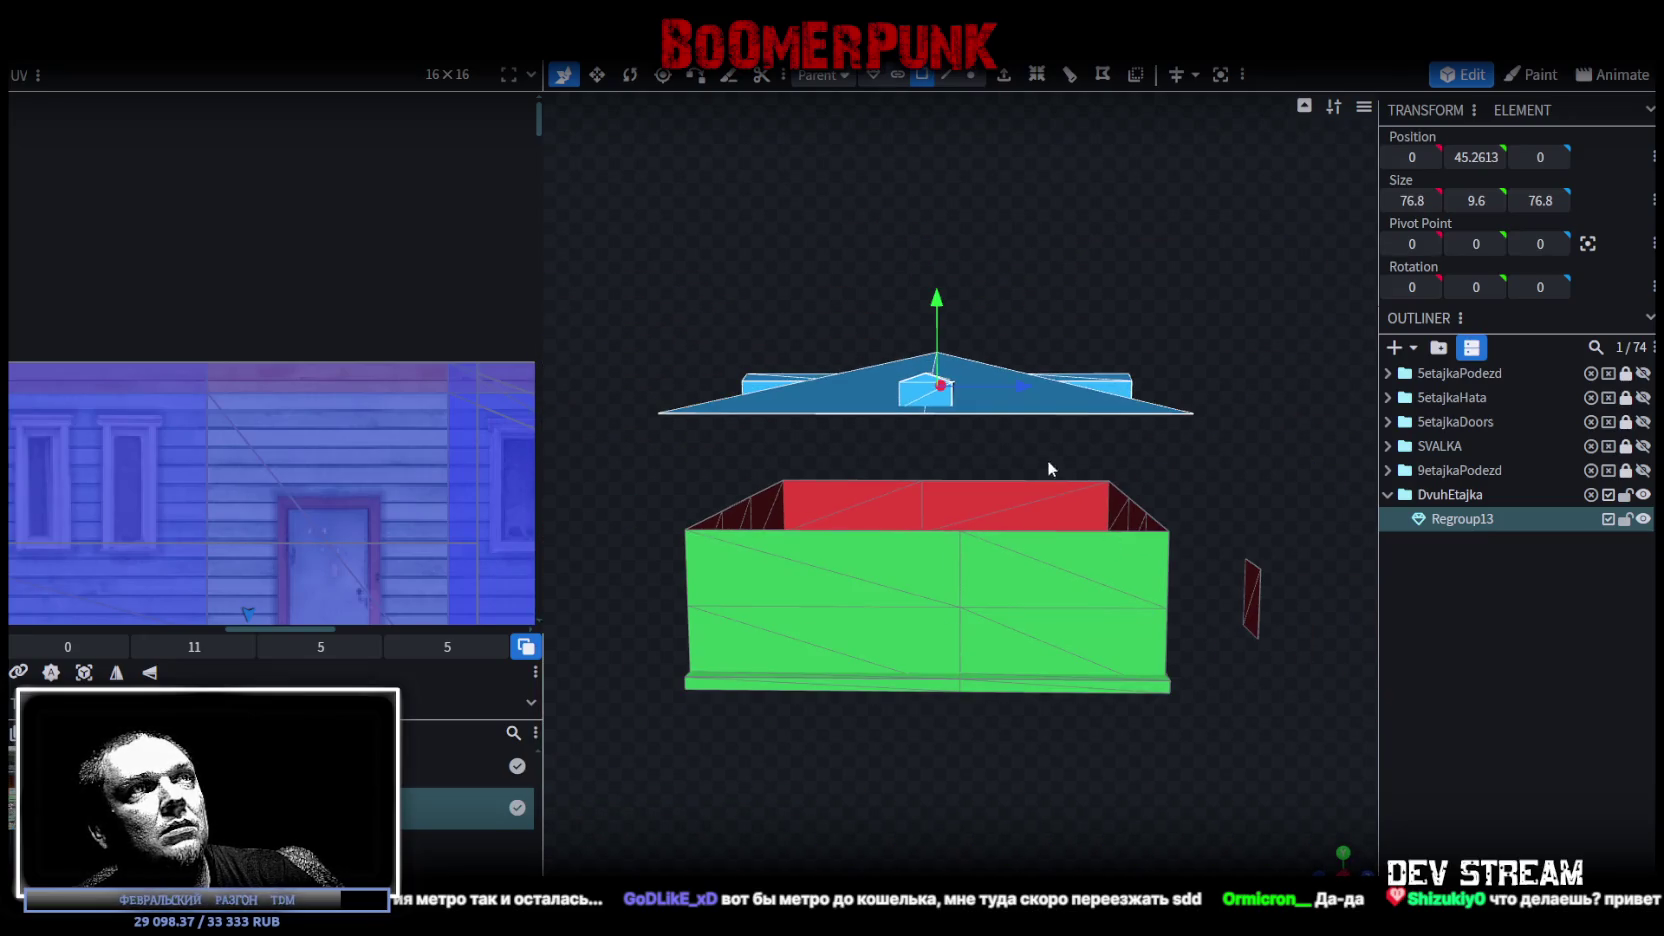
Lower the roof along Y until it sits back down on the walls
{"action": "left_click_drag", "start_coordinate": [947, 330], "coordinate": [940, 410]}
{"action": "mouse_move", "coordinate": [1125, 770]}
{"action": "left_mouse_down"}
{"action": "mouse_move", "coordinate": [1115, 822]}
{"action": "mouse_move", "coordinate": [1062, 810]}
{"action": "left_mouse_up"}
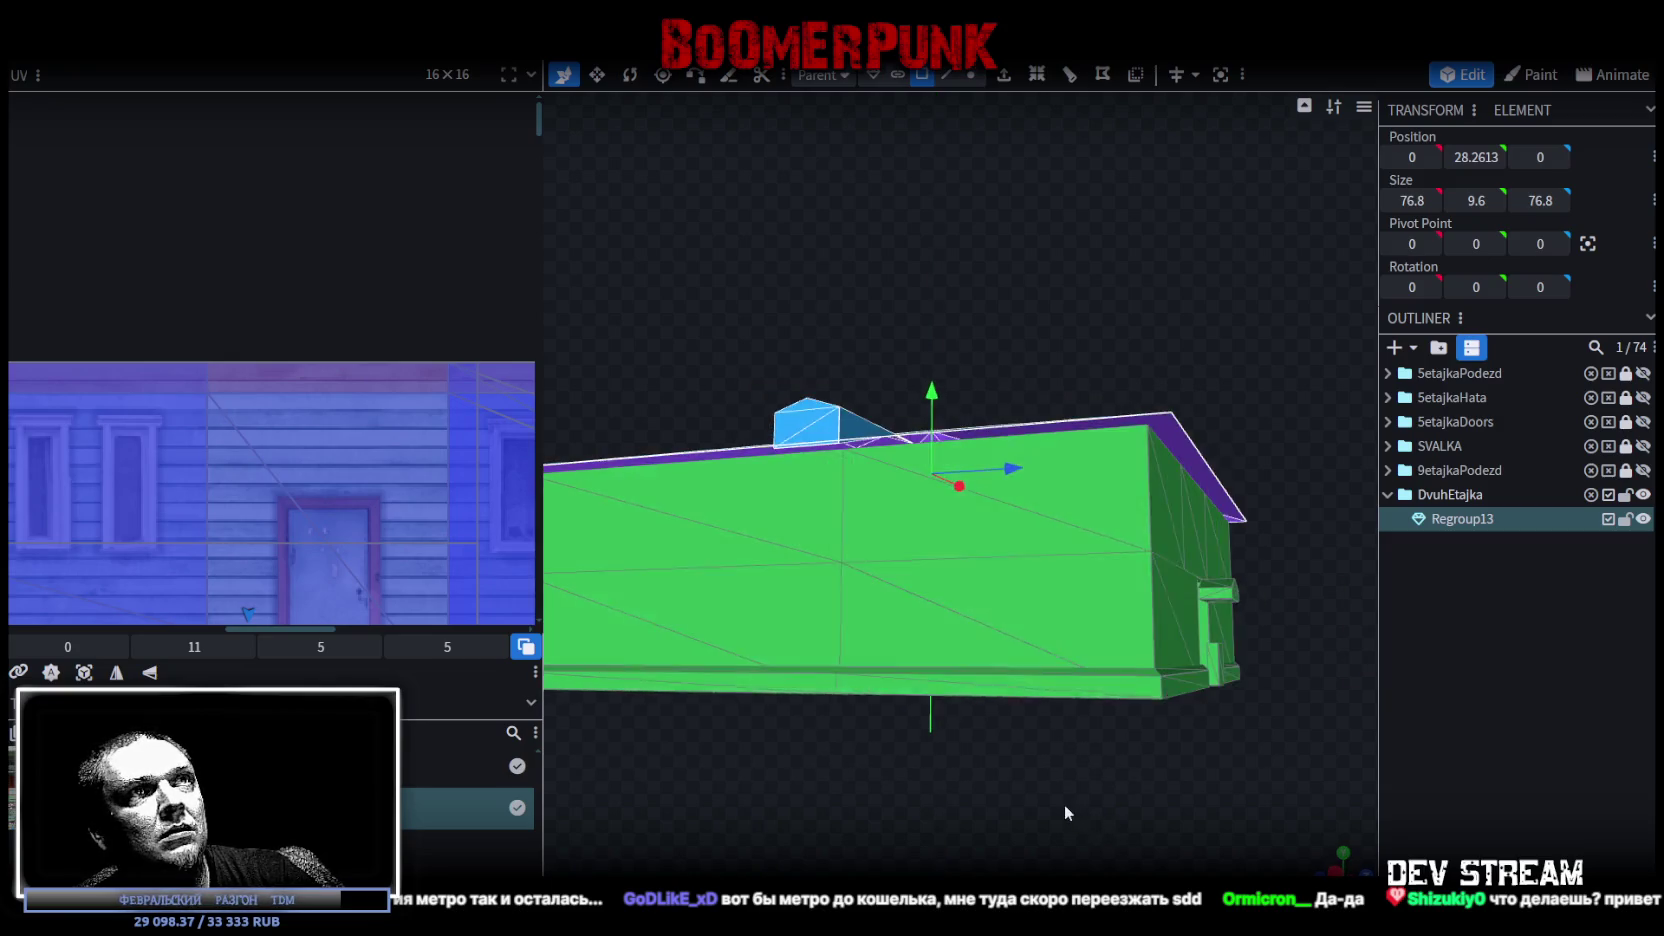
{"action": "mouse_move", "coordinate": [930, 383]}
{"action": "left_mouse_down"}
{"action": "mouse_move", "coordinate": [931, 398]}
{"action": "mouse_move", "coordinate": [1148, 326]}
{"action": "mouse_move", "coordinate": [1208, 408]}
{"action": "left_mouse_up"}
Split the roof off into its own Regroup13_selection mesh
{"action": "right_click", "coordinate": [1110, 450]}
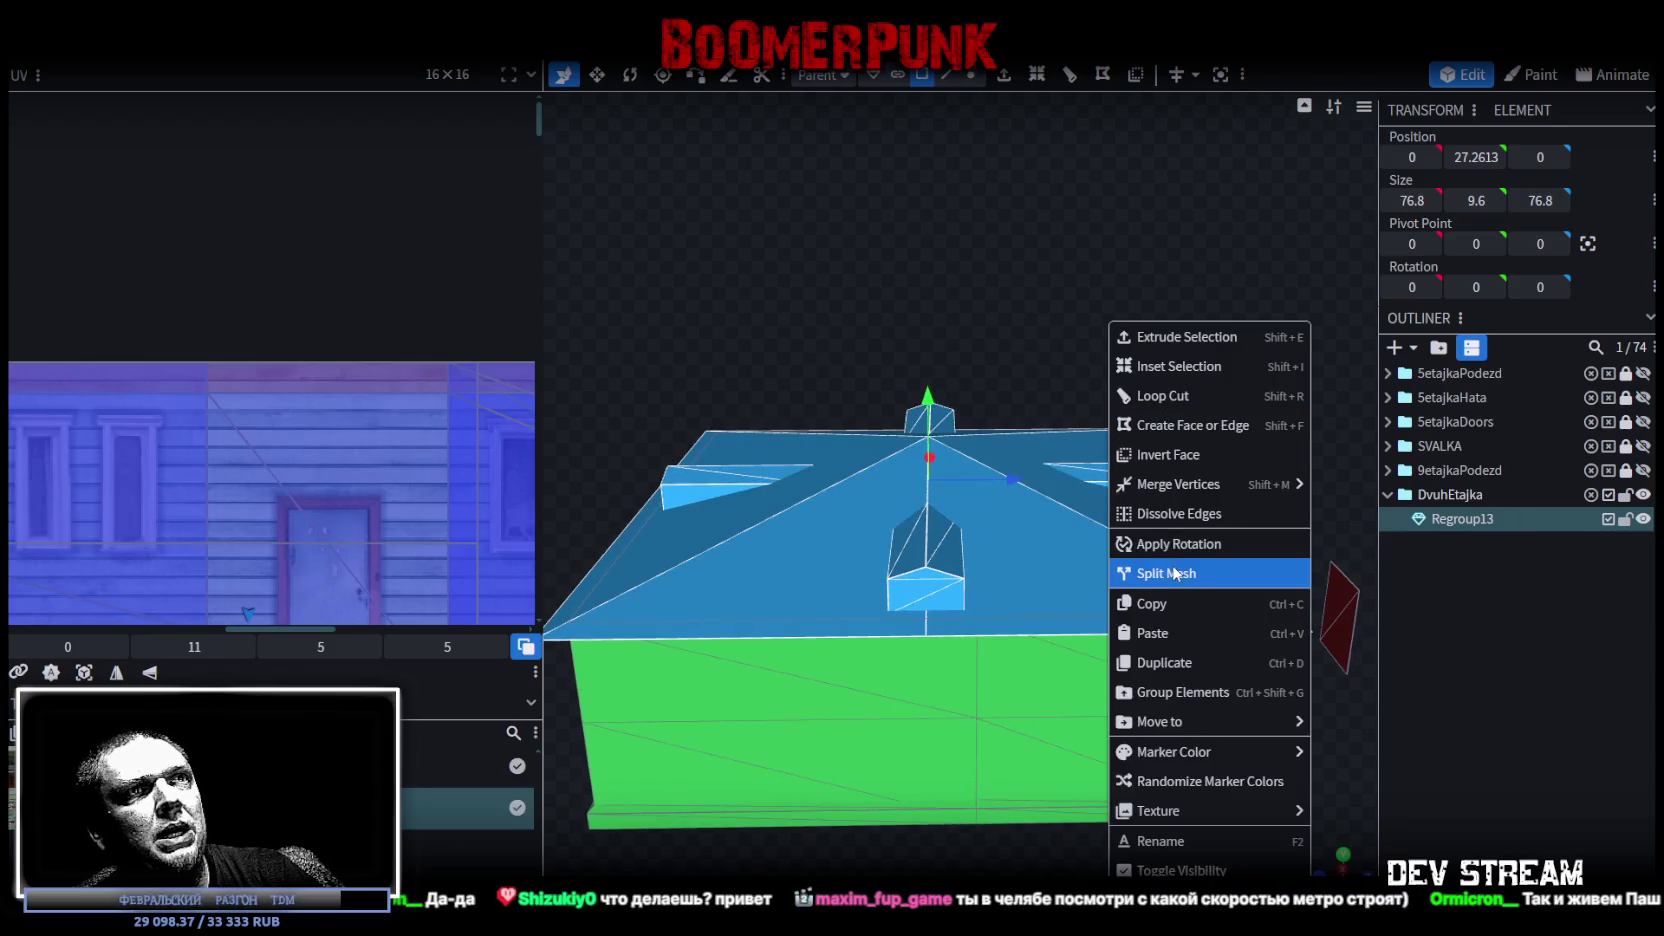
{"action": "left_click", "coordinate": [1166, 573]}
{"action": "left_click", "coordinate": [1507, 549]}
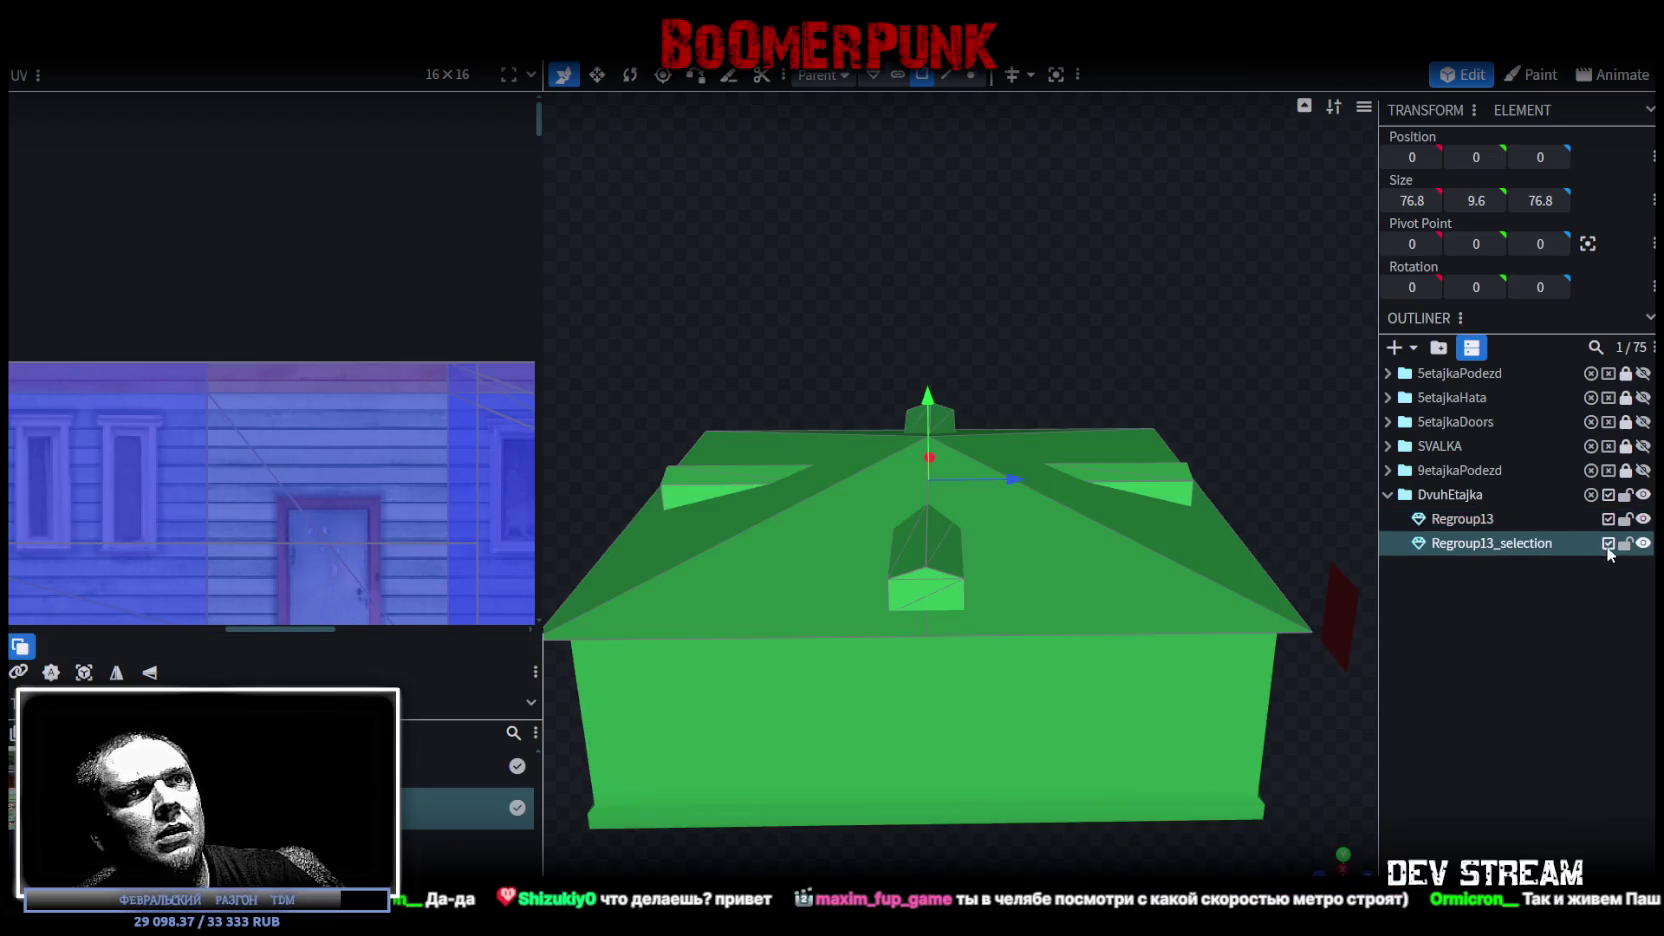
Lock and hide Regroup13_selection, then select the Regroup13 house mesh
{"action": "left_click", "coordinate": [1625, 543]}
{"action": "left_click", "coordinate": [1643, 543]}
{"action": "scroll", "coordinate": [1008, 486], "scroll_direction": "up", "scroll_amount": 2}
{"action": "left_click", "coordinate": [1008, 486]}
{"action": "mouse_move", "coordinate": [1008, 486]}
{"action": "left_mouse_down"}
{"action": "mouse_move", "coordinate": [1056, 537]}
{"action": "mouse_move", "coordinate": [1110, 408]}
{"action": "left_mouse_up"}
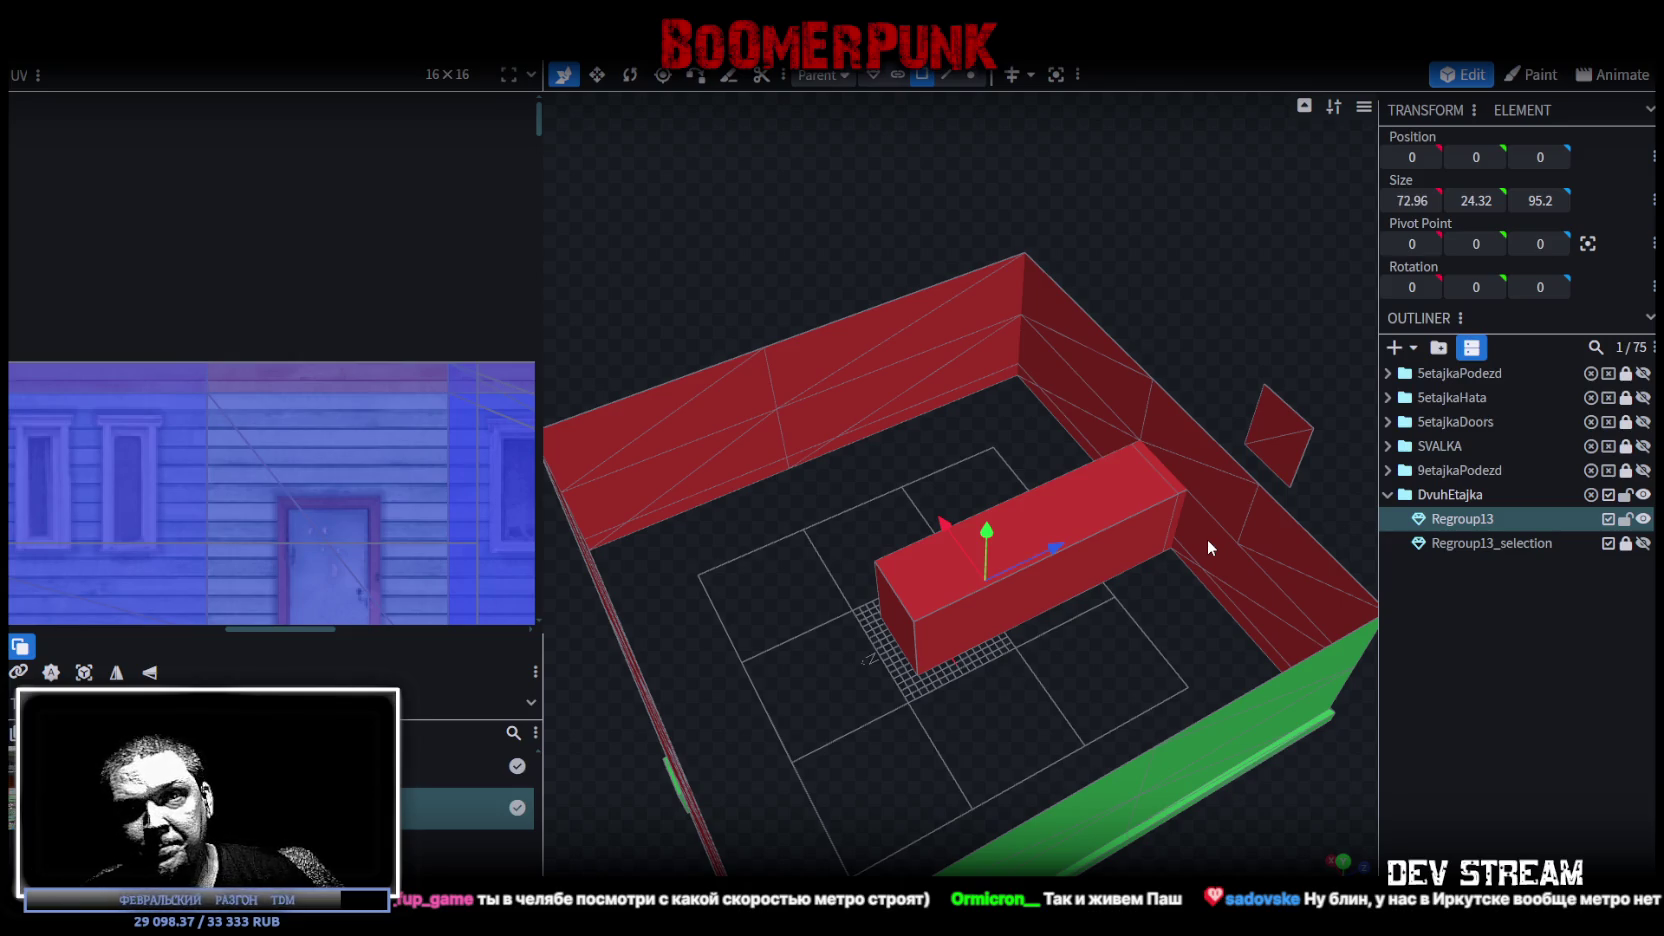
Orbit in on the textured house and select inner-block faces up to the recessed entrance face
{"action": "mouse_move", "coordinate": [1206, 540]}
{"action": "left_mouse_down"}
{"action": "mouse_move", "coordinate": [1264, 462]}
{"action": "mouse_move", "coordinate": [1196, 269]}
{"action": "mouse_move", "coordinate": [972, 218]}
{"action": "mouse_move", "coordinate": [1101, 663]}
{"action": "mouse_move", "coordinate": [1088, 787]}
{"action": "mouse_move", "coordinate": [858, 735]}
{"action": "left_mouse_up"}
{"action": "scroll", "coordinate": [1099, 798], "scroll_direction": "up", "scroll_amount": 5}
{"action": "left_click_drag", "start_coordinate": [1099, 798], "coordinate": [907, 547]}
{"action": "left_click", "coordinate": [1076, 592]}
{"action": "mouse_move", "coordinate": [1076, 592]}
{"action": "left_mouse_down"}
{"action": "mouse_move", "coordinate": [930, 408]}
{"action": "mouse_move", "coordinate": [966, 439]}
{"action": "mouse_move", "coordinate": [835, 410]}
{"action": "mouse_move", "coordinate": [946, 536]}
{"action": "left_mouse_up"}
{"action": "left_click", "coordinate": [952, 530]}
{"action": "left_click_drag", "start_coordinate": [993, 363], "coordinate": [982, 672]}
{"action": "scroll", "coordinate": [978, 670], "scroll_direction": "up", "scroll_amount": 3}
{"action": "left_click", "coordinate": [957, 505]}
{"action": "mouse_move", "coordinate": [957, 505]}
{"action": "left_mouse_down"}
{"action": "mouse_move", "coordinate": [1134, 731]}
{"action": "mouse_move", "coordinate": [1060, 700]}
{"action": "left_mouse_up"}
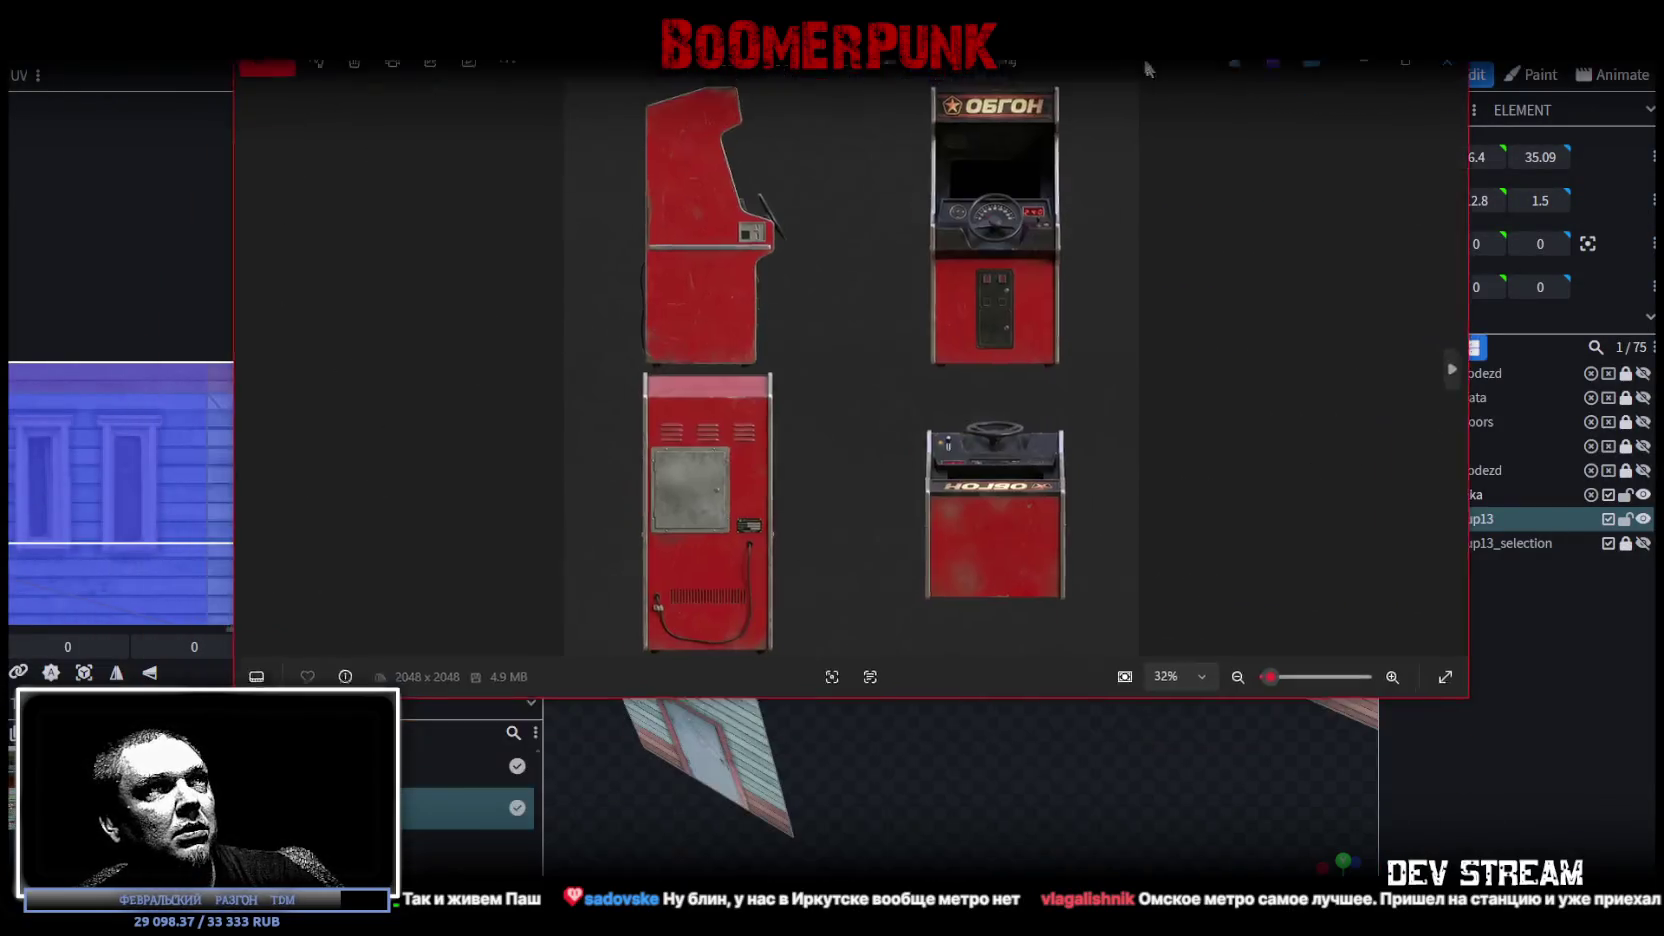
{"action": "left_click", "coordinate": [1375, 110]}
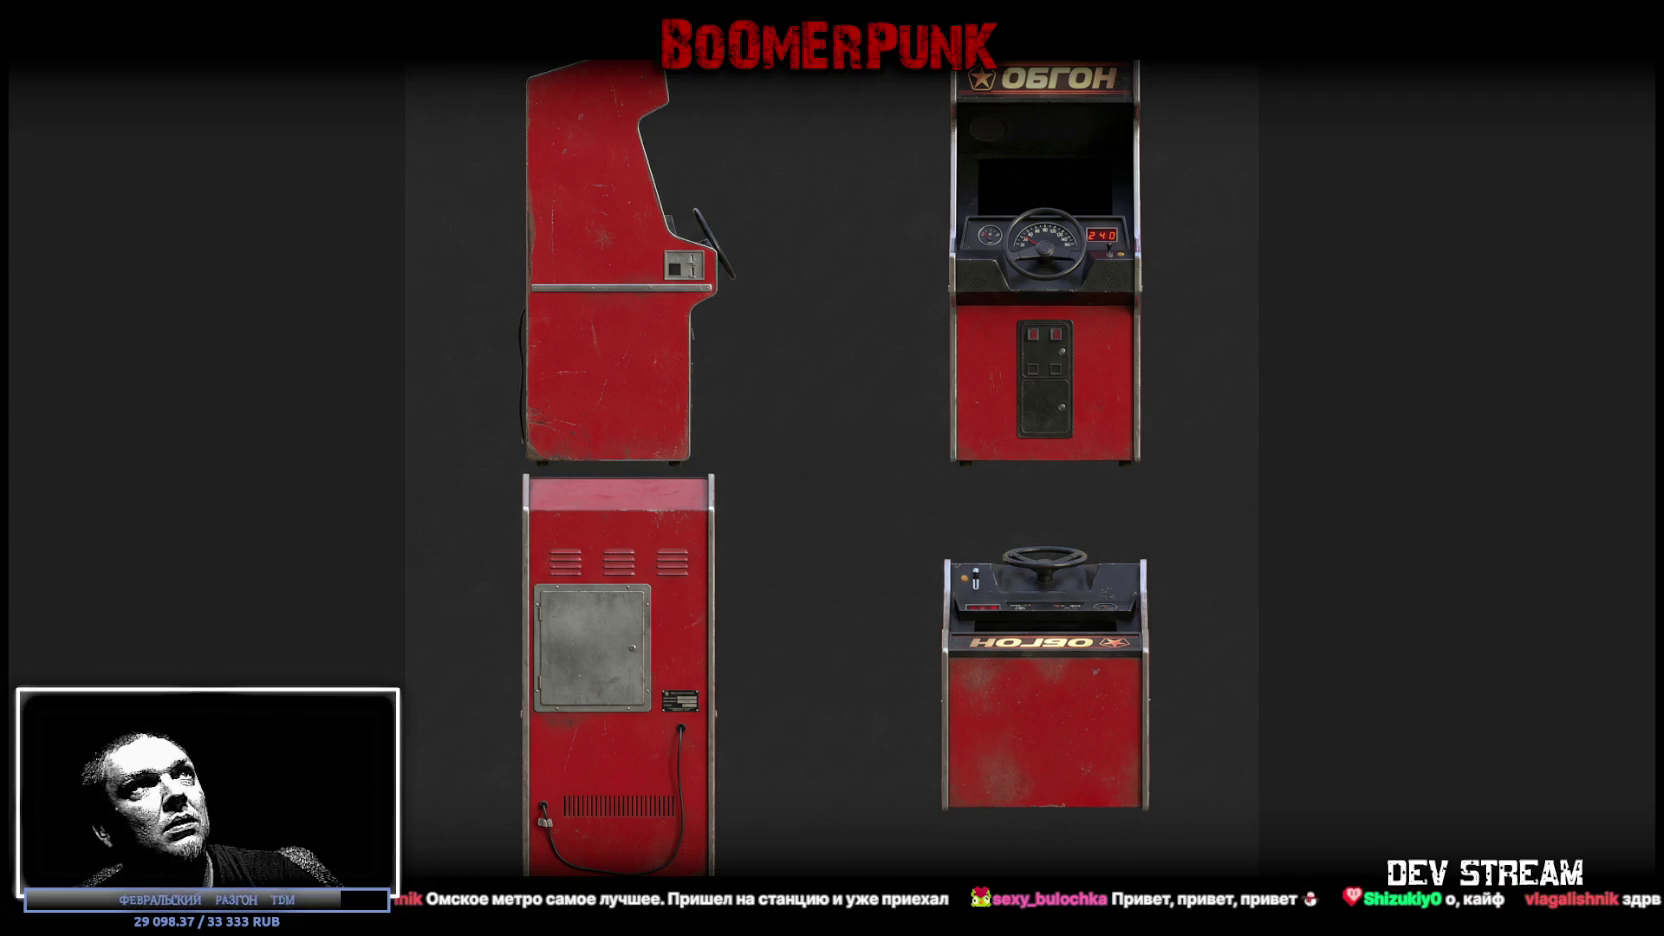
{"action": "key", "text": "Escape"}
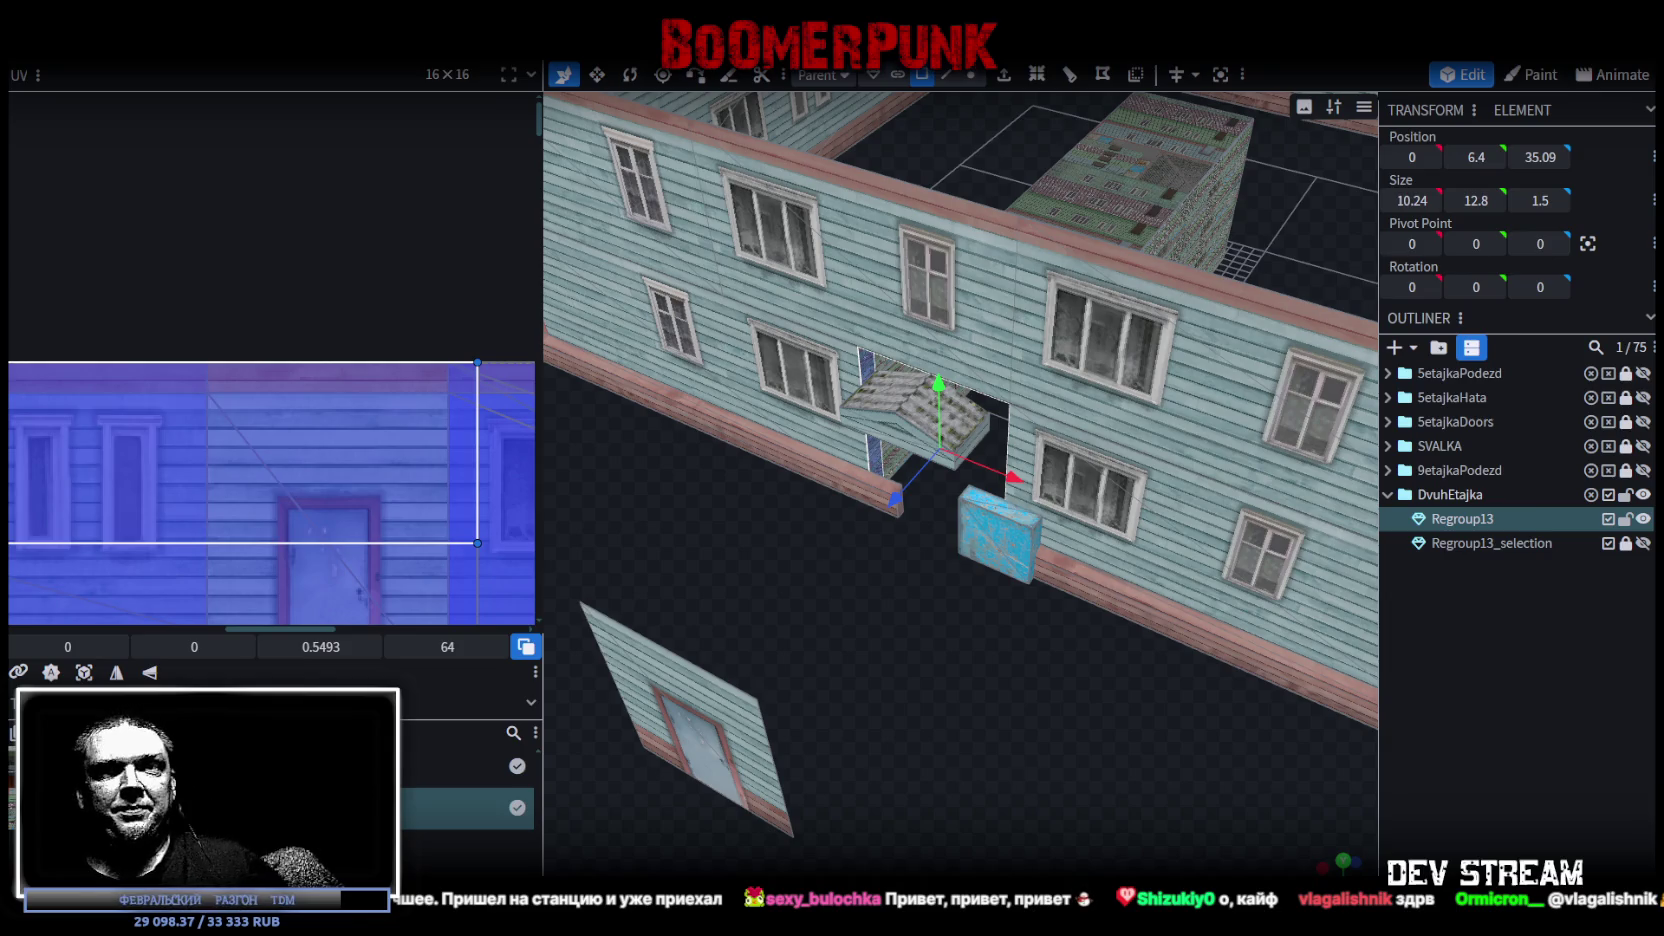
Zoom in around the porch and blue box, then switch to the Steam library
{"action": "scroll", "coordinate": [985, 528], "scroll_direction": "up", "scroll_amount": 2}
{"action": "mouse_move", "coordinate": [878, 637]}
{"action": "left_mouse_down"}
{"action": "mouse_move", "coordinate": [1128, 637]}
{"action": "mouse_move", "coordinate": [1200, 400]}
{"action": "left_mouse_up"}
{"action": "scroll", "coordinate": [1130, 600], "scroll_direction": "up", "scroll_amount": 2}
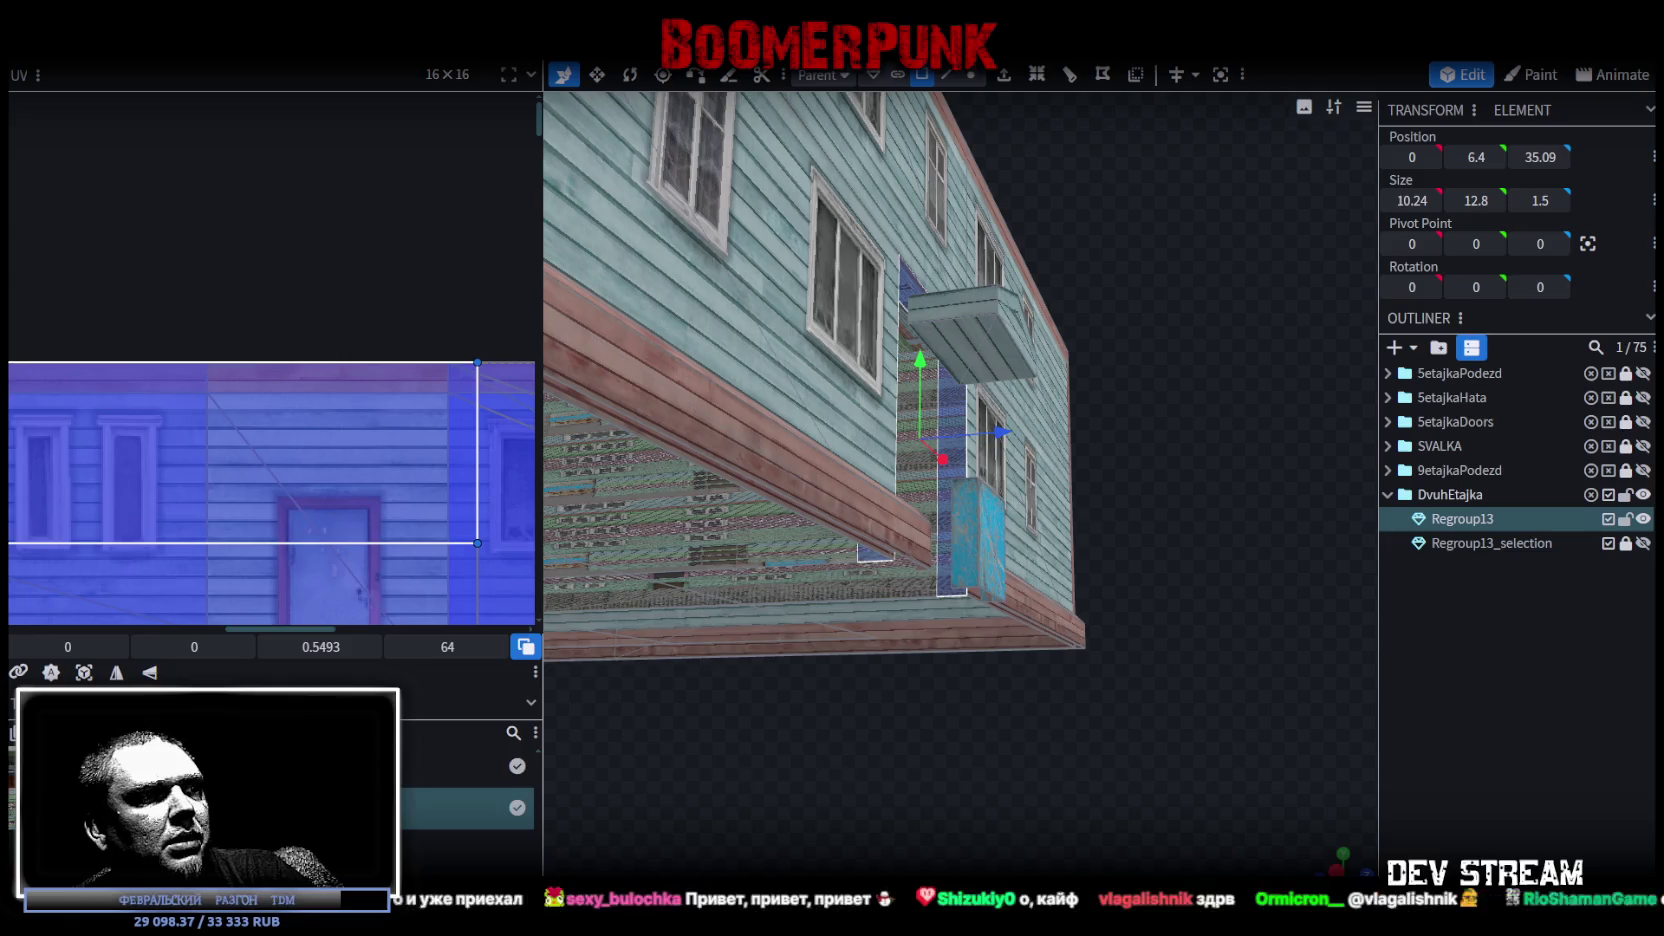
{"action": "key", "text": "alt+Tab"}
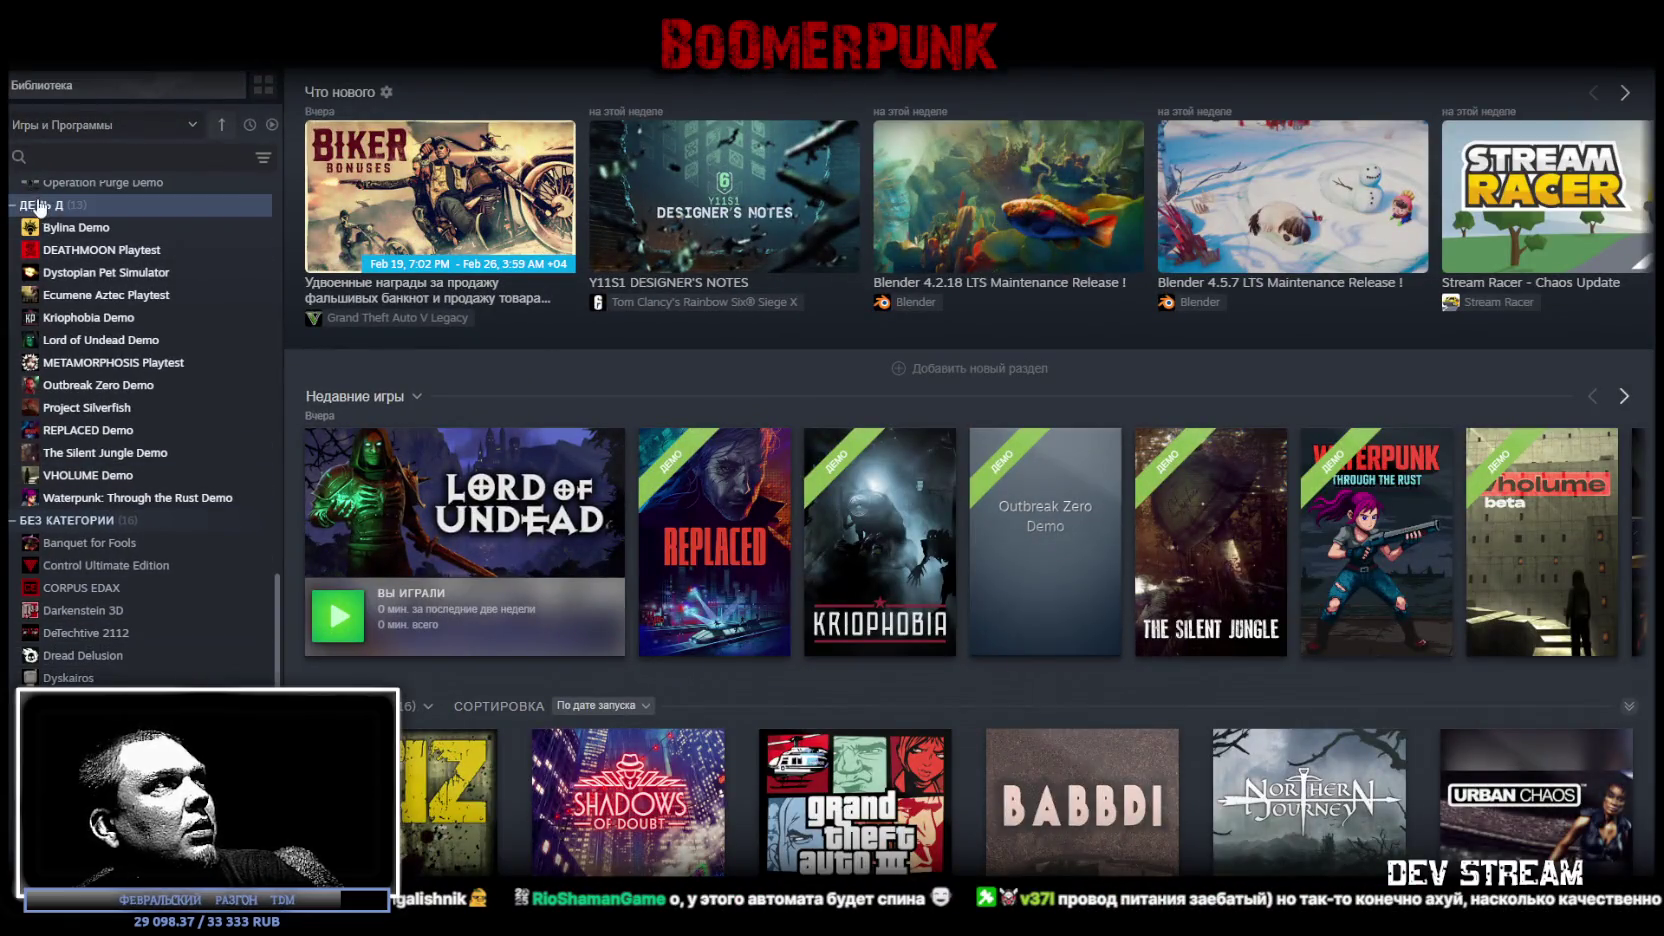
Collapse 9. ПОПРОБОВАТЬ and browse the demo pages from Bylina Demo through METAMORPHOSIS
{"action": "scroll", "coordinate": [145, 528], "scroll_direction": "up", "scroll_amount": 6}
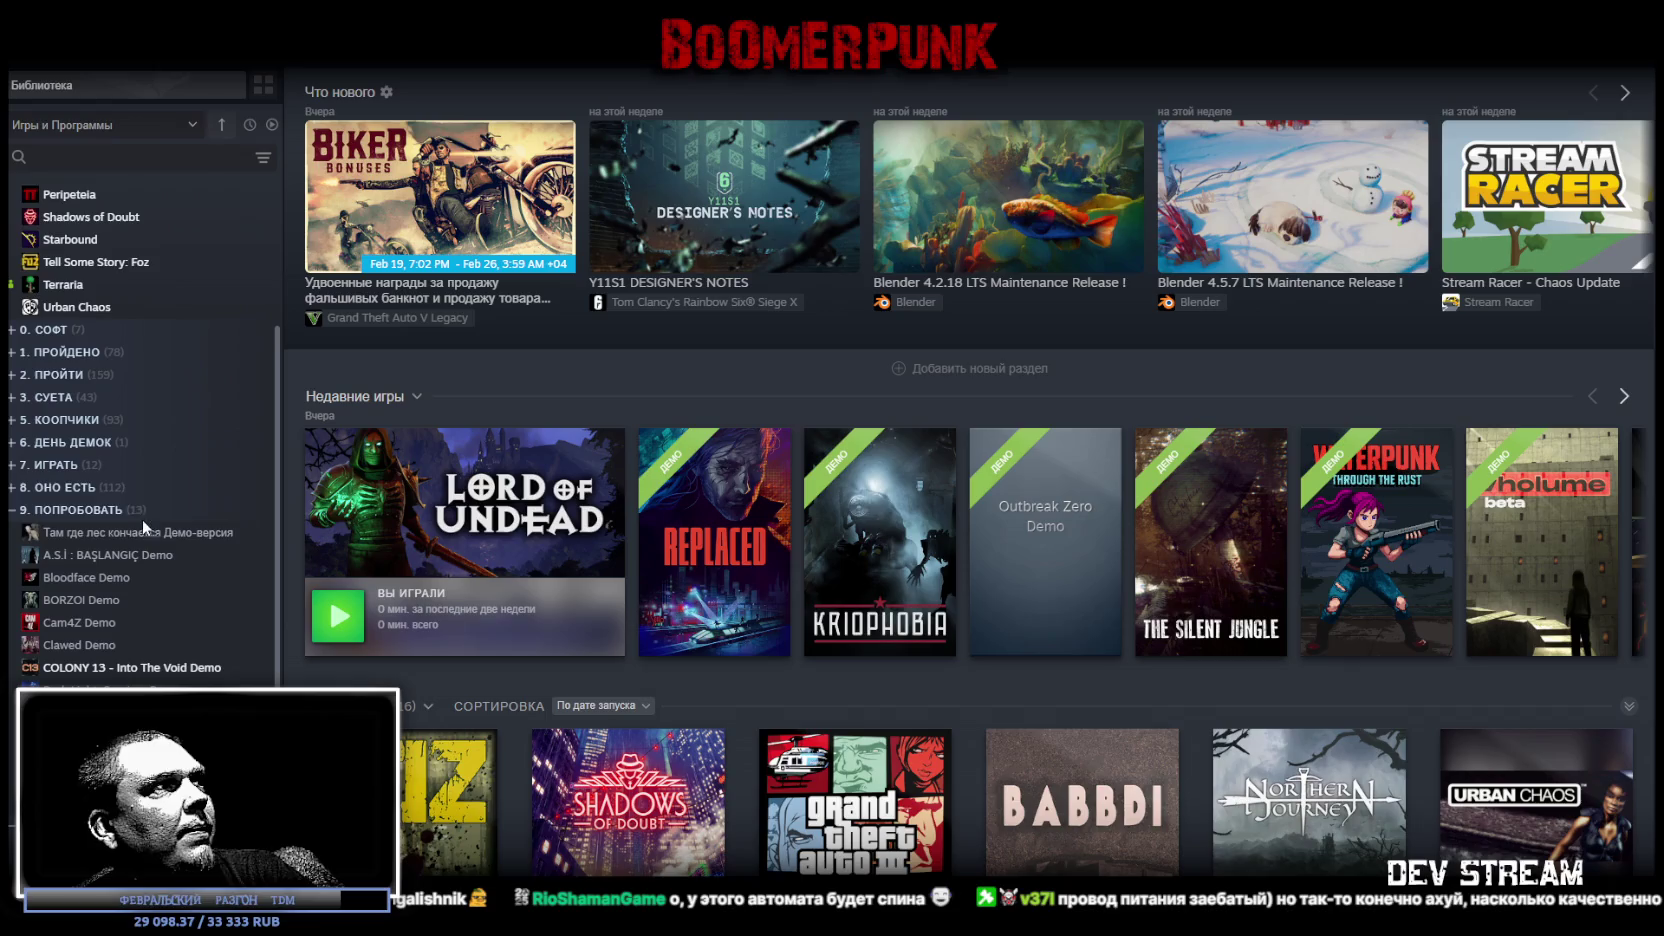
{"action": "left_click", "coordinate": [145, 510]}
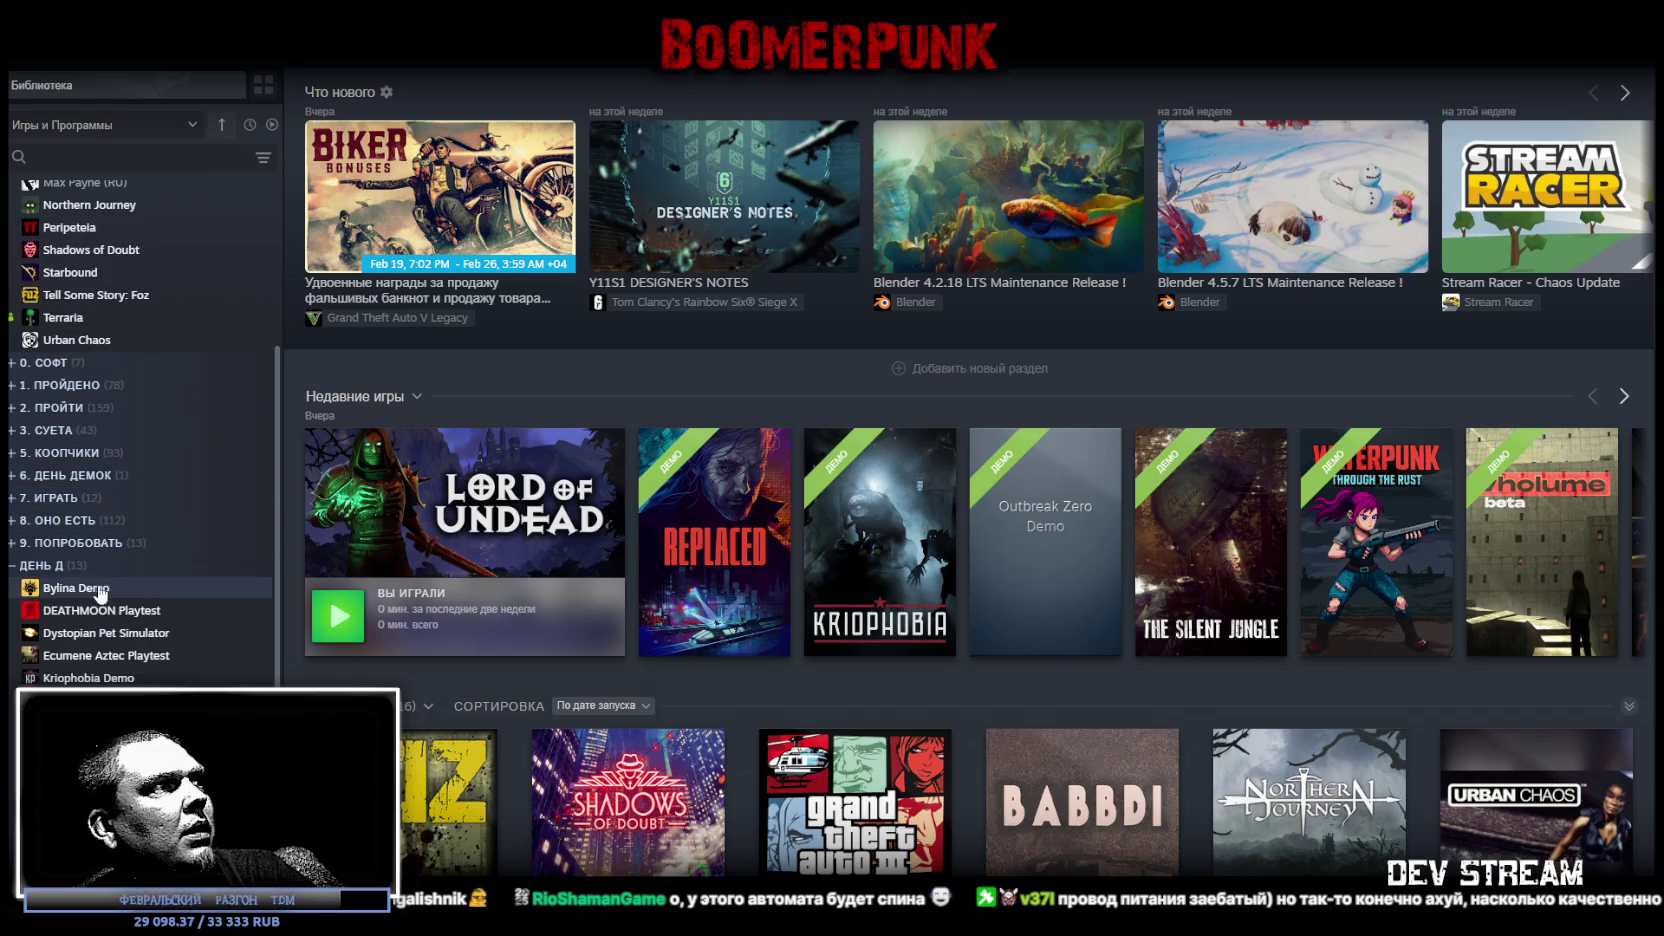
{"action": "left_click", "coordinate": [100, 590]}
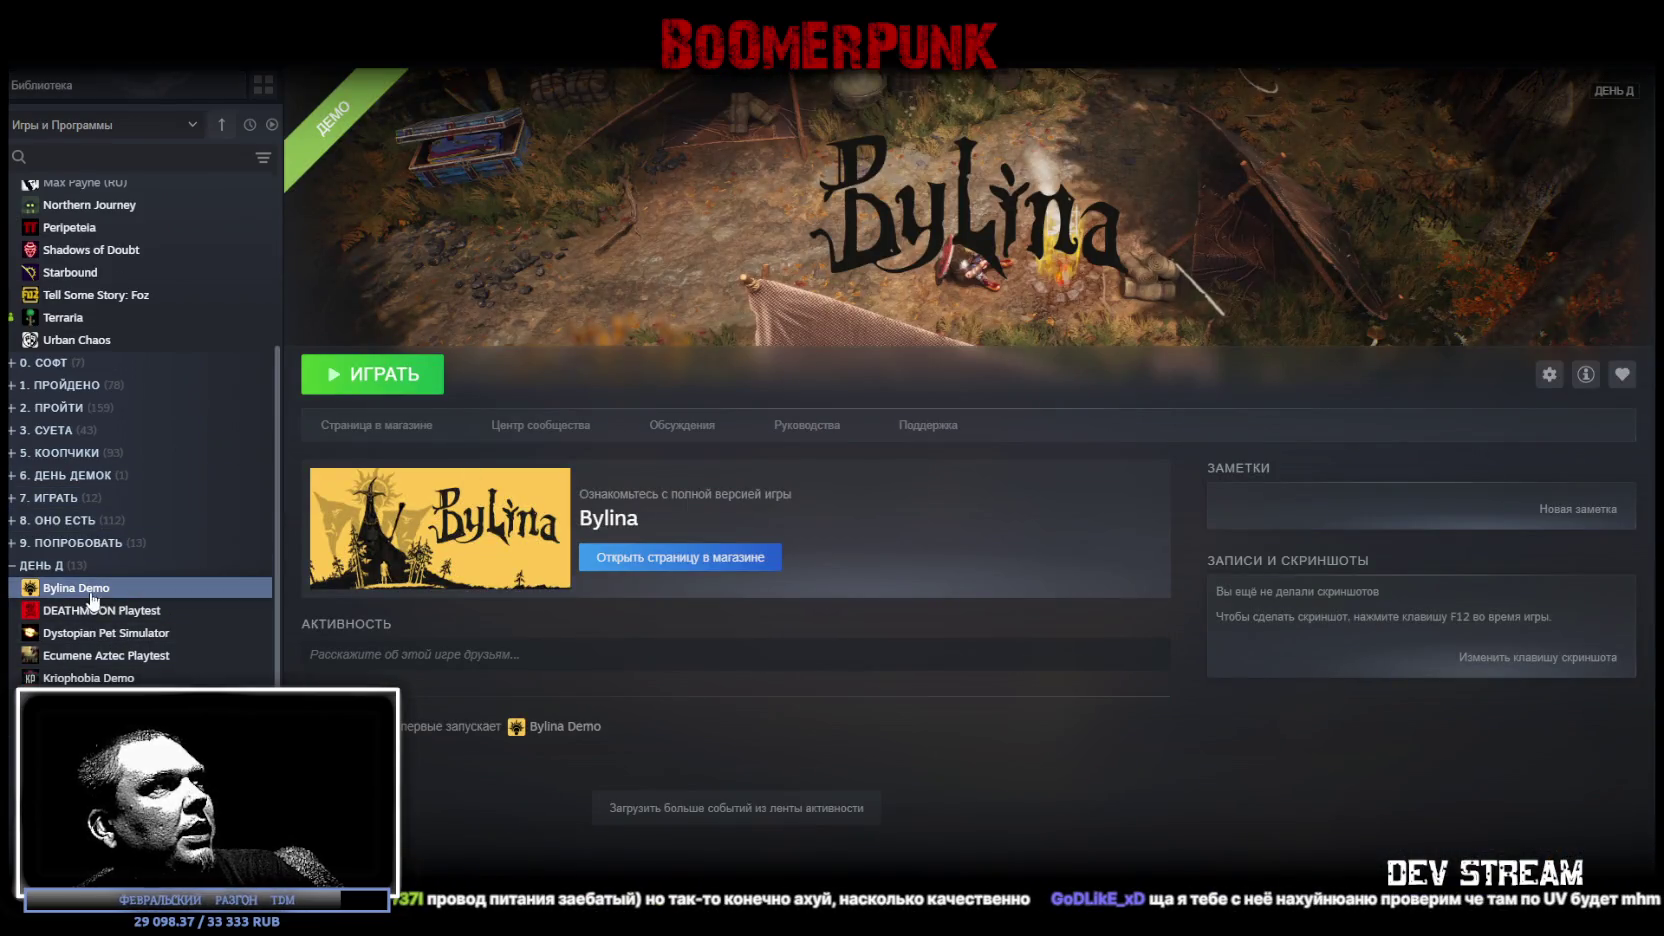
{"action": "left_click", "coordinate": [92, 608]}
{"action": "left_click", "coordinate": [110, 636]}
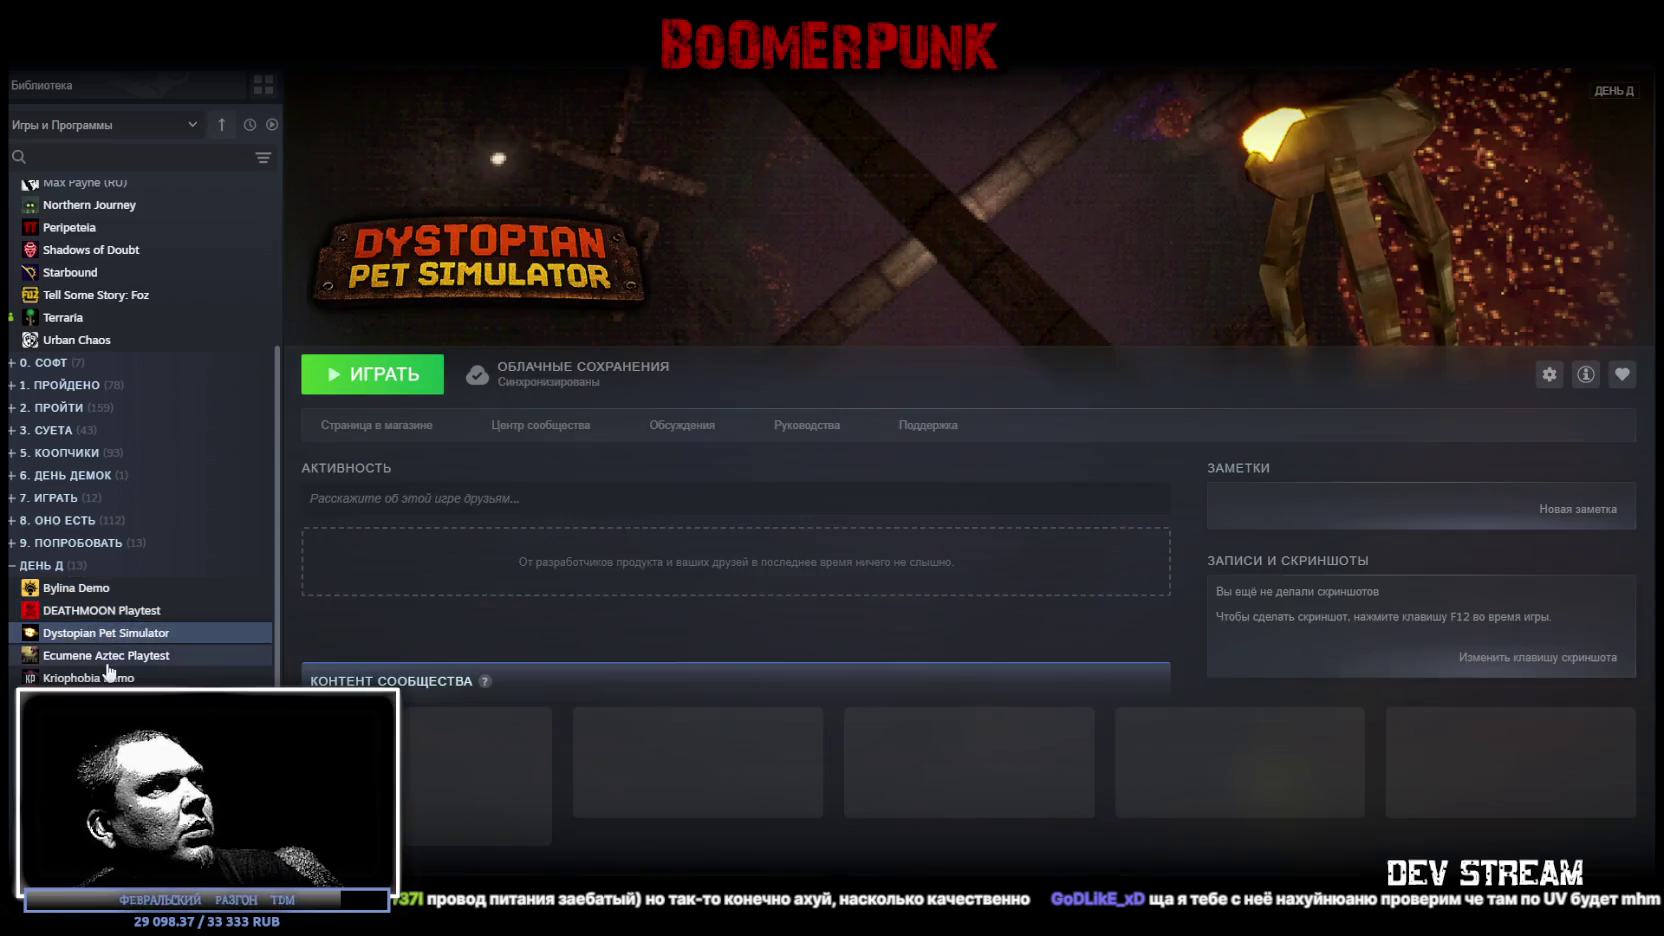
{"action": "left_click", "coordinate": [108, 657]}
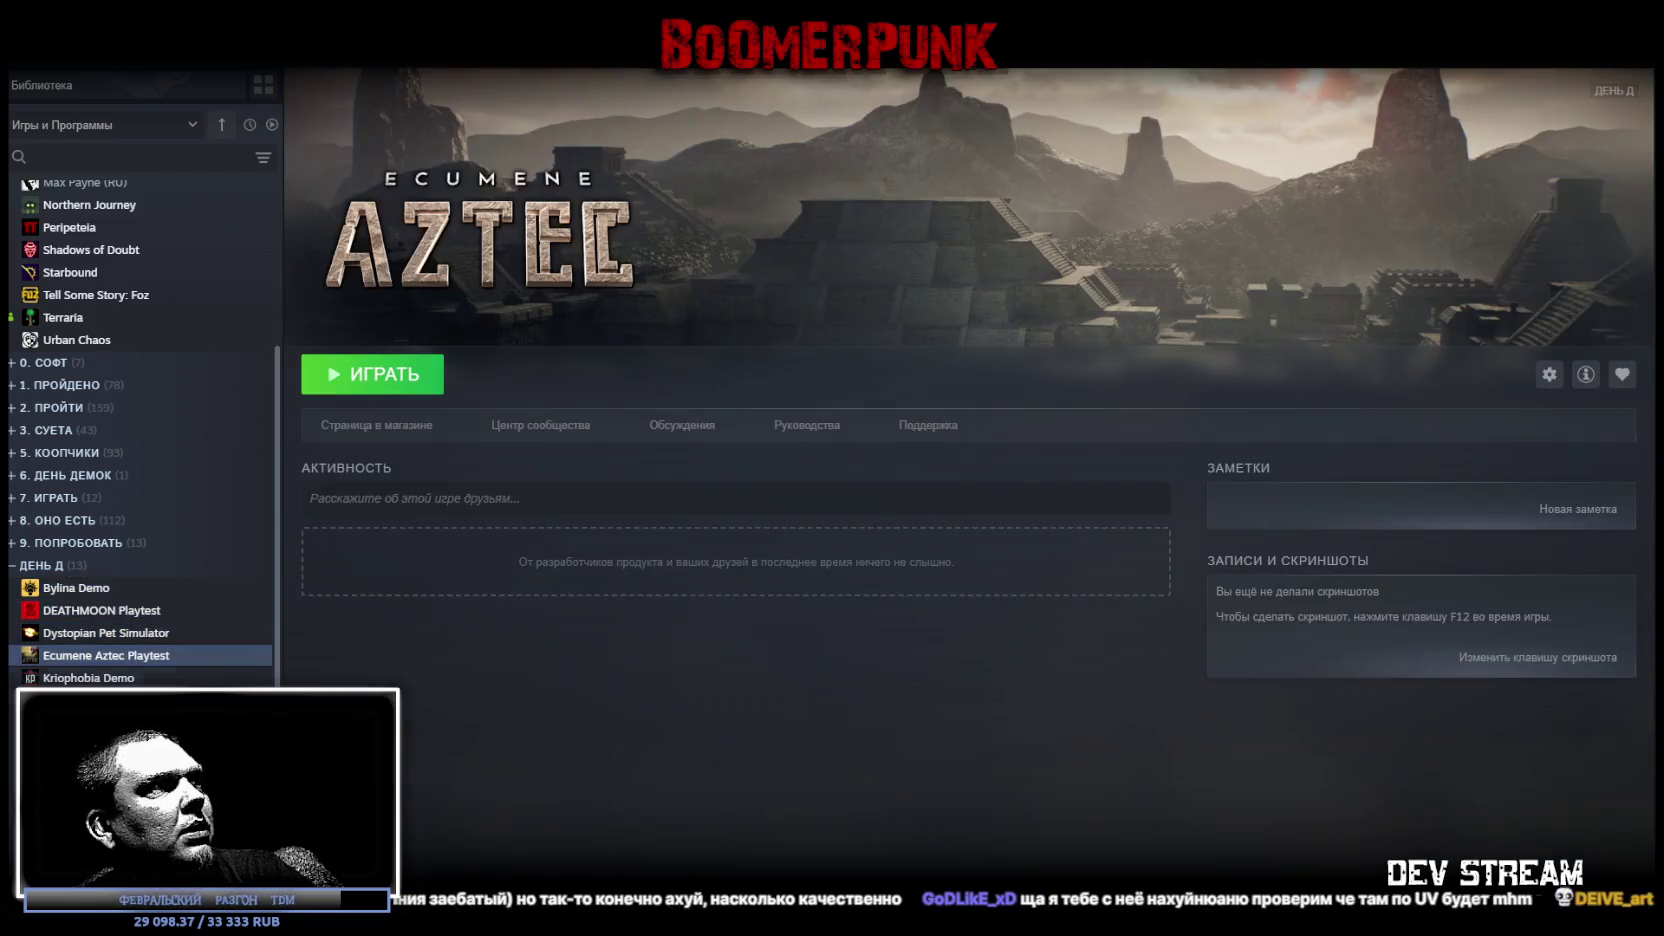
{"action": "left_click", "coordinate": [138, 680]}
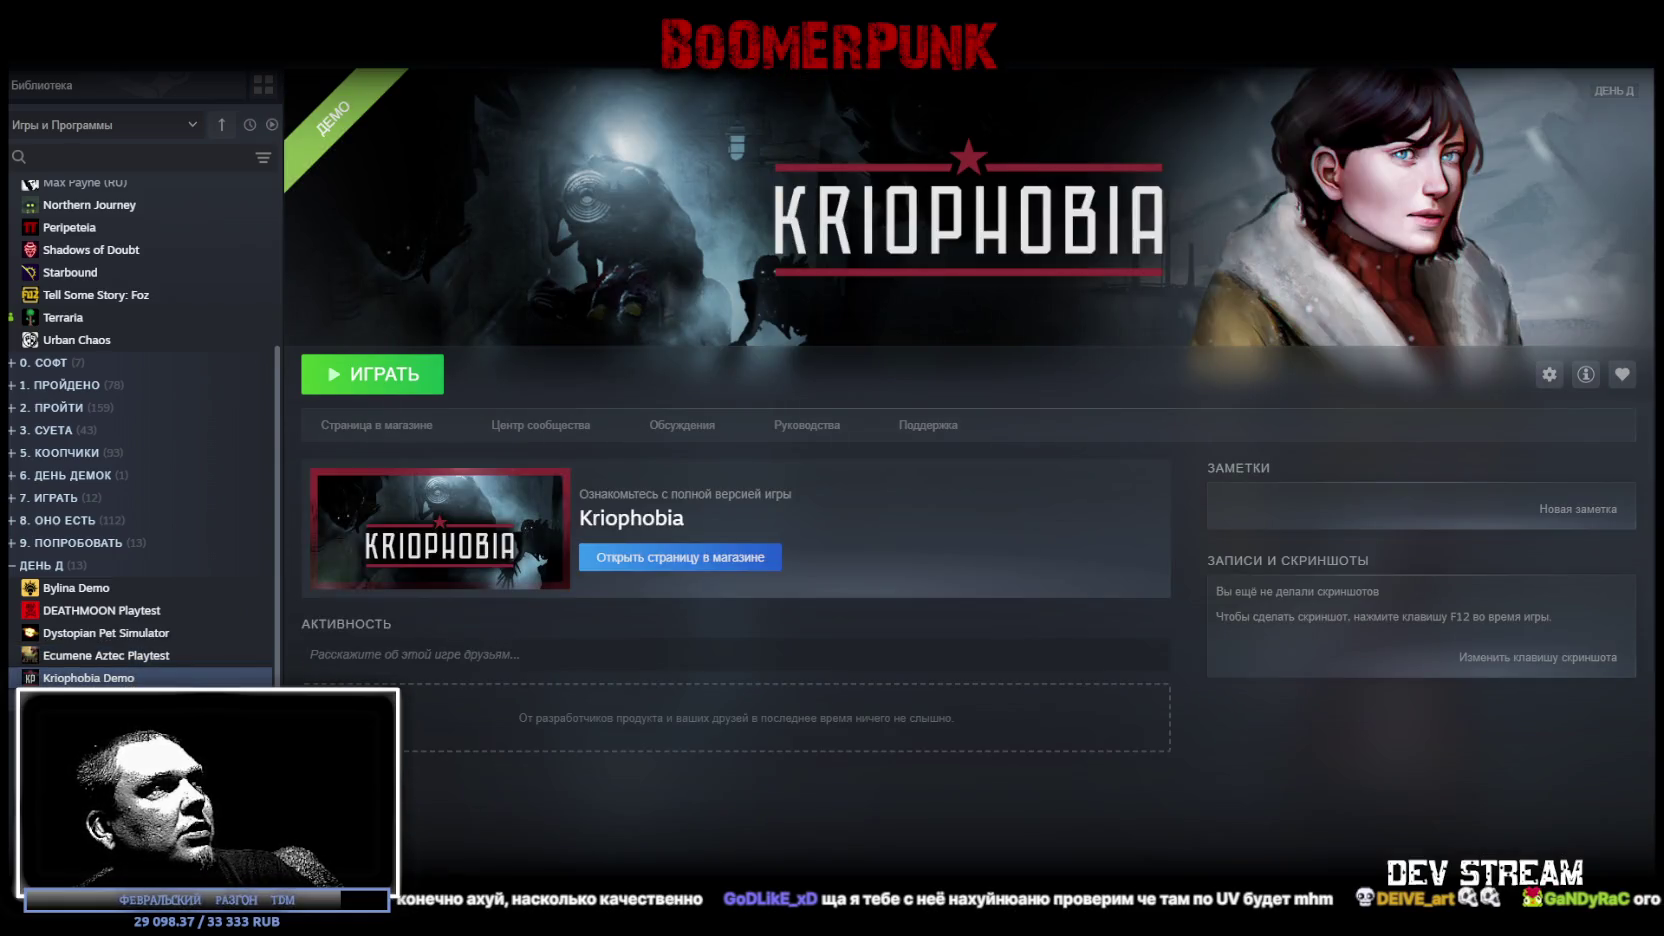
{"action": "left_click", "coordinate": [100, 700]}
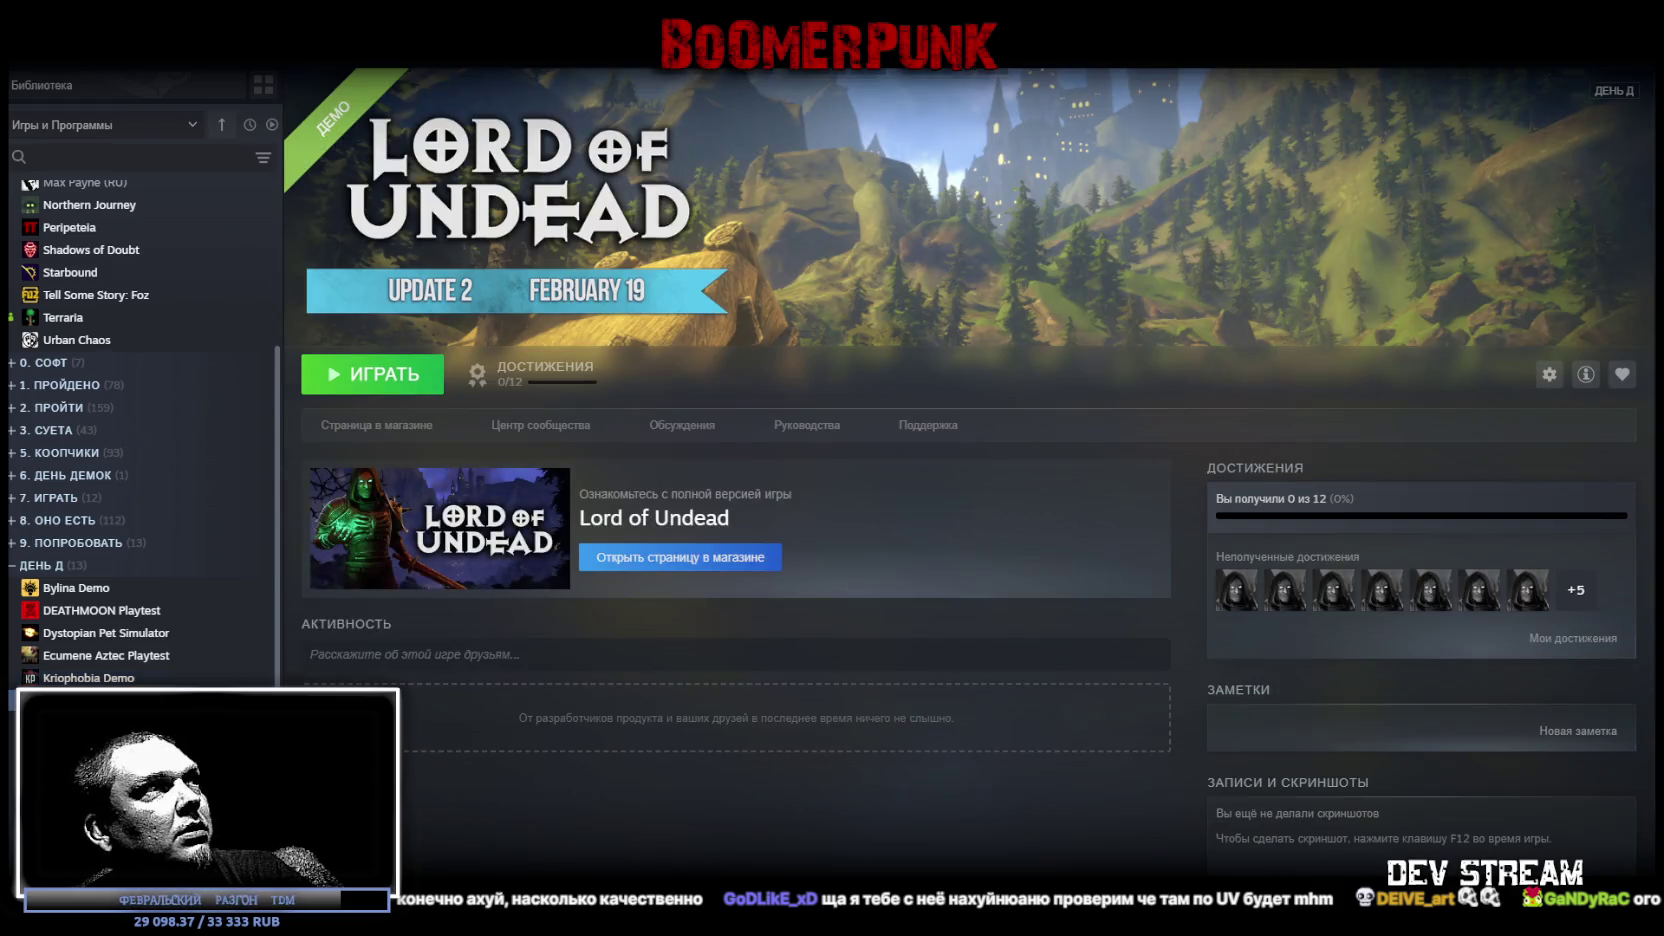
{"action": "left_click", "coordinate": [100, 723]}
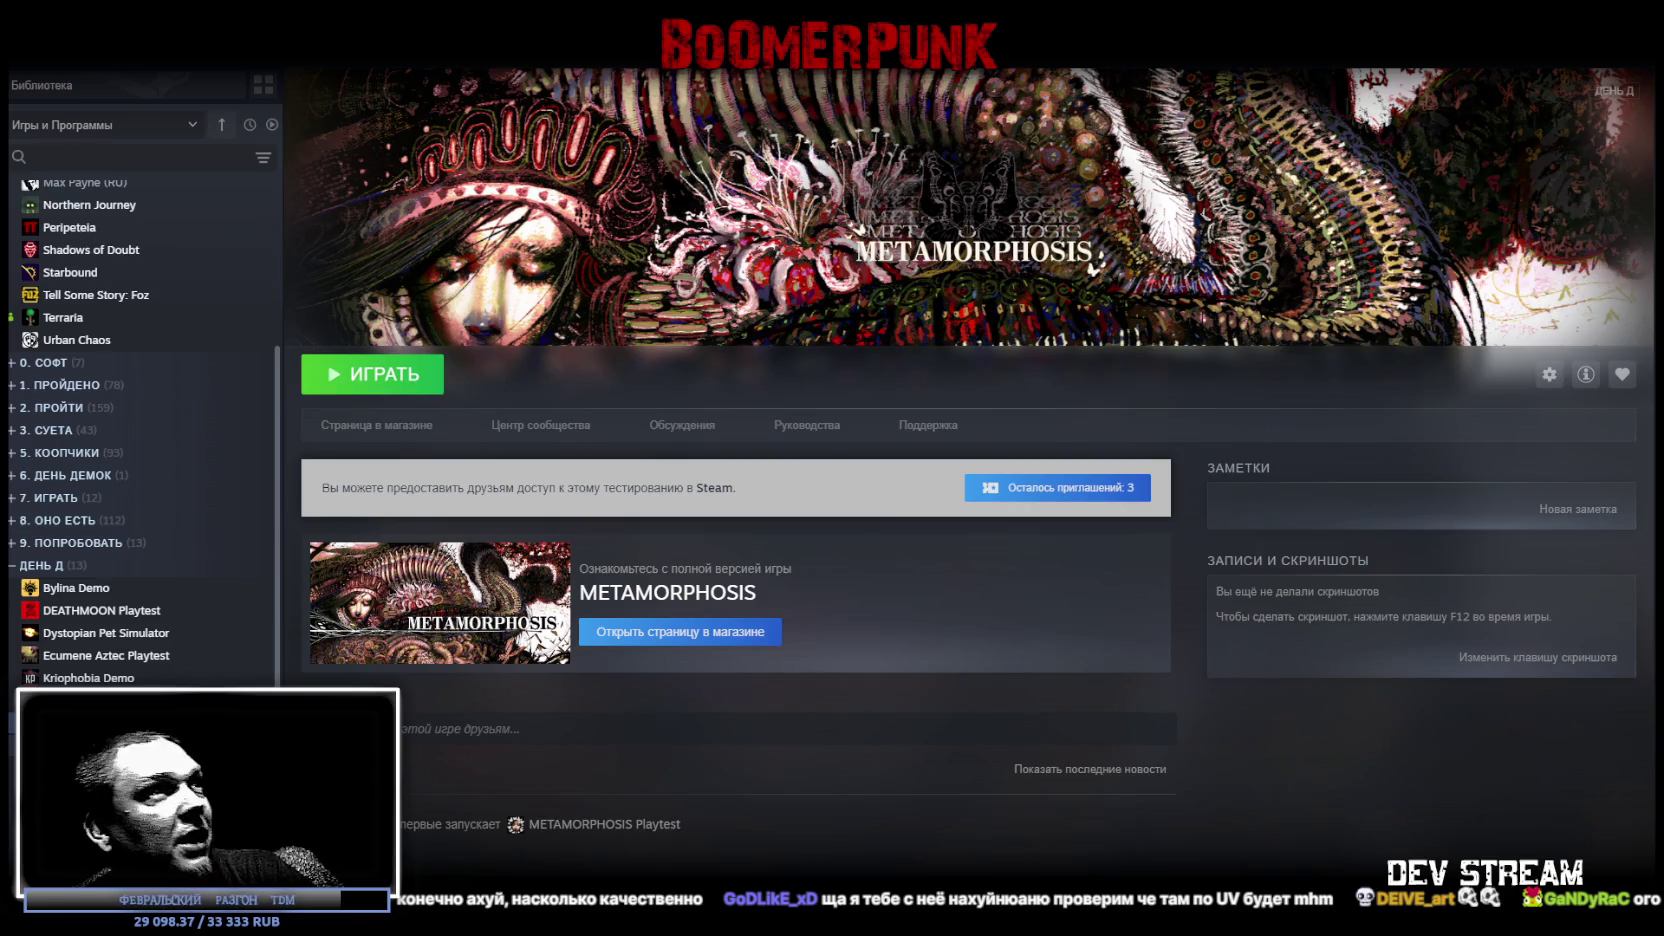
Step through Project Silverfish to Waterpunk: Through the Rust, then return to Blockbench
{"action": "key", "text": "Down"}
{"action": "key", "text": "Down"}
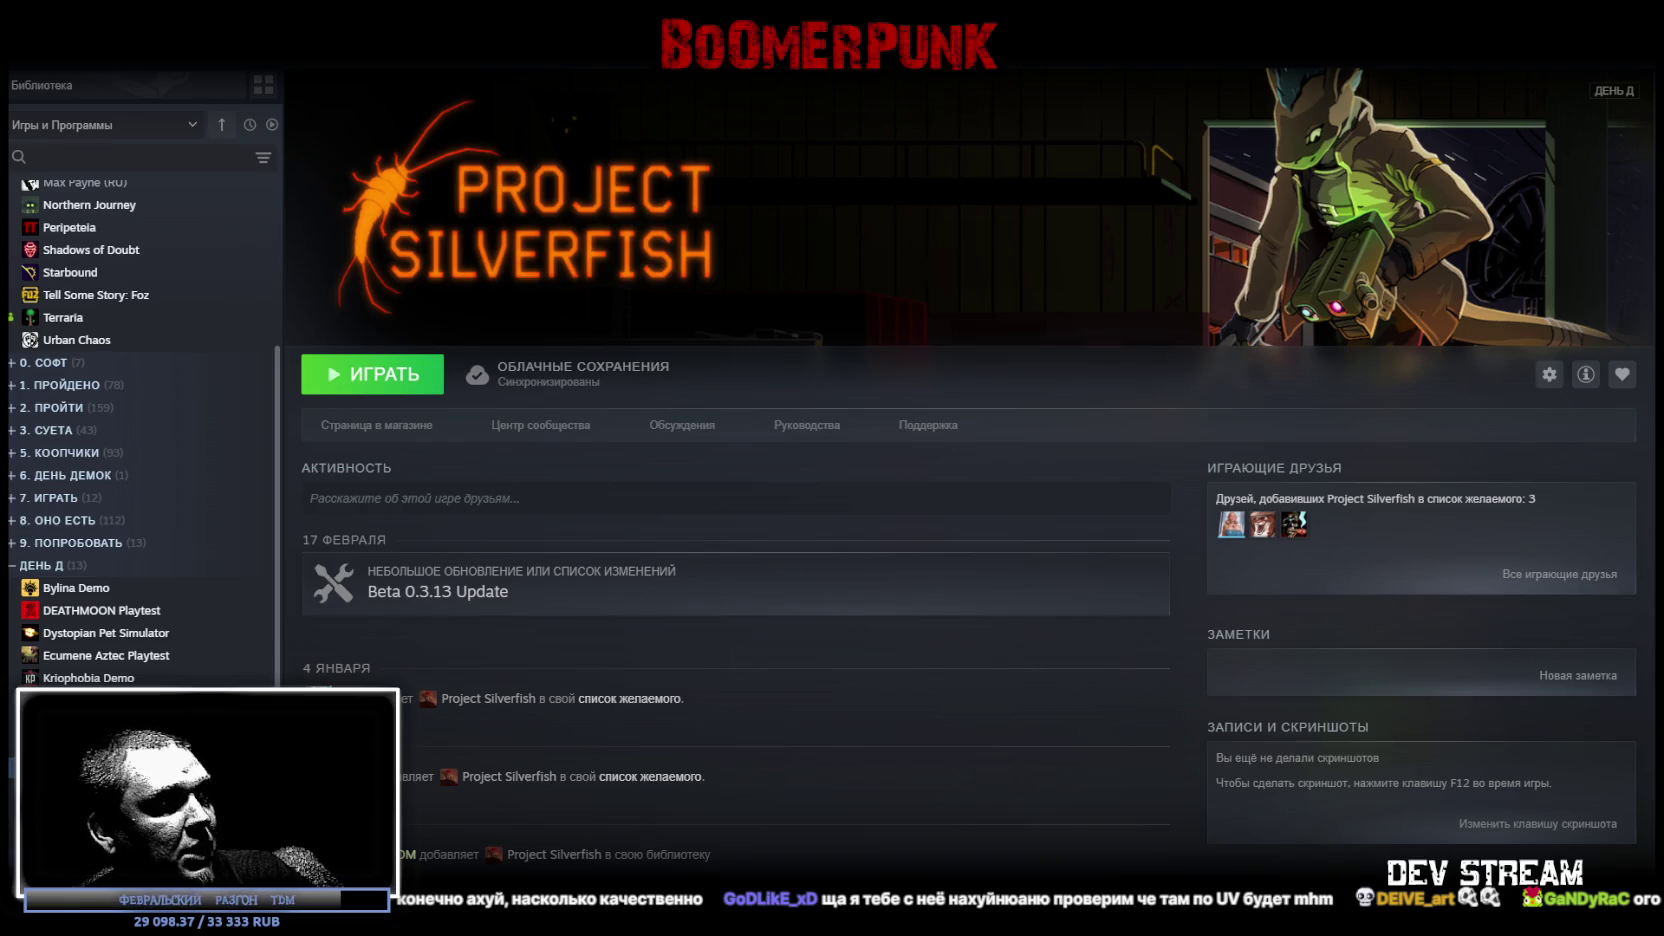
{"action": "key", "text": "Down"}
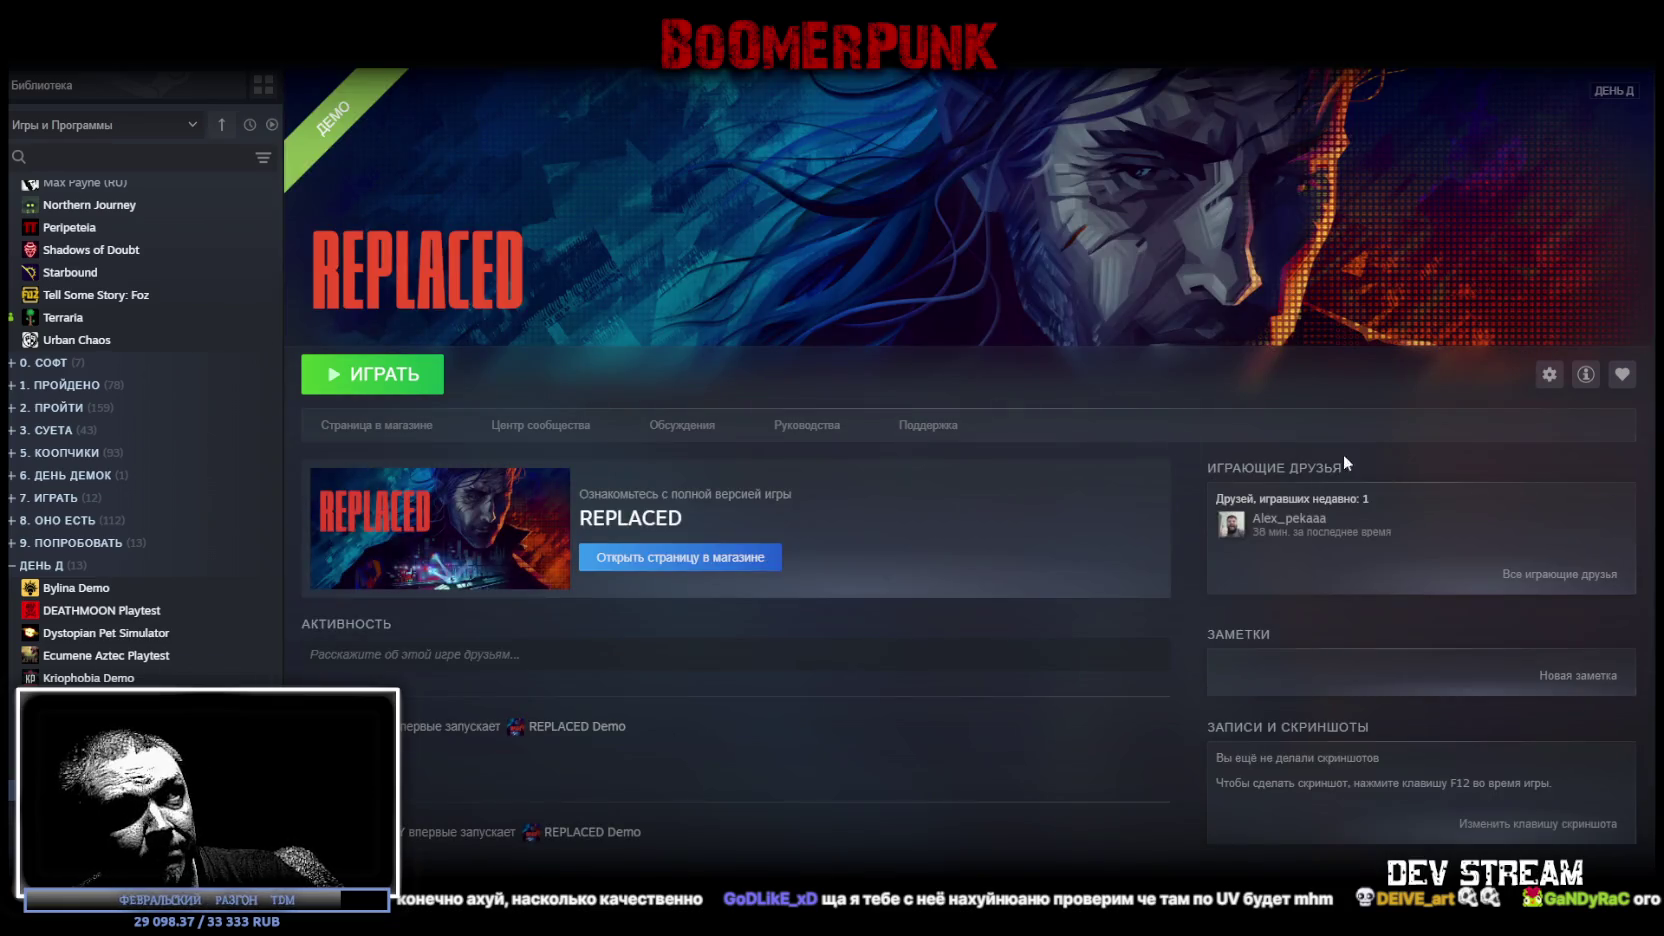
{"action": "key", "text": "Down"}
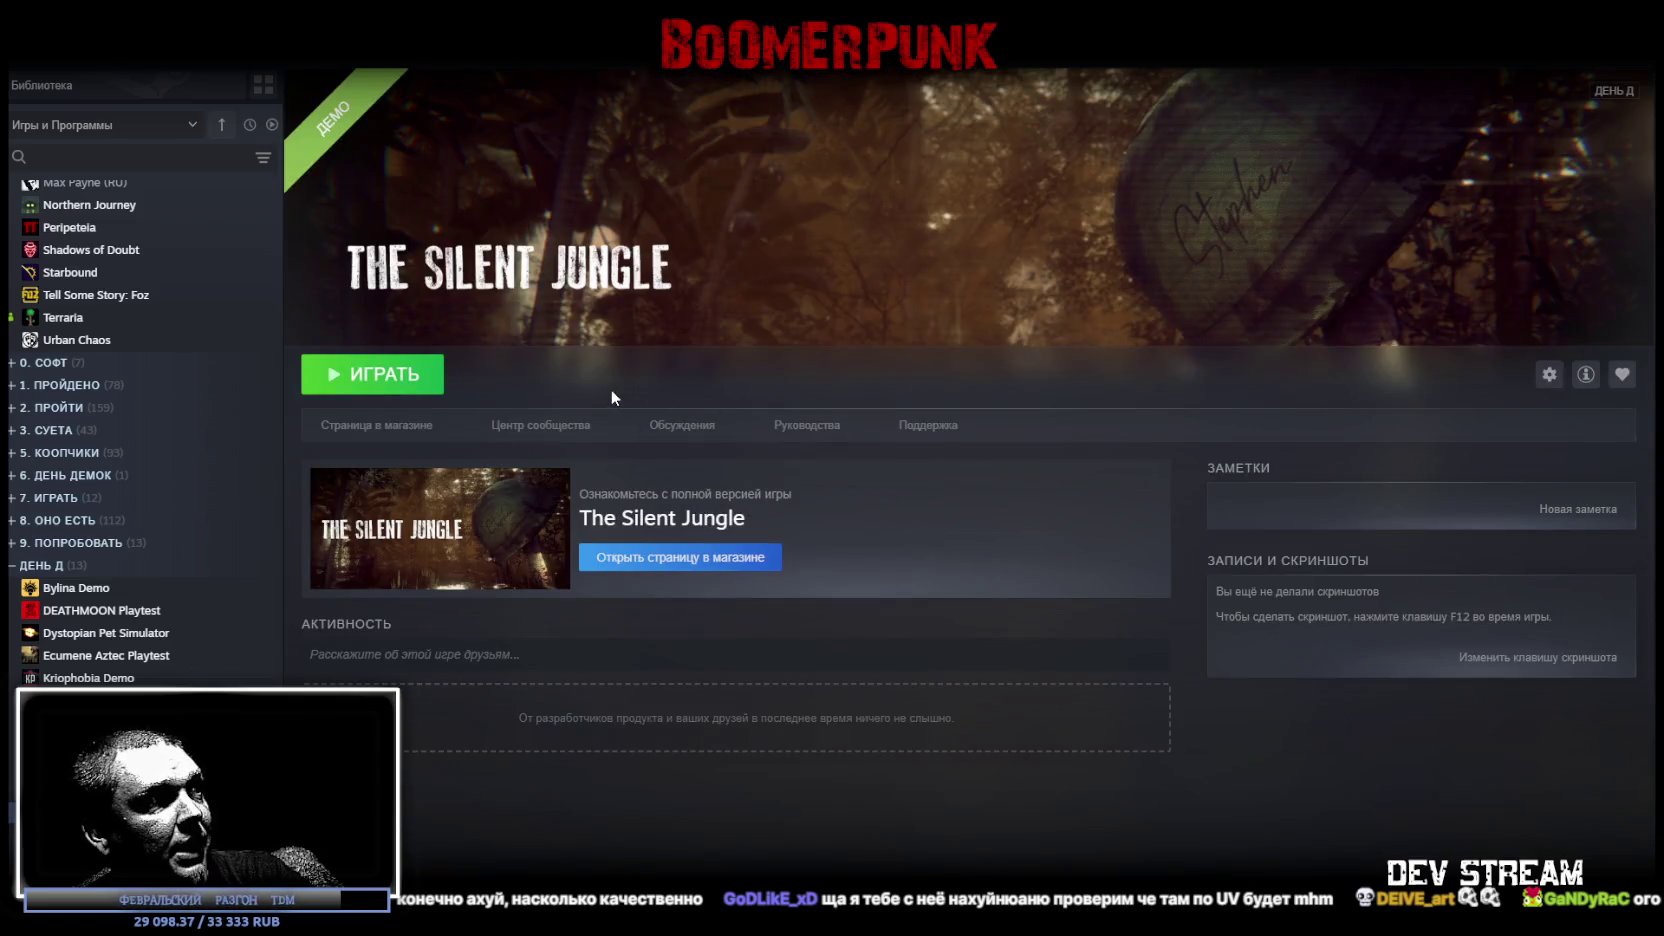
{"action": "key", "text": "Down"}
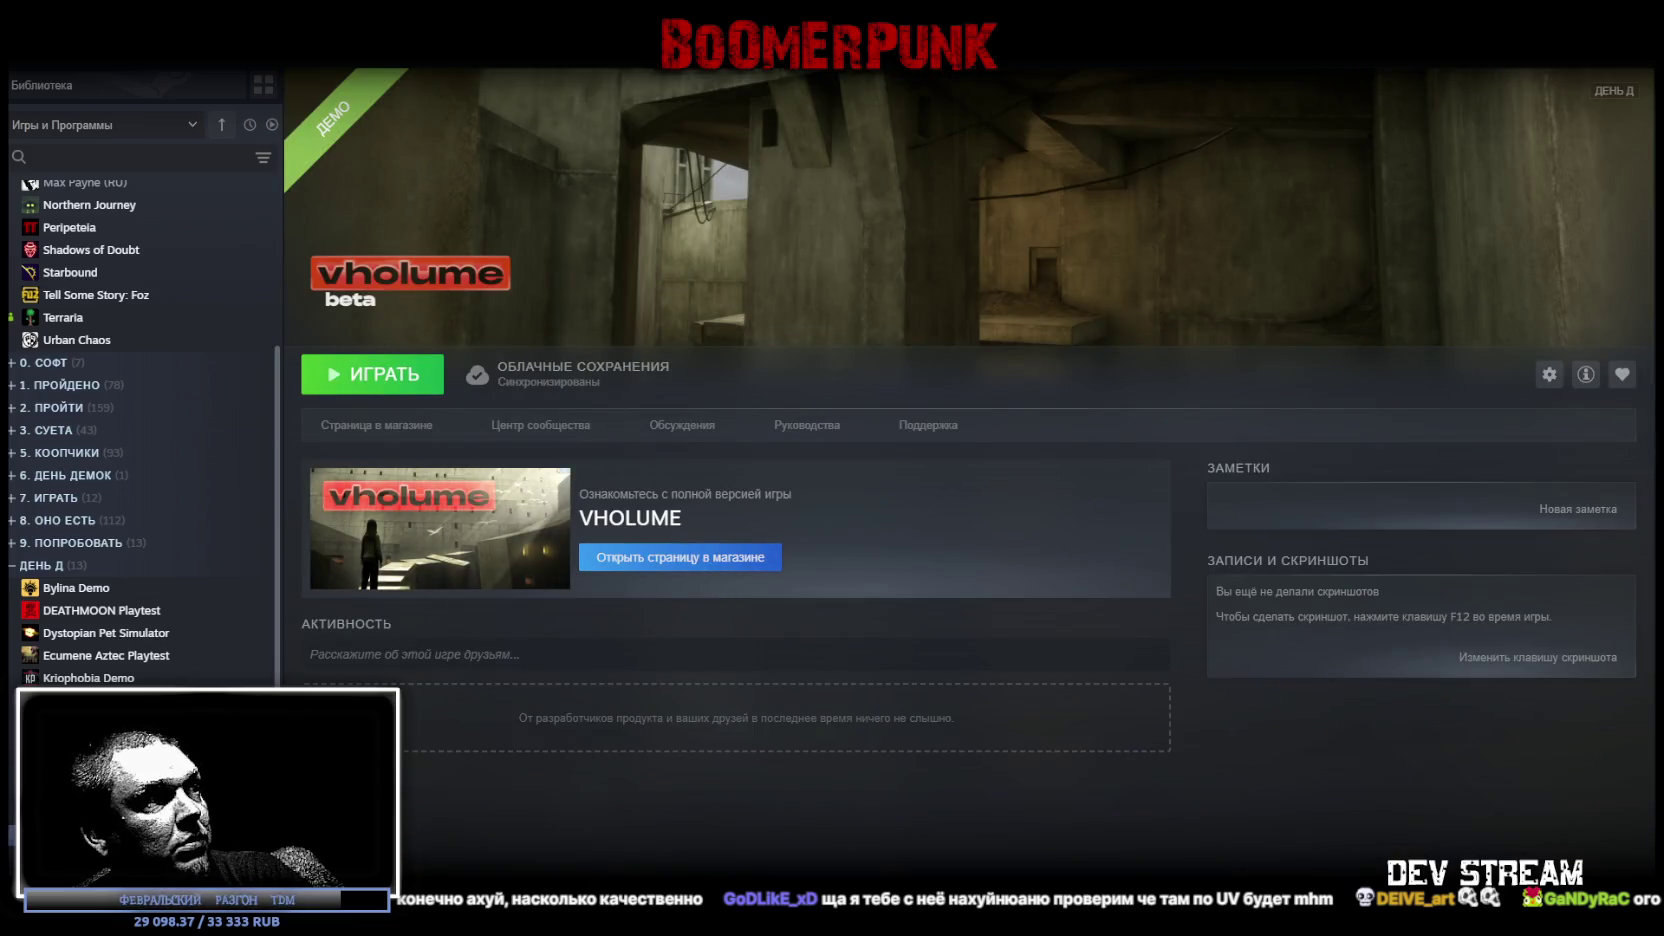
{"action": "key", "text": "Down"}
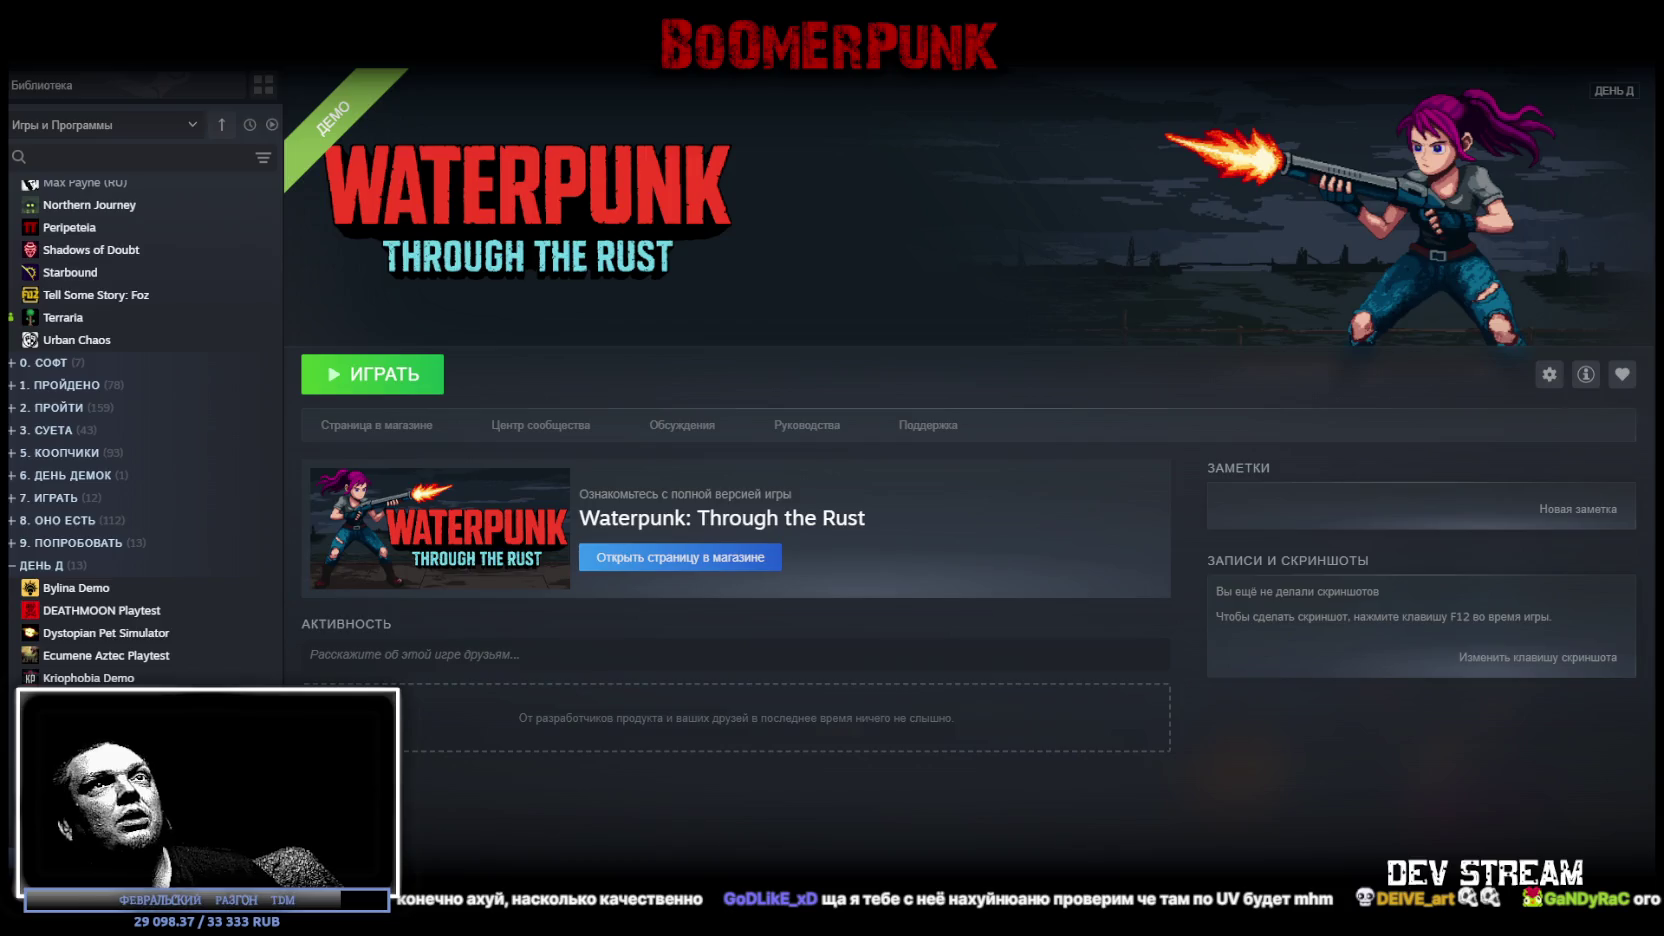
{"action": "key", "text": "alt+Tab"}
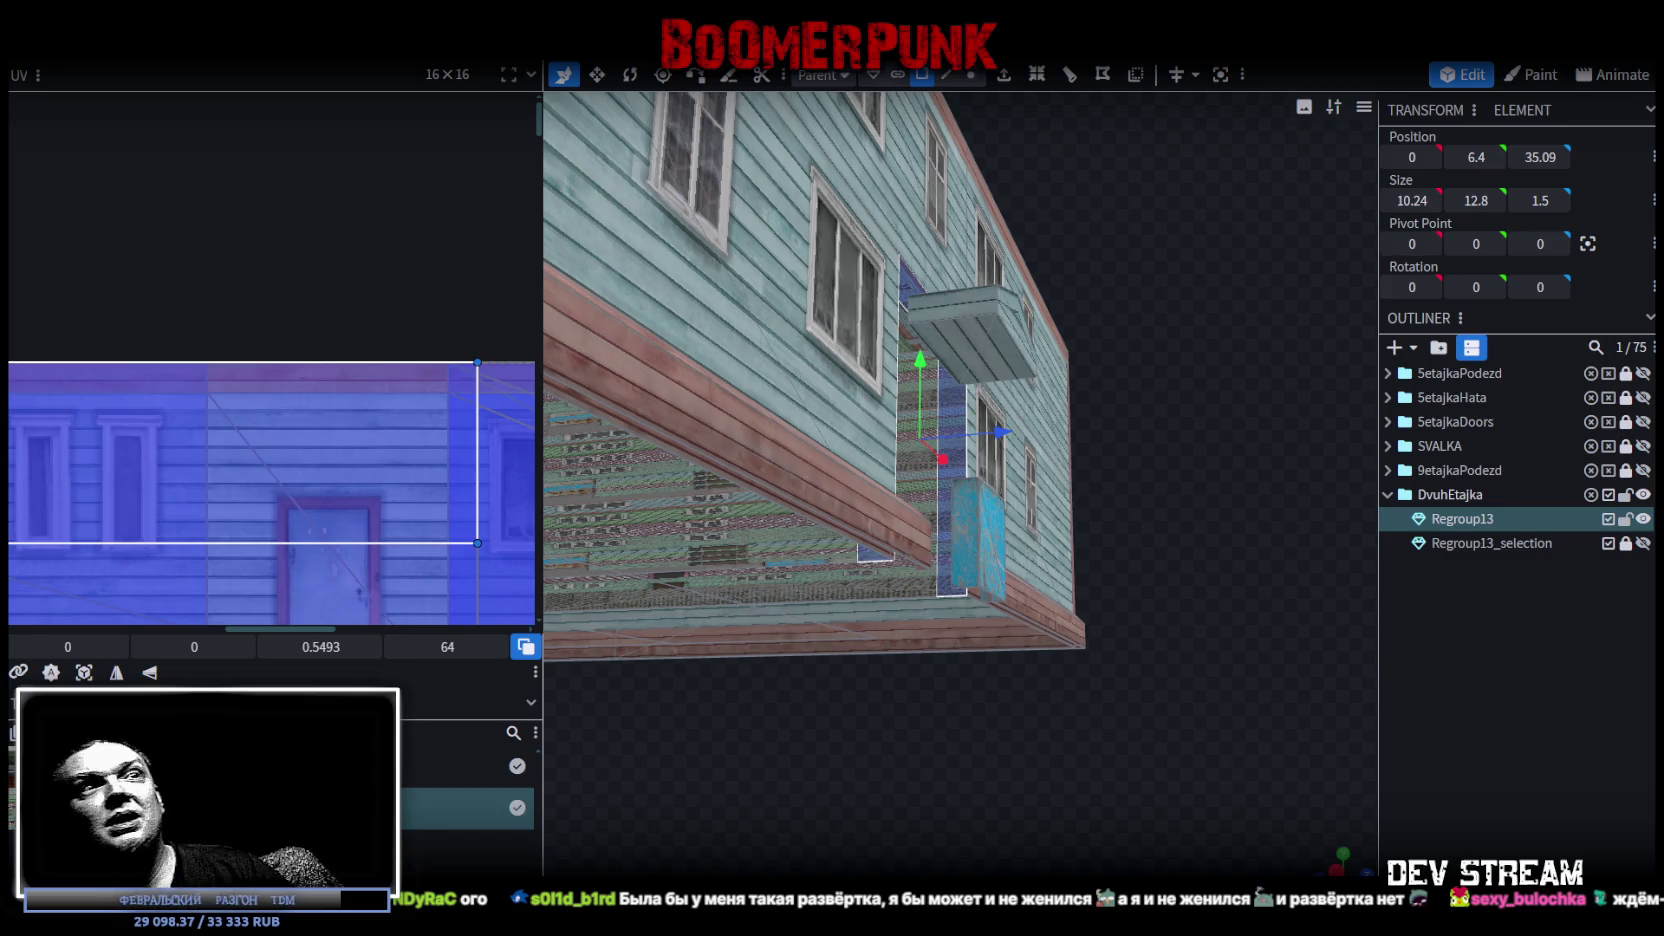
Shrink the selected wall's height and depth, then extrude the entrance face into a passage
{"action": "mouse_move", "coordinate": [1100, 668]}
{"action": "left_mouse_down"}
{"action": "mouse_move", "coordinate": [1160, 538]}
{"action": "mouse_move", "coordinate": [1052, 510]}
{"action": "mouse_move", "coordinate": [1121, 594]}
{"action": "mouse_move", "coordinate": [1261, 692]}
{"action": "mouse_move", "coordinate": [1268, 818]}
{"action": "mouse_move", "coordinate": [916, 753]}
{"action": "mouse_move", "coordinate": [1020, 840]}
{"action": "left_mouse_up"}
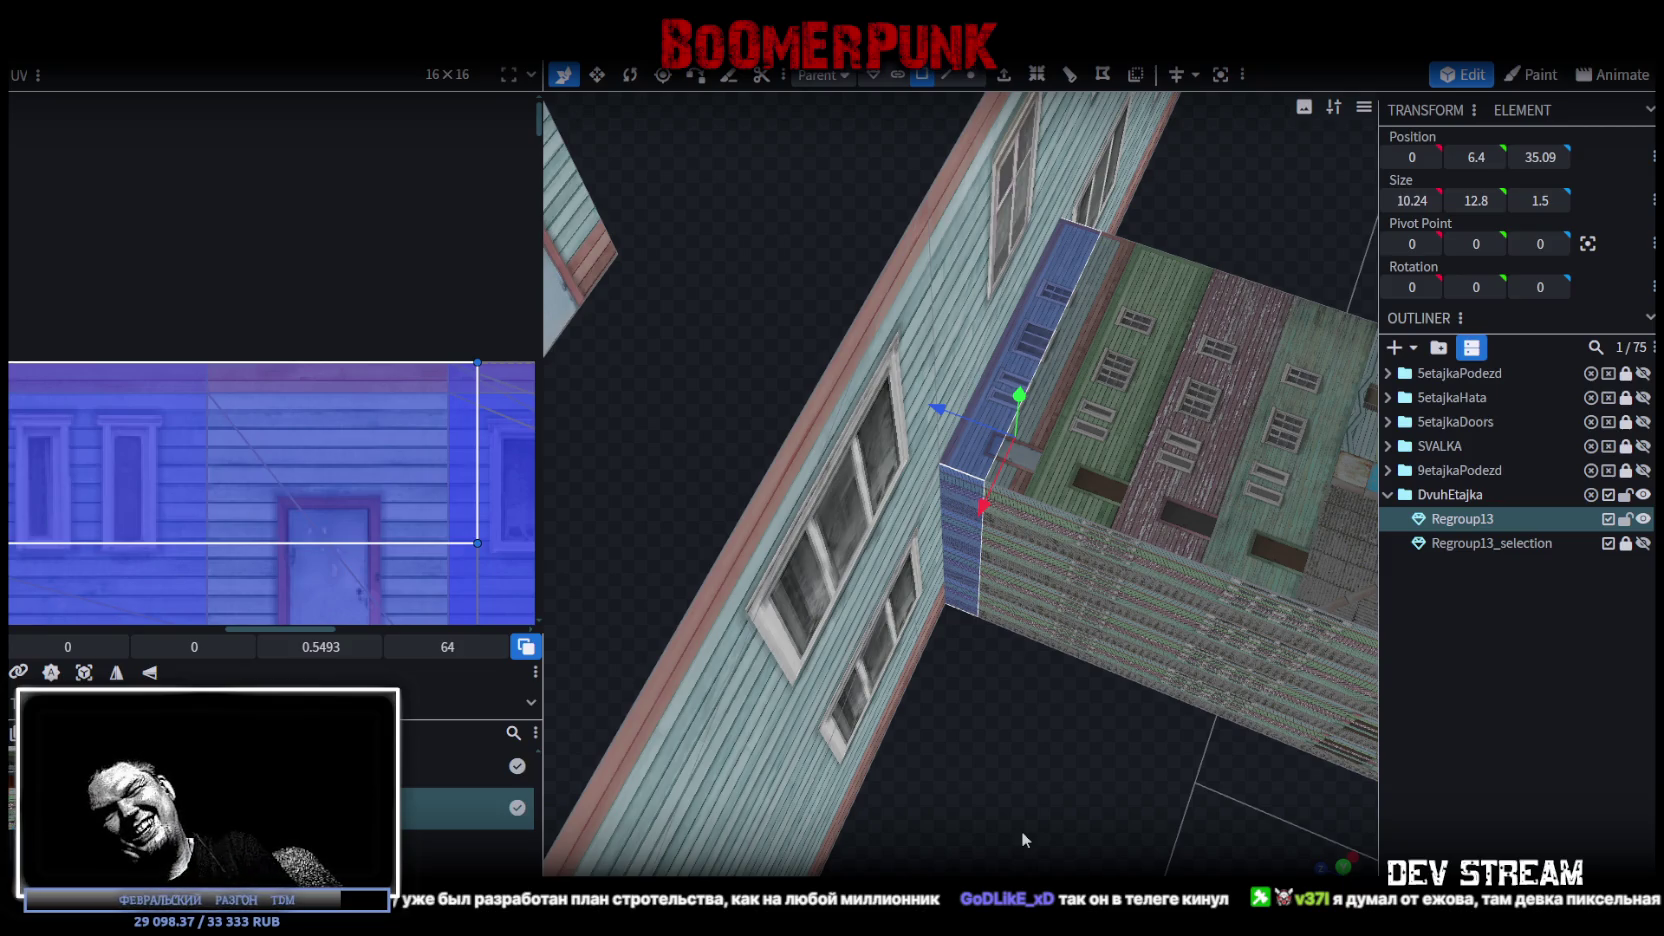
{"action": "mouse_move", "coordinate": [984, 677]}
{"action": "left_mouse_down"}
{"action": "mouse_move", "coordinate": [1028, 742]}
{"action": "mouse_move", "coordinate": [1070, 646]}
{"action": "mouse_move", "coordinate": [1032, 705]}
{"action": "left_mouse_up"}
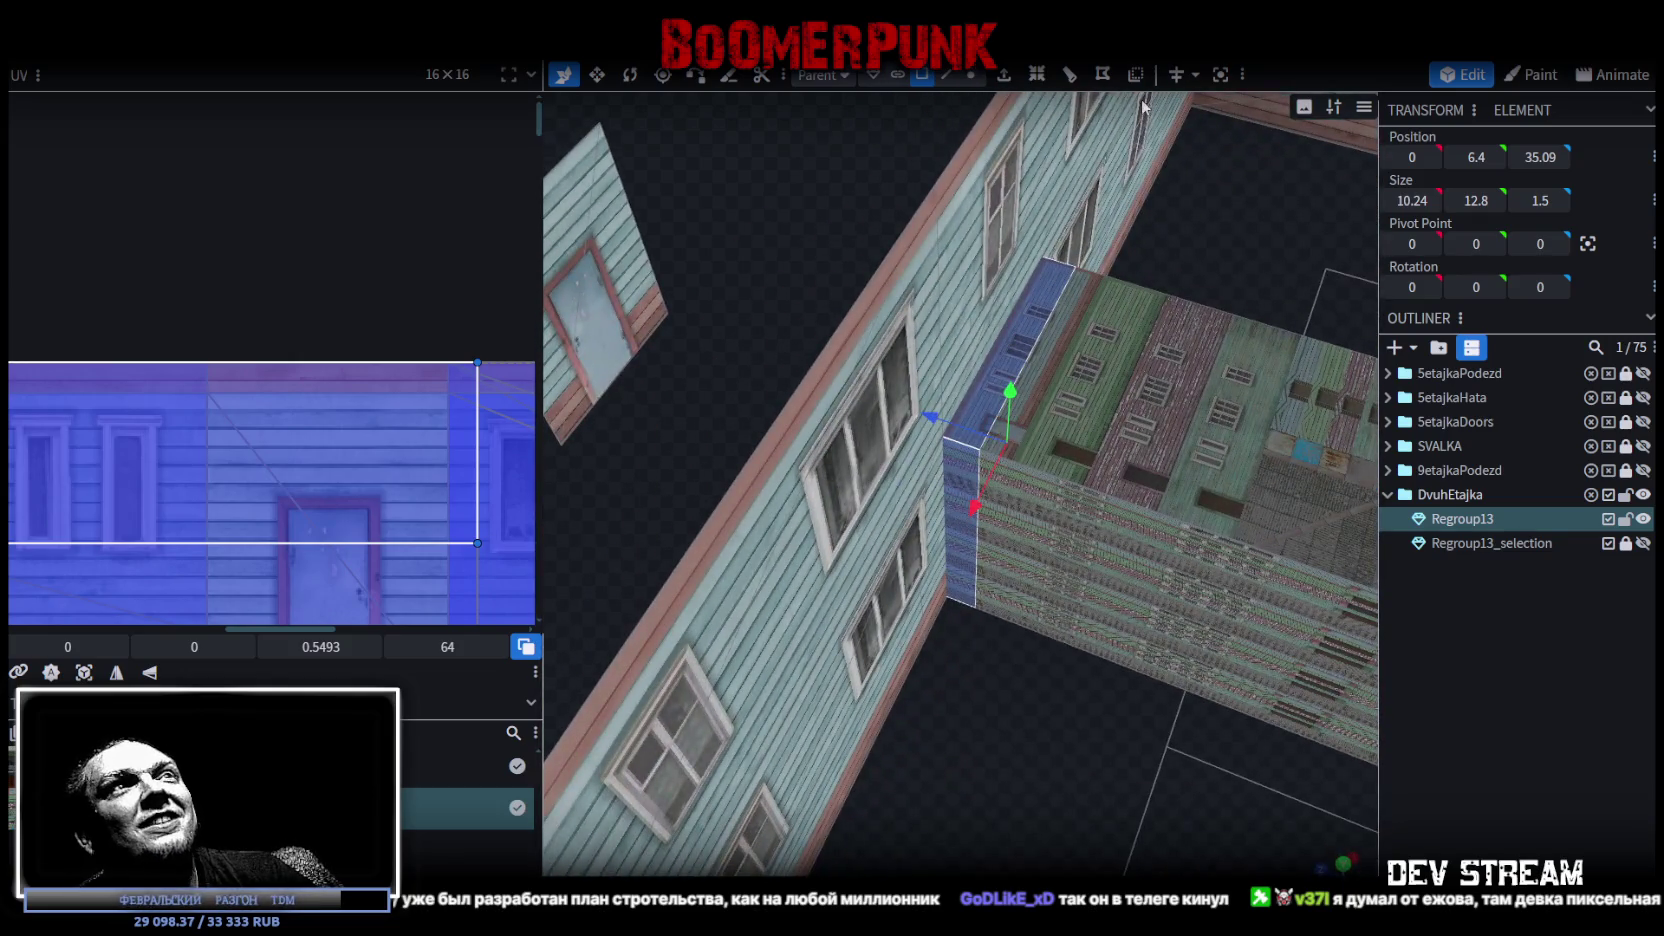
{"action": "left_click", "coordinate": [1036, 74]}
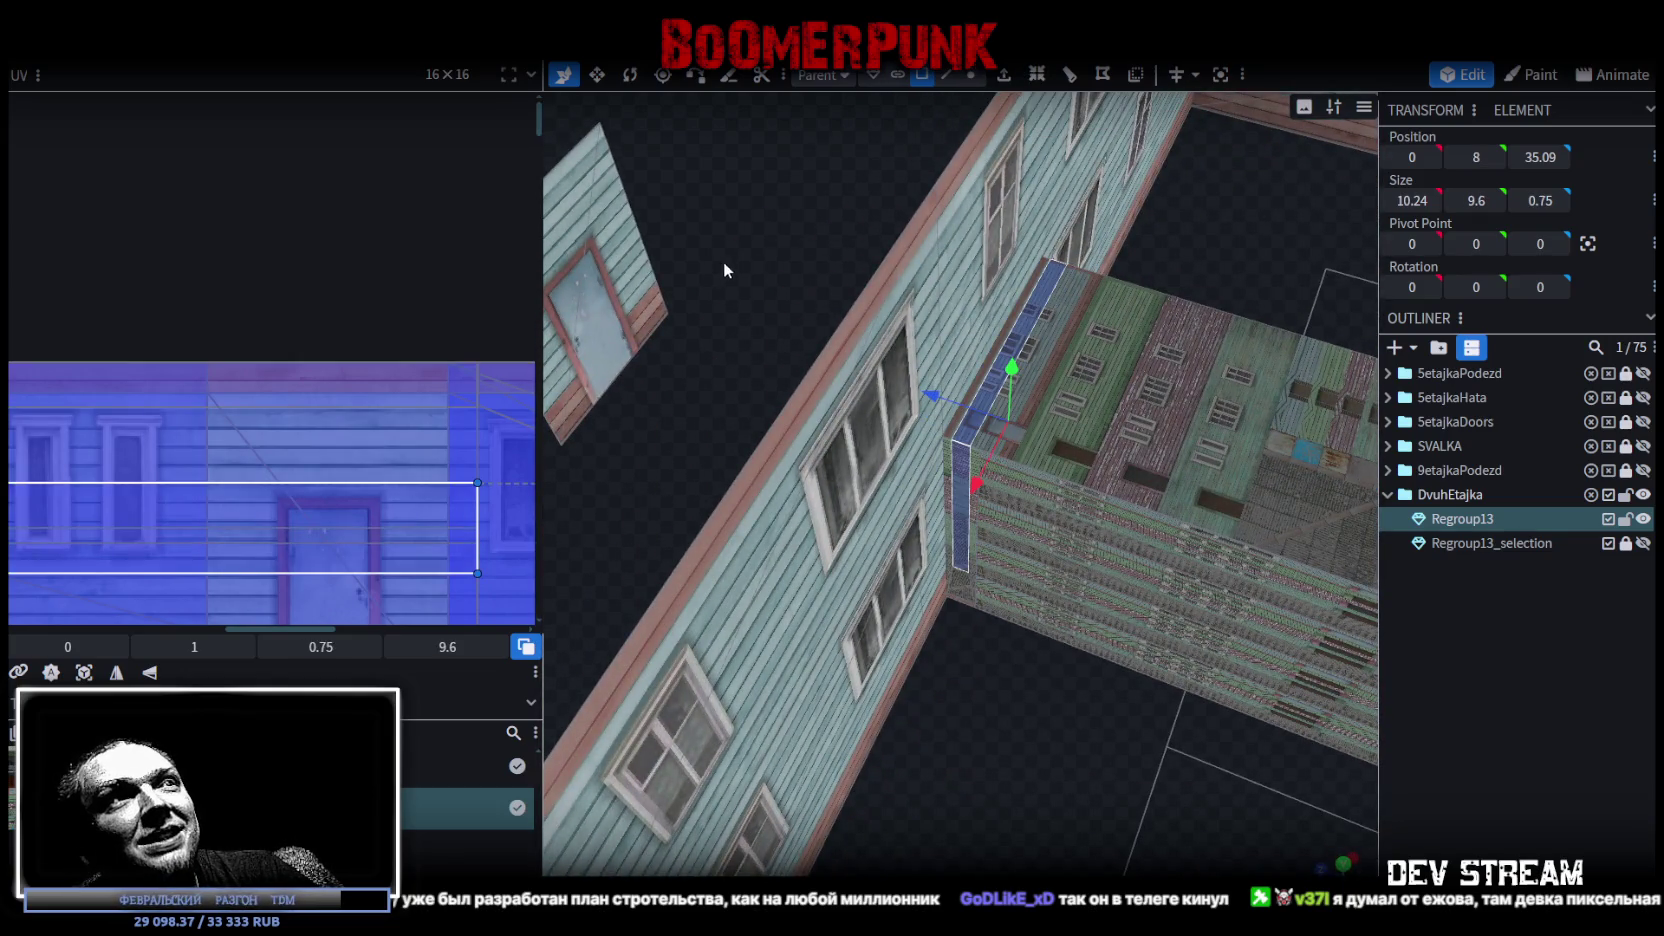
{"action": "left_click", "coordinate": [1036, 74]}
{"action": "mouse_move", "coordinate": [960, 240]}
{"action": "left_mouse_down"}
{"action": "mouse_move", "coordinate": [894, 274]}
{"action": "mouse_move", "coordinate": [1075, 183]}
{"action": "mouse_move", "coordinate": [1177, 88]}
{"action": "mouse_move", "coordinate": [1072, 728]}
{"action": "mouse_move", "coordinate": [996, 766]}
{"action": "mouse_move", "coordinate": [991, 736]}
{"action": "mouse_move", "coordinate": [1110, 723]}
{"action": "mouse_move", "coordinate": [915, 470]}
{"action": "mouse_move", "coordinate": [872, 522]}
{"action": "mouse_move", "coordinate": [880, 538]}
{"action": "left_mouse_up"}
Select the wide flat ledge piece and begin editing its Y size
{"action": "key", "text": "v"}
{"action": "mouse_move", "coordinate": [1127, 740]}
{"action": "left_mouse_down"}
{"action": "mouse_move", "coordinate": [1183, 790]}
{"action": "mouse_move", "coordinate": [1091, 621]}
{"action": "mouse_move", "coordinate": [951, 631]}
{"action": "left_mouse_up"}
{"action": "left_click", "coordinate": [797, 606]}
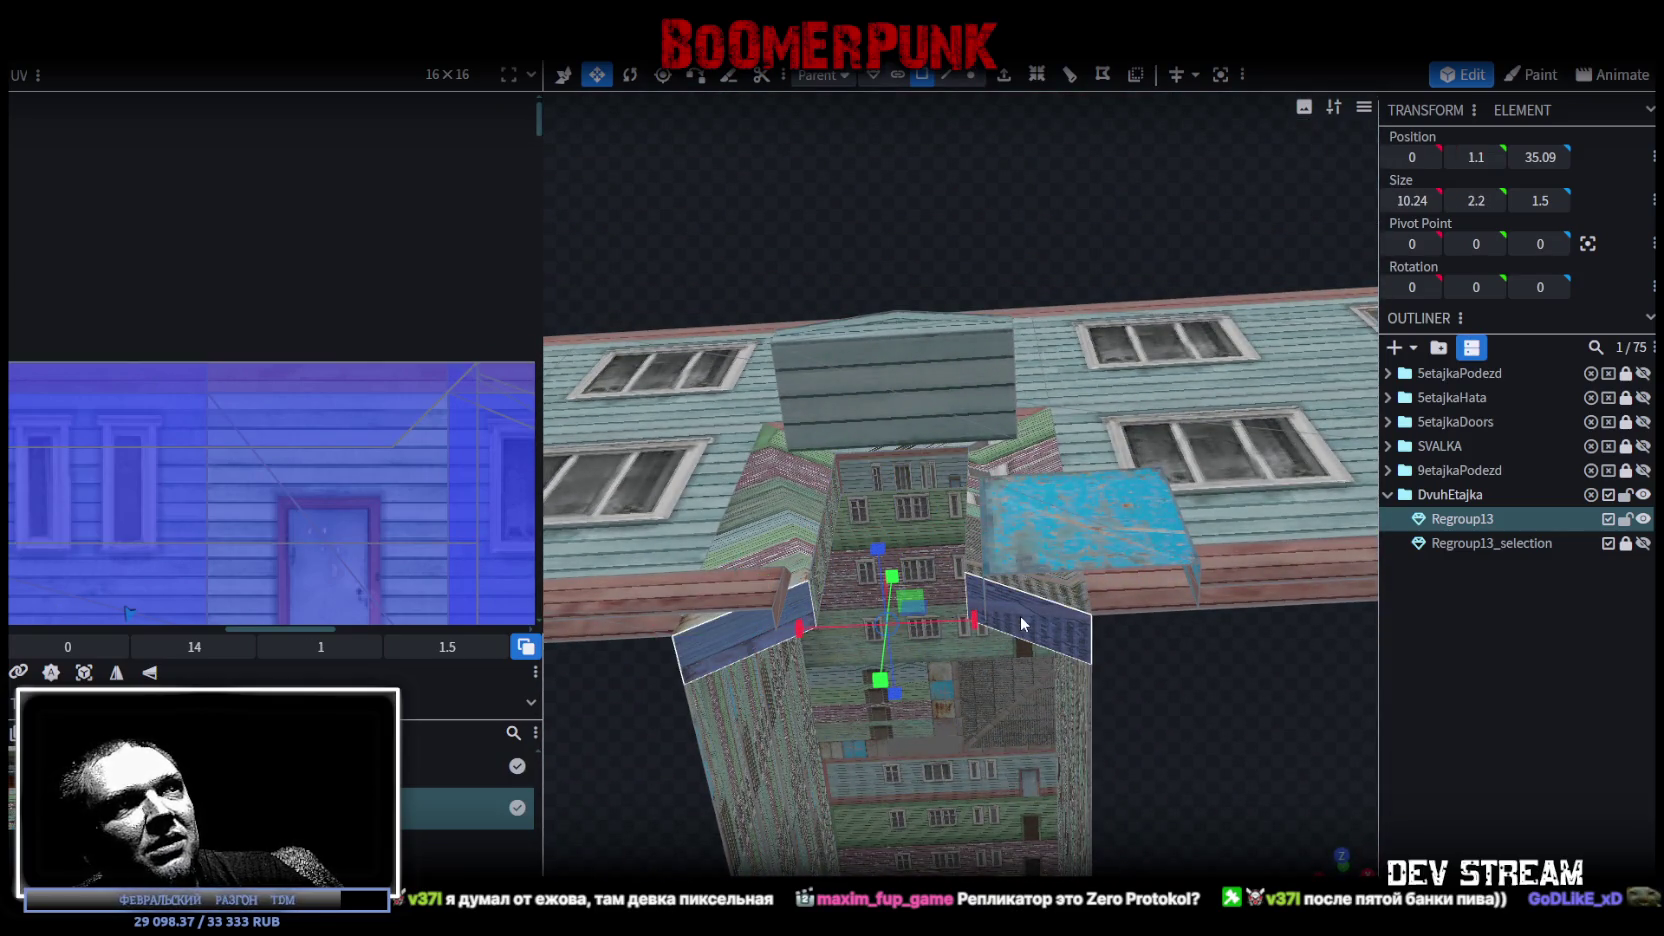
{"action": "left_click", "coordinate": [1470, 147]}
Set the ledge's Size Y to 0 and select both flat ledge pieces beside the entrance
{"action": "type", "text": "0"}
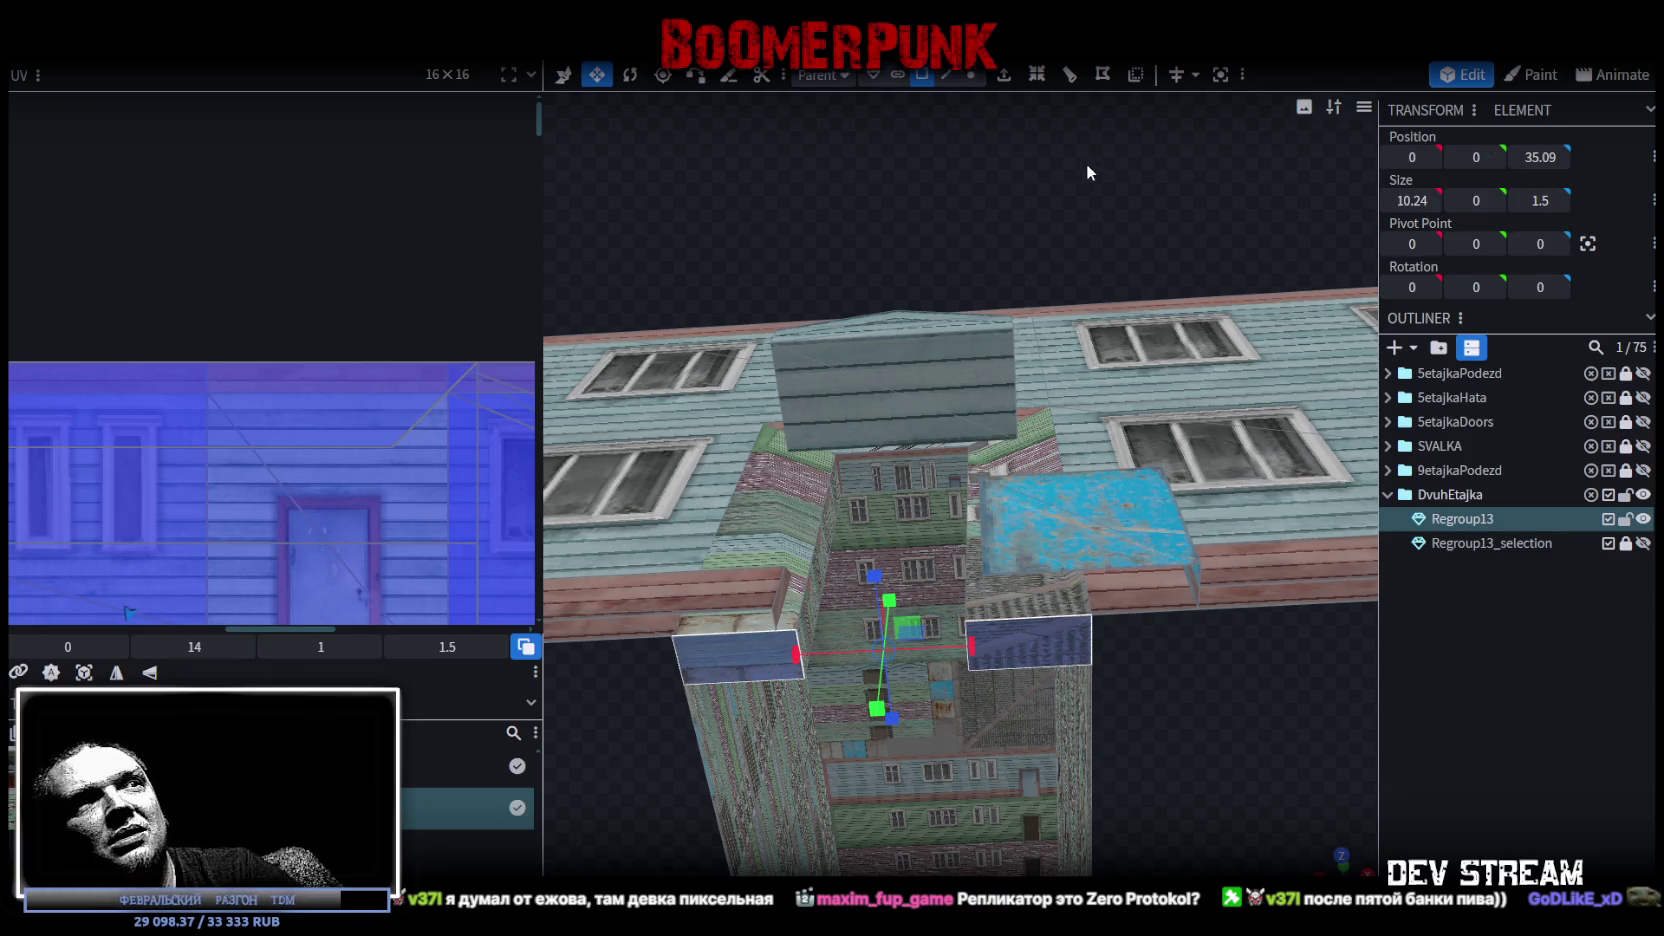
{"action": "mouse_move", "coordinate": [1041, 178]}
{"action": "left_mouse_down"}
{"action": "mouse_move", "coordinate": [716, 300]}
{"action": "mouse_move", "coordinate": [1232, 580]}
{"action": "left_mouse_up"}
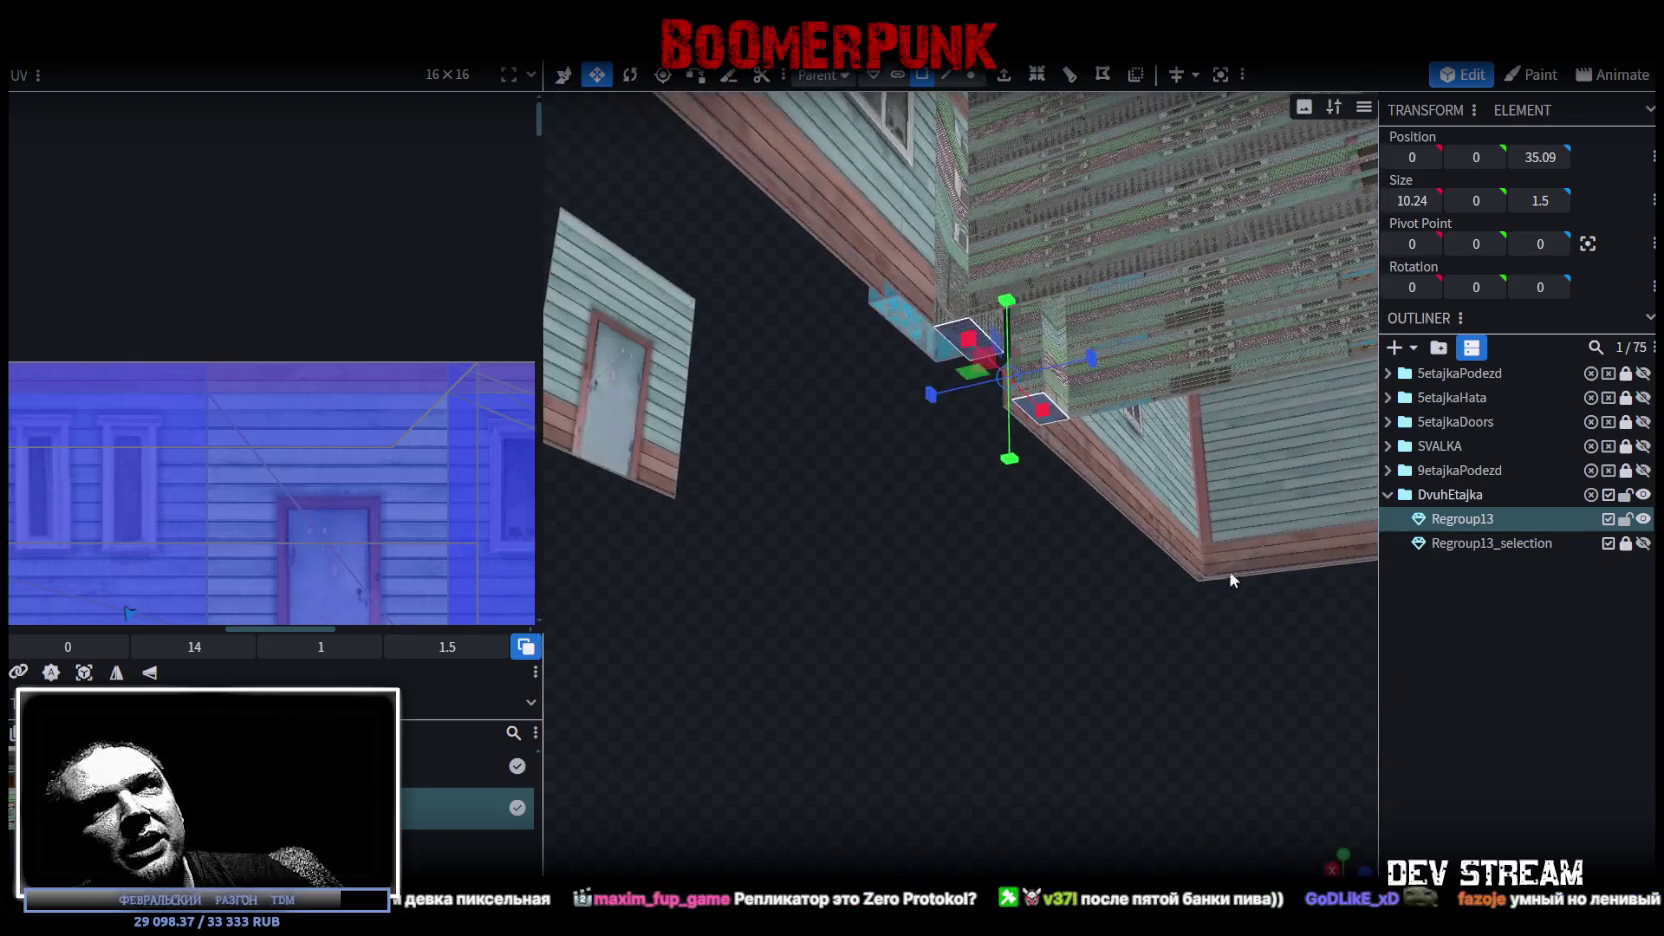
{"action": "mouse_move", "coordinate": [1180, 656]}
{"action": "left_mouse_down"}
{"action": "mouse_move", "coordinate": [962, 594]}
{"action": "mouse_move", "coordinate": [1029, 334]}
{"action": "left_mouse_up"}
{"action": "left_click", "coordinate": [1044, 264]}
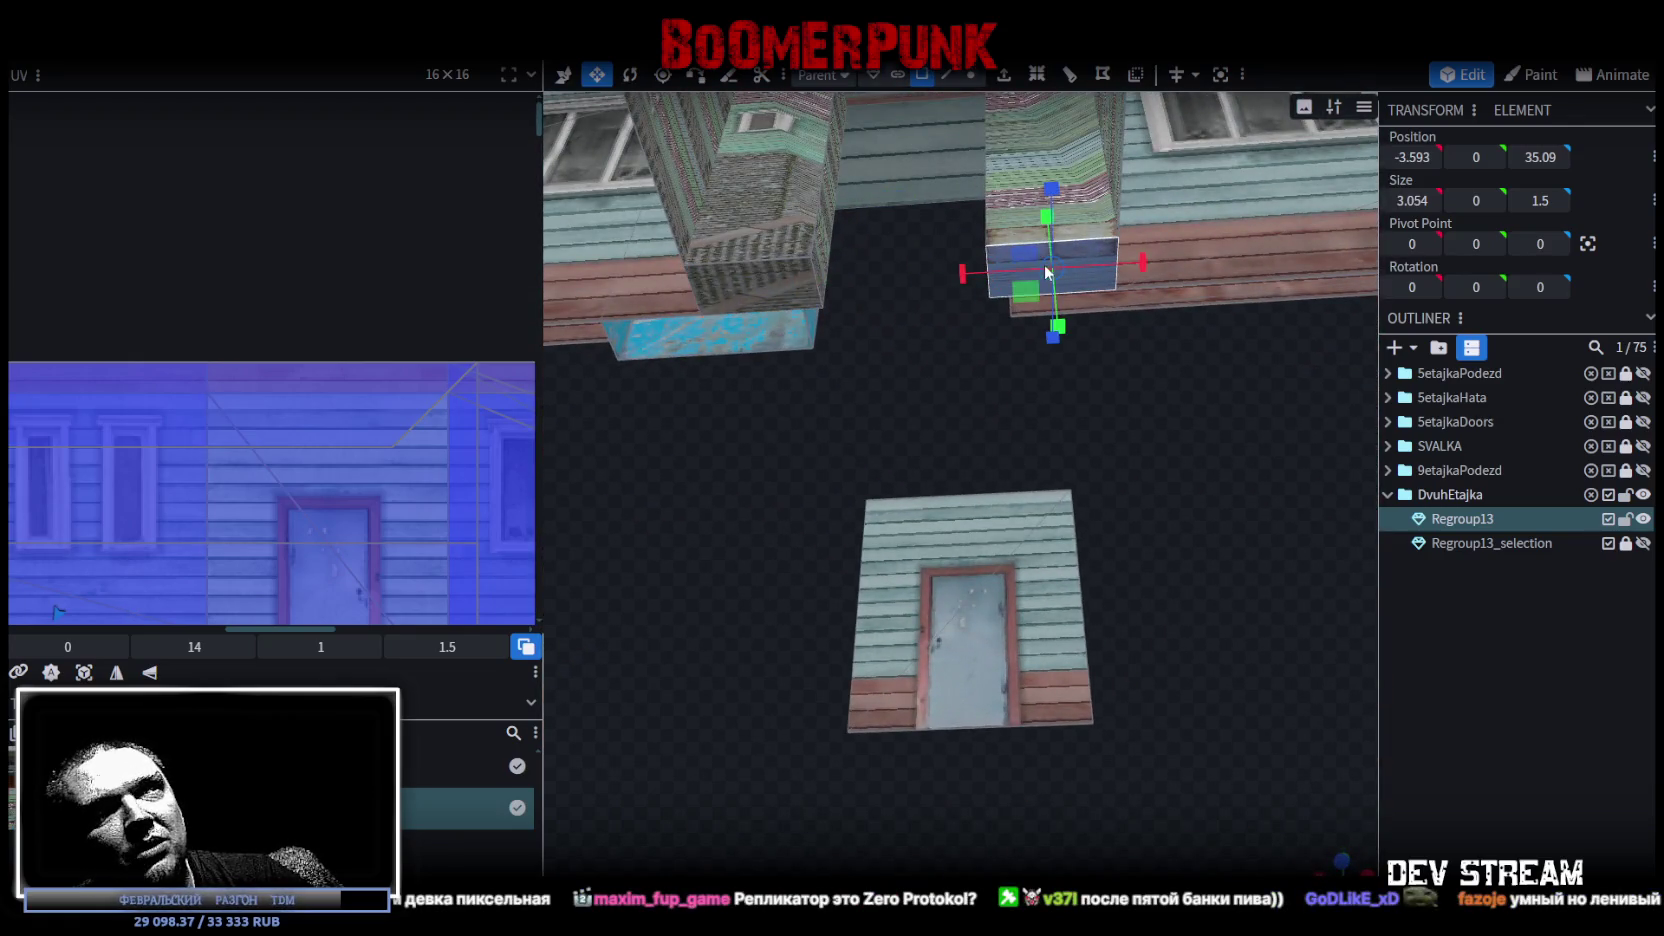
{"action": "left_click", "coordinate": [779, 297], "text": "shift"}
{"action": "mouse_move", "coordinate": [777, 289]}
{"action": "left_mouse_down"}
{"action": "mouse_move", "coordinate": [1182, 514]}
{"action": "mouse_move", "coordinate": [1184, 547]}
{"action": "mouse_move", "coordinate": [1191, 500]}
{"action": "mouse_move", "coordinate": [1010, 420]}
{"action": "mouse_move", "coordinate": [999, 475]}
{"action": "mouse_move", "coordinate": [1091, 502]}
{"action": "left_mouse_up"}
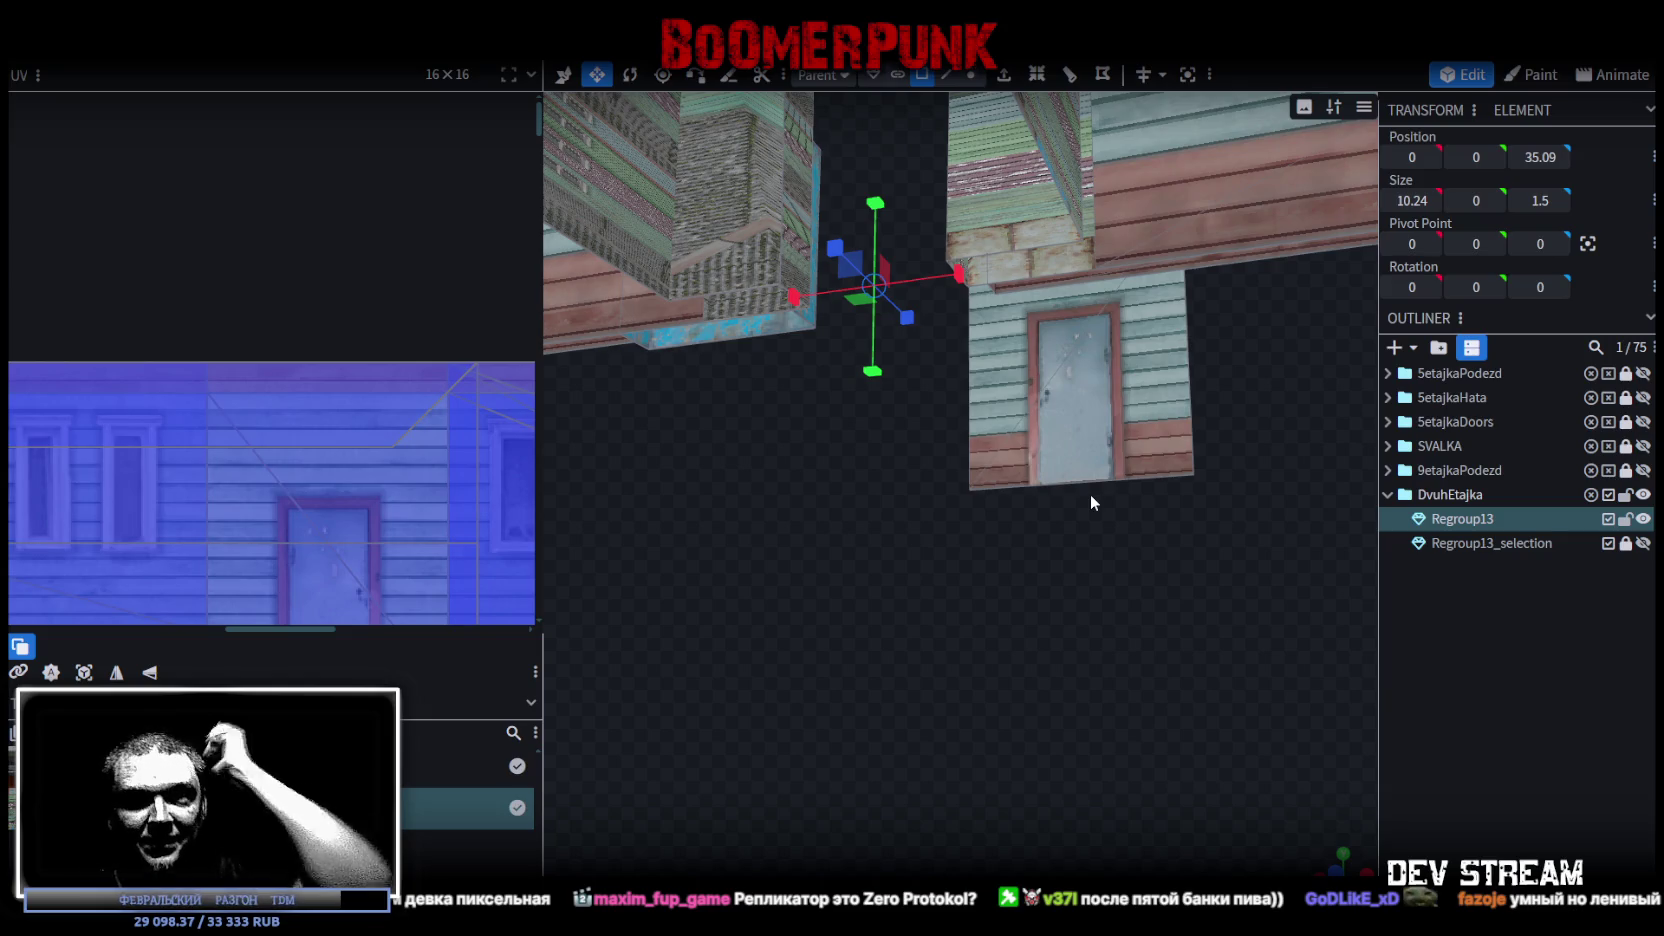
{"action": "mouse_move", "coordinate": [910, 378]}
{"action": "left_mouse_down"}
{"action": "mouse_move", "coordinate": [932, 574]}
{"action": "mouse_move", "coordinate": [951, 594]}
{"action": "mouse_move", "coordinate": [1125, 513]}
{"action": "mouse_move", "coordinate": [970, 652]}
{"action": "left_mouse_up"}
{"action": "scroll", "coordinate": [970, 660], "scroll_direction": "down", "scroll_amount": 10}
Lower the porch canopy down over the recessed doorway
{"action": "mouse_move", "coordinate": [1010, 713]}
{"action": "left_mouse_down"}
{"action": "mouse_move", "coordinate": [1076, 676]}
{"action": "mouse_move", "coordinate": [1083, 648]}
{"action": "mouse_move", "coordinate": [1080, 687]}
{"action": "mouse_move", "coordinate": [919, 264]}
{"action": "left_mouse_up"}
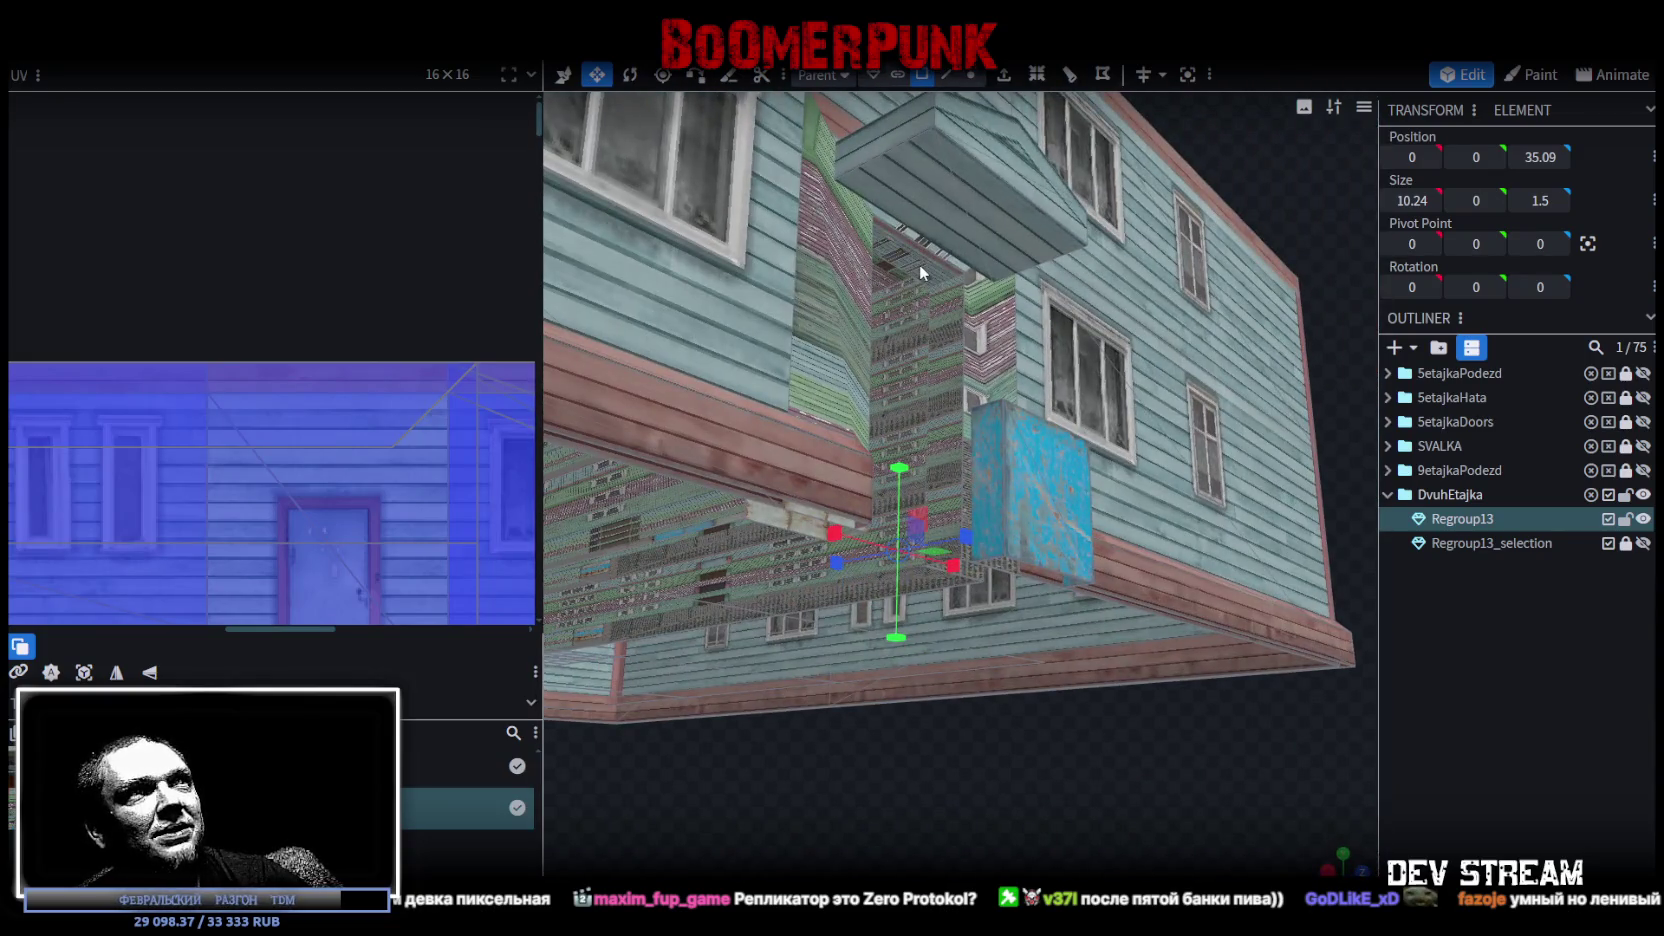
{"action": "left_click", "coordinate": [919, 270]}
{"action": "left_click_drag", "start_coordinate": [907, 183], "coordinate": [905, 270]}
{"action": "mouse_move", "coordinate": [960, 500]}
{"action": "left_mouse_down"}
{"action": "mouse_move", "coordinate": [1100, 848]}
{"action": "mouse_move", "coordinate": [953, 708]}
{"action": "mouse_move", "coordinate": [961, 469]}
{"action": "left_mouse_up"}
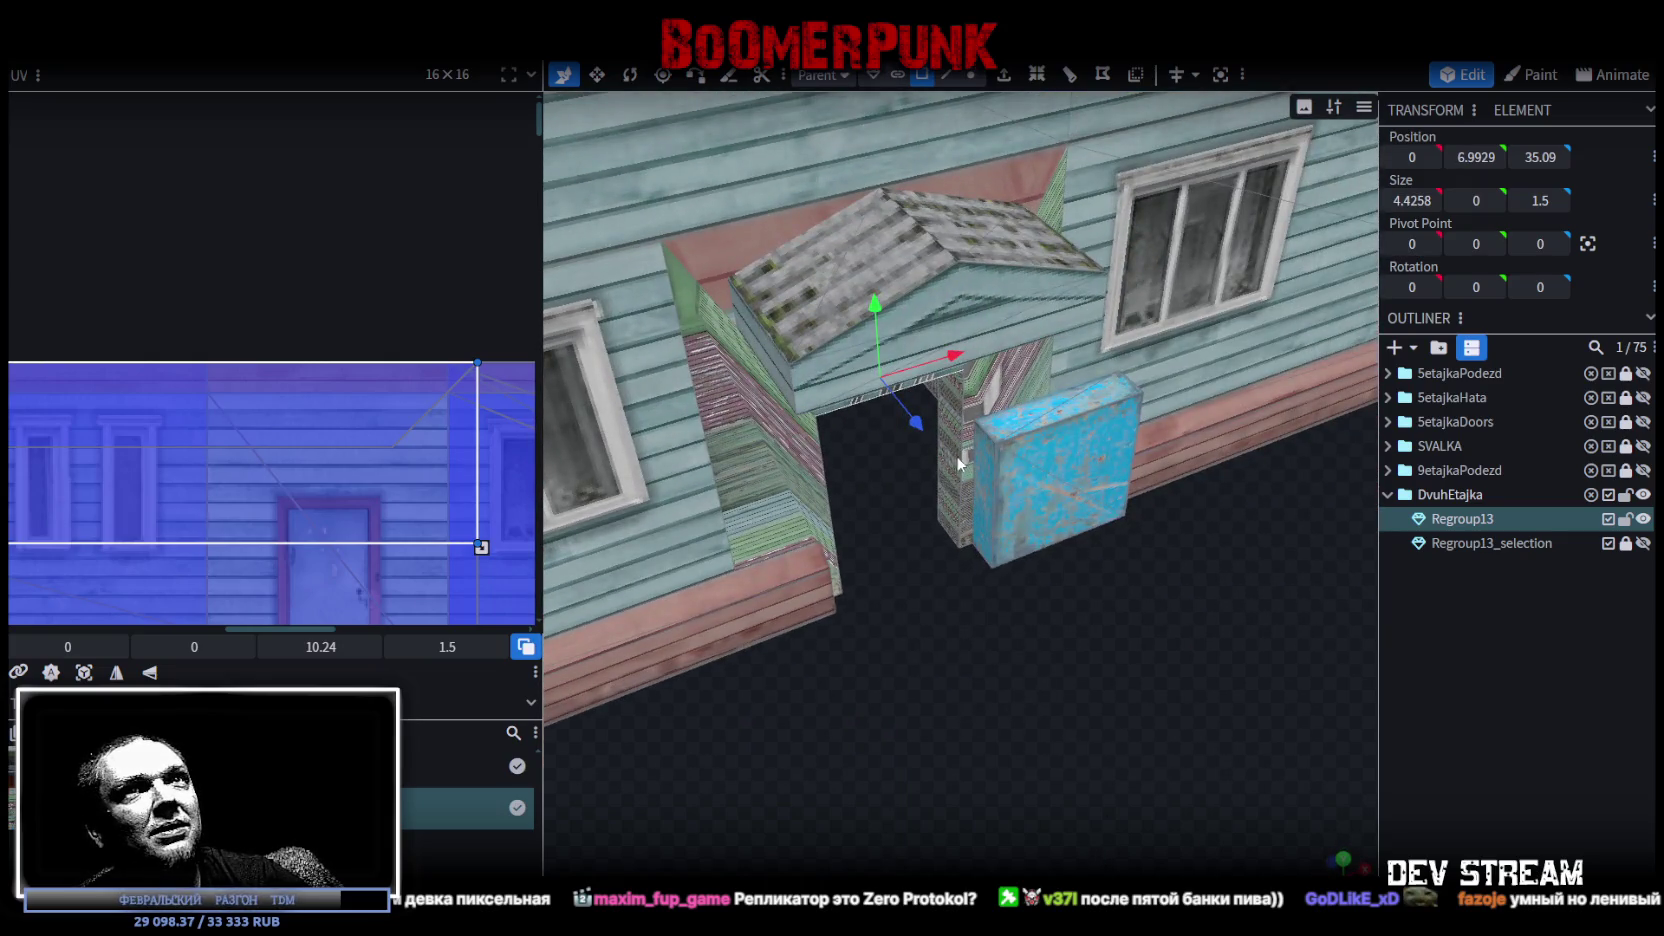
Flatten the doorway's side walls to zero width at X 2 and X -2
{"action": "left_click", "coordinate": [956, 479]}
{"action": "left_click_drag", "start_coordinate": [1407, 158], "coordinate": [1400, 158]}
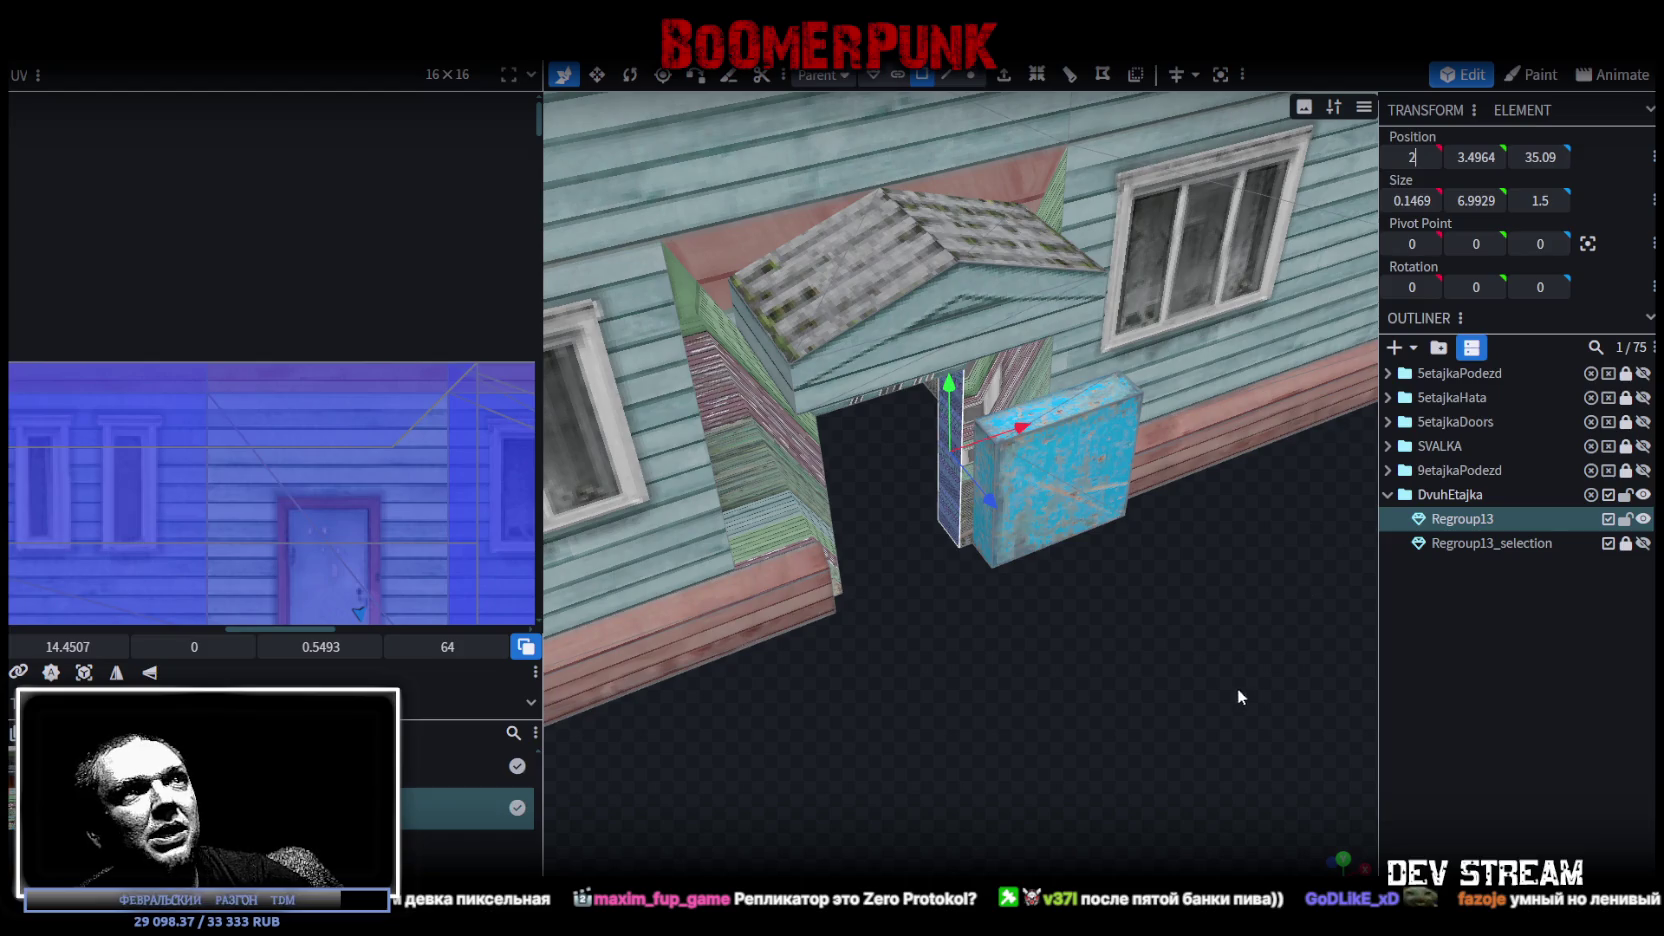
{"action": "mouse_move", "coordinate": [1200, 719]}
{"action": "left_mouse_down"}
{"action": "mouse_move", "coordinate": [1034, 710]}
{"action": "mouse_move", "coordinate": [1011, 670]}
{"action": "mouse_move", "coordinate": [1118, 568]}
{"action": "mouse_move", "coordinate": [791, 613]}
{"action": "mouse_move", "coordinate": [863, 403]}
{"action": "left_mouse_up"}
{"action": "key", "text": "ctrl+z"}
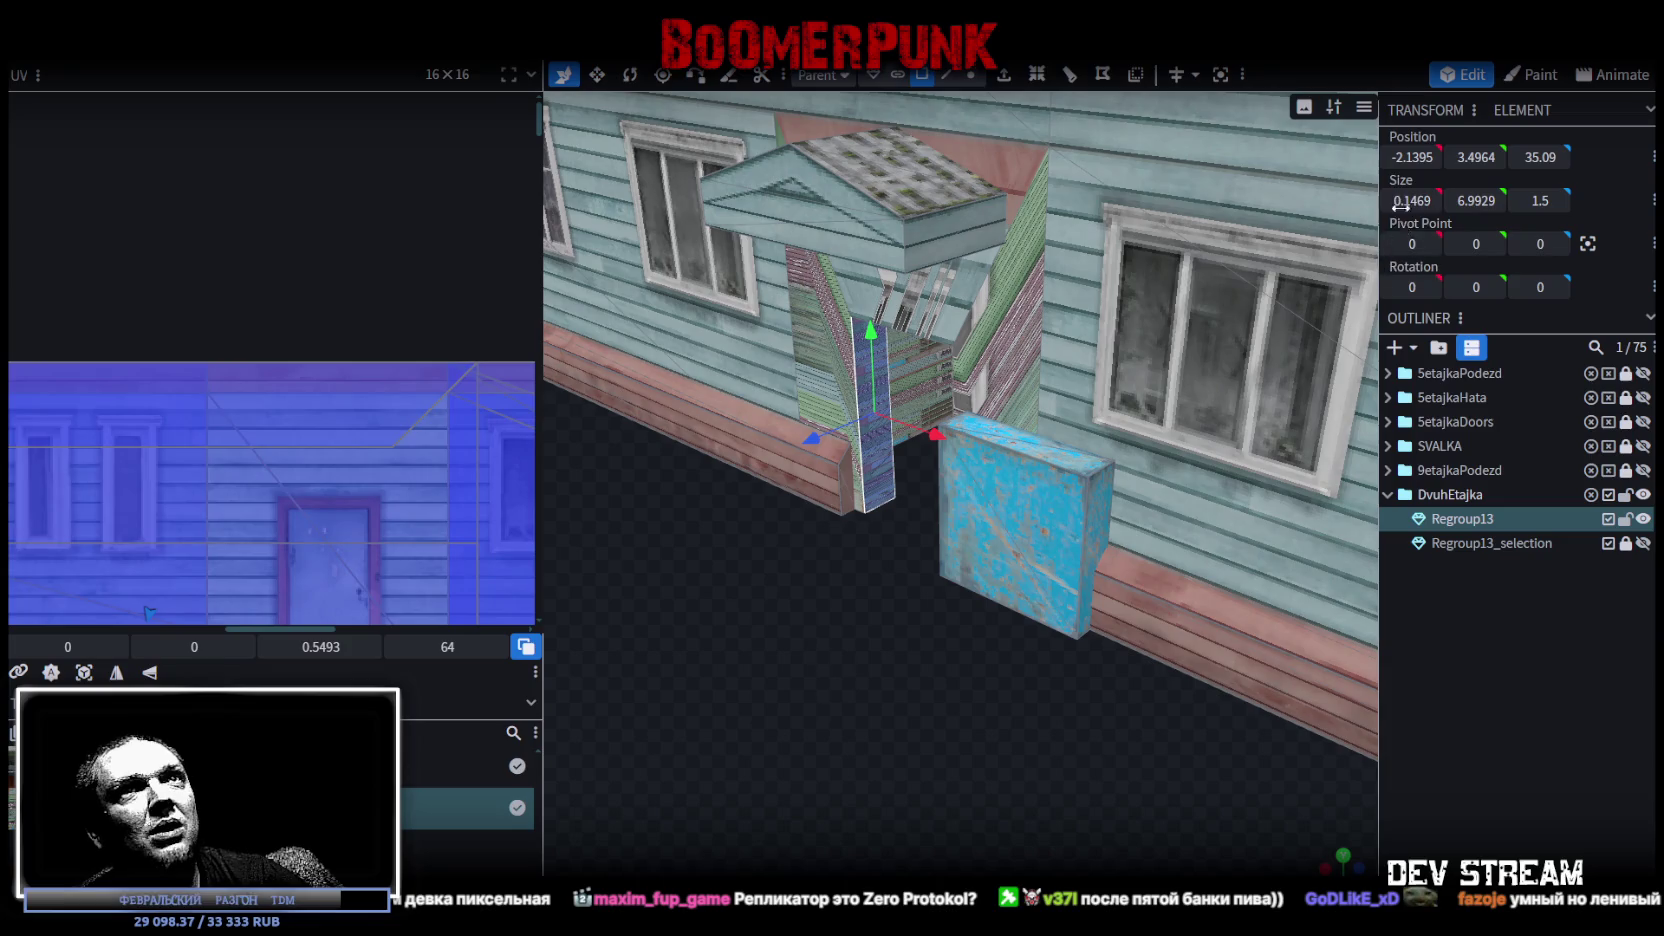
{"action": "left_click_drag", "start_coordinate": [1413, 157], "coordinate": [1400, 157]}
{"action": "mouse_move", "coordinate": [855, 676]}
{"action": "left_mouse_down"}
{"action": "mouse_move", "coordinate": [1023, 514]}
{"action": "mouse_move", "coordinate": [916, 380]}
{"action": "mouse_move", "coordinate": [1082, 198]}
{"action": "mouse_move", "coordinate": [868, 304]}
{"action": "mouse_move", "coordinate": [946, 413]}
{"action": "mouse_move", "coordinate": [1073, 694]}
{"action": "mouse_move", "coordinate": [1040, 470]}
{"action": "mouse_move", "coordinate": [988, 457]}
{"action": "mouse_move", "coordinate": [1081, 505]}
{"action": "mouse_move", "coordinate": [1124, 477]}
{"action": "mouse_move", "coordinate": [825, 593]}
{"action": "mouse_move", "coordinate": [821, 691]}
{"action": "mouse_move", "coordinate": [928, 661]}
{"action": "mouse_move", "coordinate": [938, 692]}
{"action": "mouse_move", "coordinate": [899, 670]}
{"action": "mouse_move", "coordinate": [982, 692]}
{"action": "mouse_move", "coordinate": [1156, 673]}
{"action": "mouse_move", "coordinate": [1152, 640]}
{"action": "mouse_move", "coordinate": [1216, 523]}
{"action": "left_mouse_up"}
{"action": "left_click", "coordinate": [916, 380]}
Move the door-carrying wall back into the doorway
{"action": "left_click", "coordinate": [1154, 664]}
{"action": "left_click_drag", "start_coordinate": [984, 641], "coordinate": [1075, 681]}
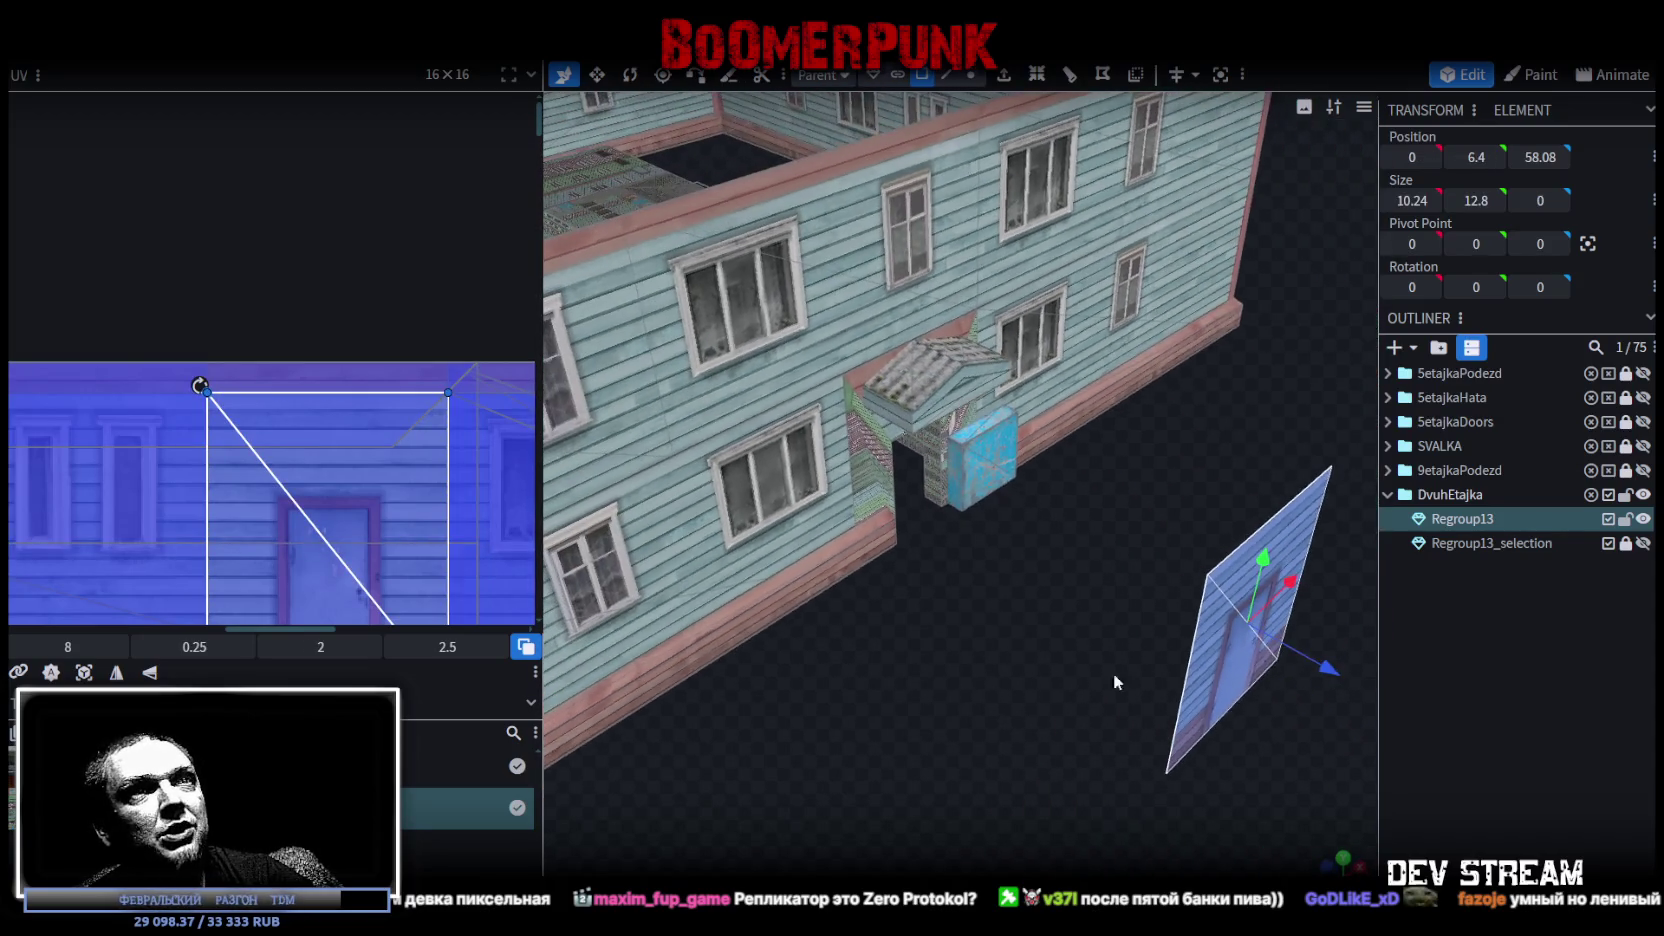
{"action": "mouse_move", "coordinate": [1313, 679]}
{"action": "left_mouse_down"}
{"action": "mouse_move", "coordinate": [1047, 576]}
{"action": "mouse_move", "coordinate": [800, 452]}
{"action": "left_mouse_up"}
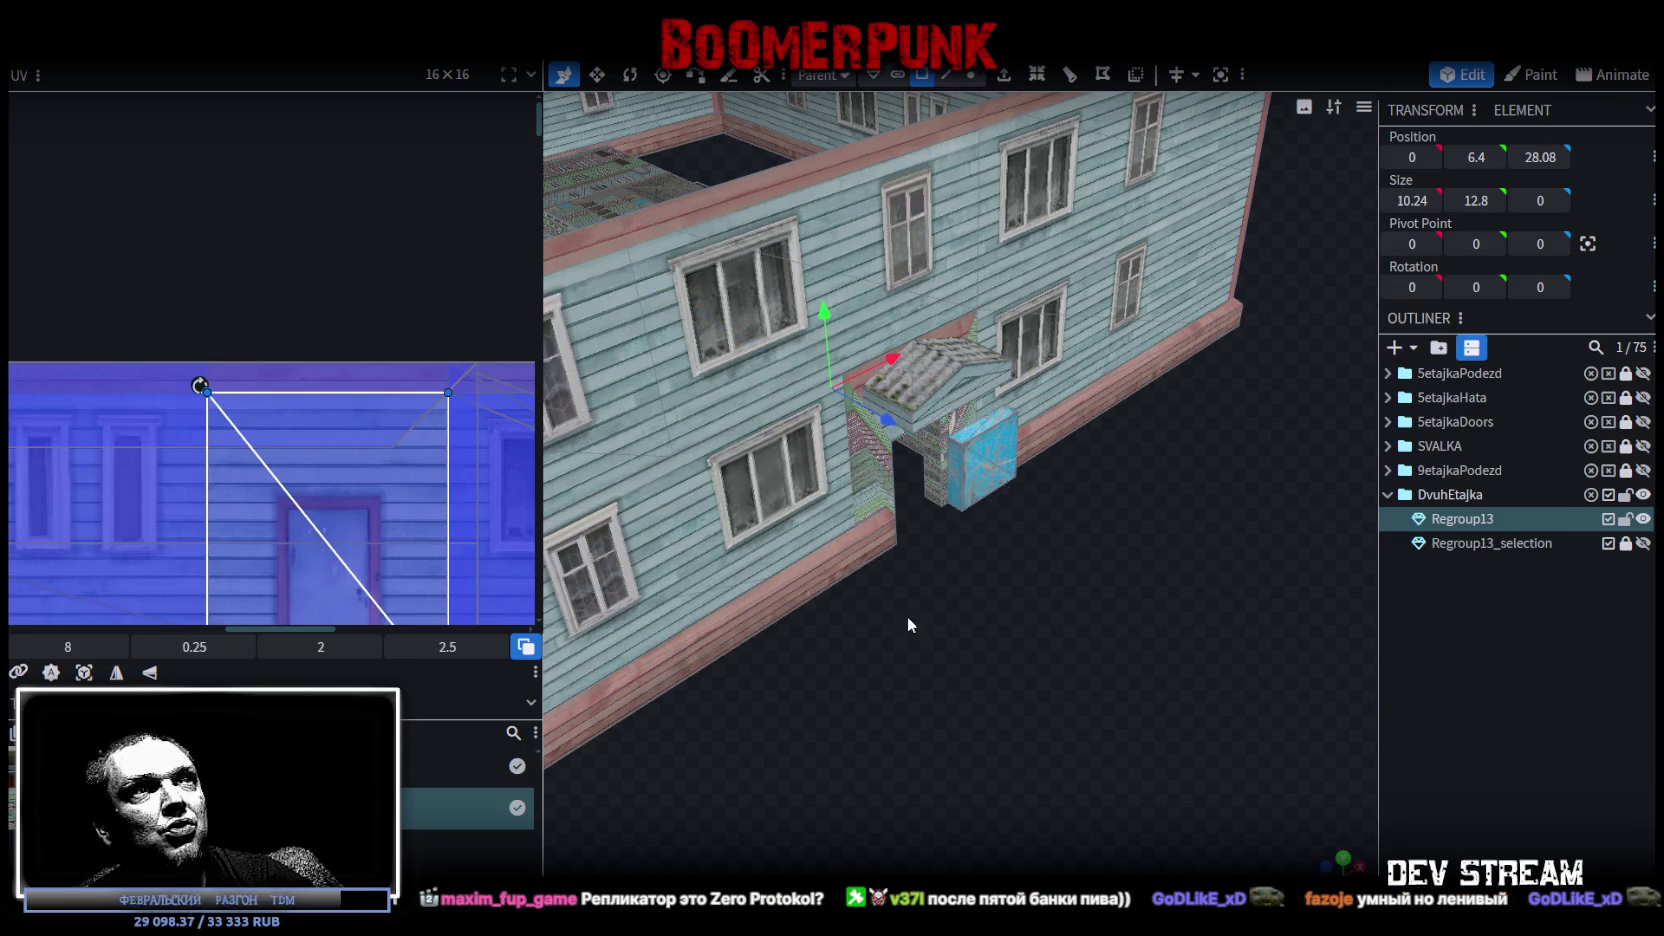
{"action": "key", "text": "KP_1"}
{"action": "scroll", "coordinate": [1303, 841], "scroll_direction": "down", "scroll_amount": 3}
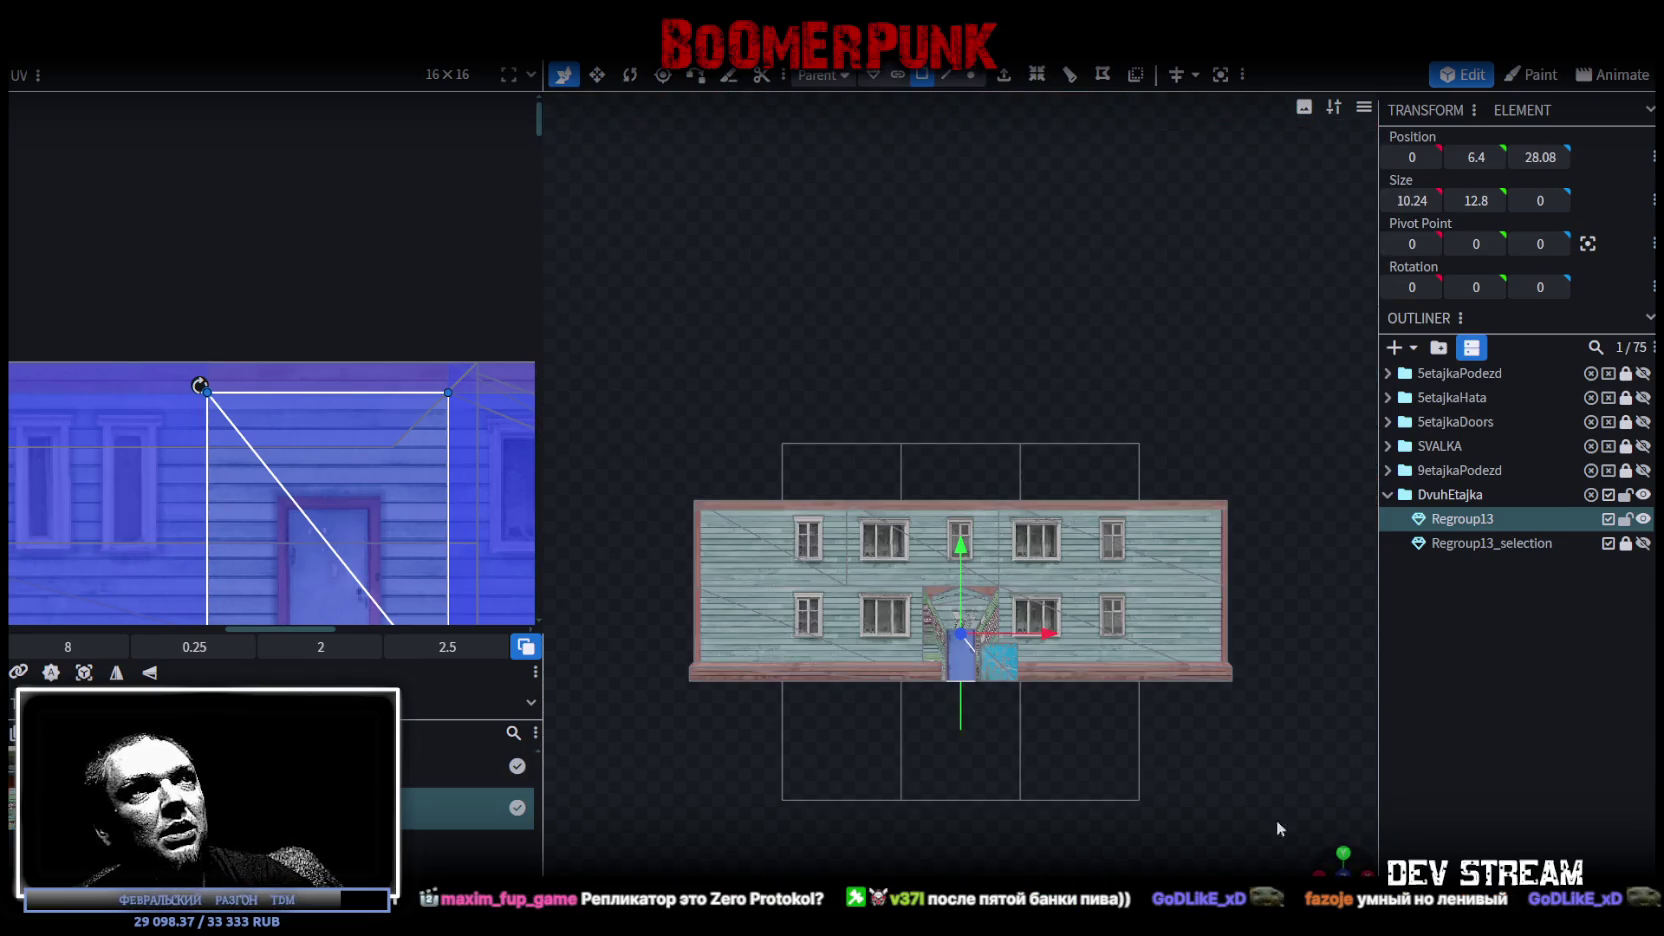
{"action": "scroll", "coordinate": [1102, 711], "scroll_direction": "up", "scroll_amount": 8}
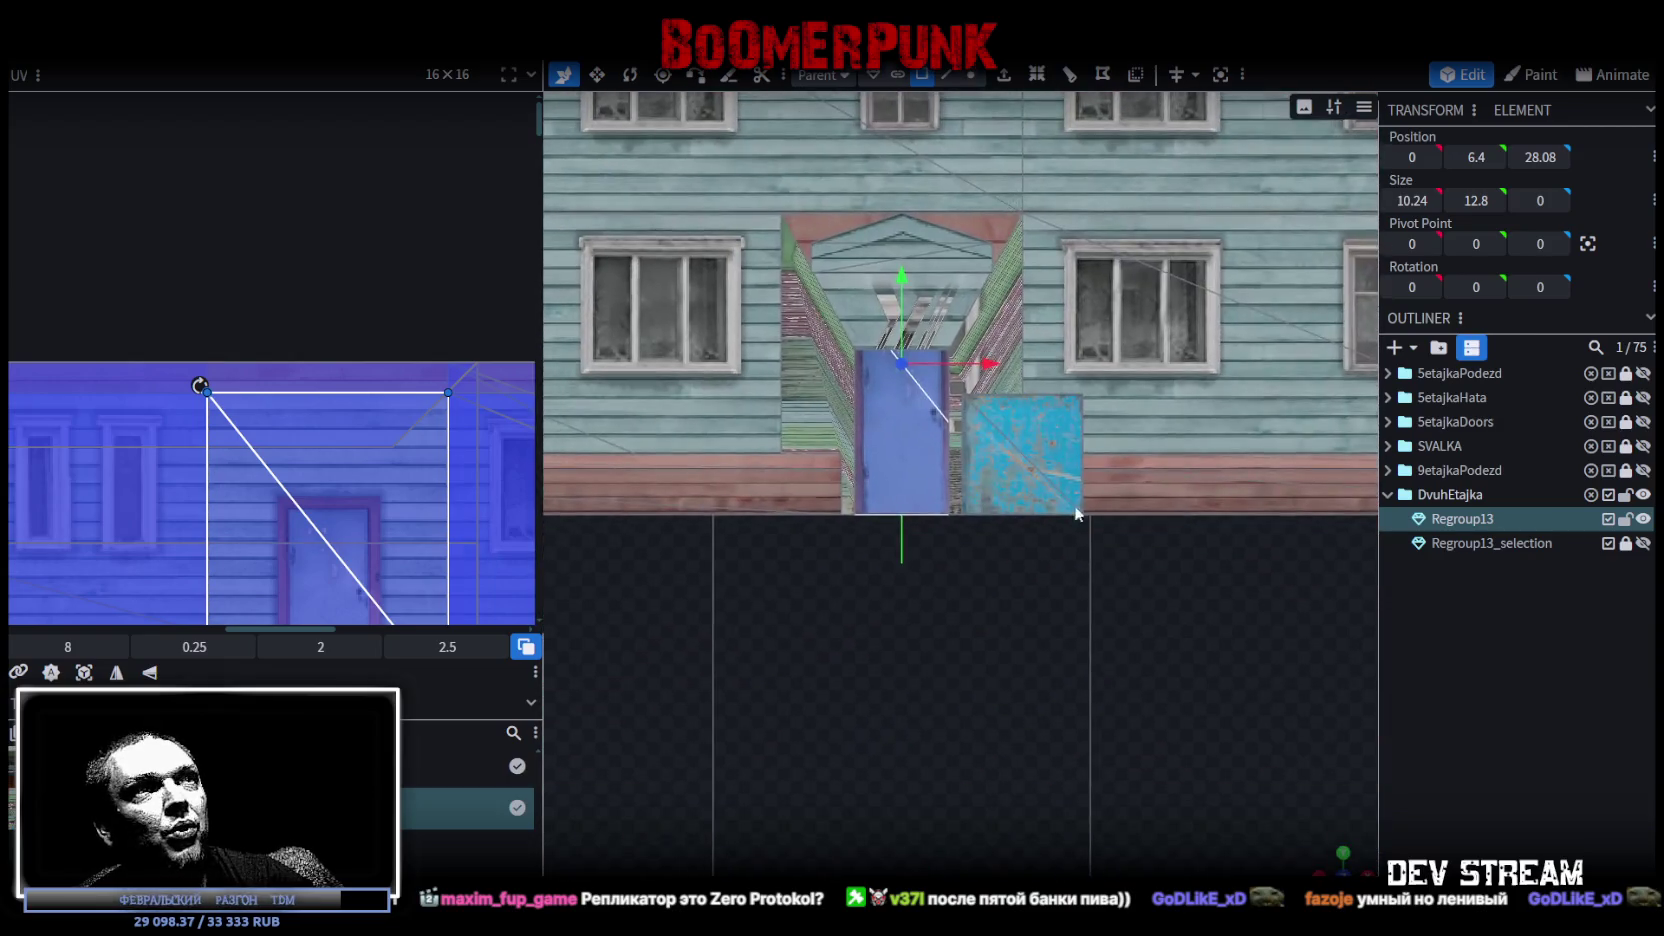
{"action": "scroll", "coordinate": [1172, 666], "scroll_direction": "up", "scroll_amount": 3}
{"action": "mouse_move", "coordinate": [1000, 650]}
{"action": "left_mouse_down"}
{"action": "mouse_move", "coordinate": [800, 705]}
{"action": "mouse_move", "coordinate": [893, 751]}
{"action": "left_mouse_up"}
{"action": "scroll", "coordinate": [797, 706], "scroll_direction": "down", "scroll_amount": 5}
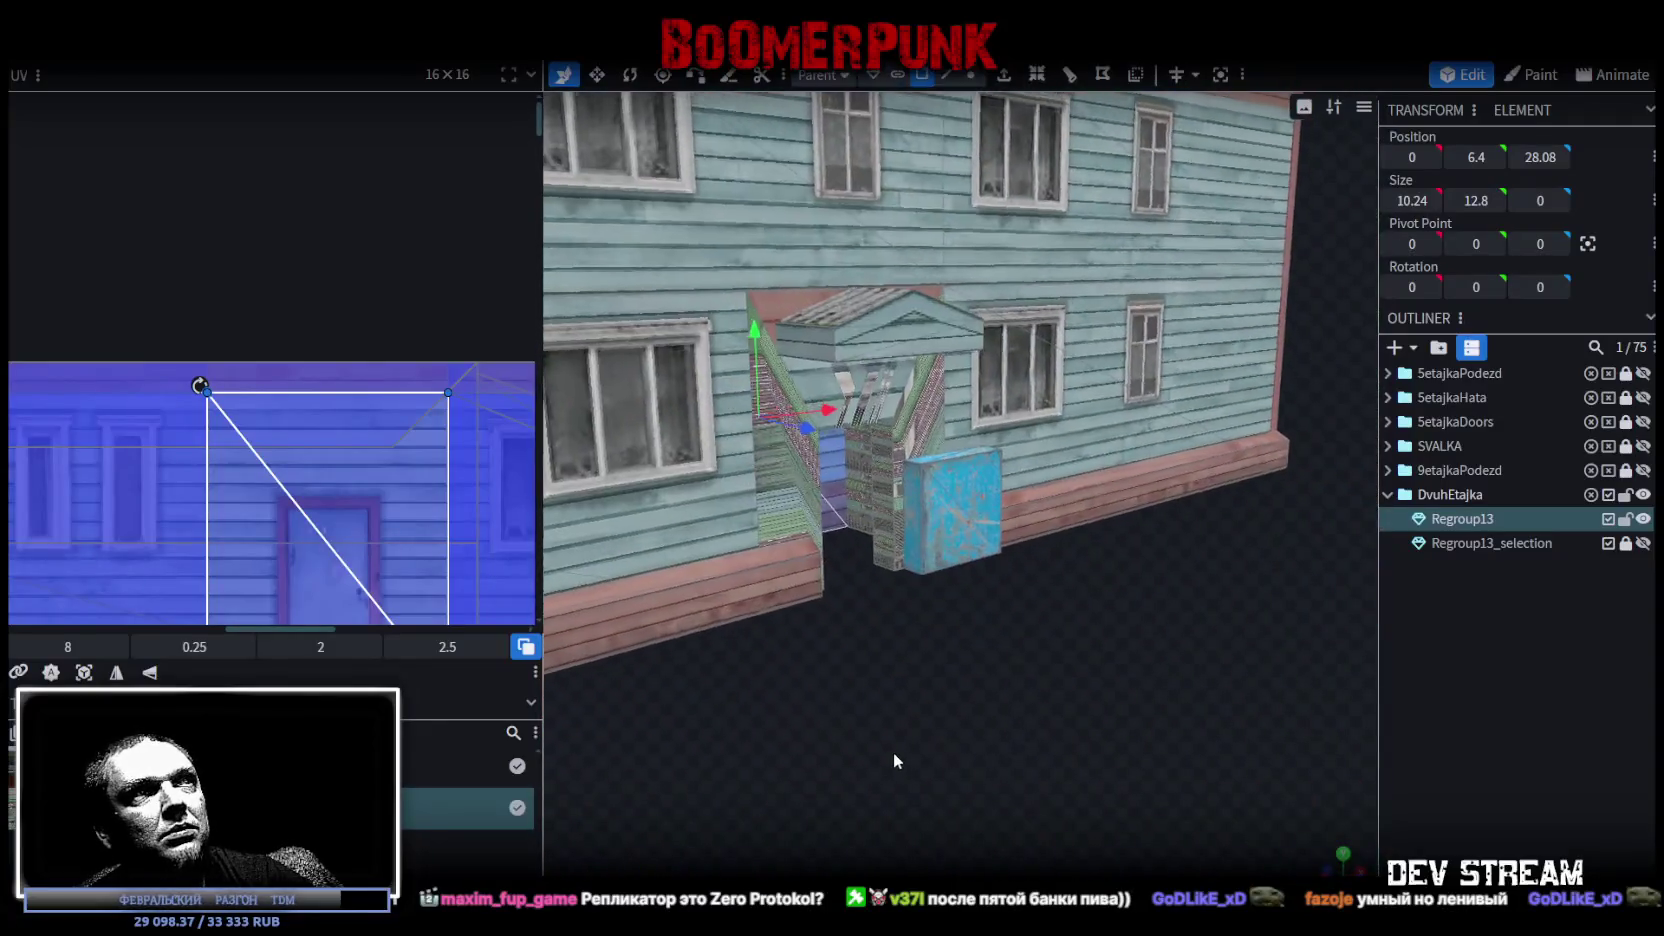
{"action": "scroll", "coordinate": [893, 751], "scroll_direction": "up", "scroll_amount": 5}
Slide the right entrance side panel inward from X 2 to 1.8
{"action": "left_click", "coordinate": [898, 502]}
{"action": "mouse_move", "coordinate": [878, 612]}
{"action": "left_mouse_down"}
{"action": "mouse_move", "coordinate": [806, 791]}
{"action": "mouse_move", "coordinate": [1003, 754]}
{"action": "mouse_move", "coordinate": [1152, 814]}
{"action": "mouse_move", "coordinate": [950, 780]}
{"action": "left_mouse_up"}
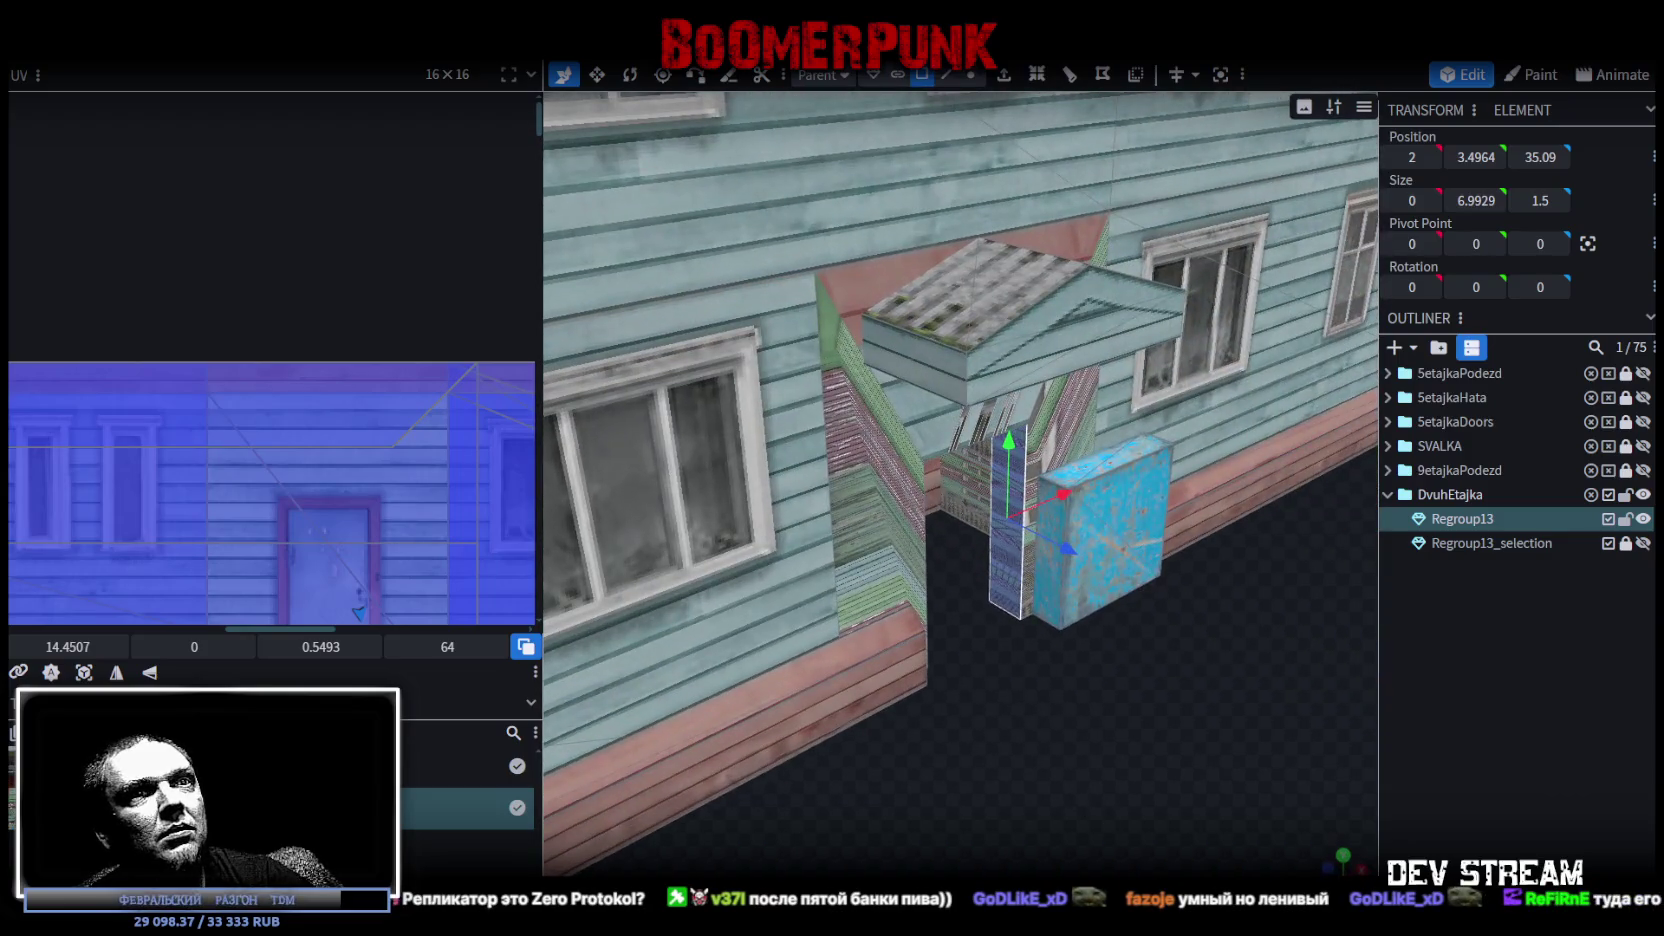
{"action": "key", "text": "KP_1"}
{"action": "scroll", "coordinate": [844, 698], "scroll_direction": "up", "scroll_amount": 2}
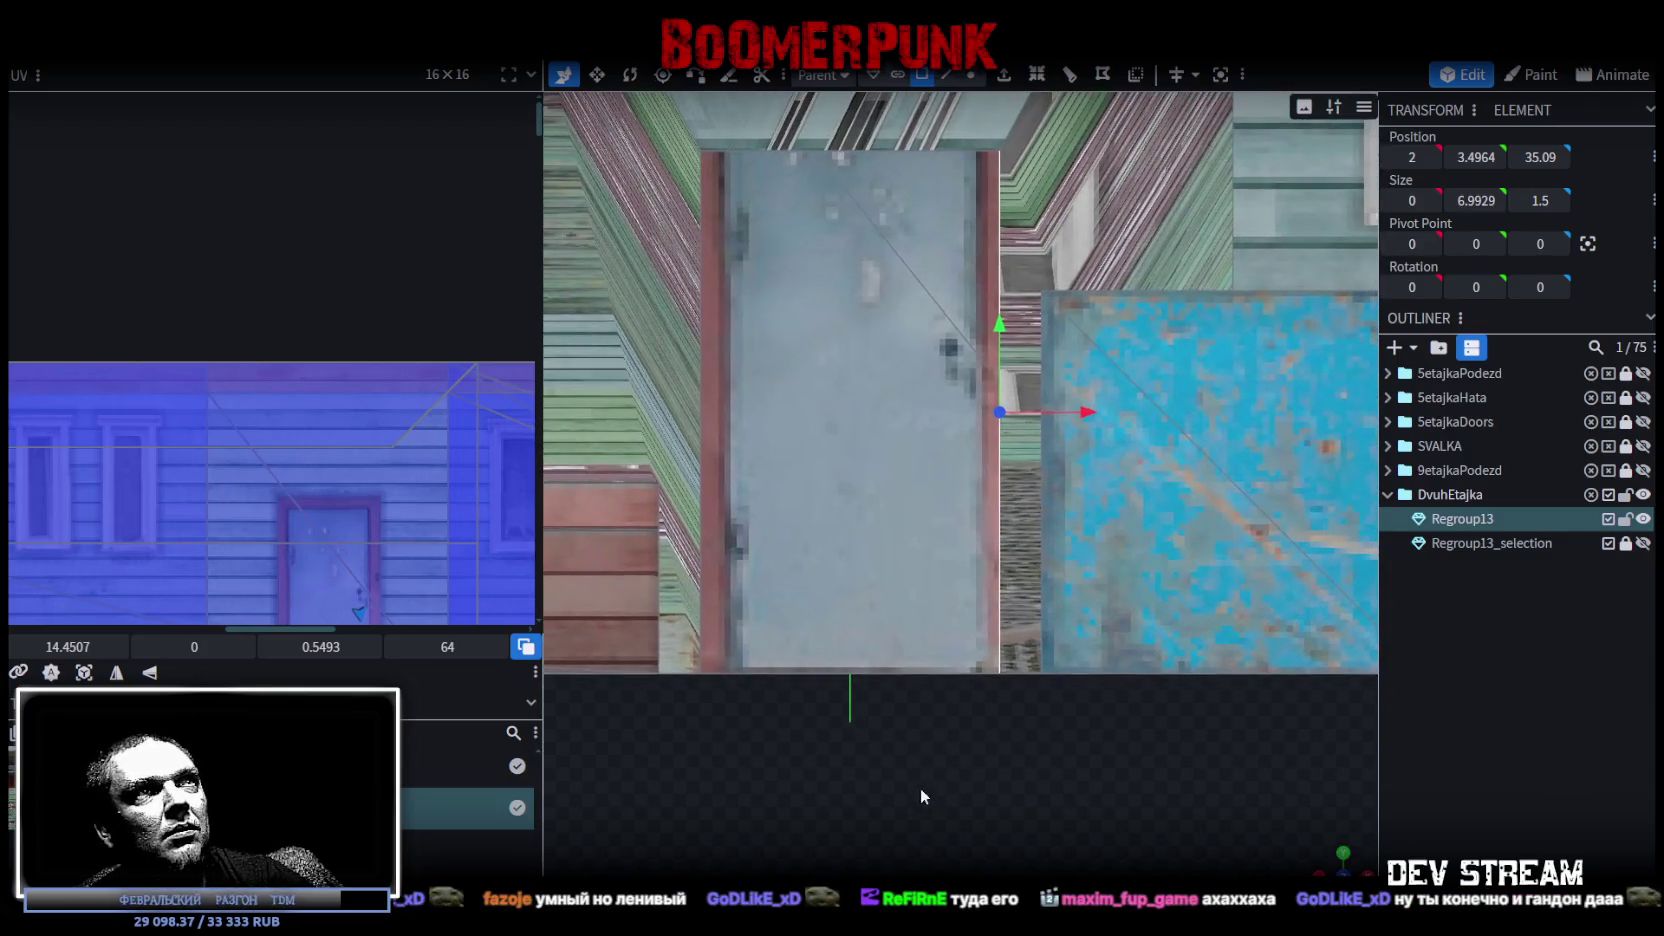
{"action": "mouse_move", "coordinate": [1105, 424]}
{"action": "left_mouse_down"}
{"action": "mouse_move", "coordinate": [1140, 416]}
{"action": "mouse_move", "coordinate": [1068, 414]}
{"action": "left_mouse_up"}
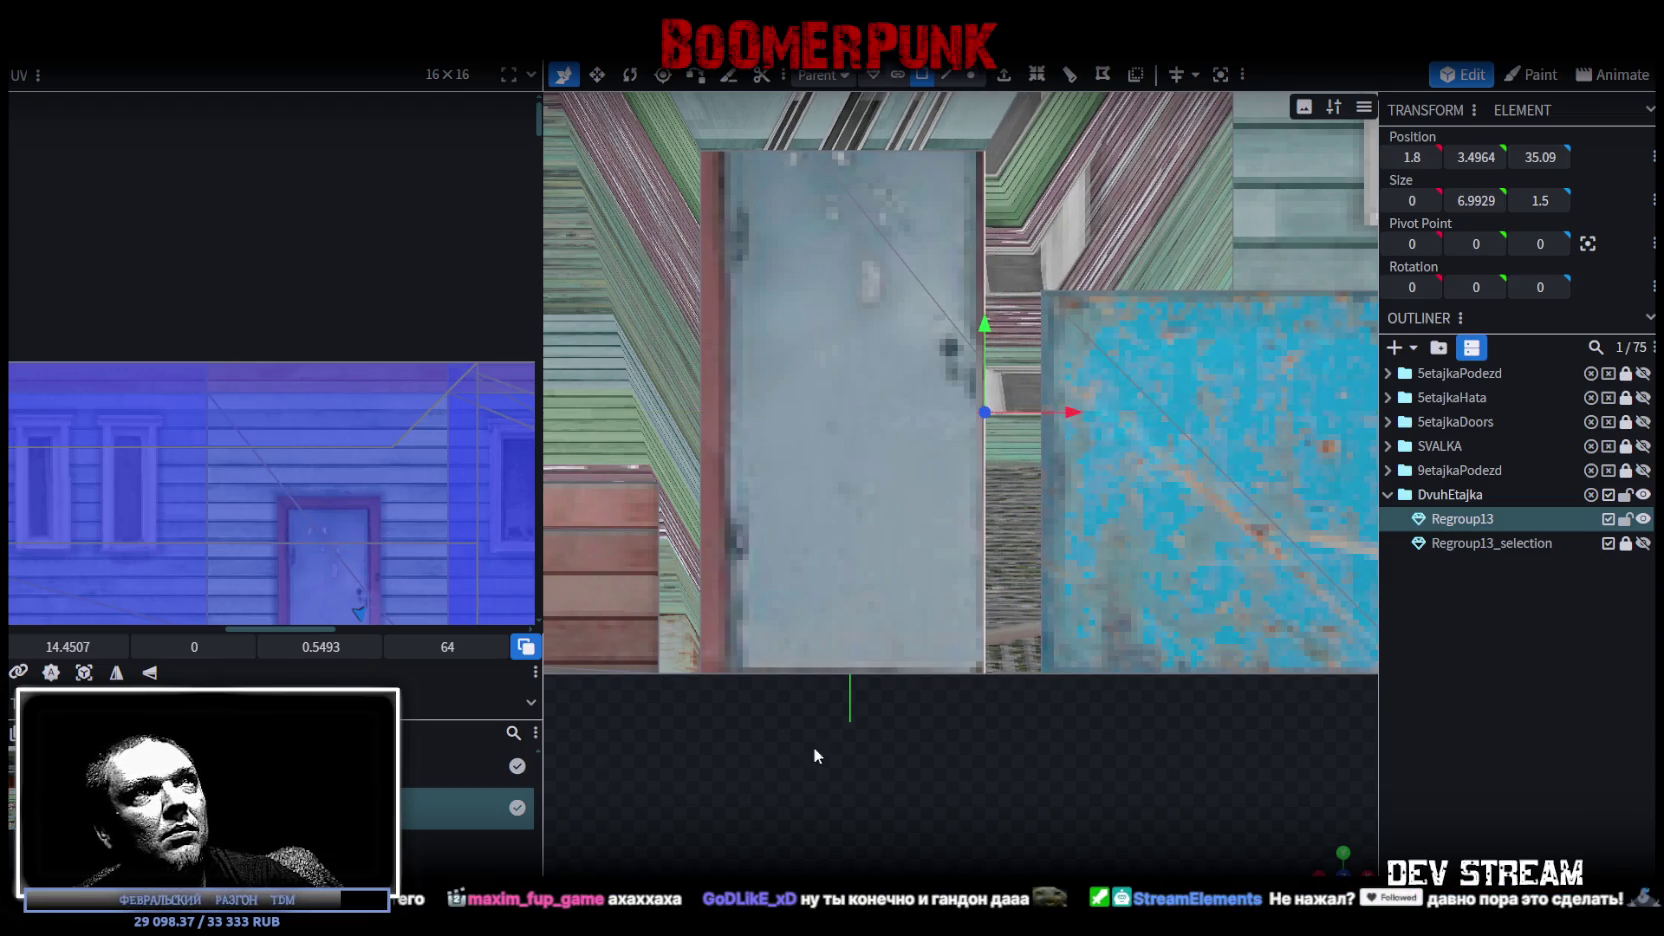
Move the left entrance side panel inward from X -2 to -1.8
{"action": "scroll", "coordinate": [1110, 490], "scroll_direction": "down", "scroll_amount": 2}
{"action": "mouse_move", "coordinate": [1341, 865]}
{"action": "left_mouse_down"}
{"action": "mouse_move", "coordinate": [871, 796]}
{"action": "mouse_move", "coordinate": [1079, 675]}
{"action": "mouse_move", "coordinate": [1145, 605]}
{"action": "left_mouse_up"}
{"action": "left_click", "coordinate": [1011, 468]}
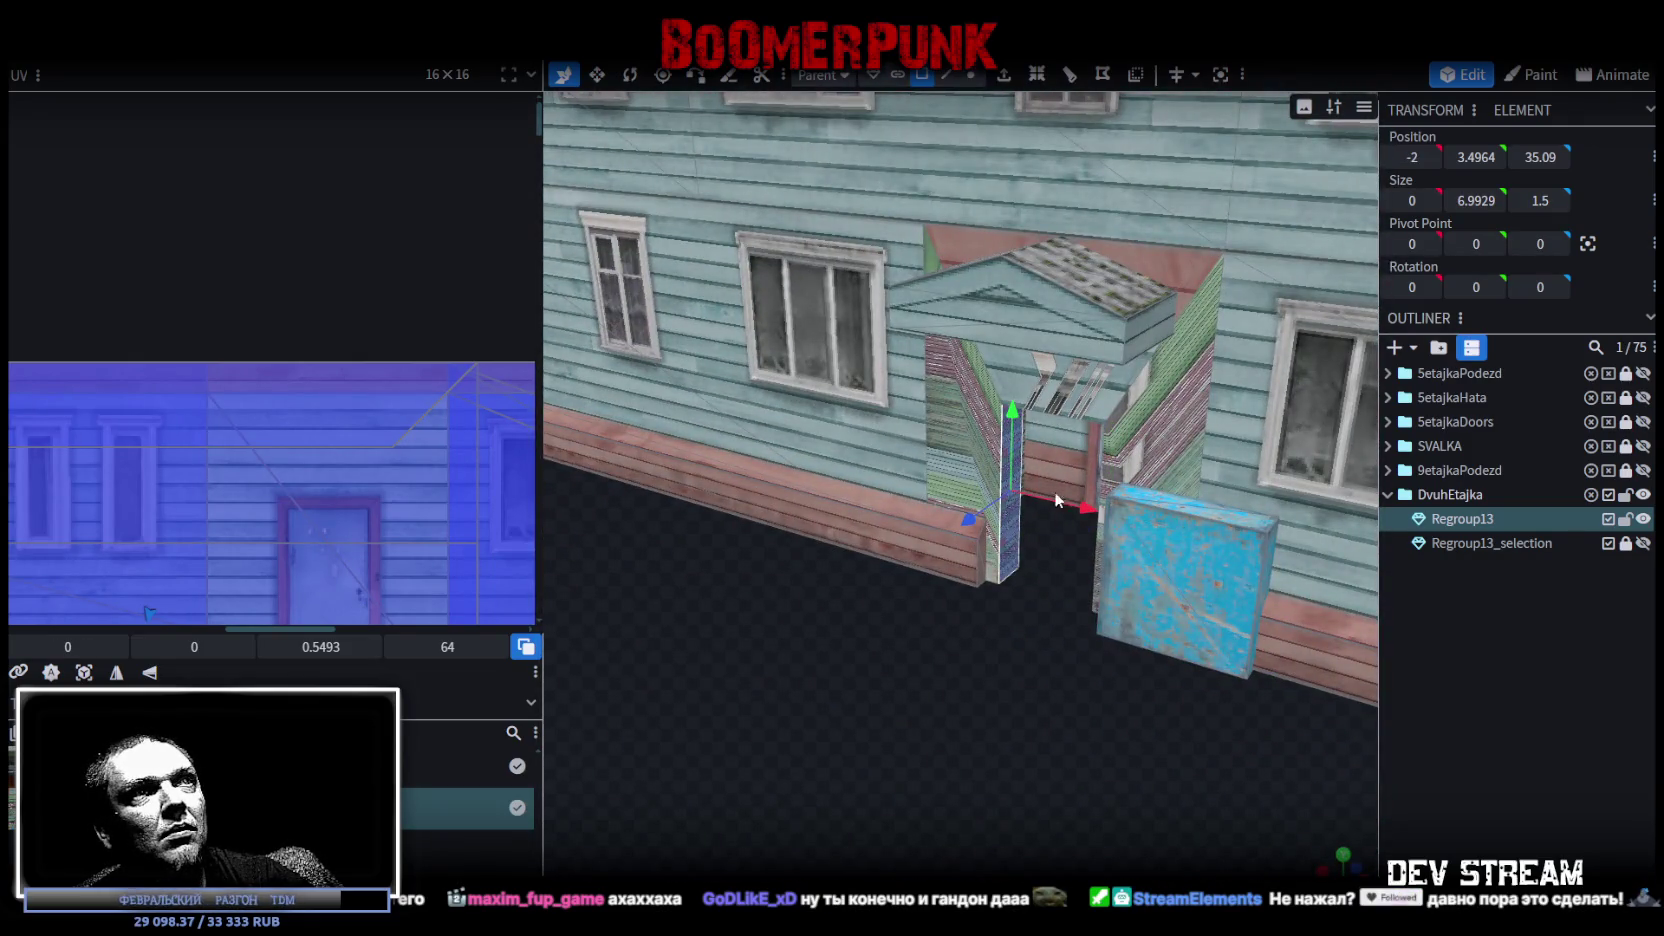
{"action": "left_click_drag", "start_coordinate": [1054, 491], "coordinate": [1086, 502]}
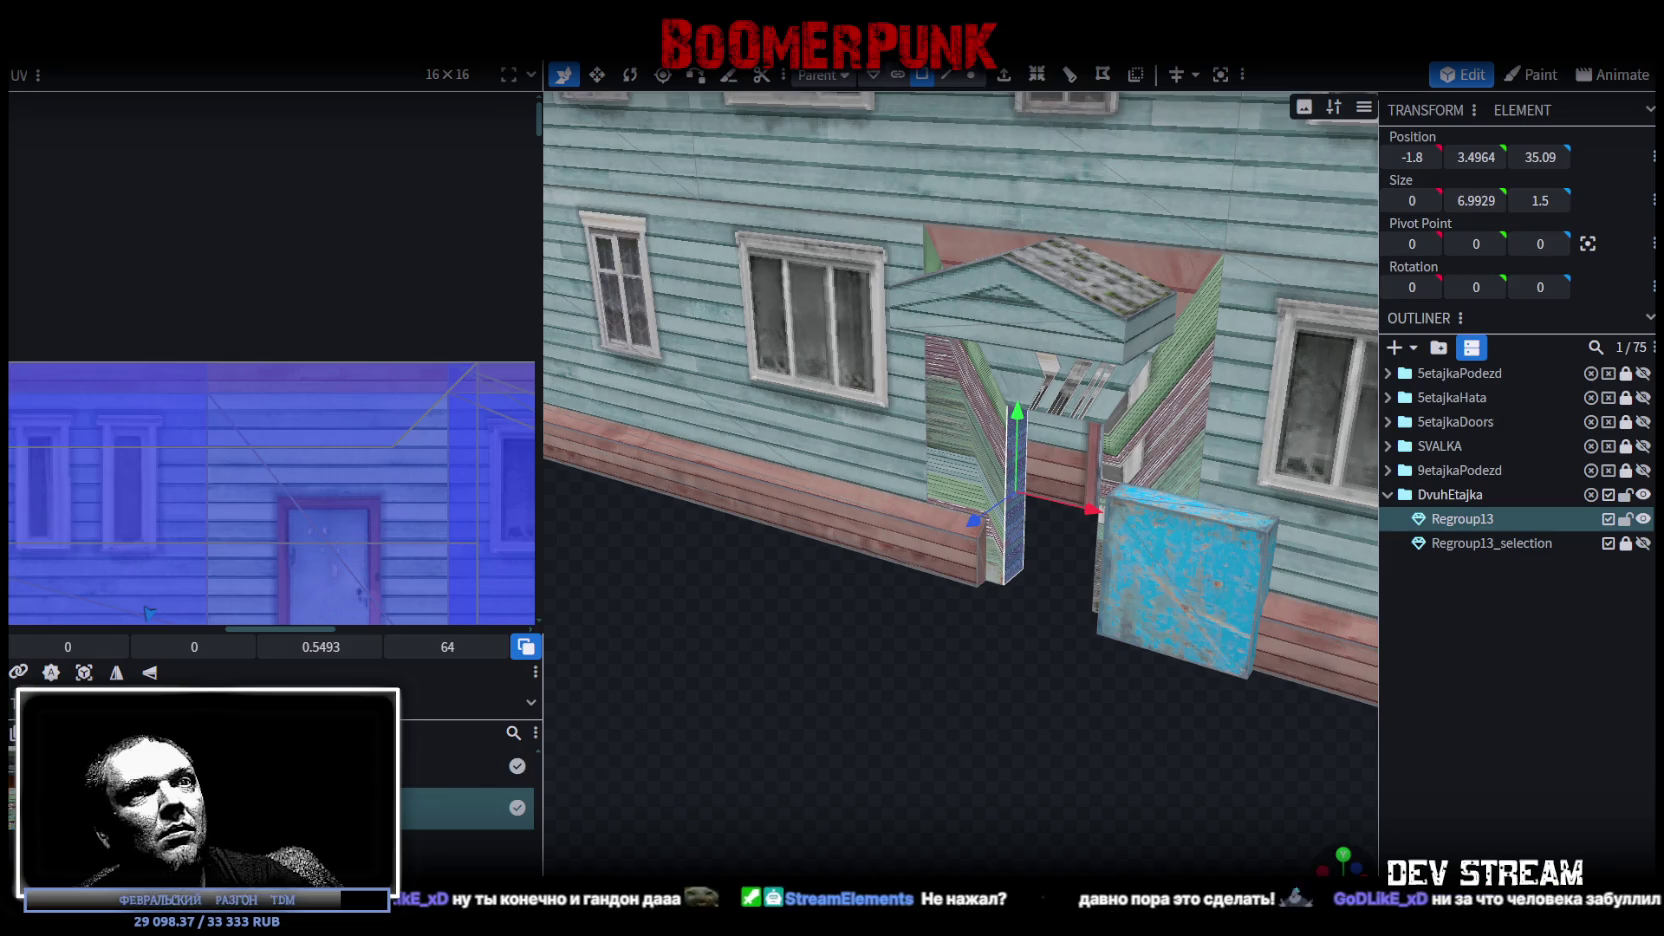
{"action": "left_click", "coordinate": [1343, 855]}
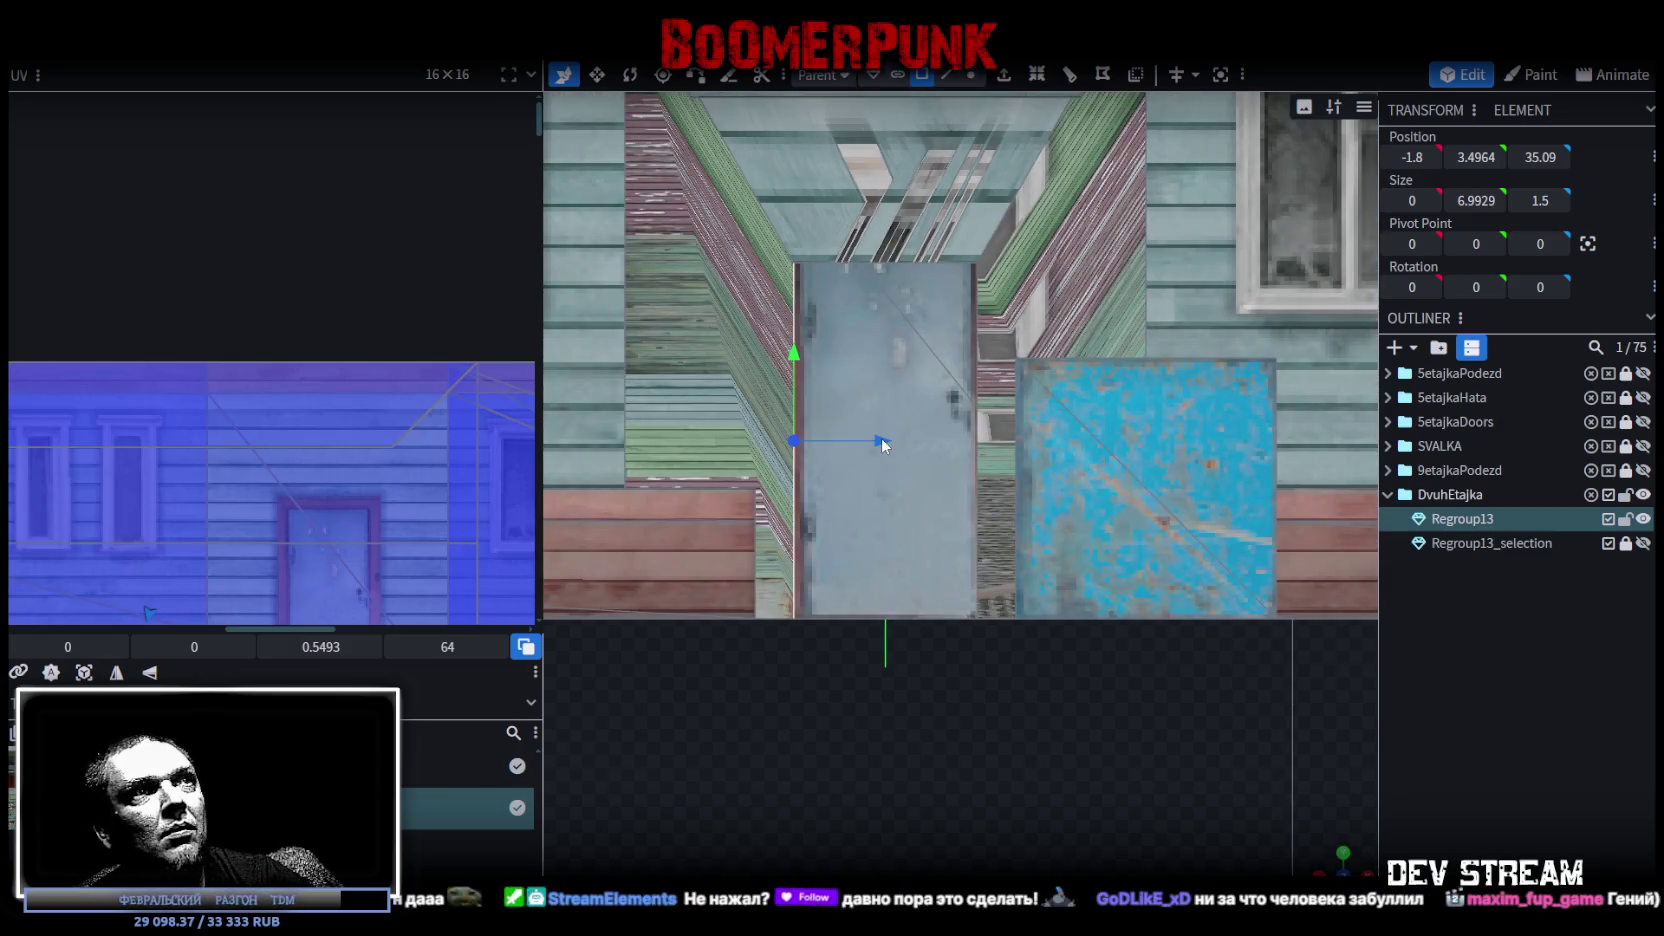
{"action": "mouse_move", "coordinate": [1341, 866]}
{"action": "left_mouse_down"}
{"action": "mouse_move", "coordinate": [1056, 692]}
{"action": "mouse_move", "coordinate": [1061, 673]}
{"action": "mouse_move", "coordinate": [1041, 682]}
{"action": "mouse_move", "coordinate": [965, 396]}
{"action": "left_mouse_up"}
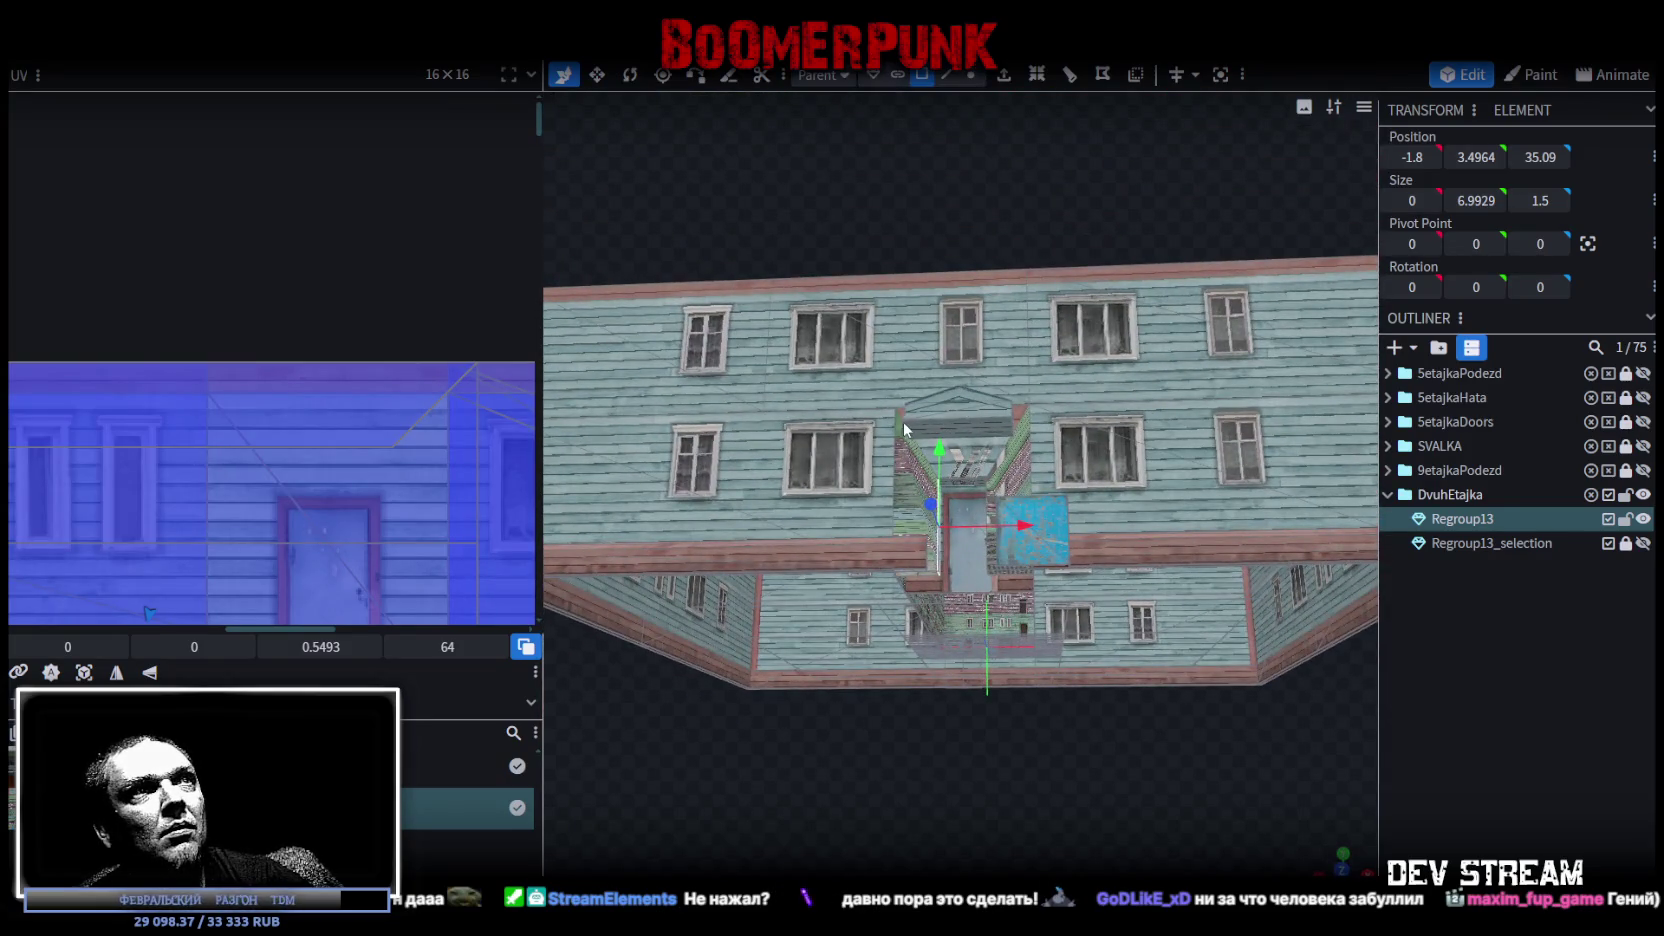
Raise the entrance recess top face one unit to Y 7.9929
{"action": "mouse_move", "coordinate": [973, 624]}
{"action": "left_mouse_down"}
{"action": "mouse_move", "coordinate": [956, 767]}
{"action": "mouse_move", "coordinate": [938, 765]}
{"action": "left_mouse_up"}
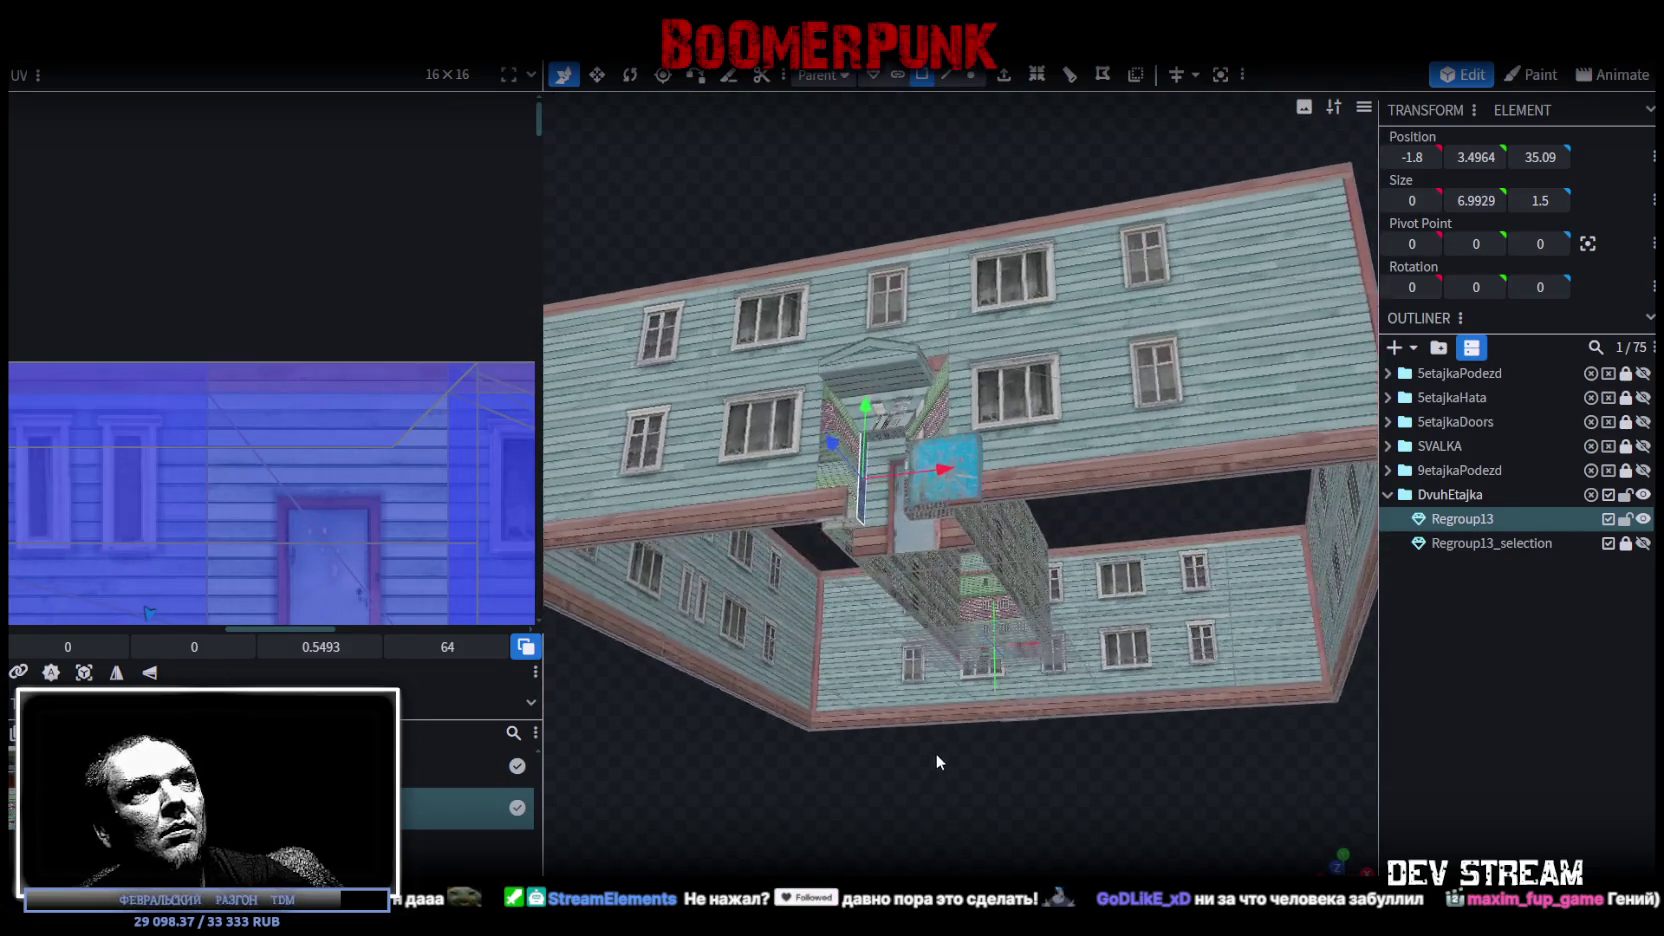
{"action": "left_click", "coordinate": [888, 447]}
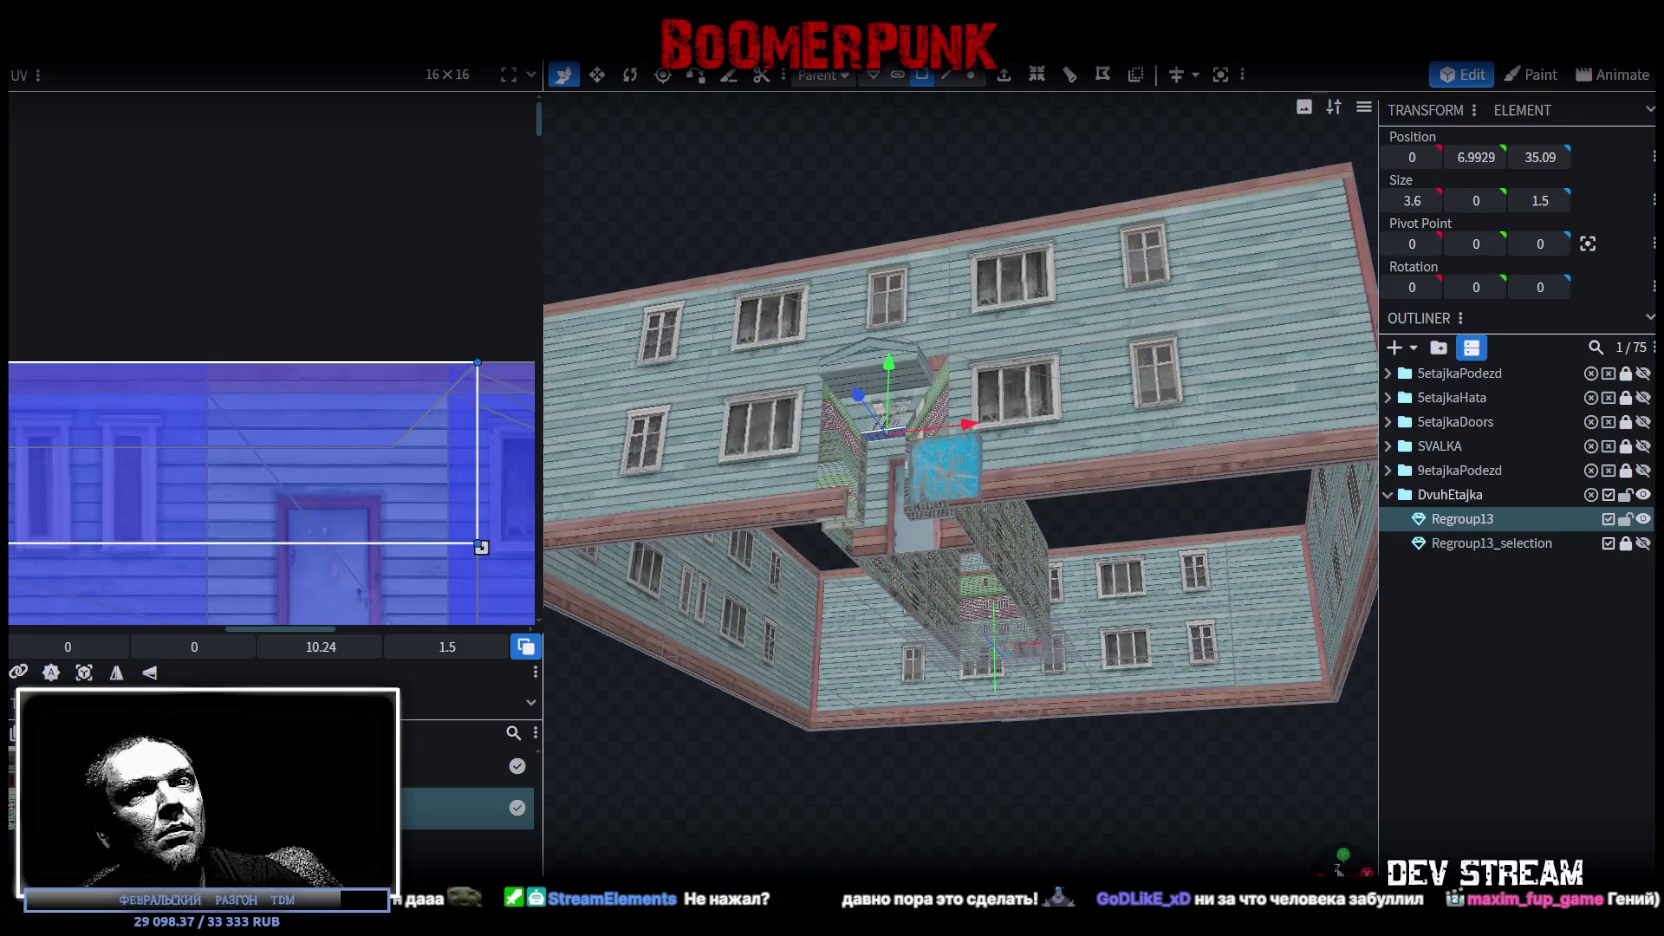
{"action": "left_click", "coordinate": [1341, 857]}
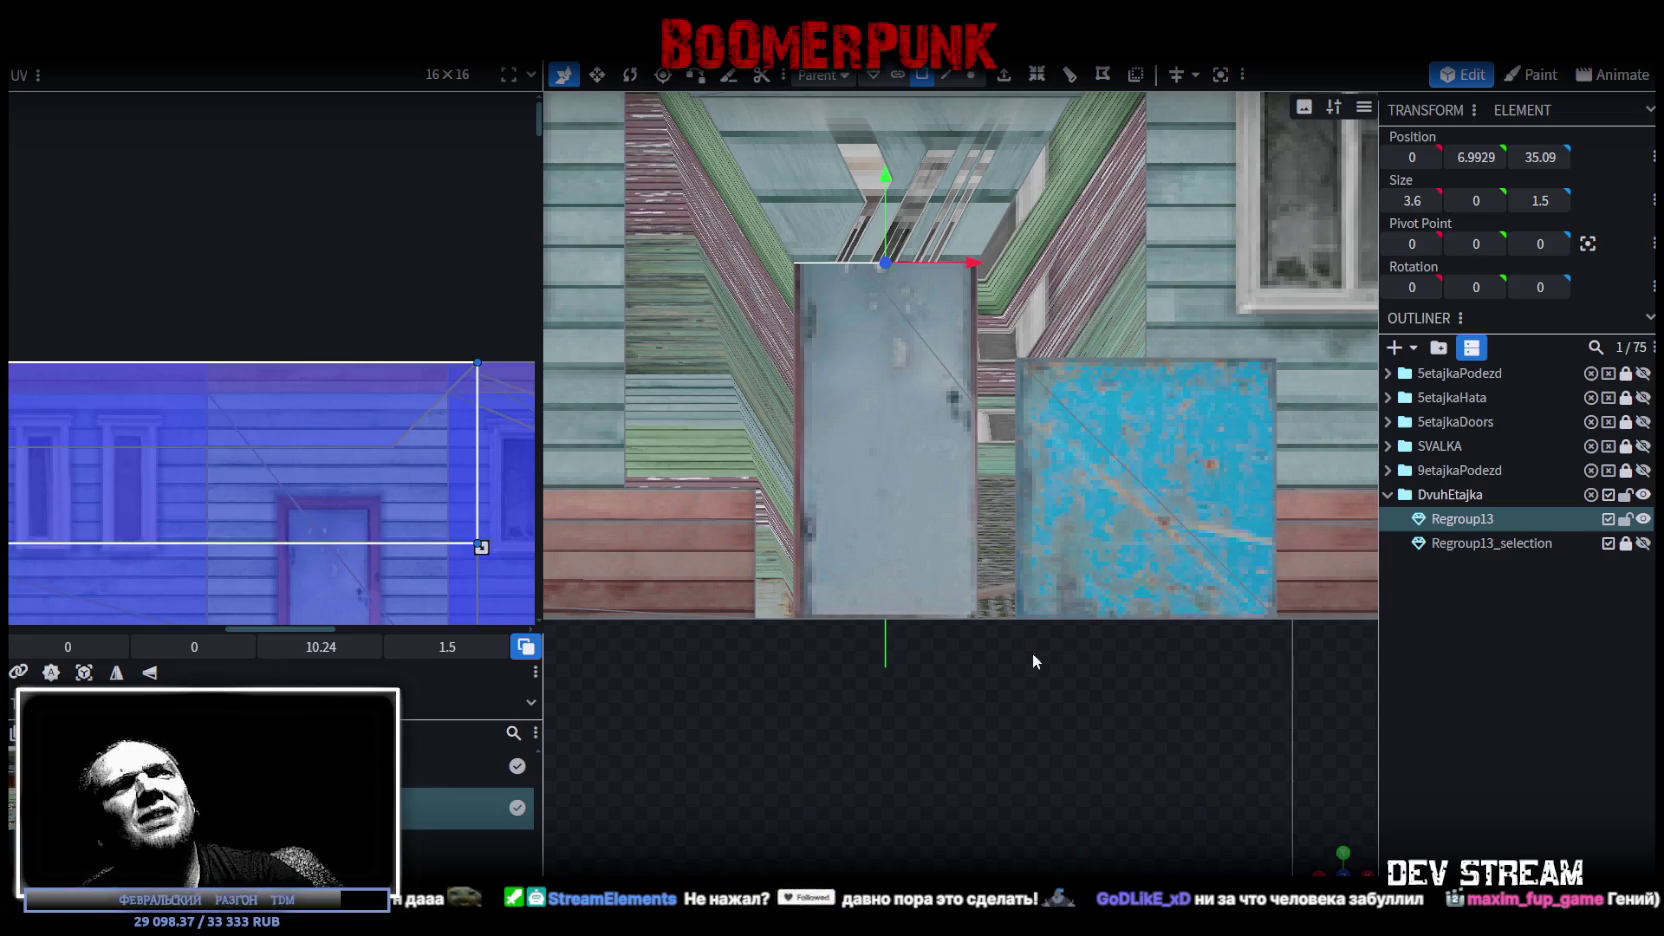
{"action": "left_click_drag", "start_coordinate": [1032, 653], "coordinate": [932, 489]}
{"action": "mouse_move", "coordinate": [893, 425]}
{"action": "left_mouse_down"}
{"action": "mouse_move", "coordinate": [899, 338]}
{"action": "mouse_move", "coordinate": [888, 373]}
{"action": "left_mouse_up"}
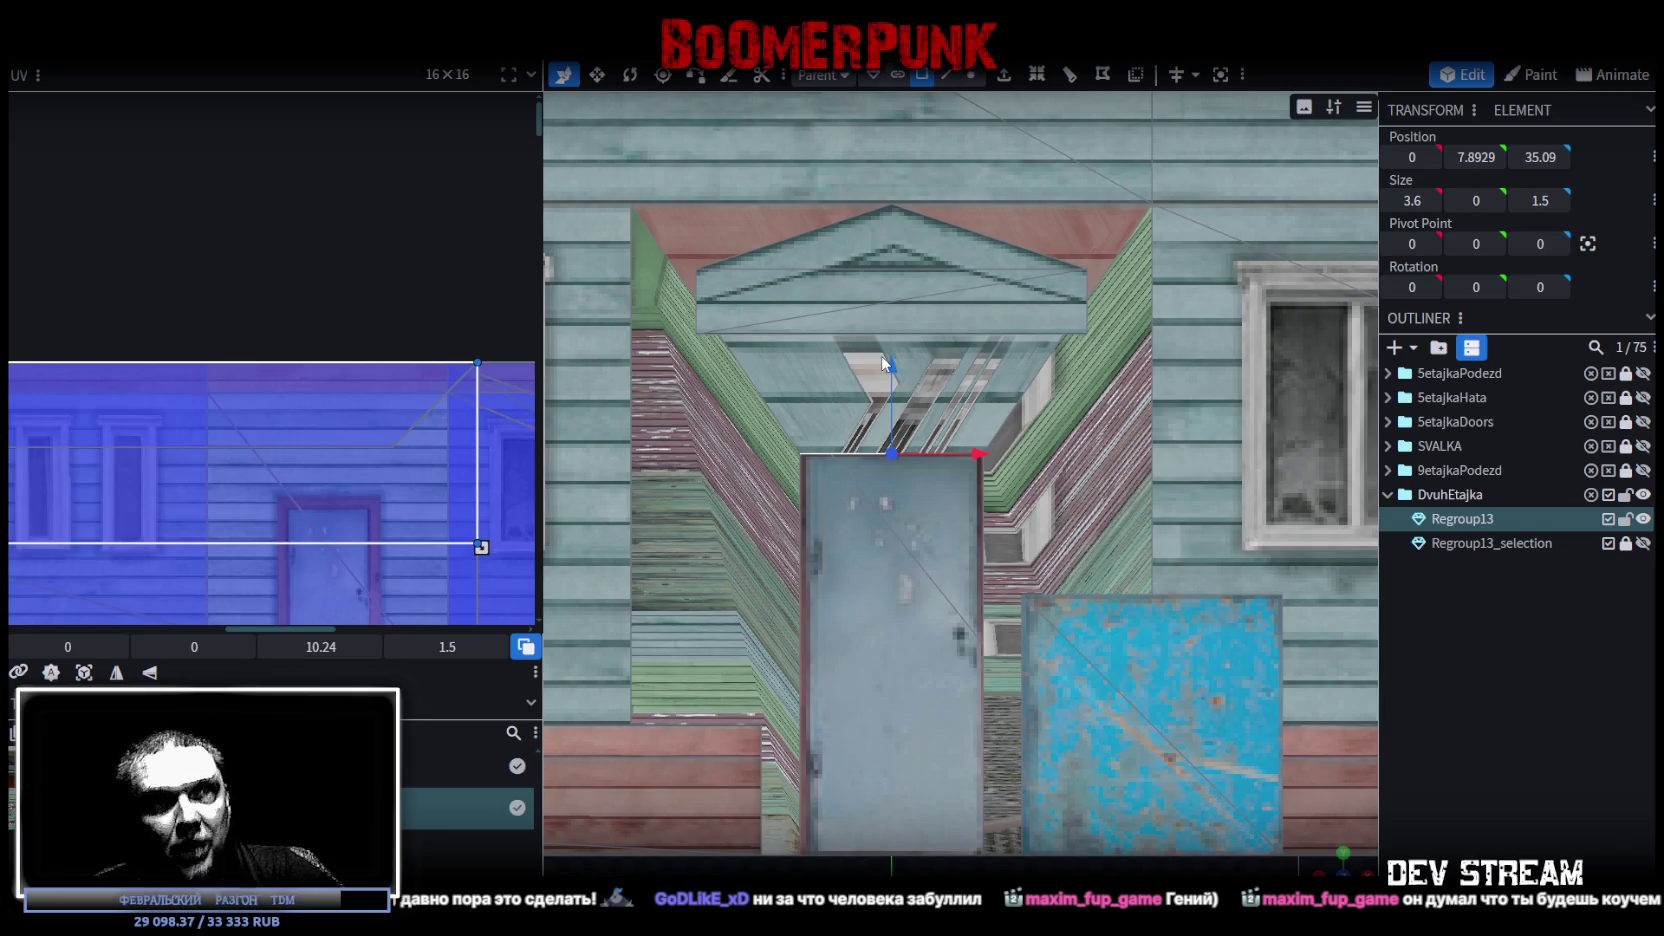
{"action": "scroll", "coordinate": [1360, 863], "scroll_direction": "down", "scroll_amount": 10}
Nudge the right entrance side panel inward to X 1.7
{"action": "mouse_move", "coordinate": [1160, 800]}
{"action": "left_mouse_down"}
{"action": "mouse_move", "coordinate": [1180, 776]}
{"action": "mouse_move", "coordinate": [1019, 507]}
{"action": "mouse_move", "coordinate": [1028, 452]}
{"action": "left_mouse_up"}
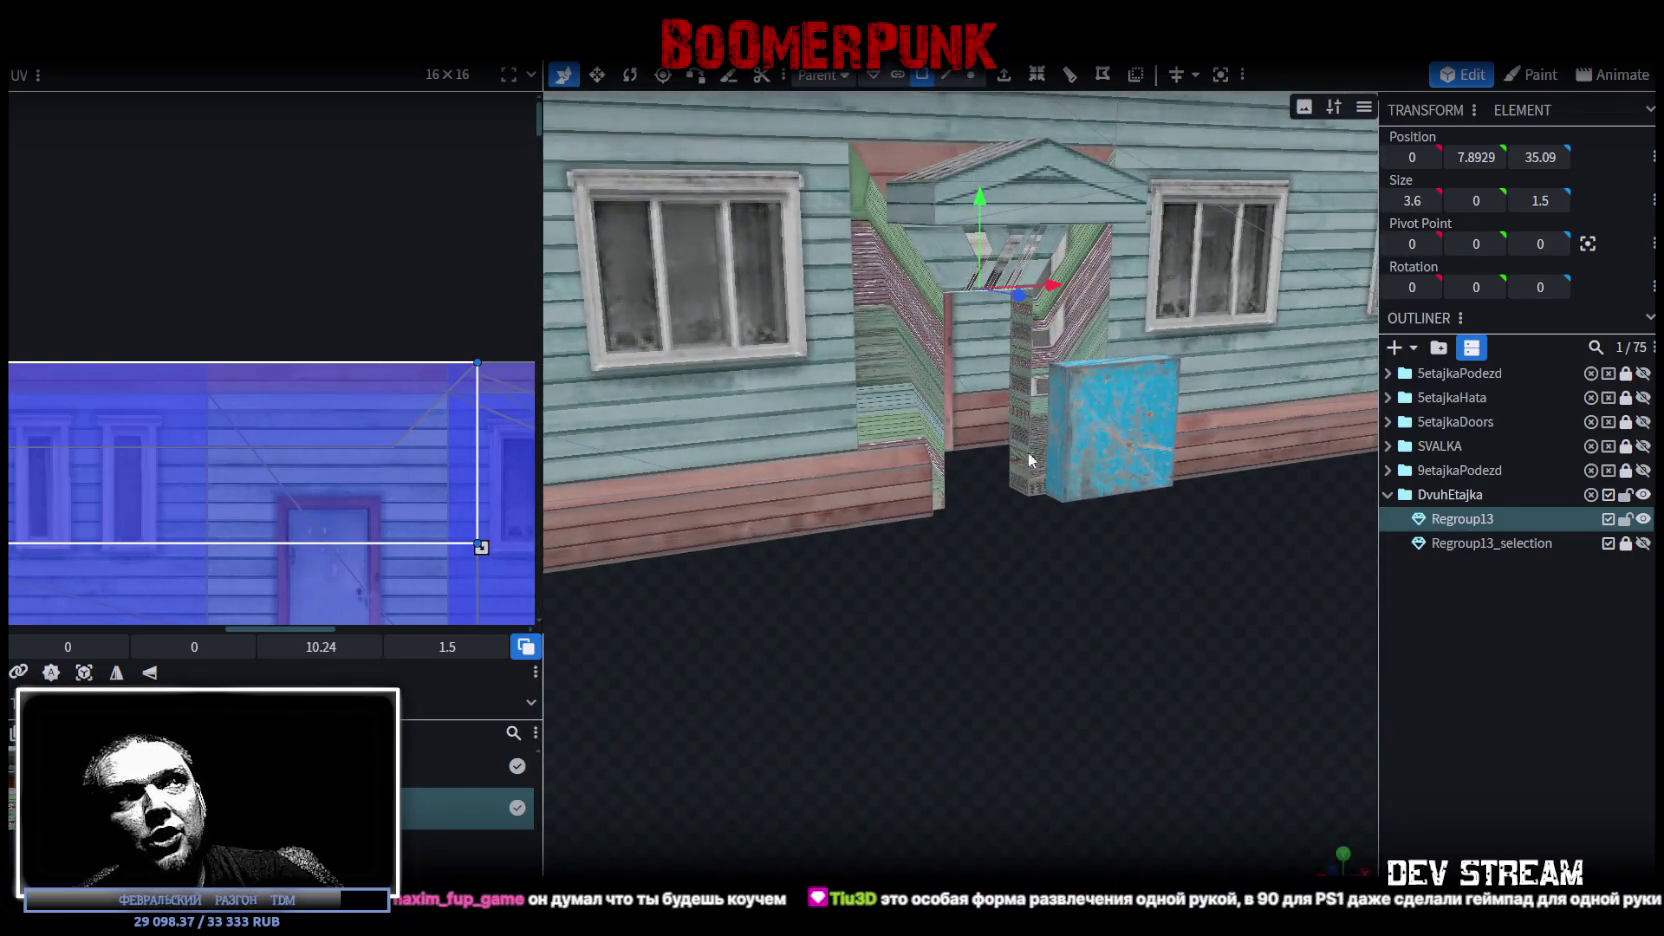
{"action": "left_click", "coordinate": [1011, 443]}
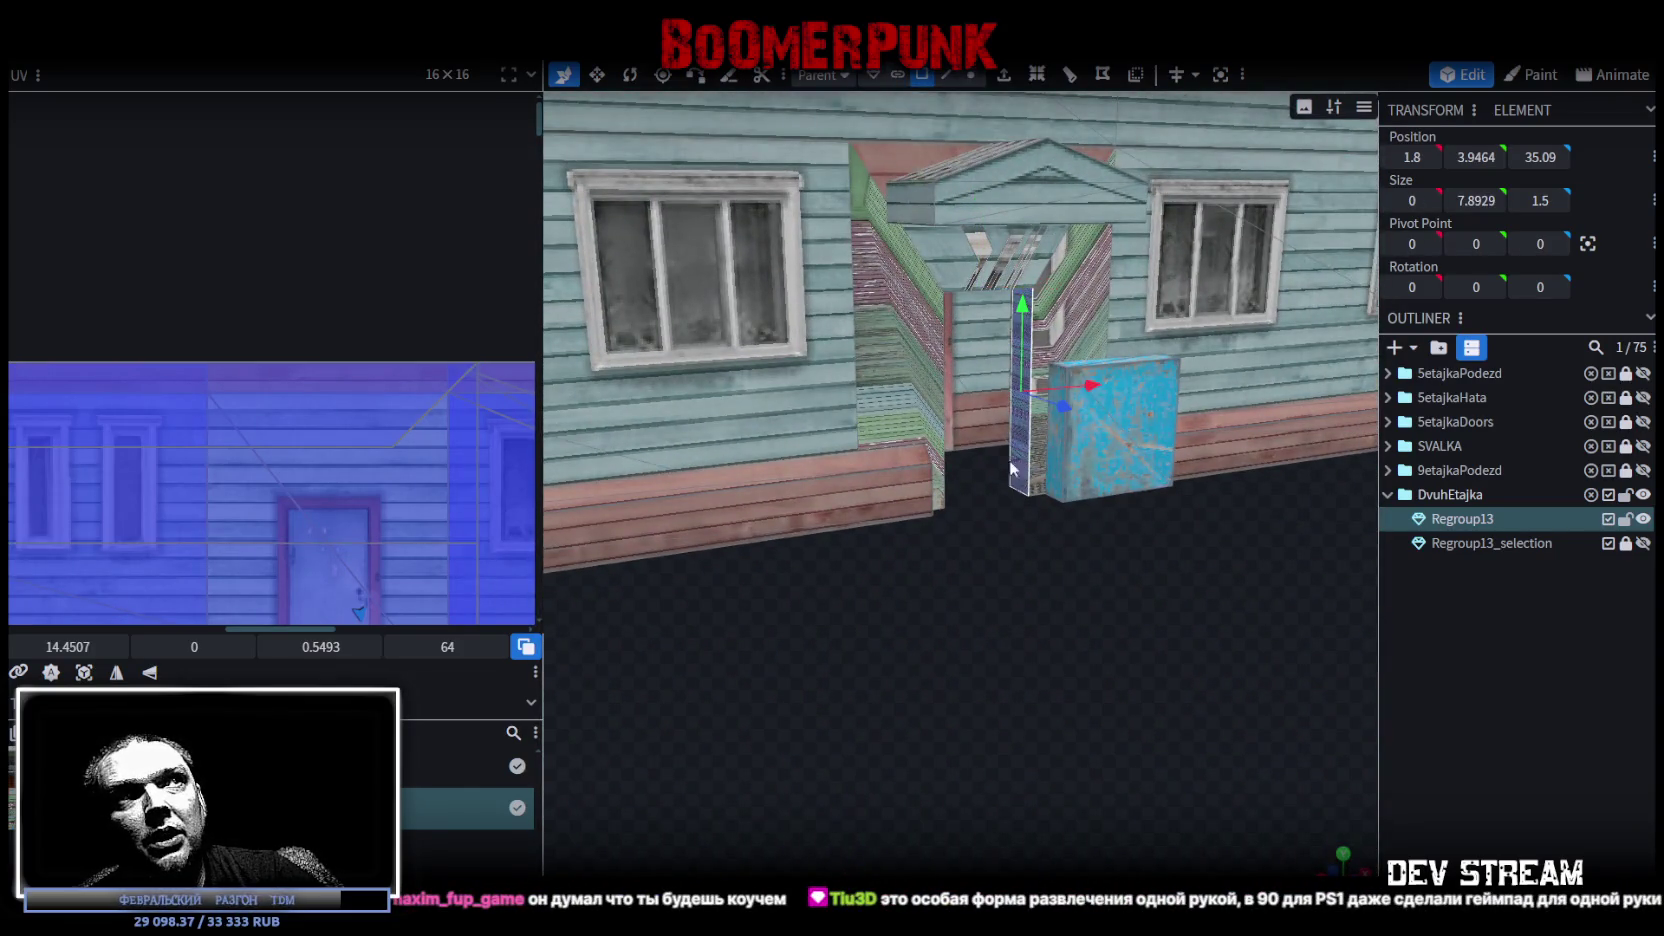
{"action": "scroll", "coordinate": [1011, 443], "scroll_direction": "up", "scroll_amount": 3}
{"action": "scroll", "coordinate": [1002, 693], "scroll_direction": "up", "scroll_amount": 3}
{"action": "left_click_drag", "start_coordinate": [1066, 607], "coordinate": [1070, 682]}
{"action": "scroll", "coordinate": [1070, 682], "scroll_direction": "down", "scroll_amount": 5}
Nudge the left entrance side panel inward to X -1.7
{"action": "mouse_move", "coordinate": [985, 751]}
{"action": "left_mouse_down"}
{"action": "mouse_move", "coordinate": [1147, 714]}
{"action": "mouse_move", "coordinate": [1045, 753]}
{"action": "mouse_move", "coordinate": [1011, 480]}
{"action": "left_mouse_up"}
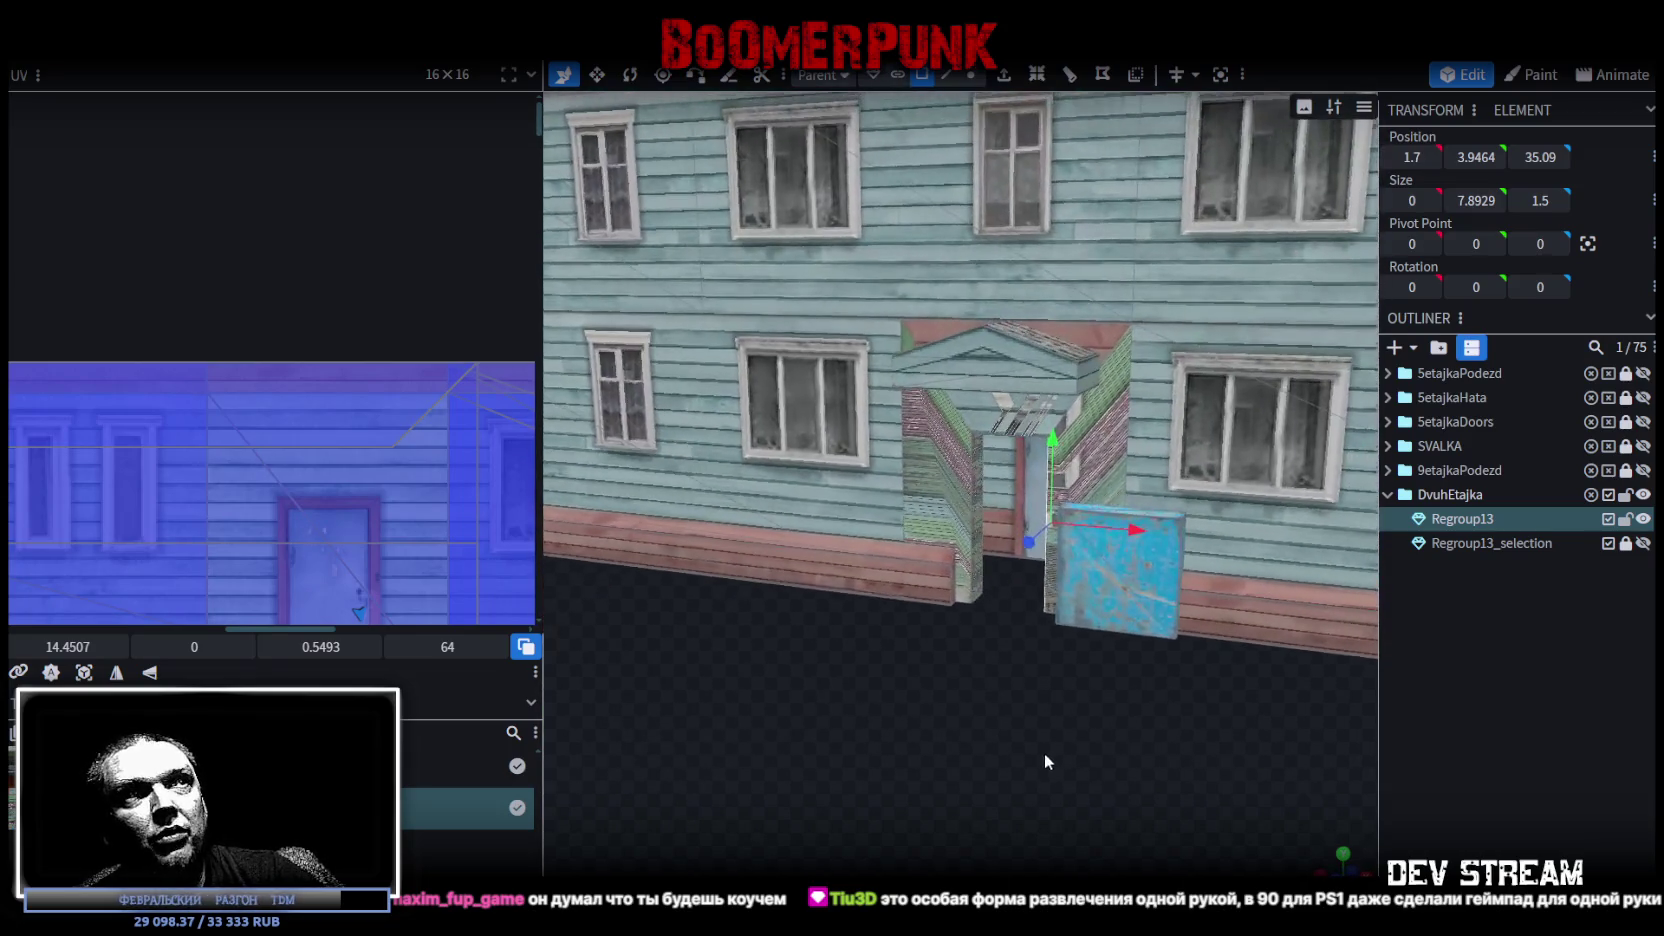
{"action": "left_click", "coordinate": [978, 483]}
{"action": "scroll", "coordinate": [1050, 532], "scroll_direction": "up", "scroll_amount": 3}
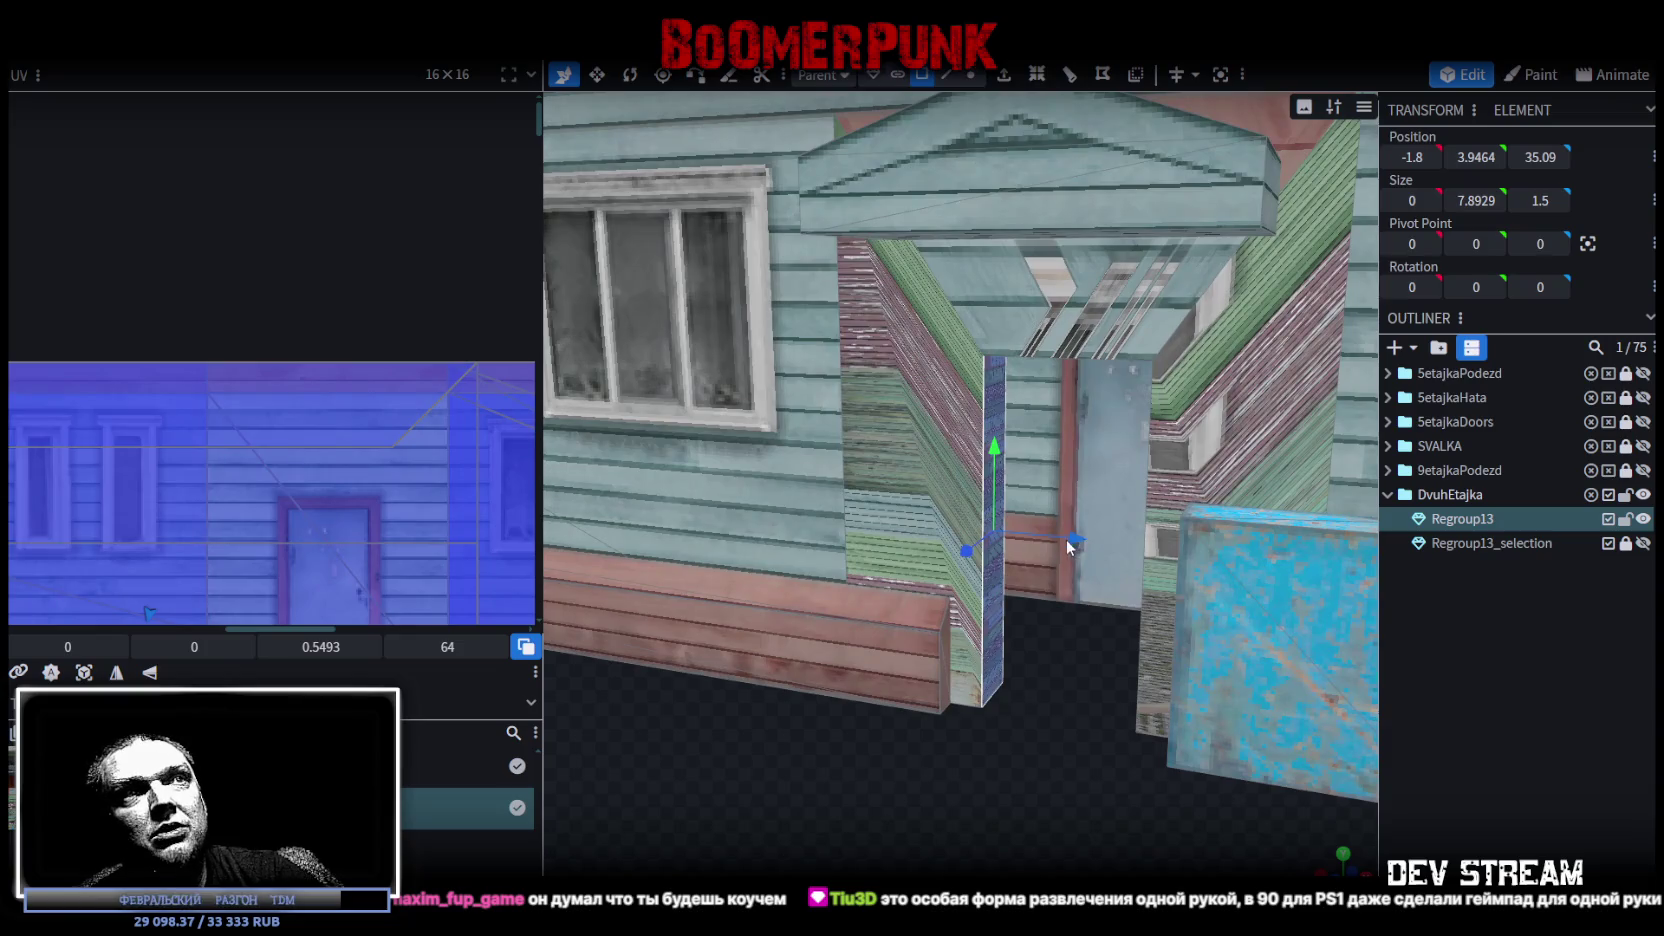
{"action": "left_click_drag", "start_coordinate": [1078, 545], "coordinate": [1080, 548]}
{"action": "scroll", "coordinate": [1274, 857], "scroll_direction": "down", "scroll_amount": 5}
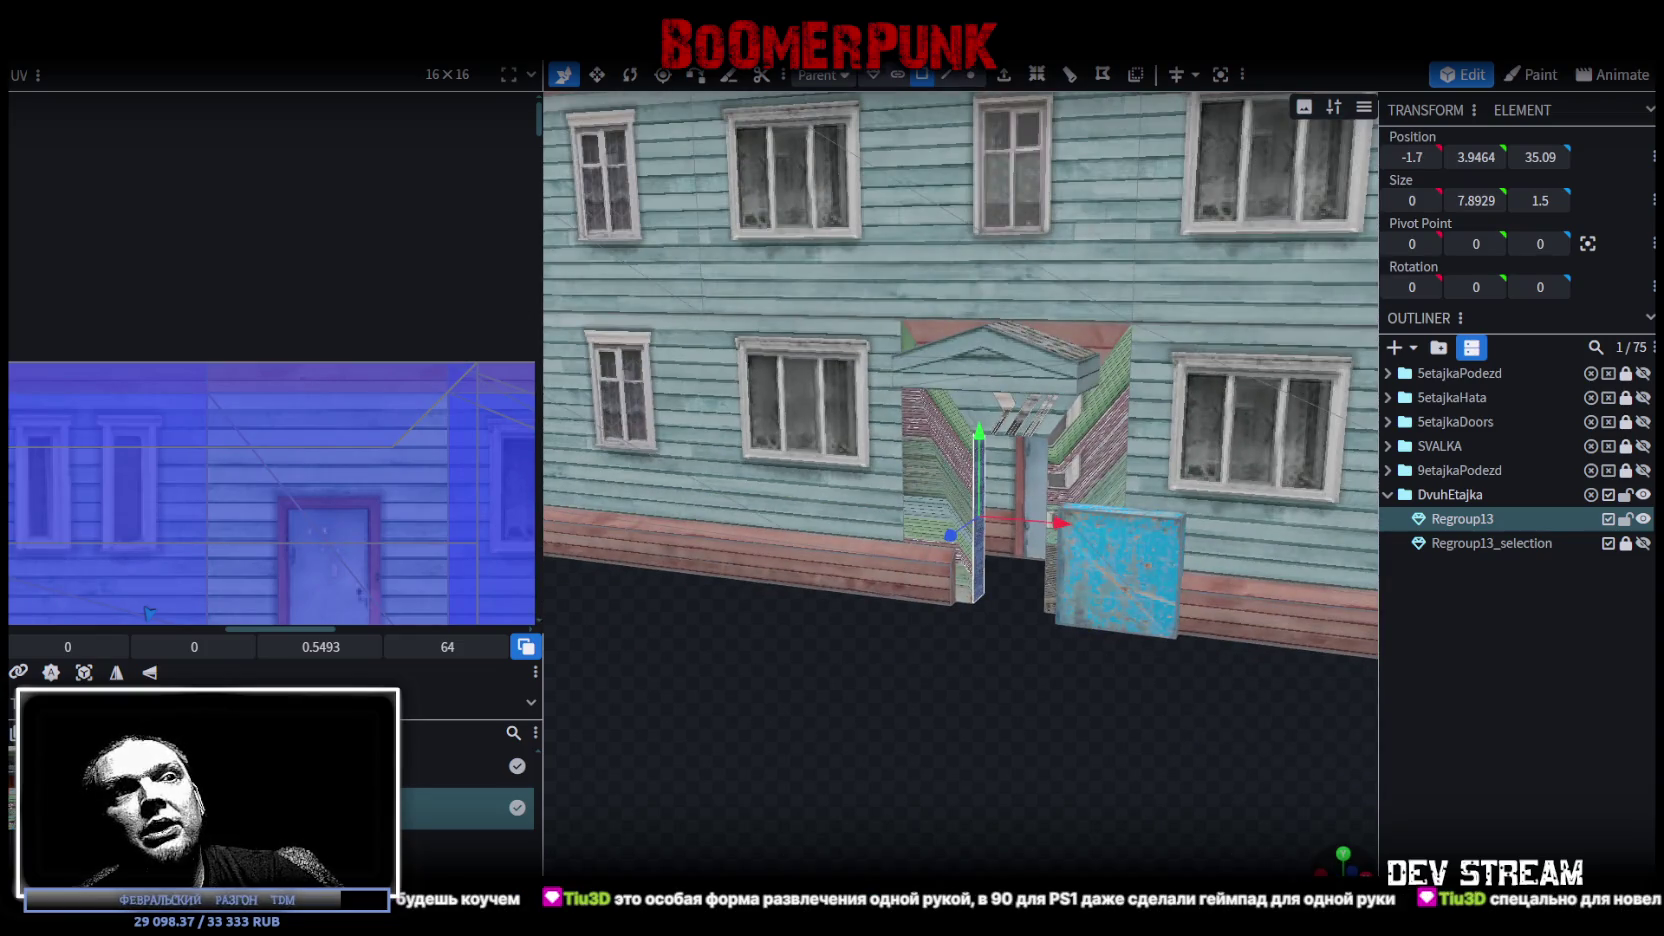
{"action": "scroll", "coordinate": [1188, 740], "scroll_direction": "up", "scroll_amount": 5}
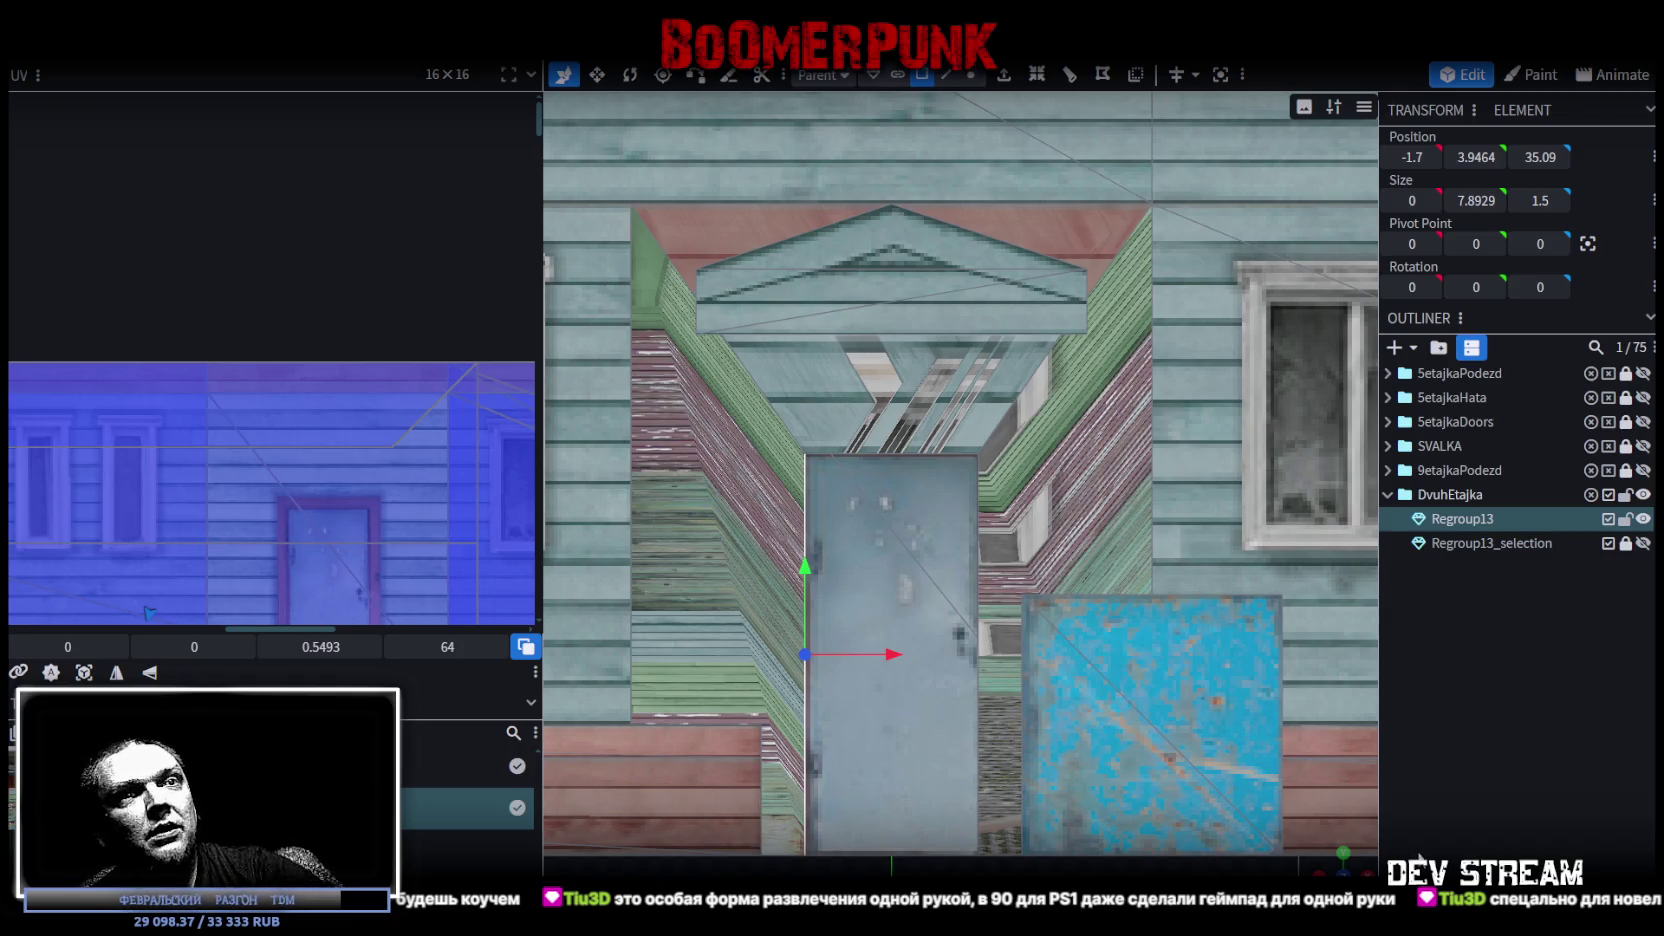
{"action": "key", "text": "KP_1"}
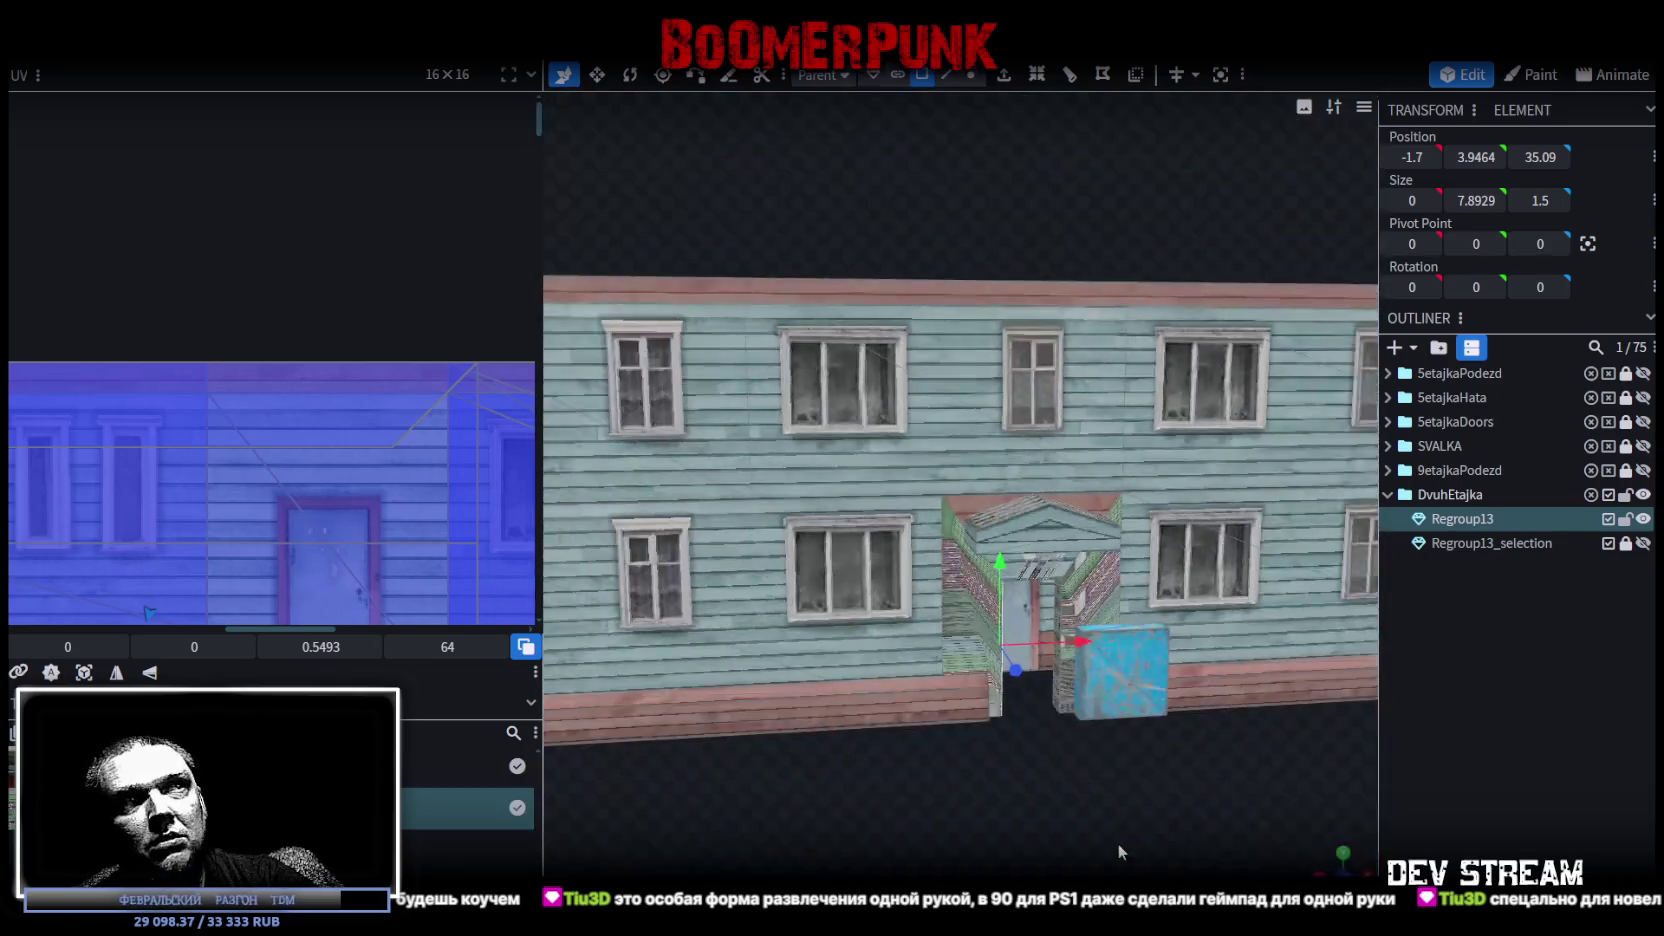
{"action": "scroll", "coordinate": [1045, 776], "scroll_direction": "up", "scroll_amount": 3}
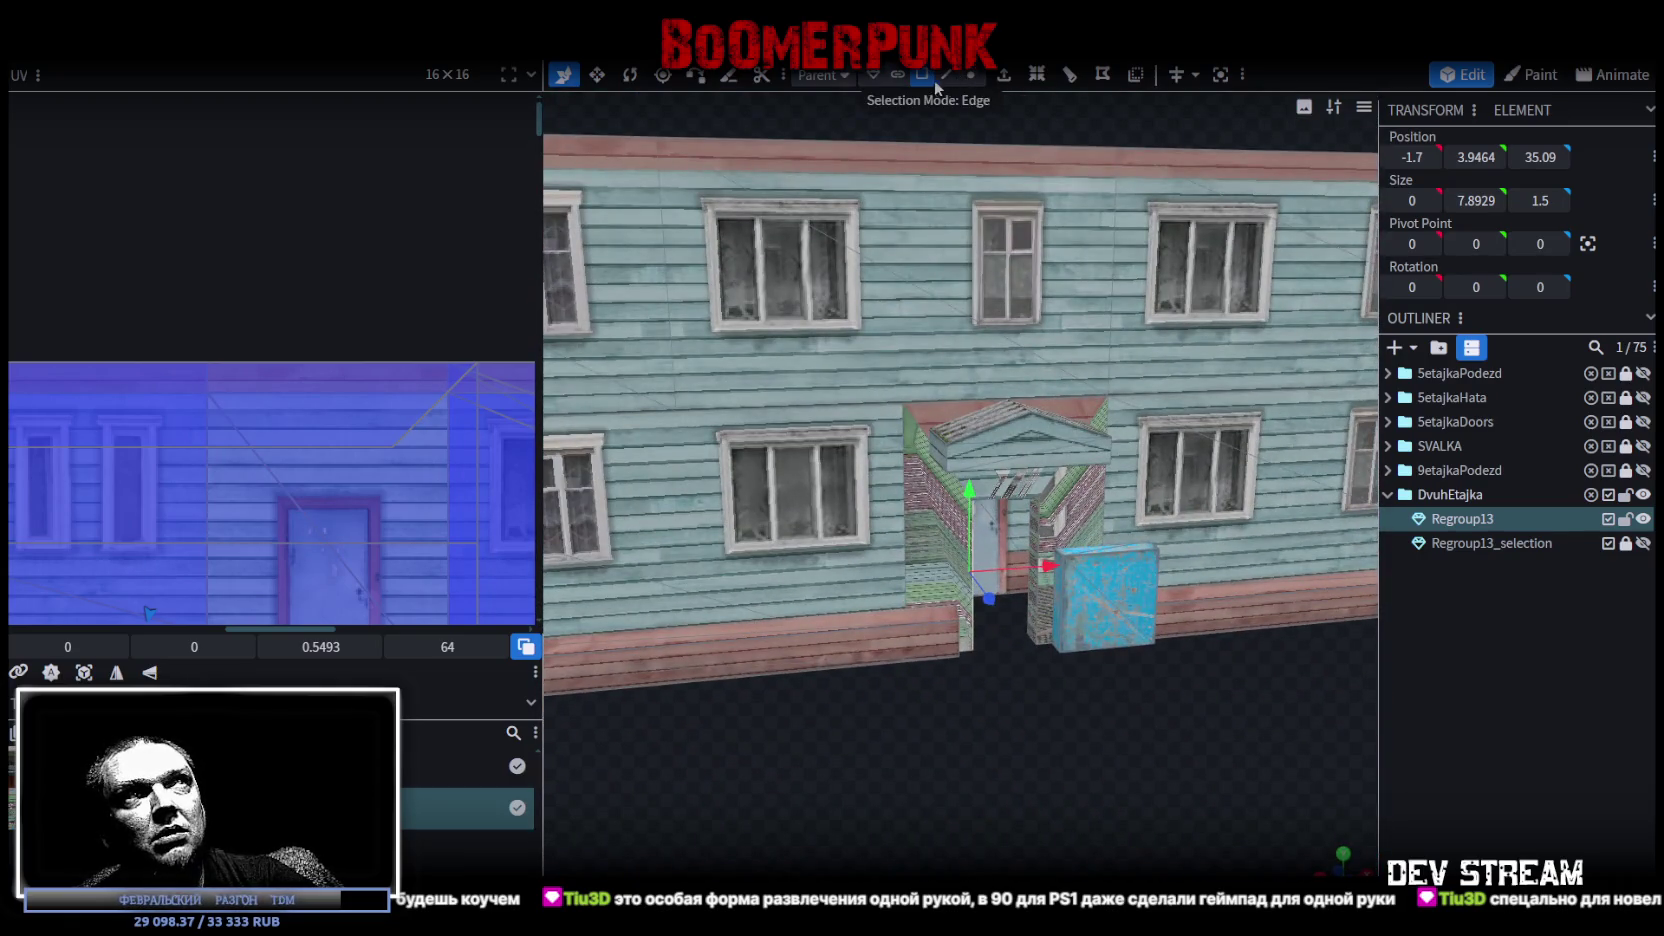
Select the front face framing the entrance and remap its texture
{"action": "left_click", "coordinate": [925, 556]}
{"action": "left_click", "coordinate": [1023, 487], "text": "shift"}
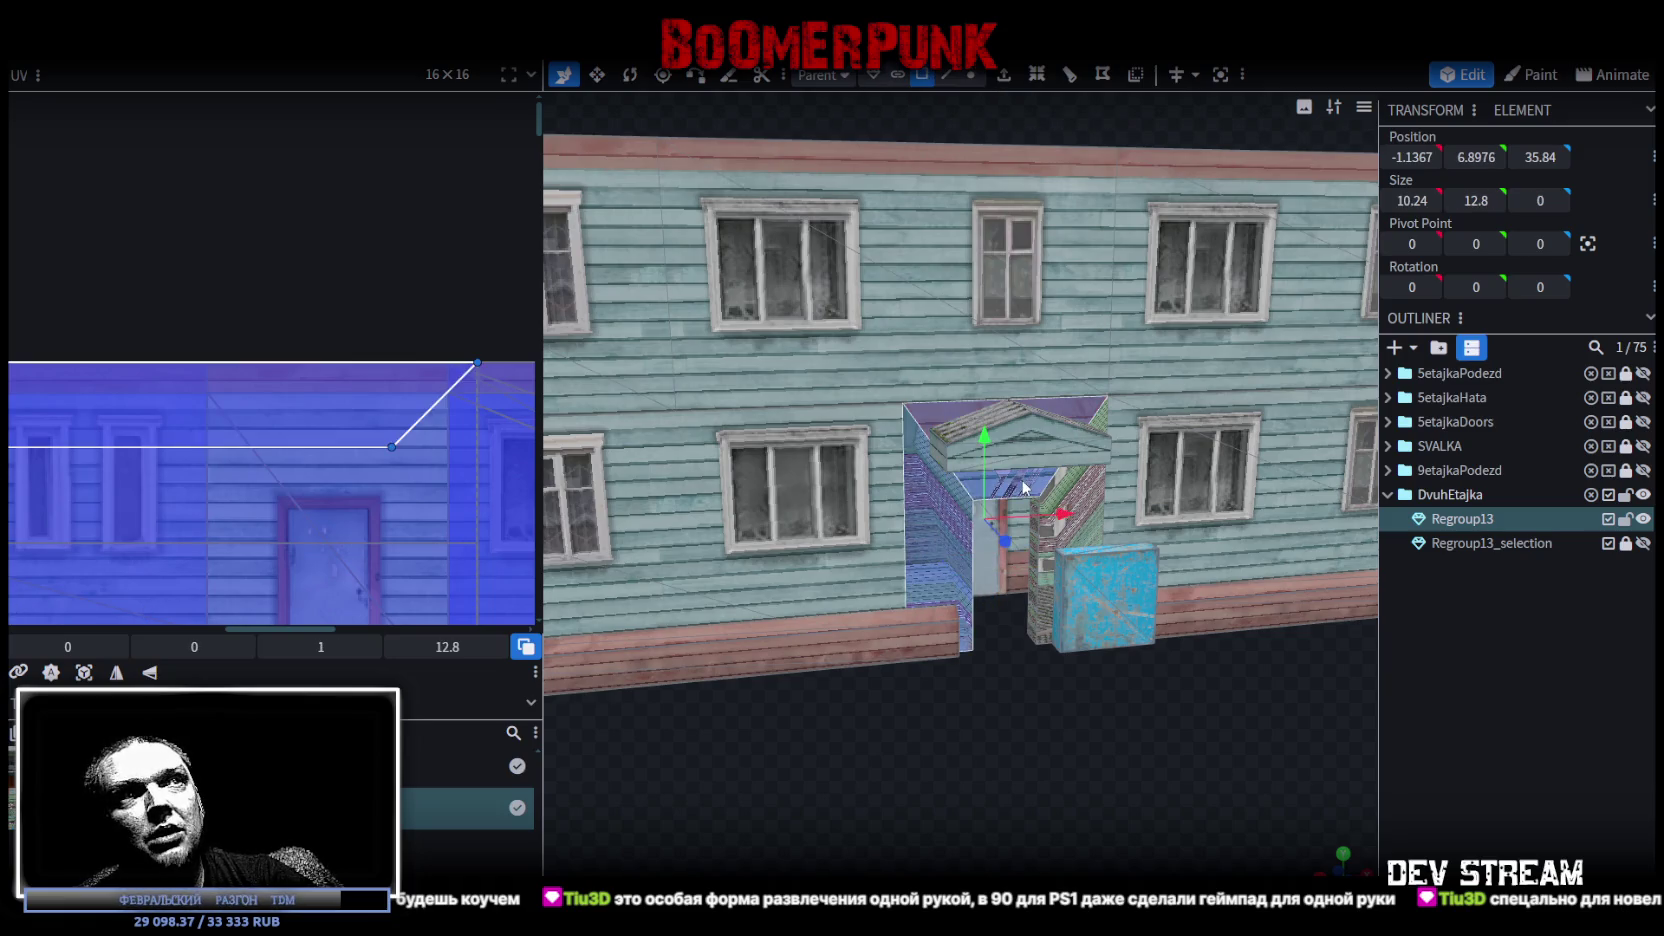
{"action": "left_click", "coordinate": [1081, 506]}
{"action": "scroll", "coordinate": [1080, 525], "scroll_direction": "up", "scroll_amount": 5}
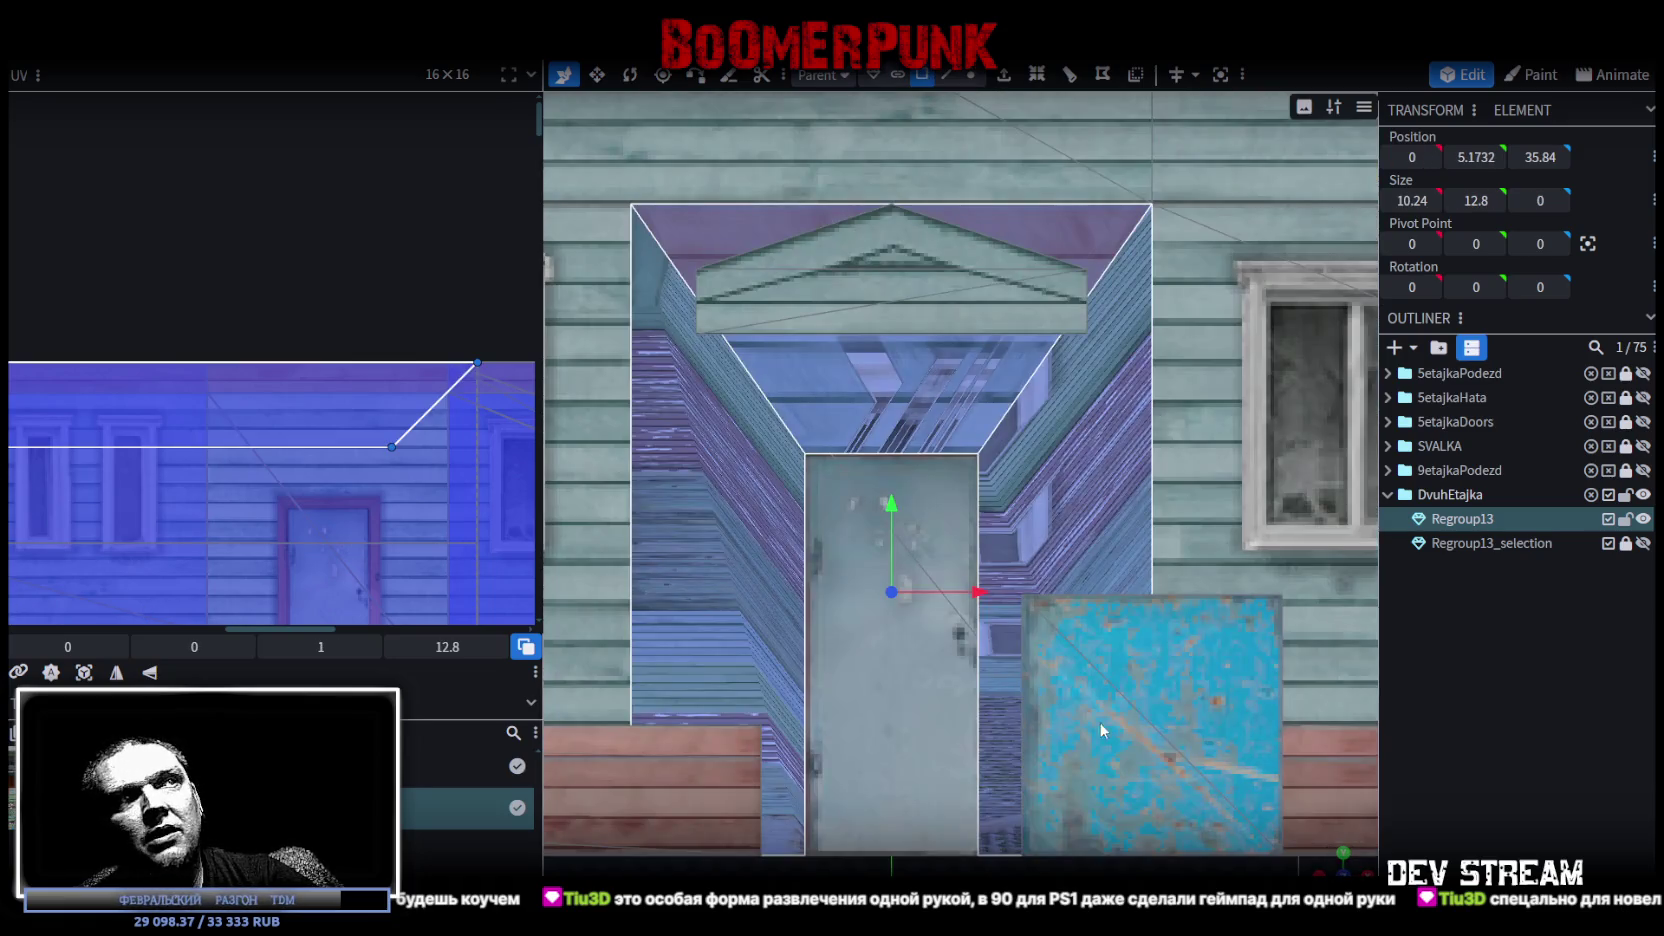
{"action": "left_click", "coordinate": [84, 672]}
{"action": "scroll", "coordinate": [181, 519], "scroll_direction": "down", "scroll_amount": 3}
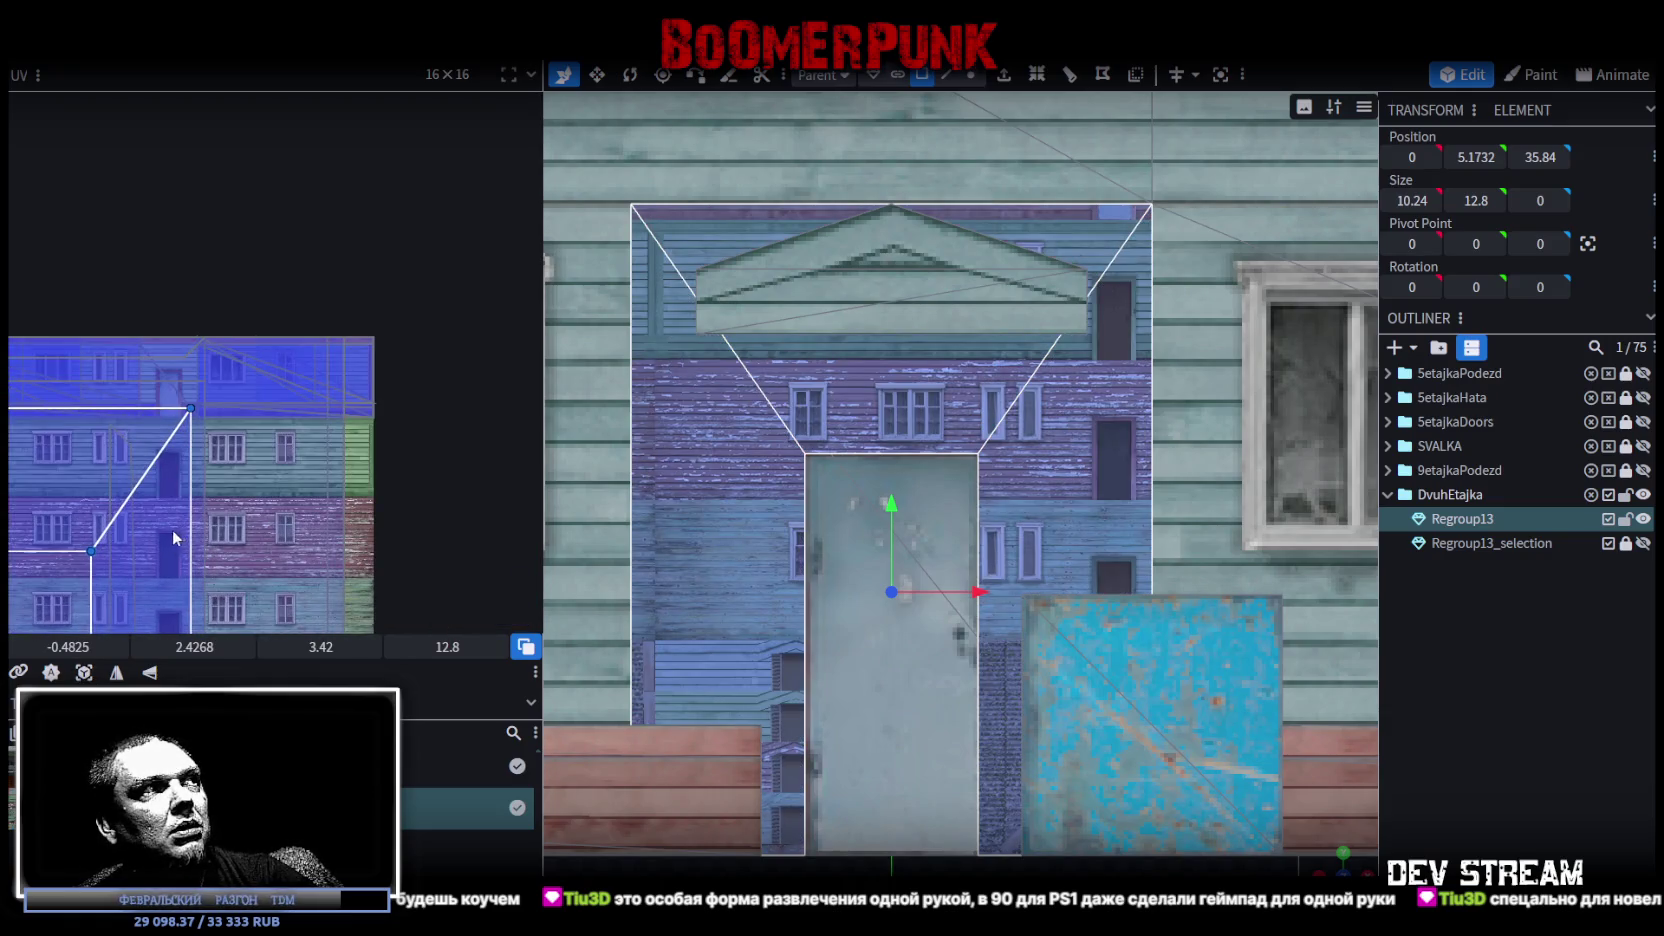
Shrink and shift its UV area to 0.7064 × 2.6437 at U 8.0003, V 0 over siding
{"action": "left_click_drag", "start_coordinate": [172, 529], "coordinate": [312, 438]}
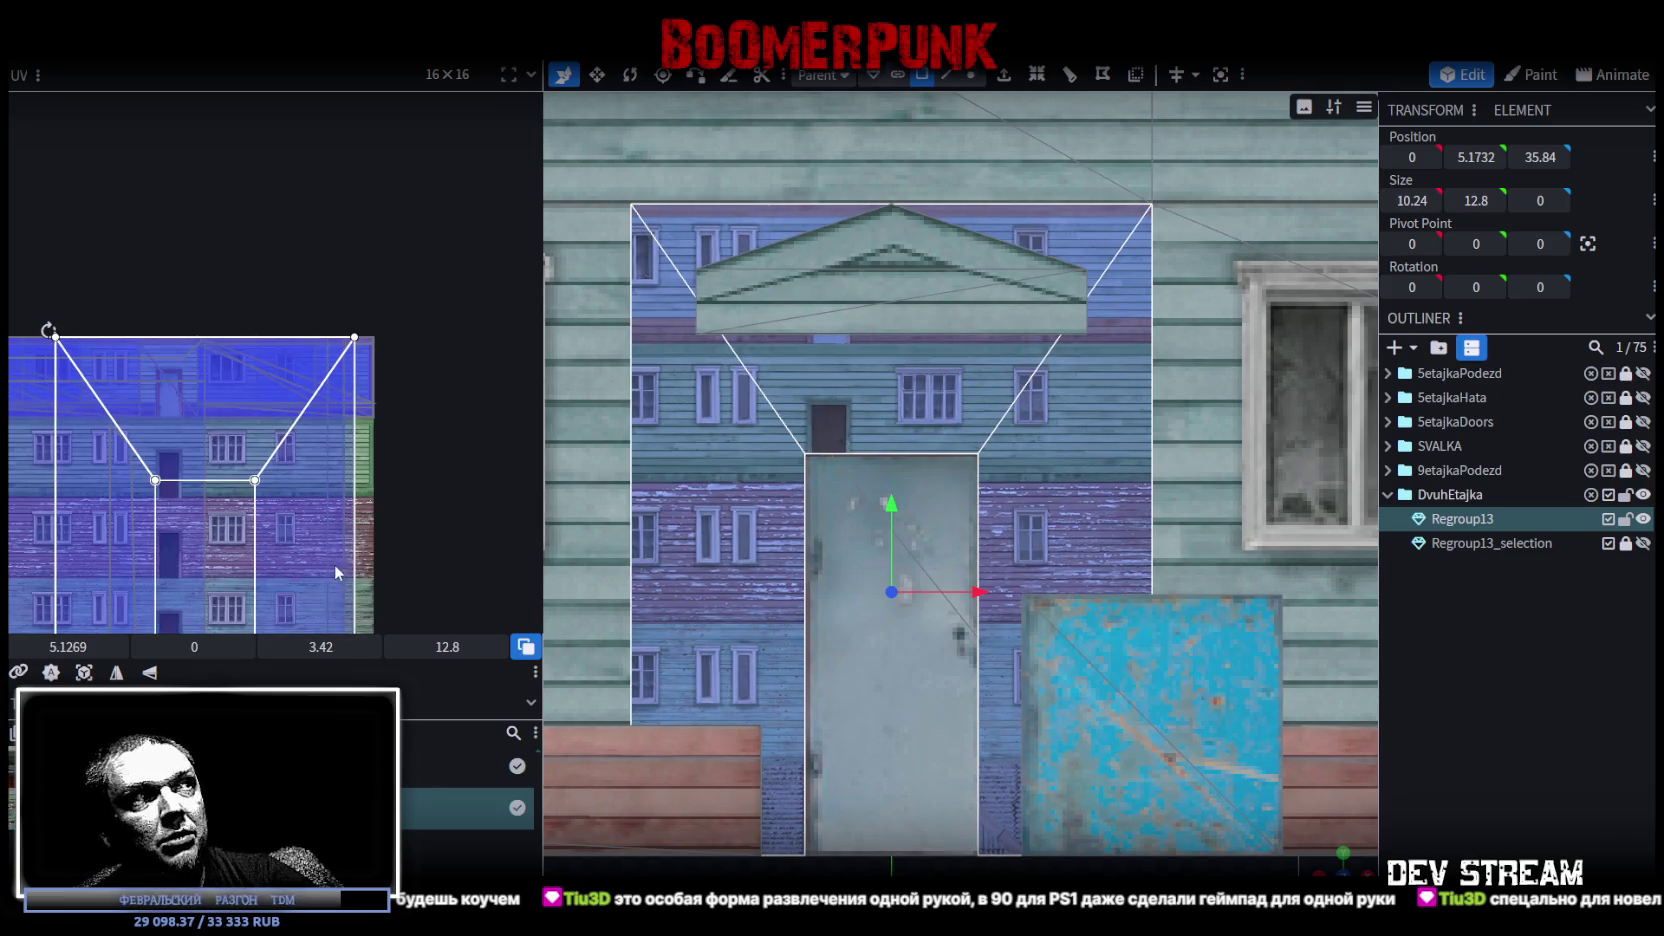
{"action": "scroll", "coordinate": [335, 564], "scroll_direction": "down", "scroll_amount": 3}
{"action": "left_click_drag", "start_coordinate": [350, 543], "coordinate": [108, 338]}
{"action": "scroll", "coordinate": [150, 448], "scroll_direction": "up", "scroll_amount": 2}
{"action": "scroll", "coordinate": [110, 318], "scroll_direction": "up", "scroll_amount": 3}
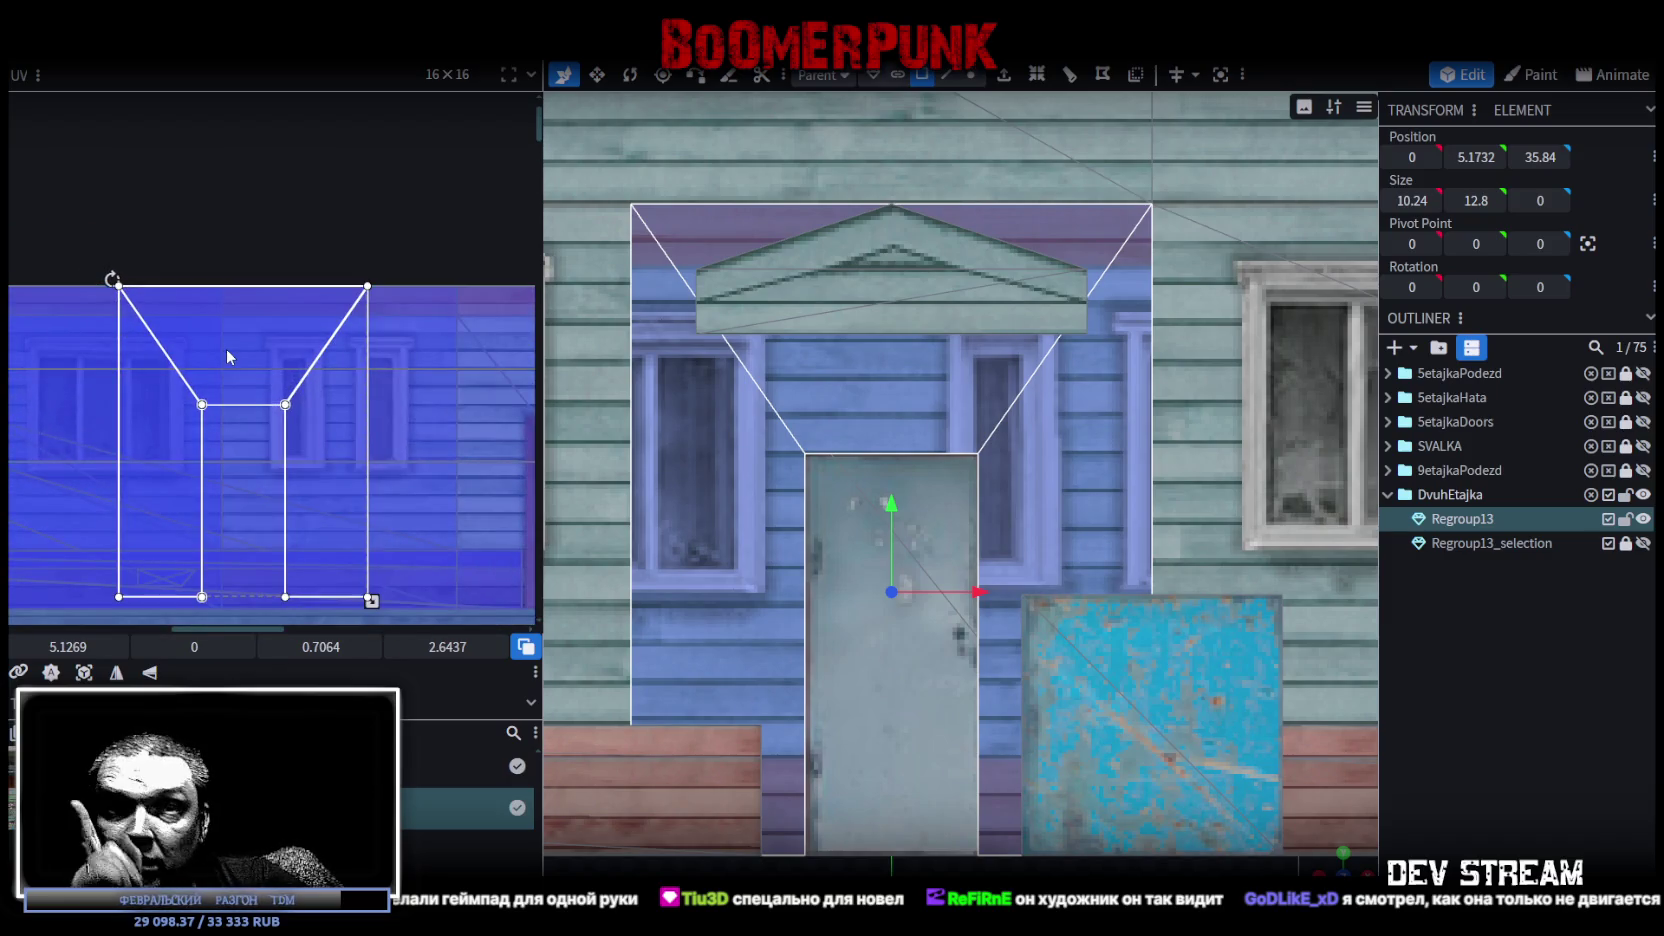
{"action": "mouse_move", "coordinate": [226, 317]}
{"action": "left_mouse_down"}
{"action": "mouse_move", "coordinate": [468, 342]}
{"action": "mouse_move", "coordinate": [454, 335]}
{"action": "left_mouse_up"}
{"action": "scroll", "coordinate": [270, 302], "scroll_direction": "up", "scroll_amount": 3}
{"action": "mouse_move", "coordinate": [309, 335]}
{"action": "left_mouse_down"}
{"action": "mouse_move", "coordinate": [482, 330]}
{"action": "mouse_move", "coordinate": [272, 211]}
{"action": "mouse_move", "coordinate": [257, 257]}
{"action": "mouse_move", "coordinate": [225, 237]}
{"action": "left_mouse_up"}
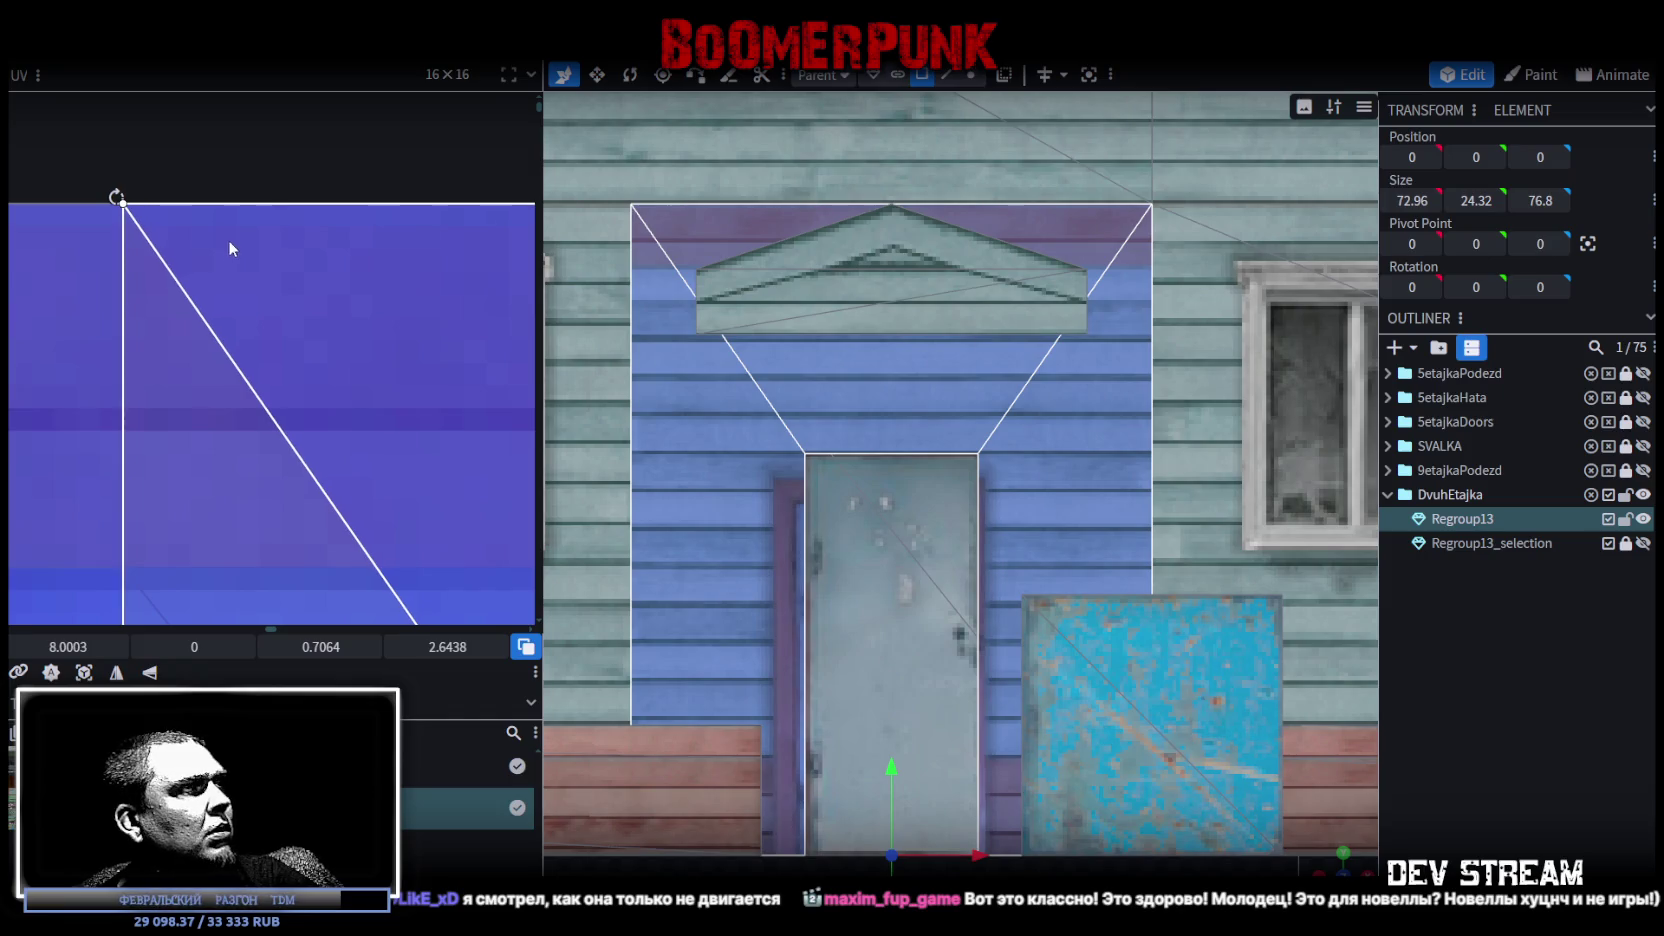
Nudge the door face's UV corner down so its area spans 0.6678 × 2.4984 at U 8.0003, V 0.2516
{"action": "scroll", "coordinate": [228, 240], "scroll_direction": "down", "scroll_amount": 5}
{"action": "scroll", "coordinate": [299, 300], "scroll_direction": "up", "scroll_amount": 5}
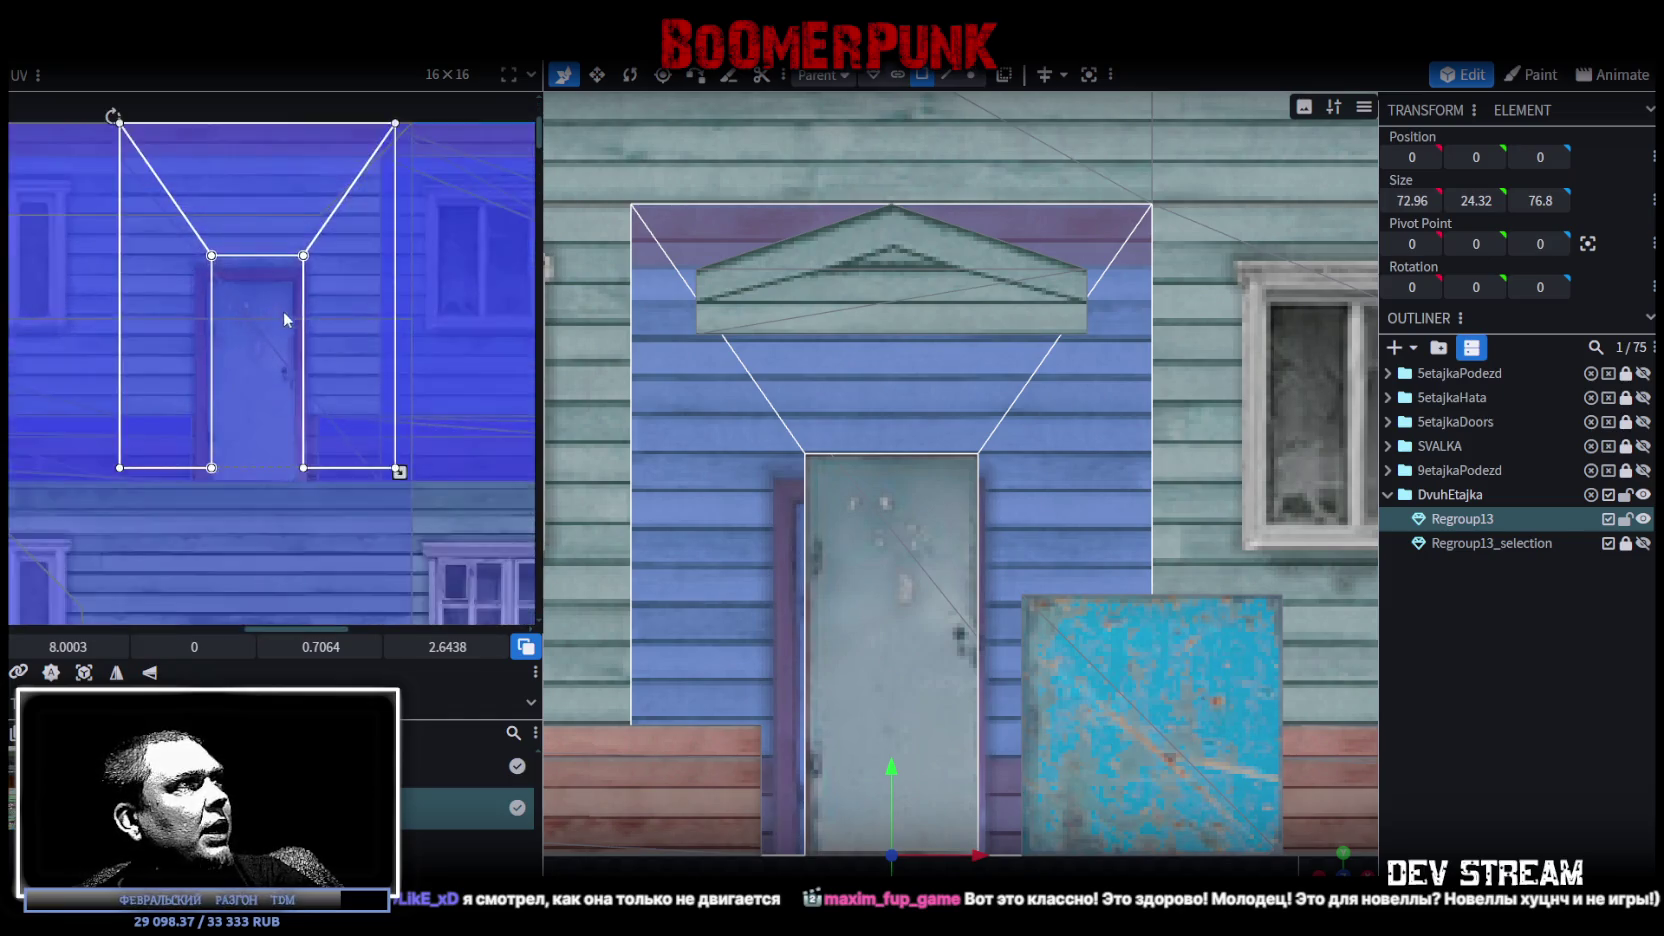
{"action": "mouse_move", "coordinate": [315, 239]}
{"action": "left_mouse_down"}
{"action": "mouse_move", "coordinate": [347, 304]}
{"action": "mouse_move", "coordinate": [317, 458]}
{"action": "left_mouse_up"}
{"action": "scroll", "coordinate": [361, 433], "scroll_direction": "down", "scroll_amount": 4}
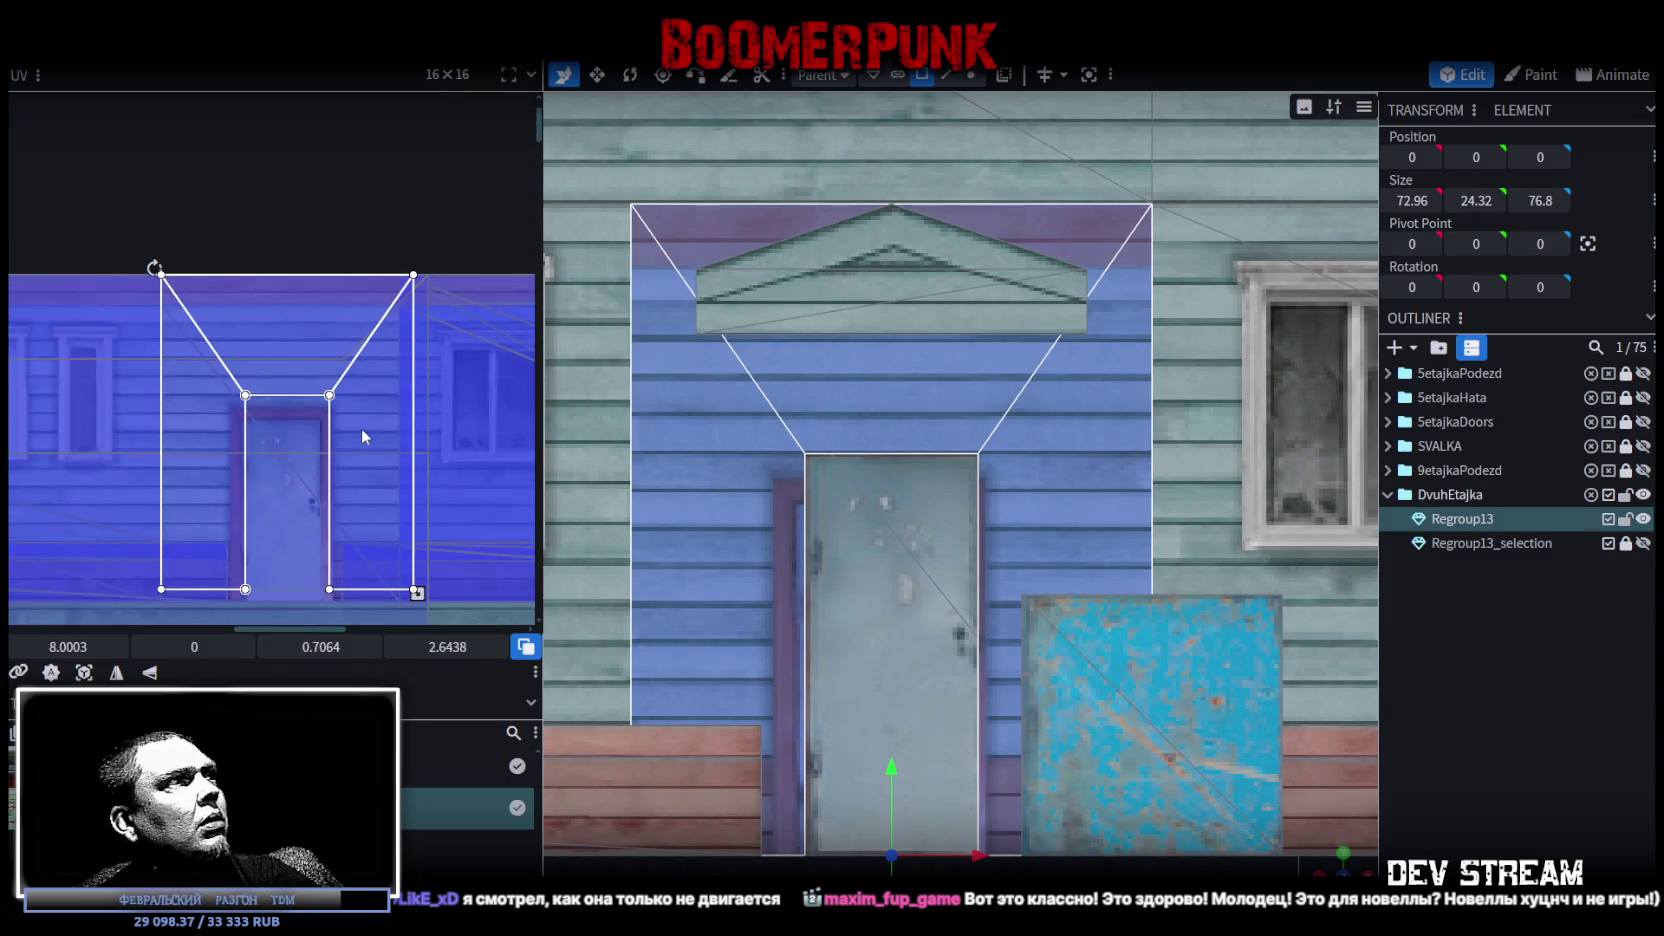
{"action": "mouse_move", "coordinate": [320, 425]}
{"action": "left_mouse_down"}
{"action": "mouse_move", "coordinate": [420, 550]}
{"action": "mouse_move", "coordinate": [370, 486]}
{"action": "mouse_move", "coordinate": [354, 338]}
{"action": "left_mouse_up"}
{"action": "scroll", "coordinate": [136, 290], "scroll_direction": "up", "scroll_amount": 5}
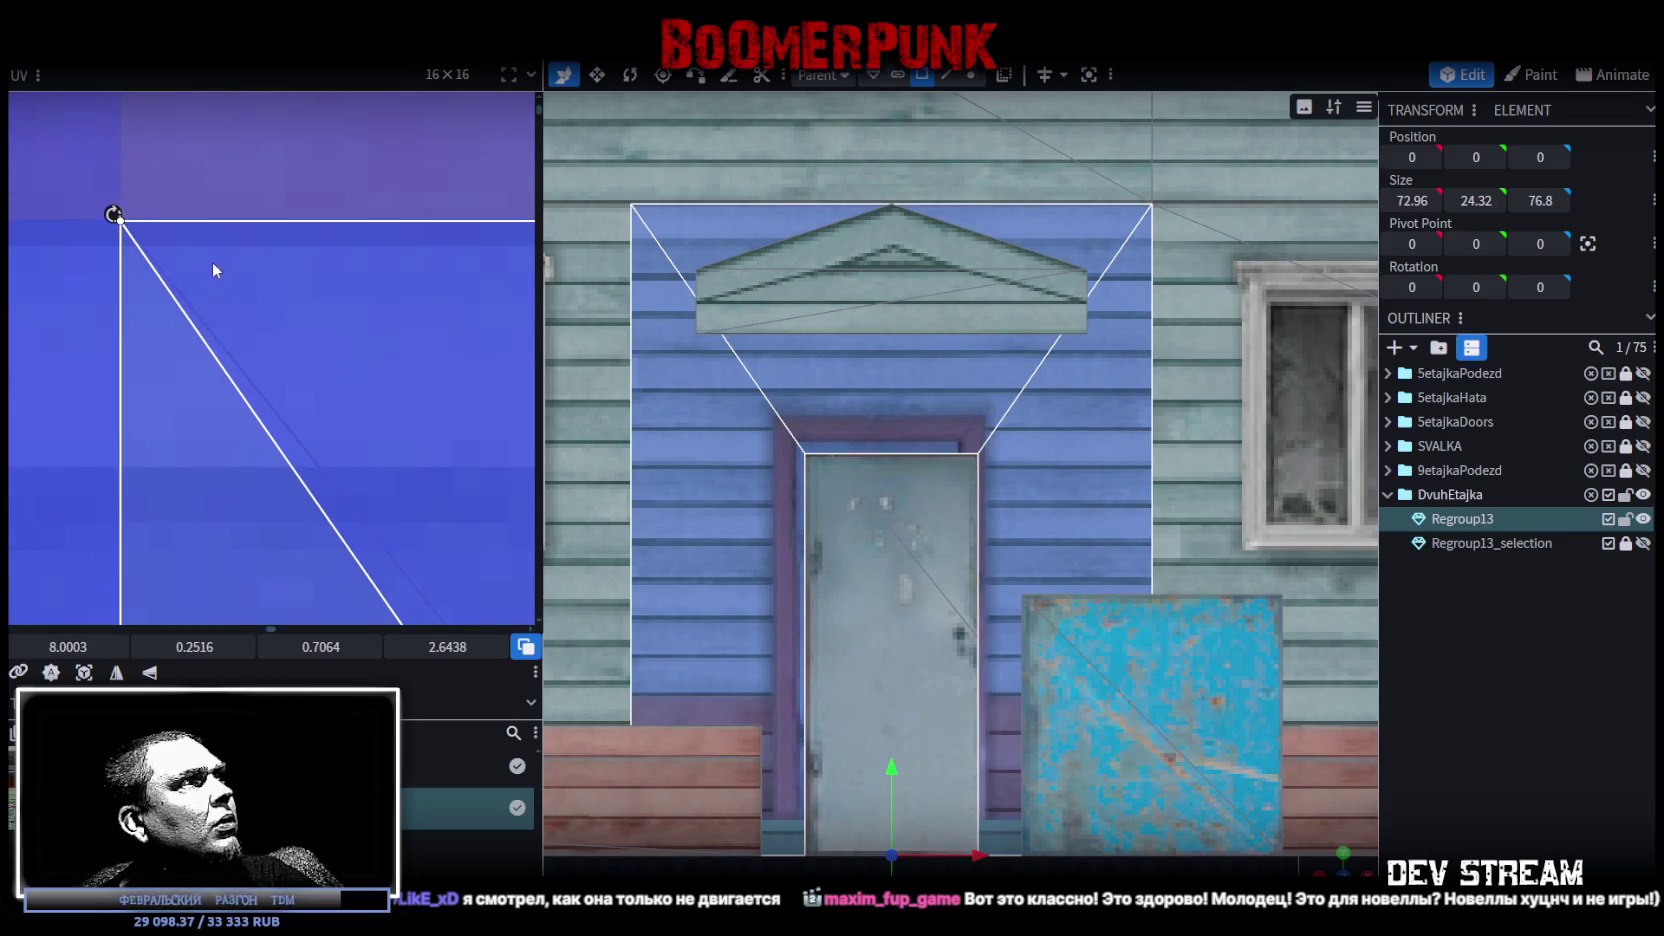
{"action": "scroll", "coordinate": [228, 285], "scroll_direction": "down", "scroll_amount": 5}
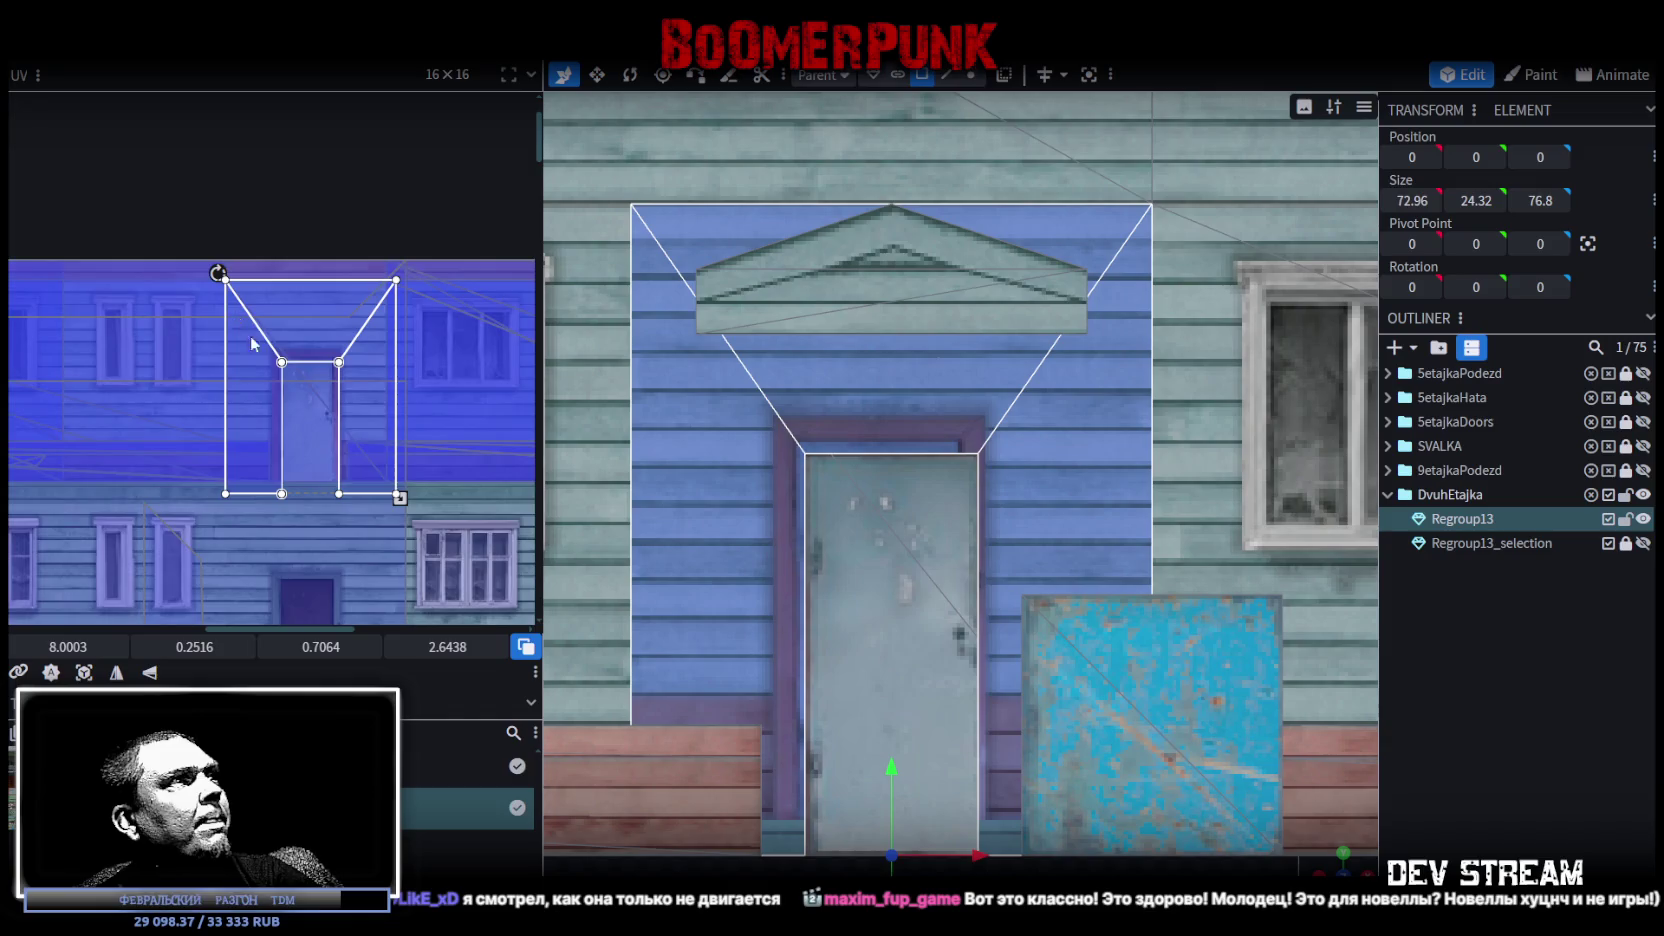
{"action": "scroll", "coordinate": [276, 330], "scroll_direction": "up", "scroll_amount": 3}
{"action": "scroll", "coordinate": [403, 362], "scroll_direction": "down", "scroll_amount": 2}
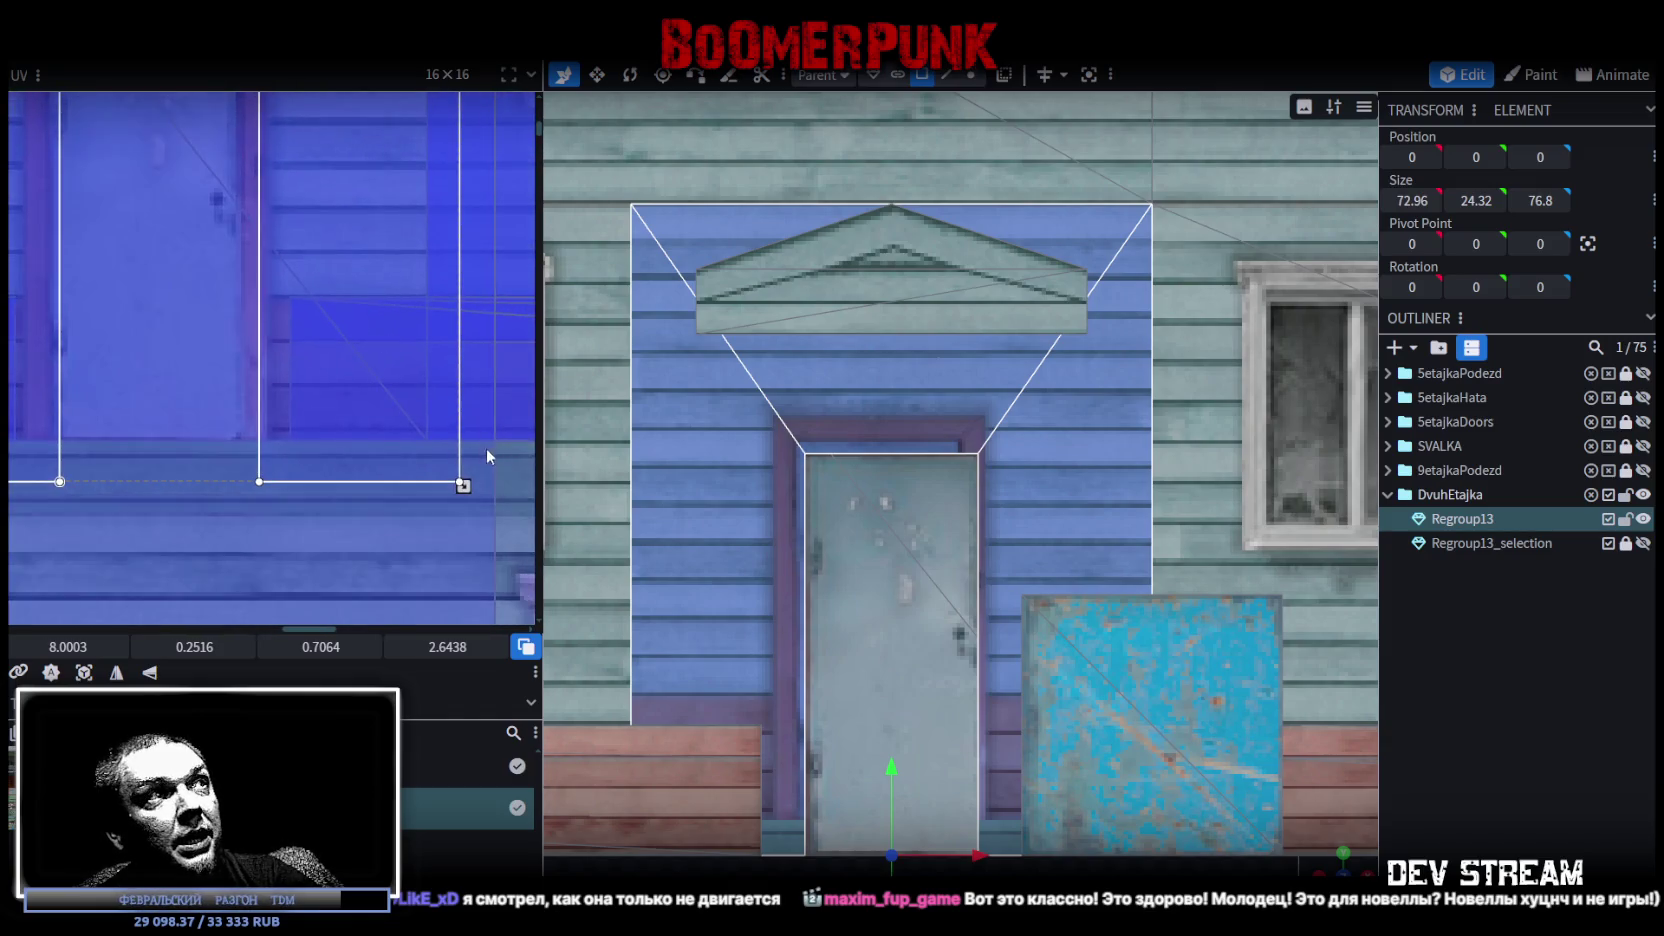
{"action": "mouse_move", "coordinate": [461, 477]}
{"action": "left_mouse_down"}
{"action": "mouse_move", "coordinate": [401, 401]}
{"action": "mouse_move", "coordinate": [428, 440]}
{"action": "left_mouse_up"}
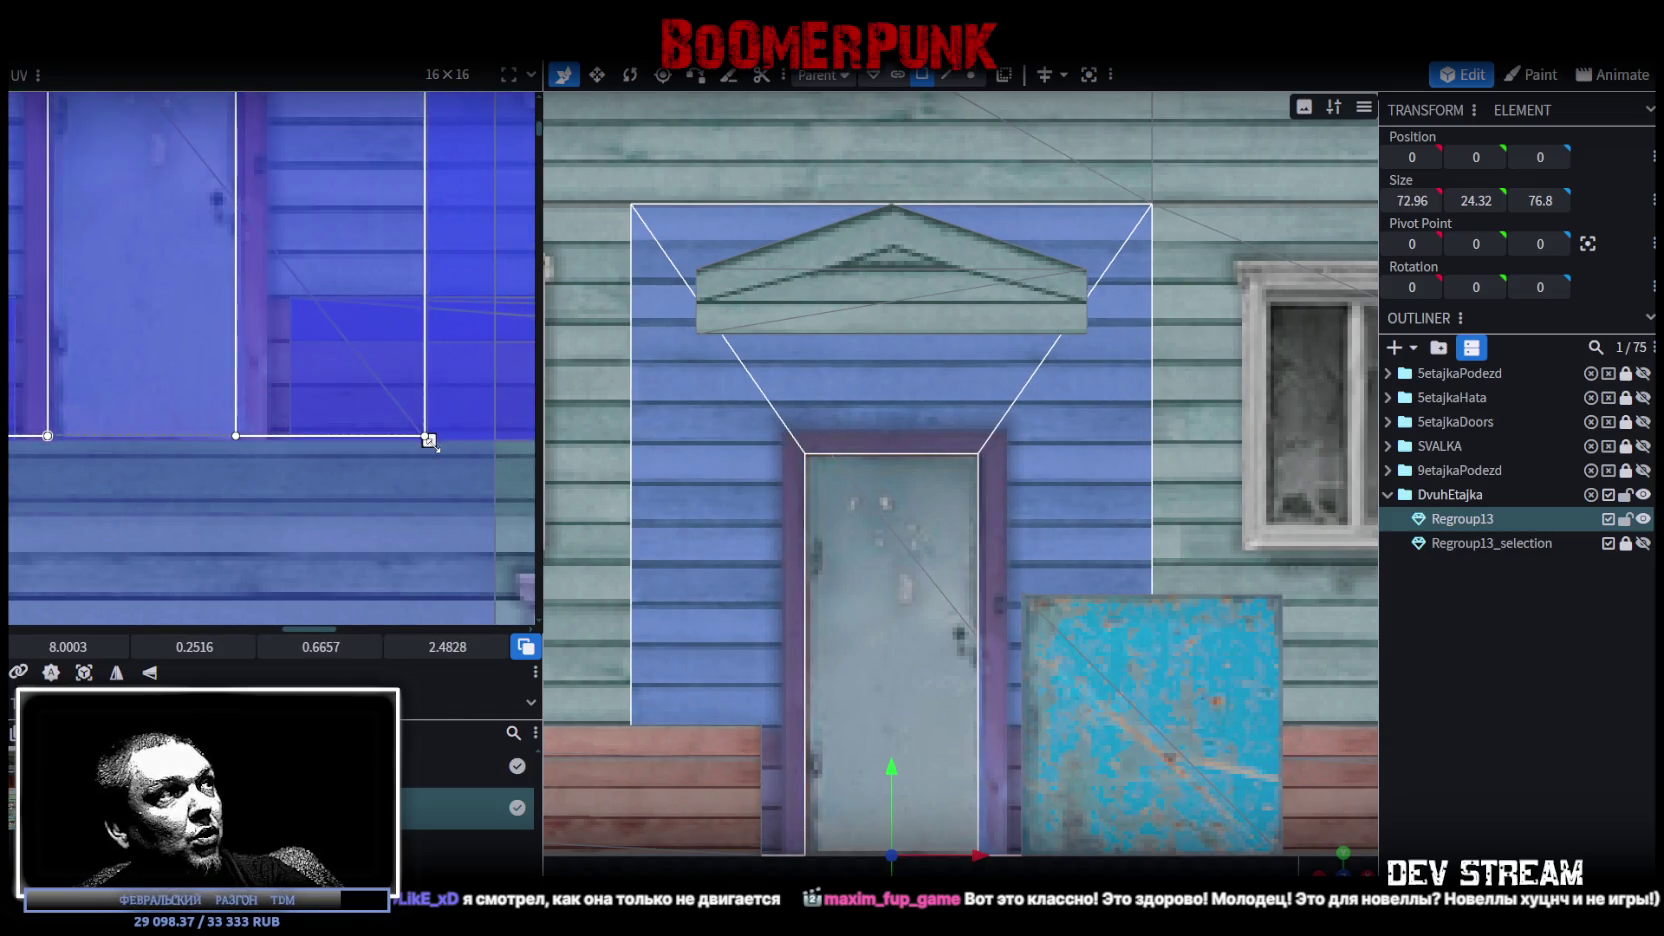
{"action": "scroll", "coordinate": [422, 434], "scroll_direction": "up", "scroll_amount": 3}
{"action": "left_click_drag", "start_coordinate": [377, 392], "coordinate": [386, 410]}
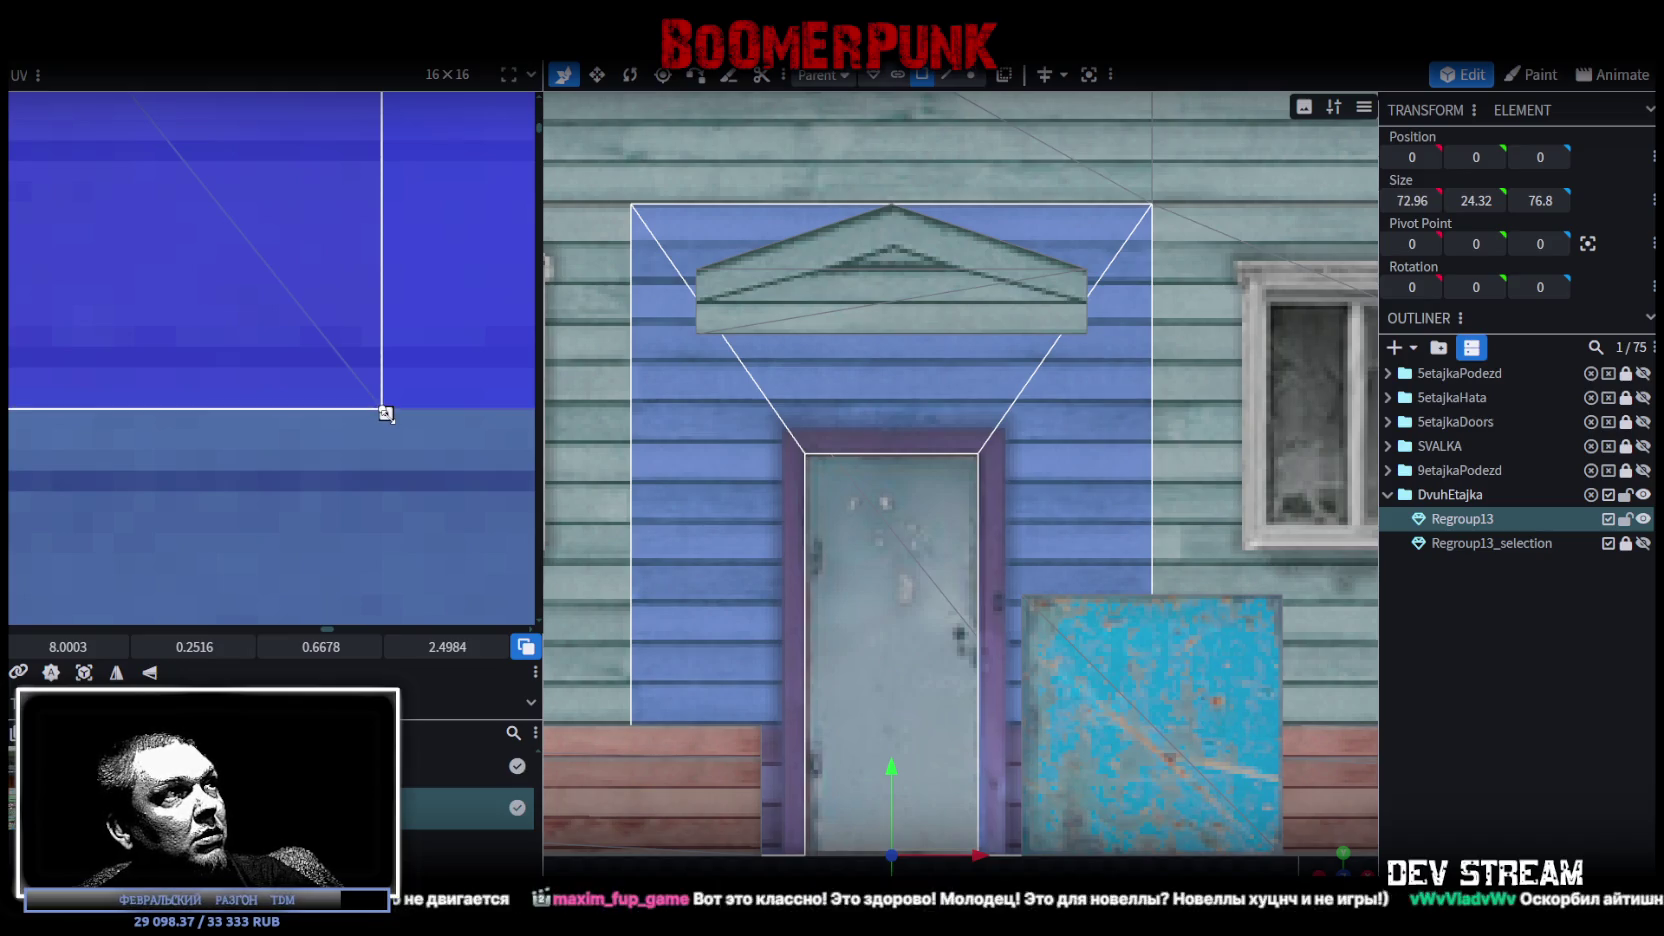
{"action": "left_click_drag", "start_coordinate": [386, 410], "coordinate": [385, 413]}
Orbit the viewport out to check the whole building block
{"action": "scroll", "coordinate": [305, 353], "scroll_direction": "down", "scroll_amount": 5}
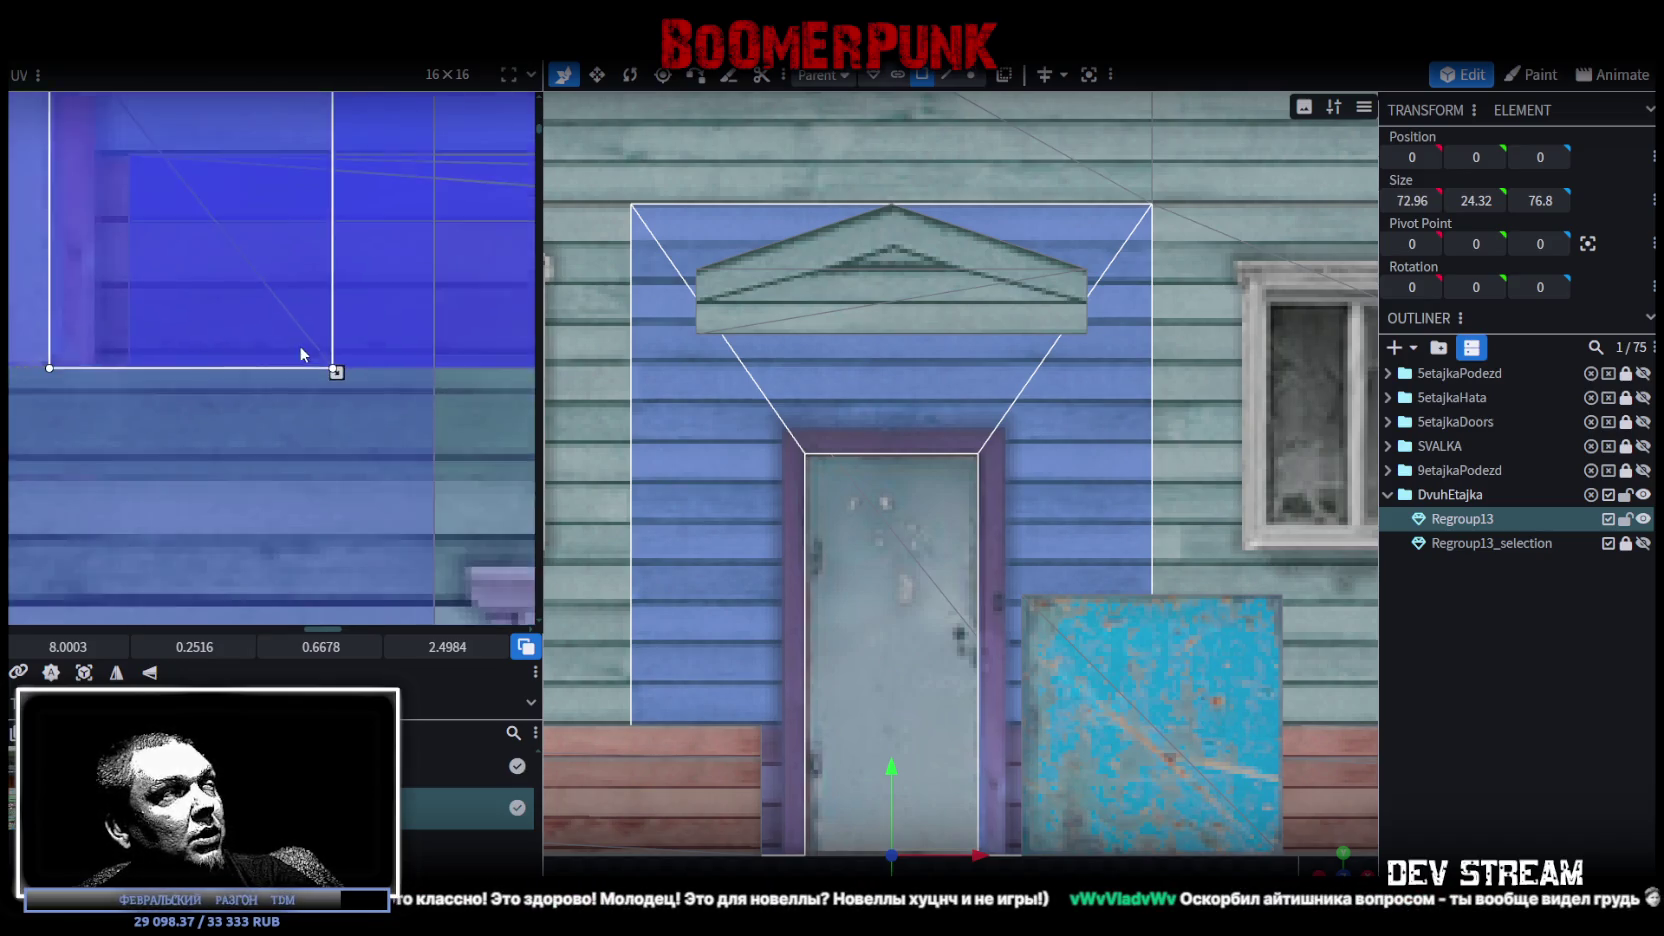
{"action": "scroll", "coordinate": [288, 305], "scroll_direction": "up", "scroll_amount": 5}
{"action": "mouse_move", "coordinate": [361, 344]}
{"action": "left_mouse_down"}
{"action": "mouse_move", "coordinate": [311, 254]}
{"action": "mouse_move", "coordinate": [240, 191]}
{"action": "left_mouse_up"}
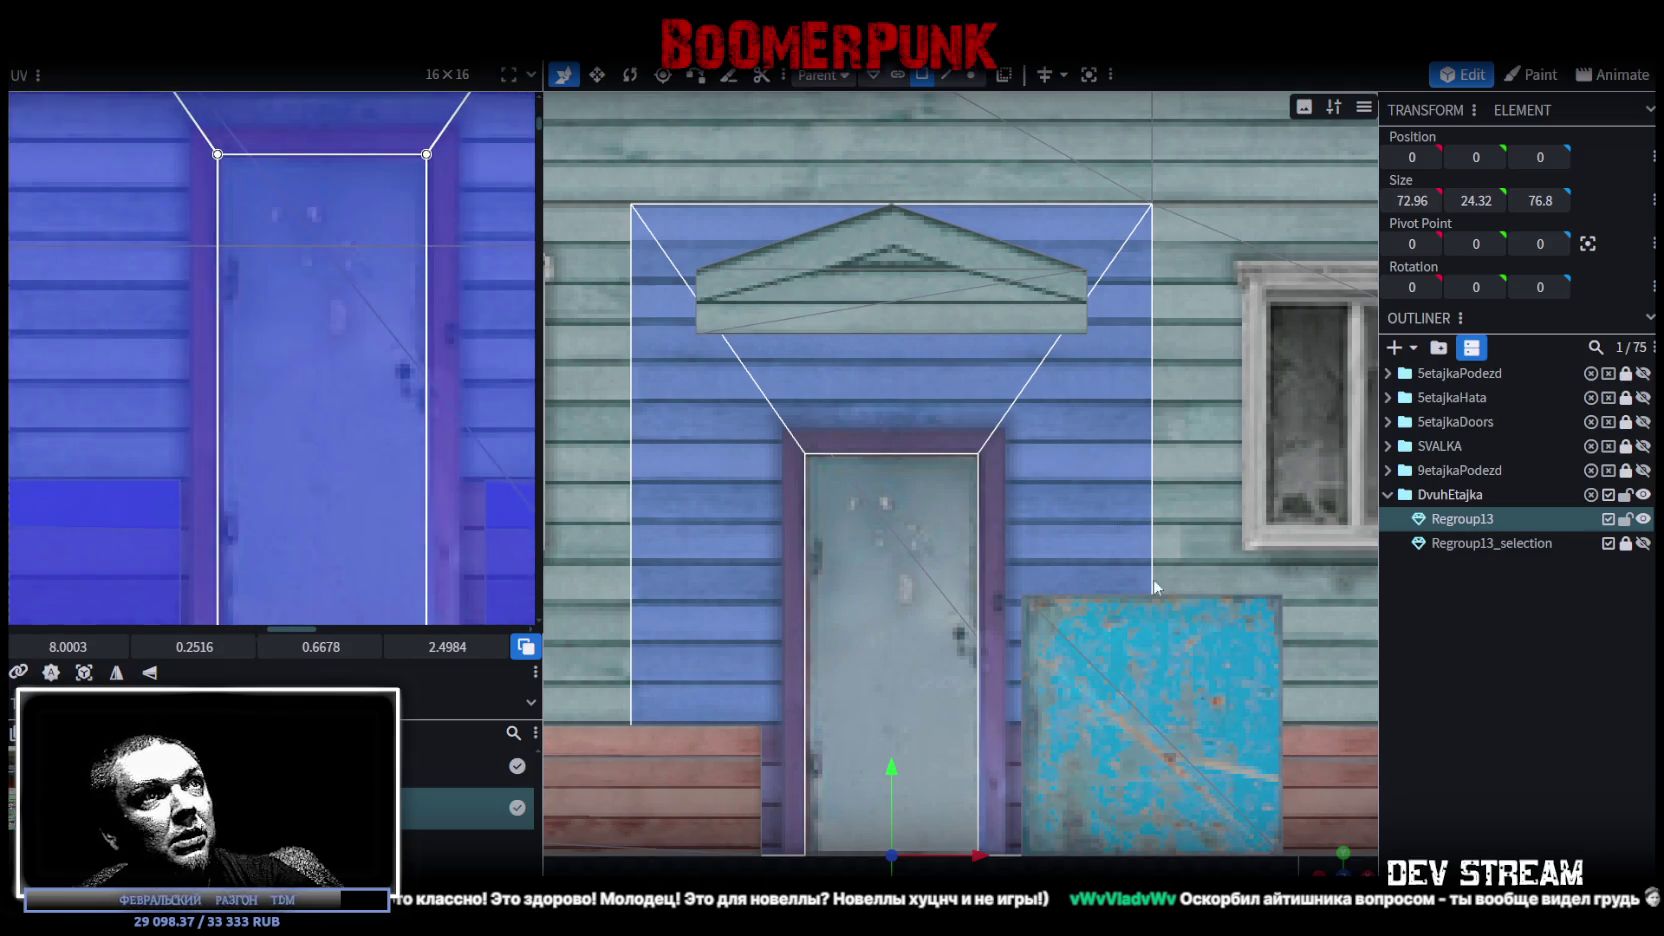
{"action": "scroll", "coordinate": [961, 503], "scroll_direction": "down", "scroll_amount": 3}
{"action": "mouse_move", "coordinate": [1345, 866]}
{"action": "left_mouse_down"}
{"action": "mouse_move", "coordinate": [1049, 692]}
{"action": "mouse_move", "coordinate": [1065, 675]}
{"action": "mouse_move", "coordinate": [1110, 796]}
{"action": "mouse_move", "coordinate": [1072, 754]}
{"action": "left_mouse_up"}
{"action": "scroll", "coordinate": [1056, 734], "scroll_direction": "up", "scroll_amount": 5}
{"action": "scroll", "coordinate": [1056, 734], "scroll_direction": "up", "scroll_amount": 1}
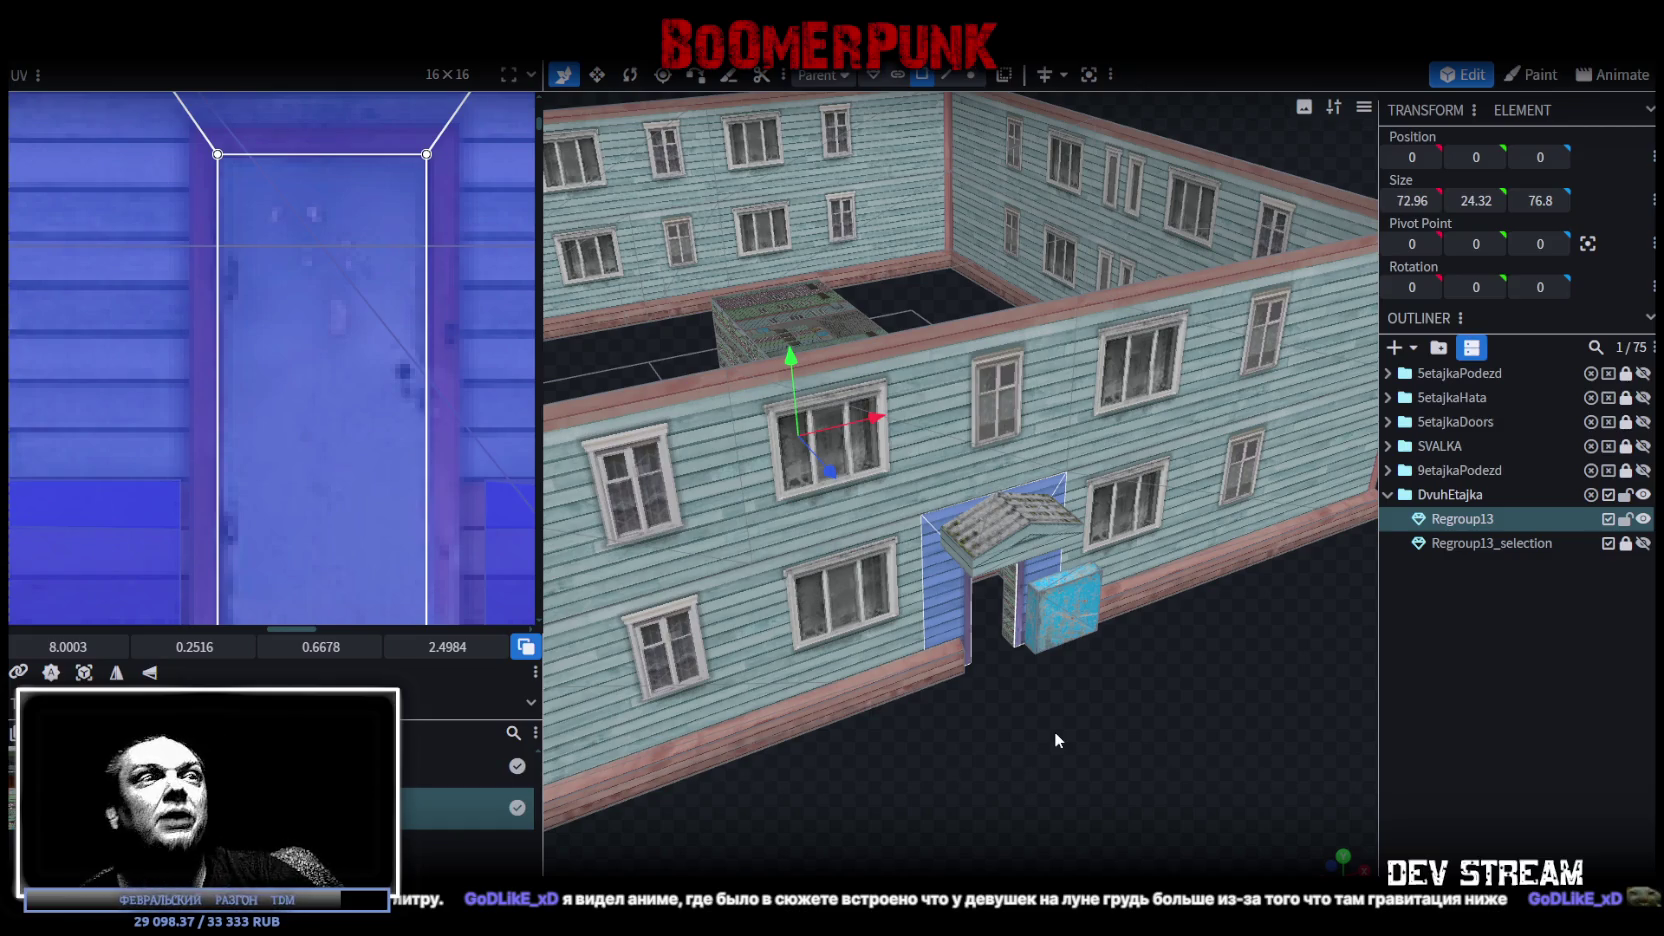
{"action": "mouse_move", "coordinate": [1106, 710]}
{"action": "left_mouse_down"}
{"action": "mouse_move", "coordinate": [952, 441]}
{"action": "mouse_move", "coordinate": [1069, 410]}
{"action": "mouse_move", "coordinate": [1216, 318]}
{"action": "mouse_move", "coordinate": [1150, 392]}
{"action": "mouse_move", "coordinate": [1160, 410]}
{"action": "mouse_move", "coordinate": [978, 260]}
{"action": "mouse_move", "coordinate": [1082, 318]}
{"action": "mouse_move", "coordinate": [649, 307]}
{"action": "left_mouse_up"}
Pull the door plane out along Z, Split Mesh it, then lock and hide the new element
{"action": "left_click", "coordinate": [950, 236]}
{"action": "left_click", "coordinate": [697, 258]}
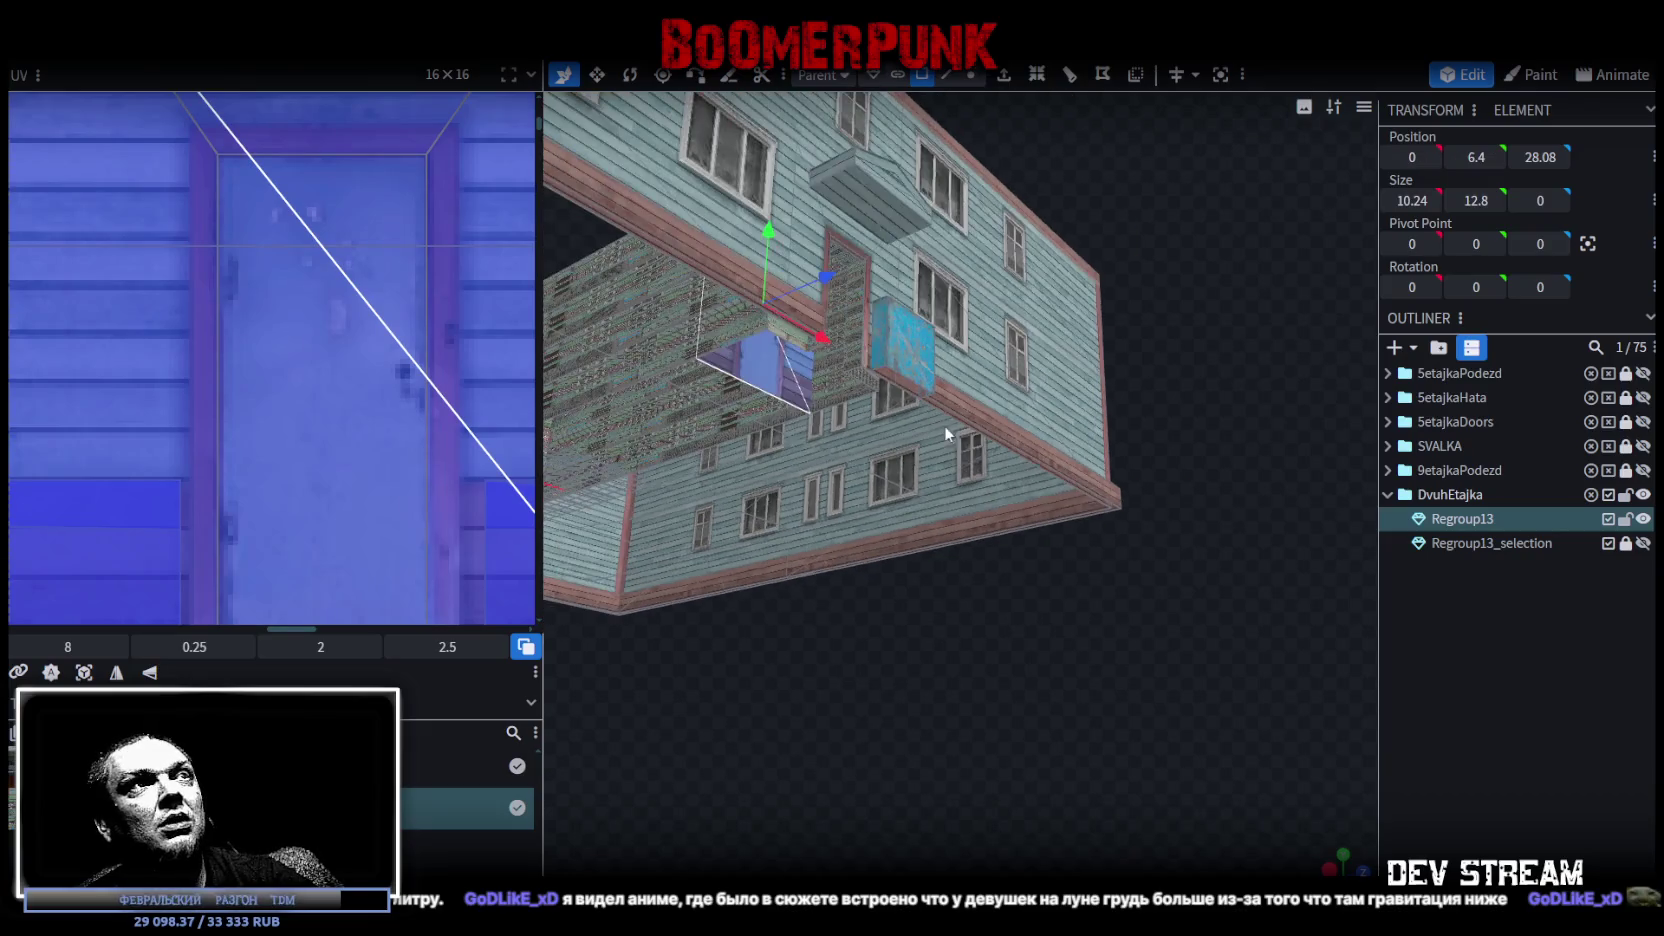
{"action": "mouse_move", "coordinate": [838, 287]}
{"action": "left_mouse_down"}
{"action": "mouse_move", "coordinate": [1144, 174]}
{"action": "mouse_move", "coordinate": [1254, 536]}
{"action": "mouse_move", "coordinate": [1228, 530]}
{"action": "left_mouse_up"}
{"action": "right_click", "coordinate": [995, 320]}
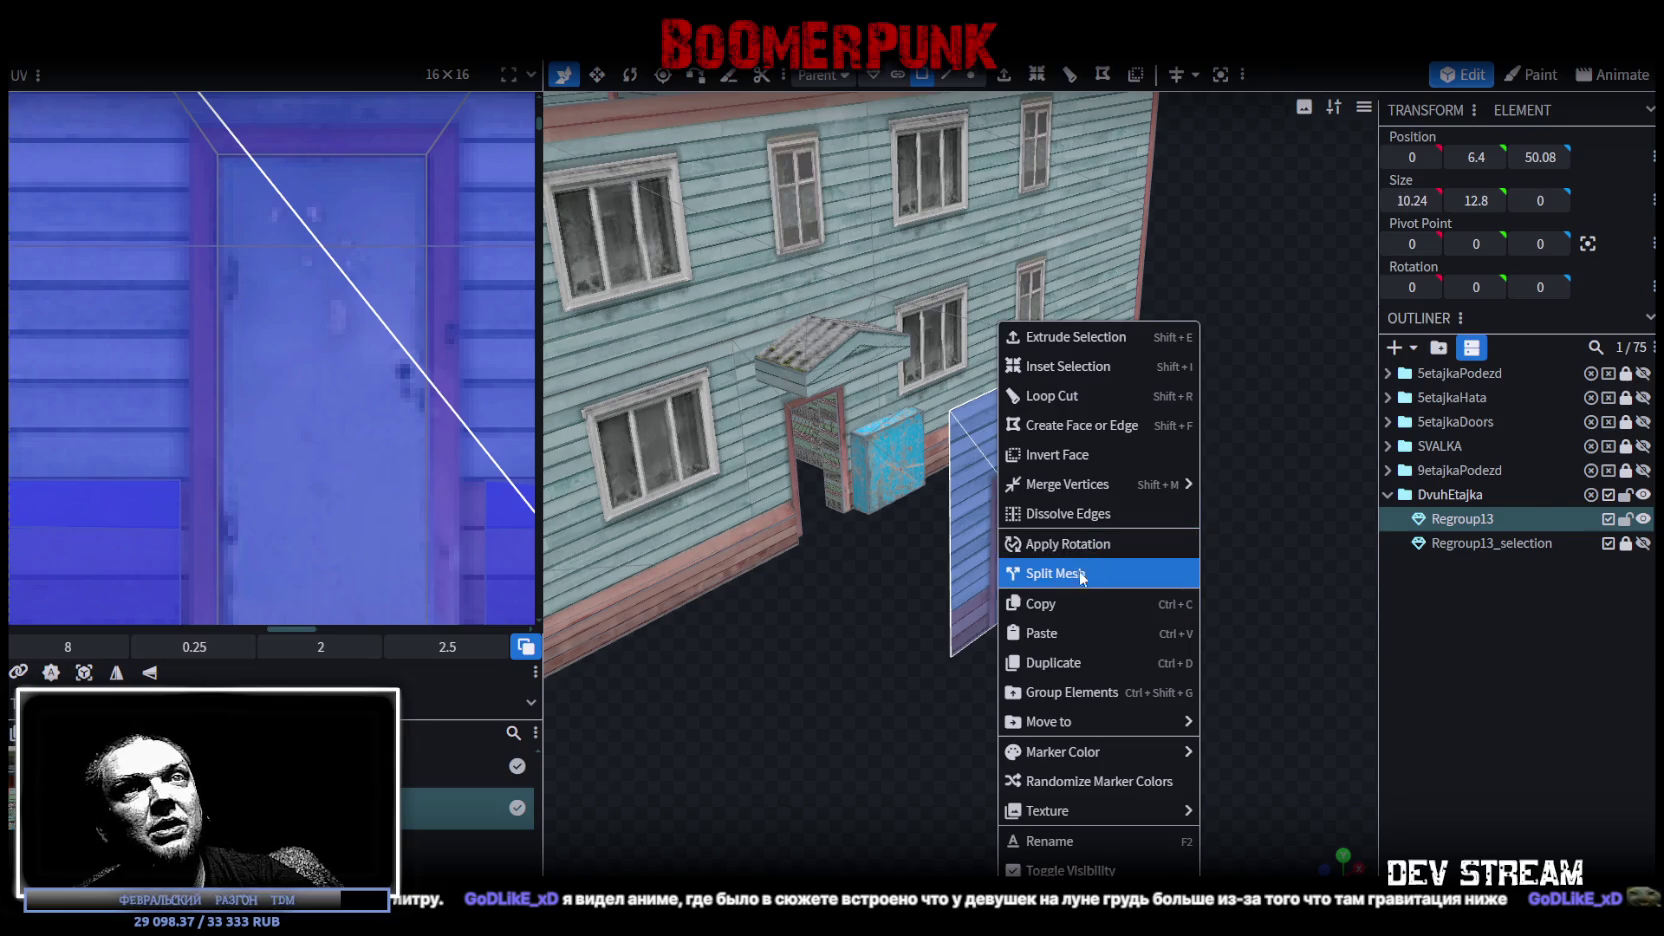
{"action": "left_click", "coordinate": [1078, 569]}
{"action": "left_click", "coordinate": [1626, 543]}
{"action": "left_click", "coordinate": [1643, 543]}
Select the entrance recess face on the Regroup13 mesh
{"action": "mouse_move", "coordinate": [1100, 700]}
{"action": "left_mouse_down"}
{"action": "mouse_move", "coordinate": [1034, 628]}
{"action": "mouse_move", "coordinate": [1035, 510]}
{"action": "mouse_move", "coordinate": [1084, 474]}
{"action": "mouse_move", "coordinate": [1122, 491]}
{"action": "mouse_move", "coordinate": [942, 368]}
{"action": "left_mouse_up"}
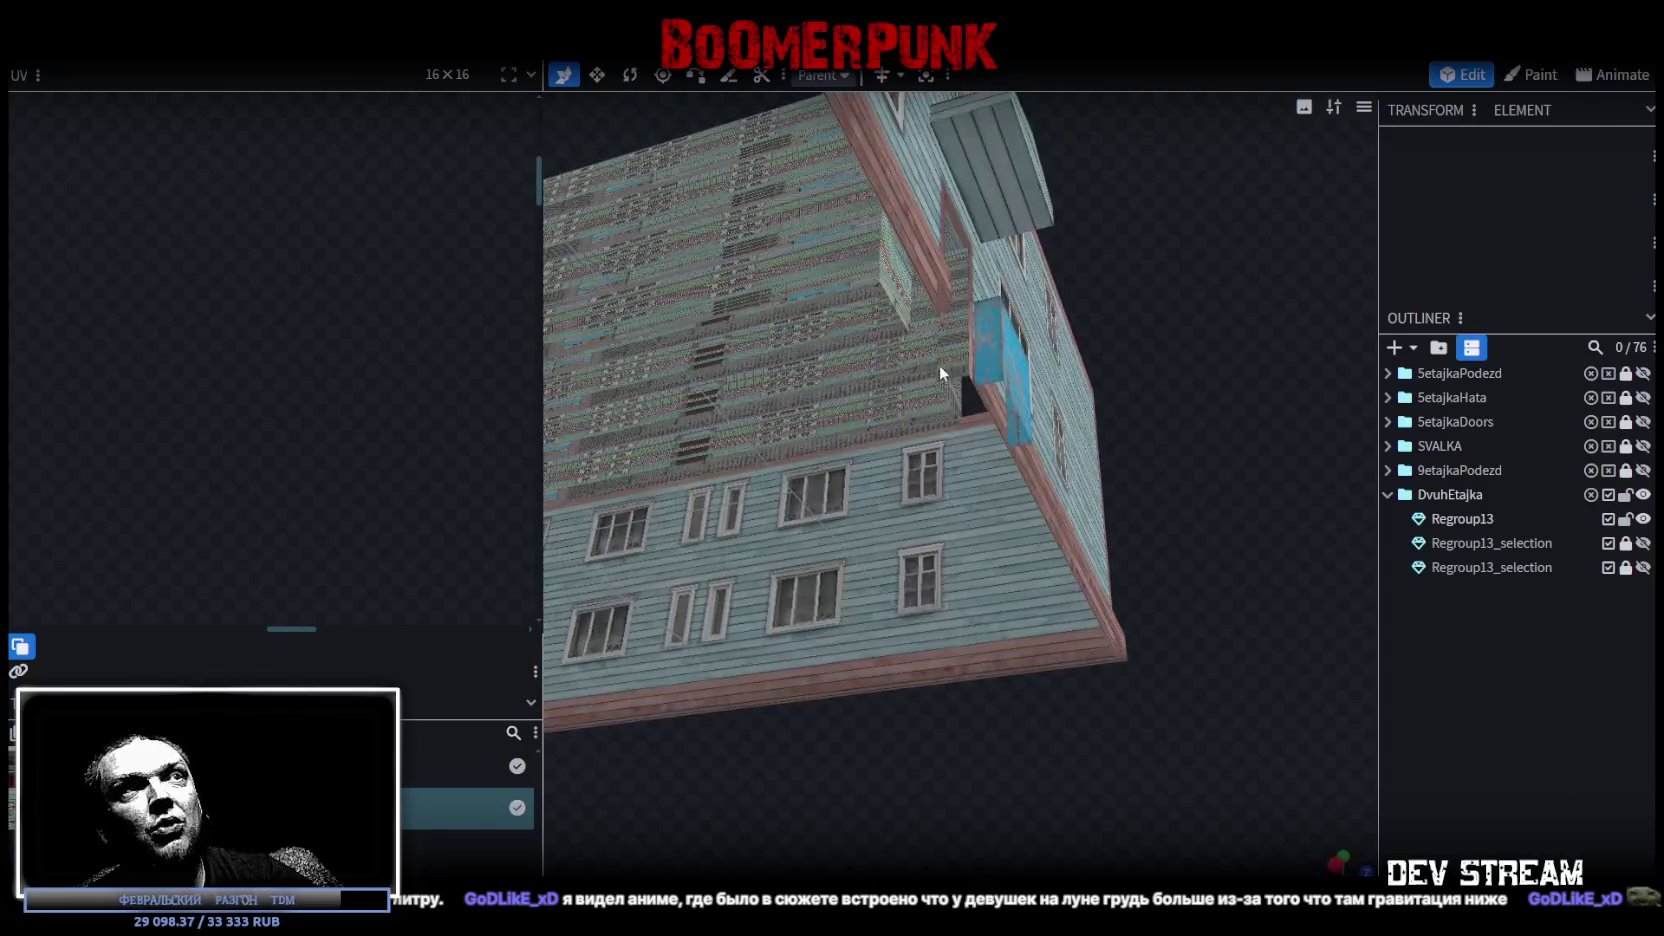
{"action": "left_click", "coordinate": [993, 348]}
{"action": "left_click", "coordinate": [967, 381]}
{"action": "mouse_move", "coordinate": [1273, 270]}
{"action": "left_mouse_down"}
{"action": "mouse_move", "coordinate": [965, 329]}
{"action": "mouse_move", "coordinate": [1034, 694]}
{"action": "mouse_move", "coordinate": [982, 628]}
{"action": "mouse_move", "coordinate": [1046, 410]}
{"action": "left_mouse_up"}
{"action": "left_click", "coordinate": [1046, 410]}
{"action": "left_click", "coordinate": [998, 534], "text": "shift"}
{"action": "left_click", "coordinate": [1010, 535]}
Select the side wall faces and surrounding faces of the doorway, then view it straight on
{"action": "mouse_move", "coordinate": [1027, 559]}
{"action": "left_mouse_down"}
{"action": "mouse_move", "coordinate": [559, 300]}
{"action": "mouse_move", "coordinate": [798, 516]}
{"action": "mouse_move", "coordinate": [692, 468]}
{"action": "mouse_move", "coordinate": [890, 667]}
{"action": "mouse_move", "coordinate": [798, 630]}
{"action": "mouse_move", "coordinate": [790, 270]}
{"action": "left_mouse_up"}
{"action": "left_click", "coordinate": [790, 270], "text": "shift"}
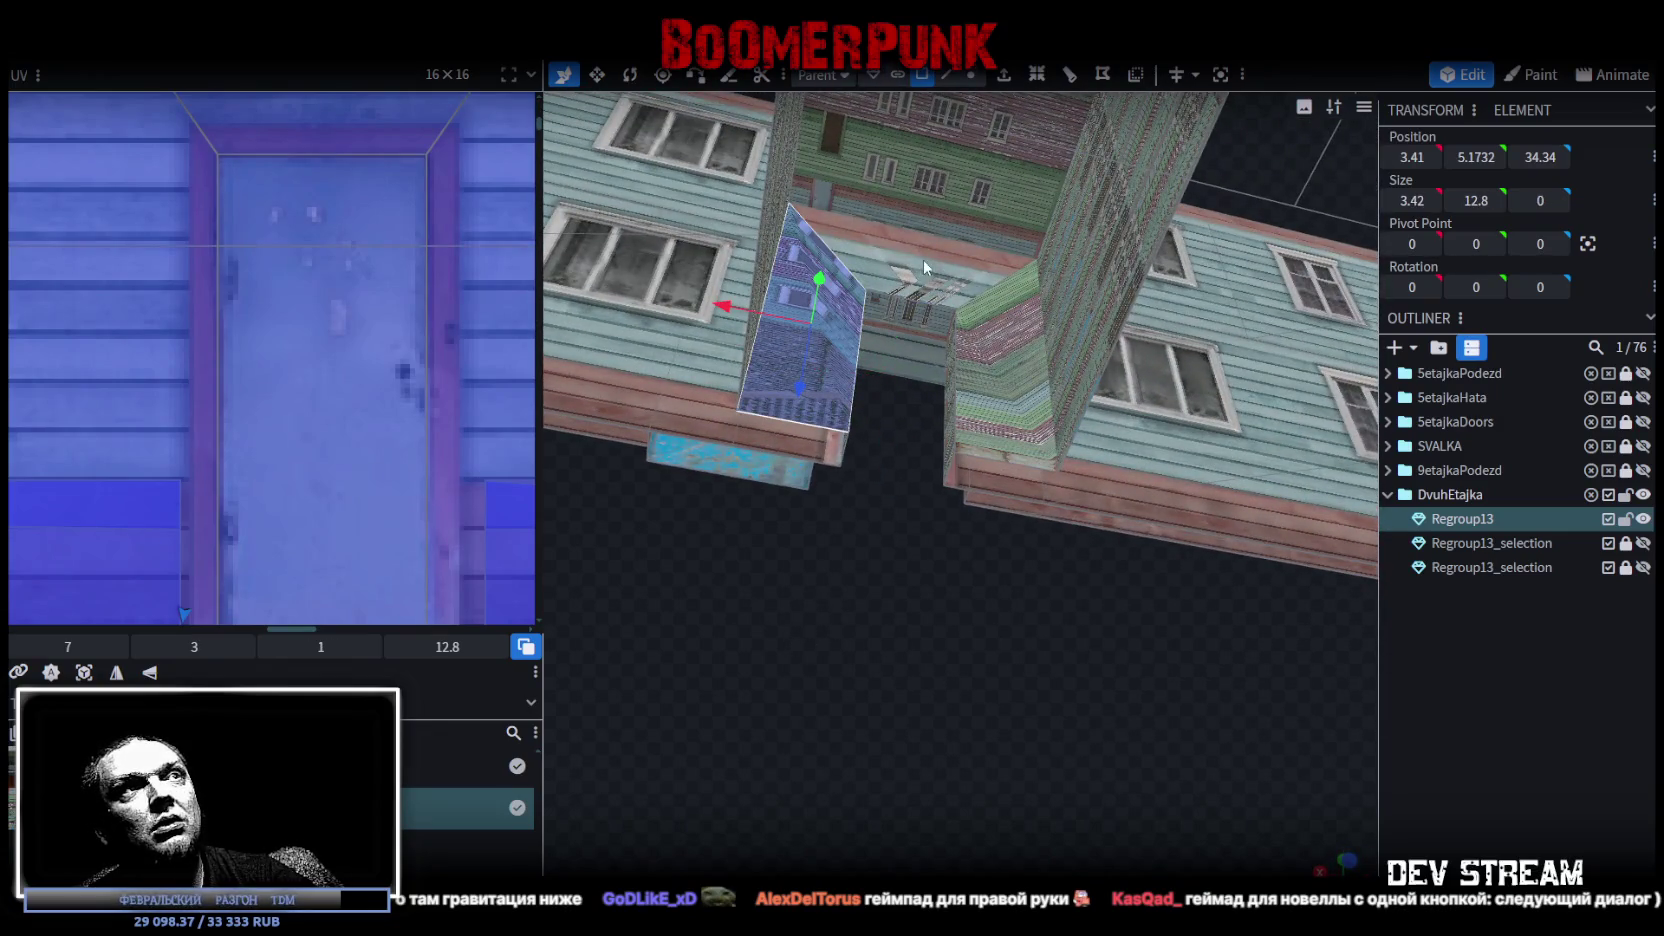
{"action": "left_click", "coordinate": [991, 367], "text": "shift"}
{"action": "mouse_move", "coordinate": [991, 367]}
{"action": "left_mouse_down"}
{"action": "mouse_move", "coordinate": [949, 660]}
{"action": "mouse_move", "coordinate": [1072, 650]}
{"action": "mouse_move", "coordinate": [1036, 342]}
{"action": "mouse_move", "coordinate": [949, 341]}
{"action": "mouse_move", "coordinate": [802, 517]}
{"action": "mouse_move", "coordinate": [625, 584]}
{"action": "mouse_move", "coordinate": [914, 631]}
{"action": "left_mouse_up"}
{"action": "left_click", "coordinate": [821, 438]}
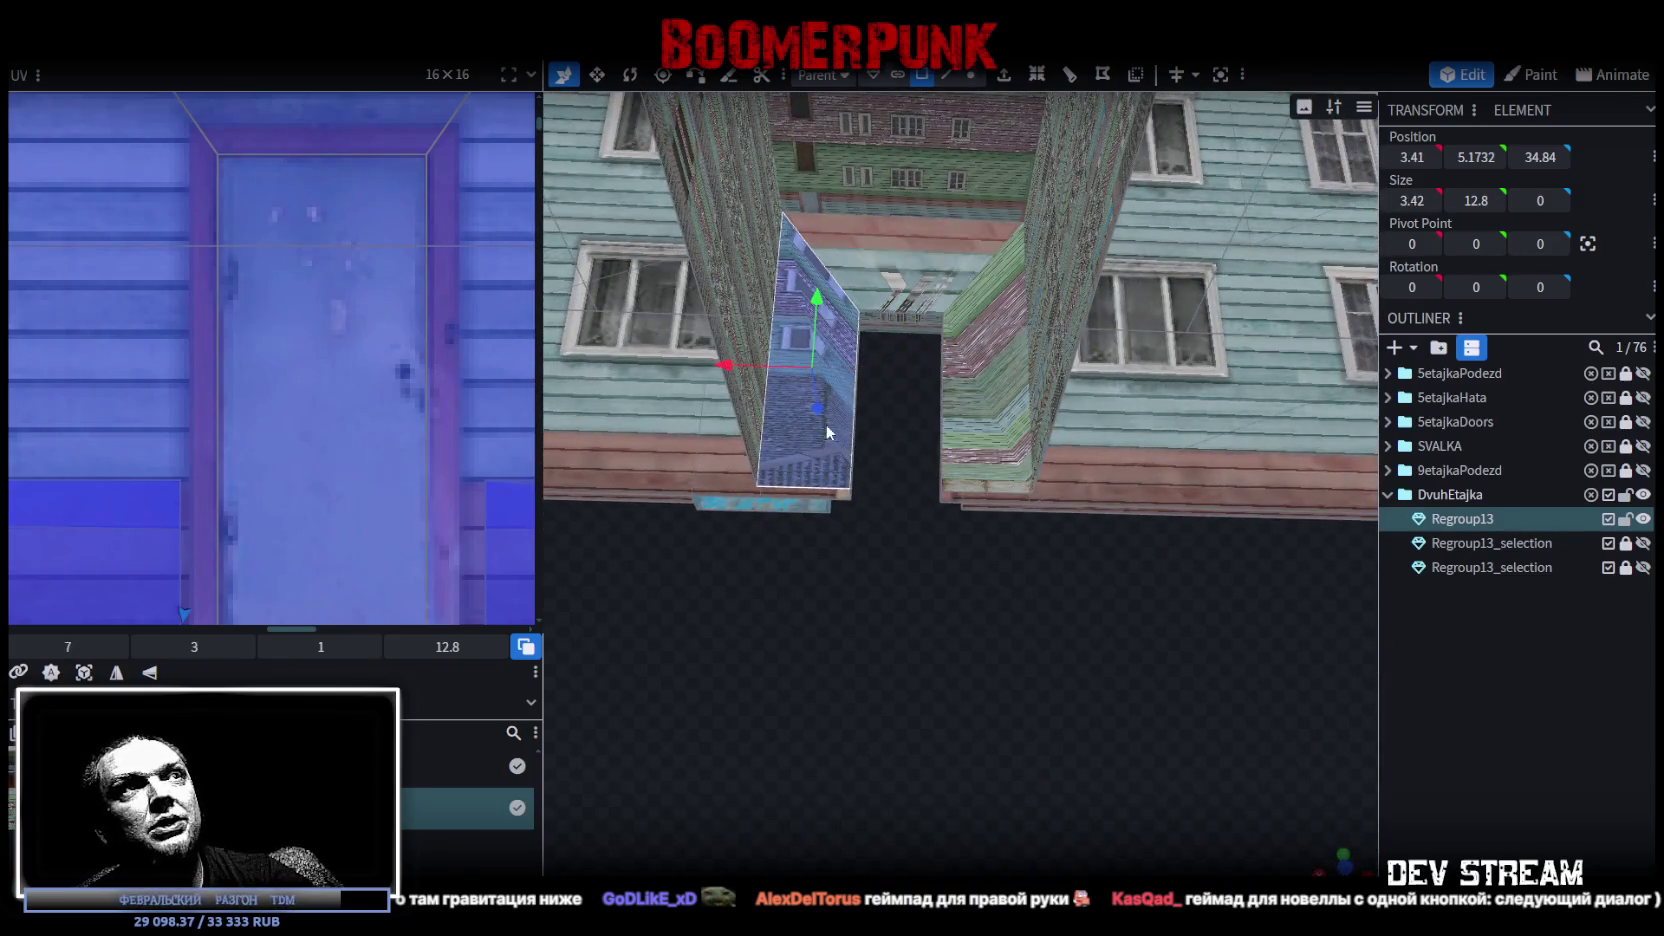
{"action": "left_click", "coordinate": [969, 343]}
{"action": "mouse_move", "coordinate": [813, 654]}
{"action": "left_mouse_down"}
{"action": "mouse_move", "coordinate": [1233, 708]}
{"action": "mouse_move", "coordinate": [1096, 648]}
{"action": "mouse_move", "coordinate": [1140, 630]}
{"action": "left_mouse_up"}
{"action": "key", "text": "KP_1"}
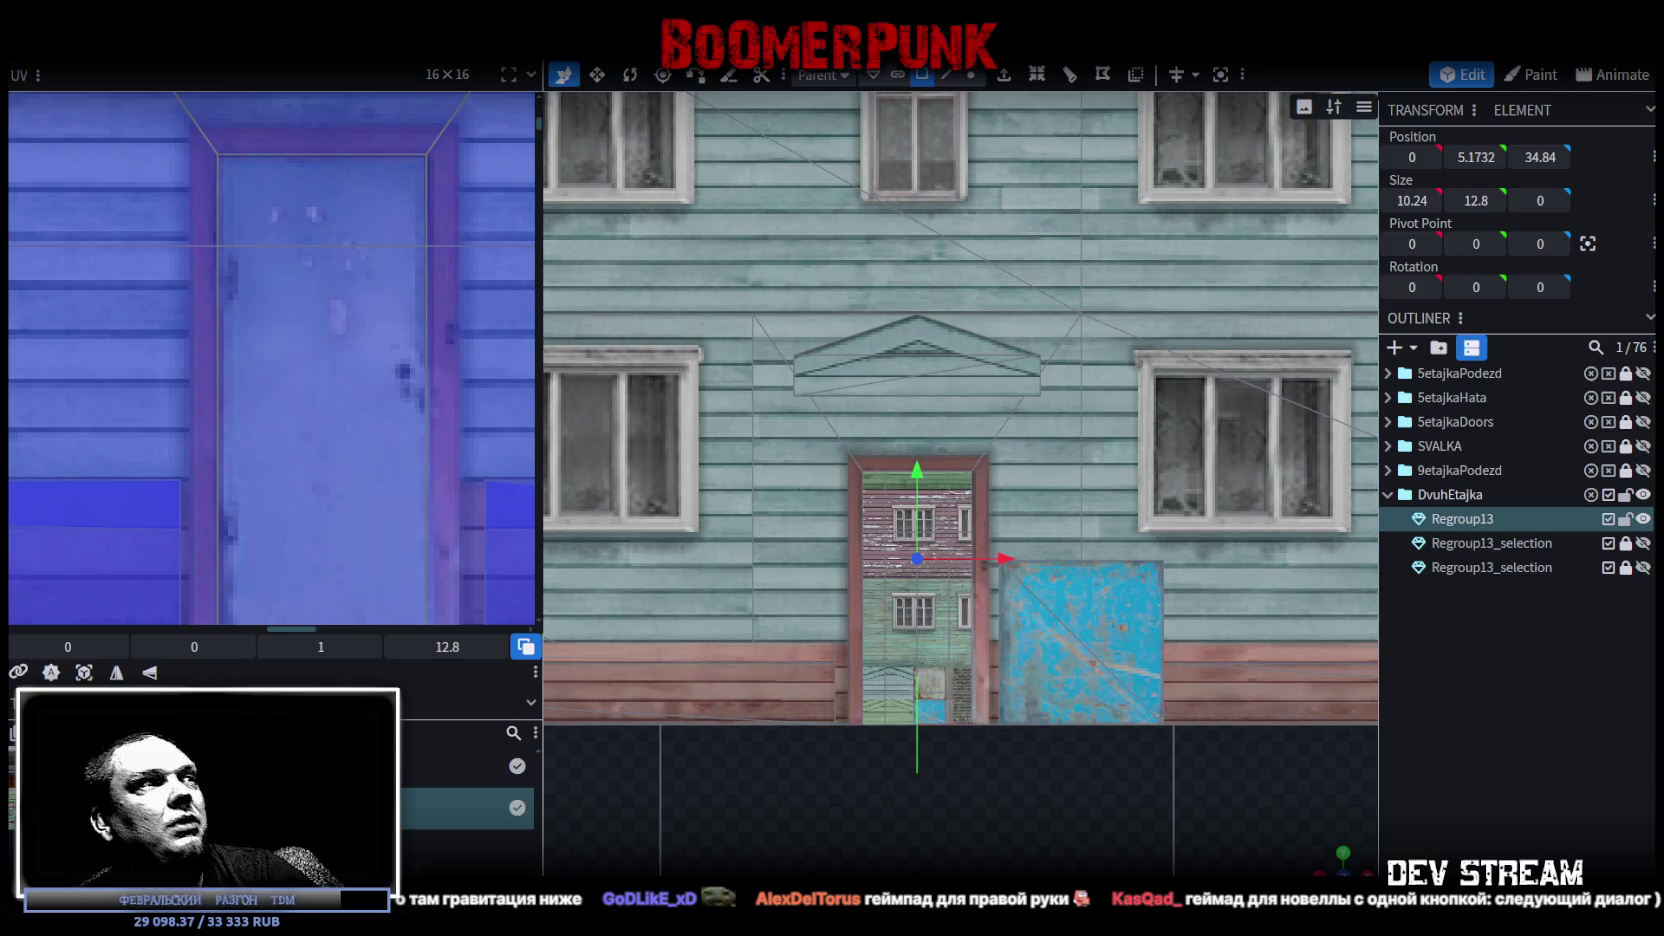
{"action": "mouse_move", "coordinate": [1341, 858]}
{"action": "left_mouse_down"}
{"action": "mouse_move", "coordinate": [797, 731]}
{"action": "mouse_move", "coordinate": [816, 656]}
{"action": "mouse_move", "coordinate": [693, 536]}
{"action": "mouse_move", "coordinate": [566, 592]}
{"action": "mouse_move", "coordinate": [732, 630]}
{"action": "mouse_move", "coordinate": [670, 607]}
{"action": "mouse_move", "coordinate": [608, 618]}
{"action": "mouse_move", "coordinate": [597, 673]}
{"action": "mouse_move", "coordinate": [751, 831]}
{"action": "mouse_move", "coordinate": [830, 868]}
{"action": "mouse_move", "coordinate": [1046, 764]}
{"action": "mouse_move", "coordinate": [946, 697]}
{"action": "mouse_move", "coordinate": [956, 588]}
{"action": "left_mouse_up"}
{"action": "left_click", "coordinate": [937, 463]}
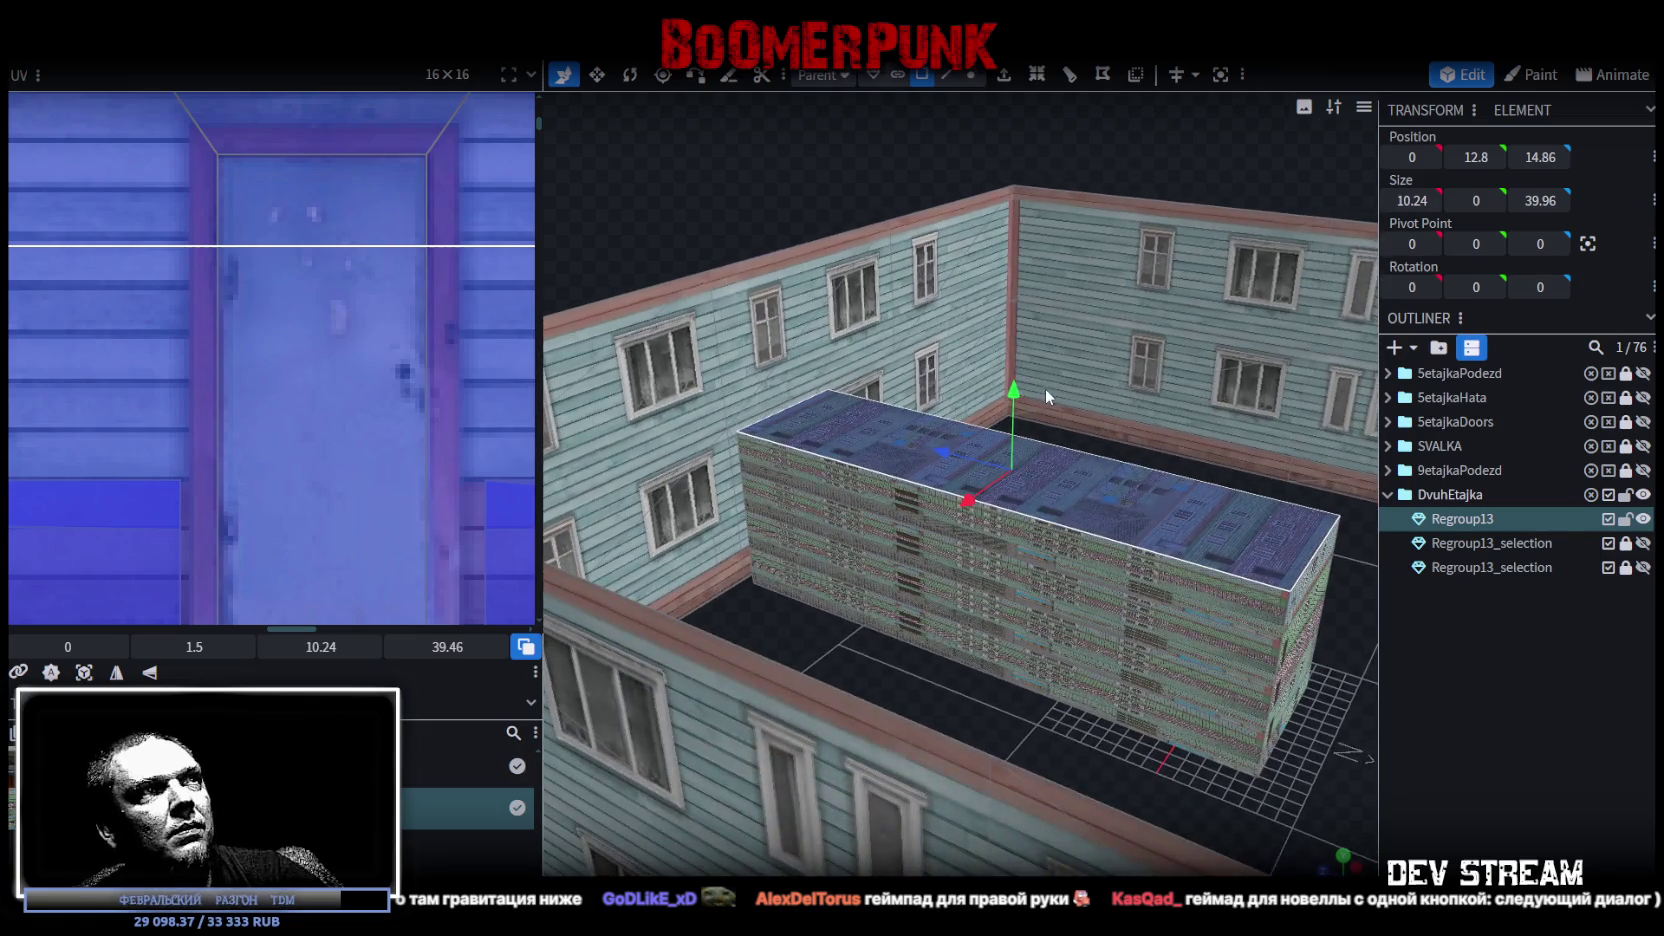
{"action": "scroll", "coordinate": [774, 609], "scroll_direction": "up", "scroll_amount": 5}
{"action": "scroll", "coordinate": [776, 620], "scroll_direction": "down", "scroll_amount": 5}
{"action": "mouse_move", "coordinate": [775, 634]}
{"action": "left_mouse_down"}
{"action": "mouse_move", "coordinate": [878, 641]}
{"action": "mouse_move", "coordinate": [1011, 767]}
{"action": "mouse_move", "coordinate": [842, 778]}
{"action": "mouse_move", "coordinate": [832, 737]}
{"action": "mouse_move", "coordinate": [878, 767]}
{"action": "mouse_move", "coordinate": [1300, 712]}
{"action": "left_mouse_up"}
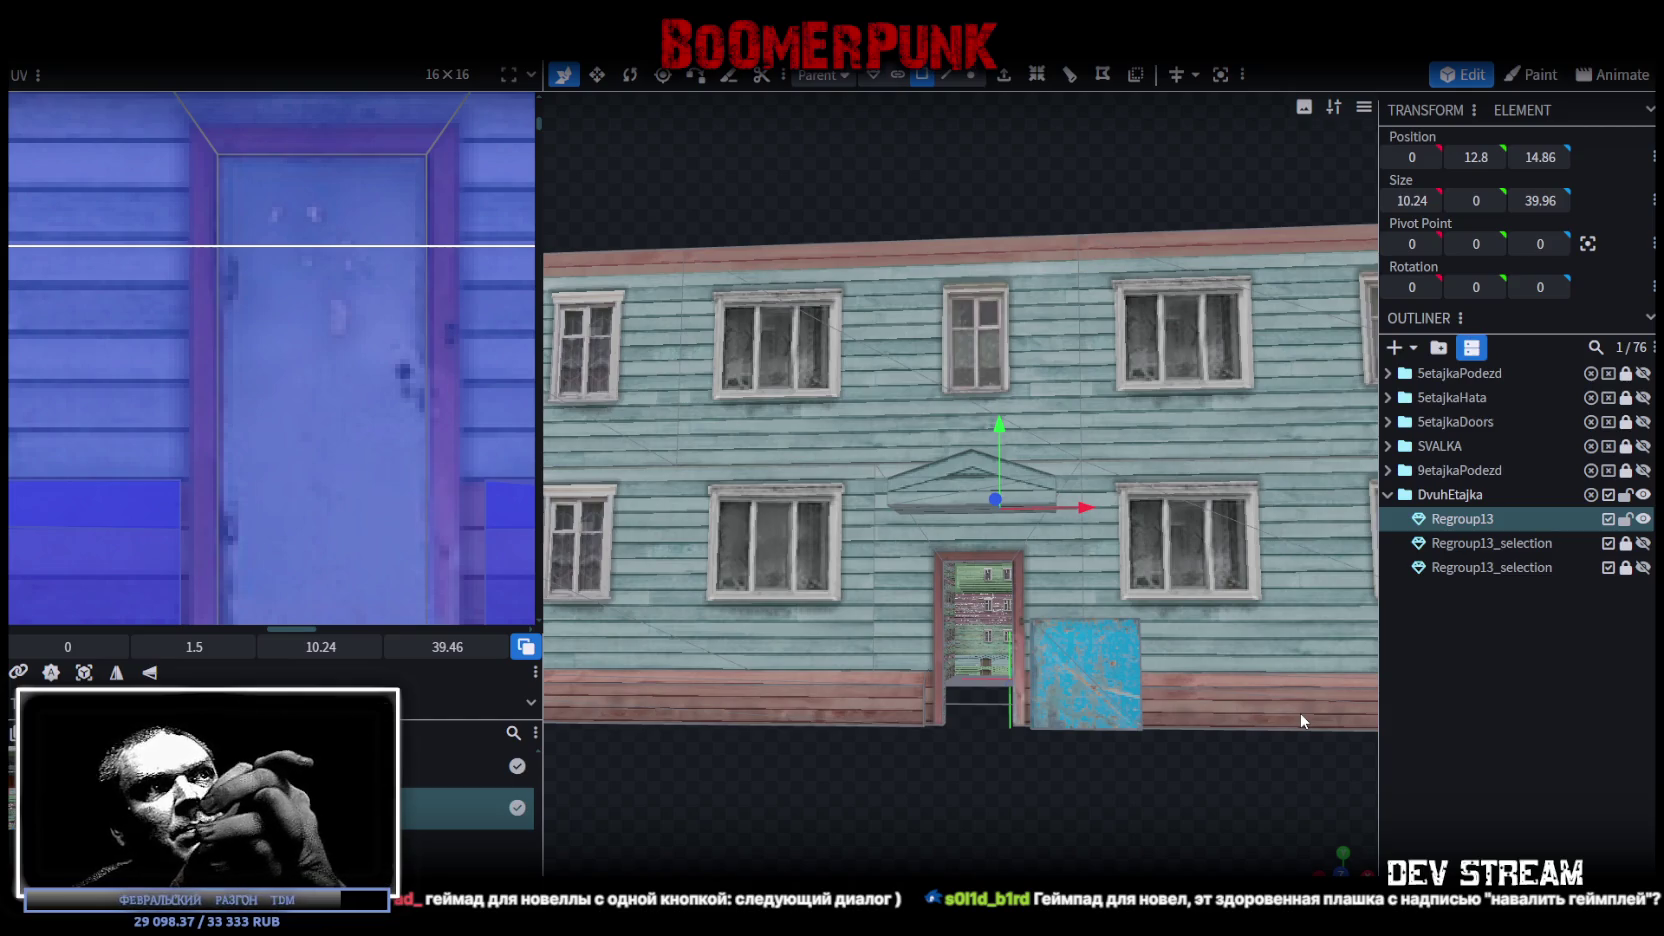
{"action": "left_click_drag", "start_coordinate": [1216, 802], "coordinate": [1040, 826]}
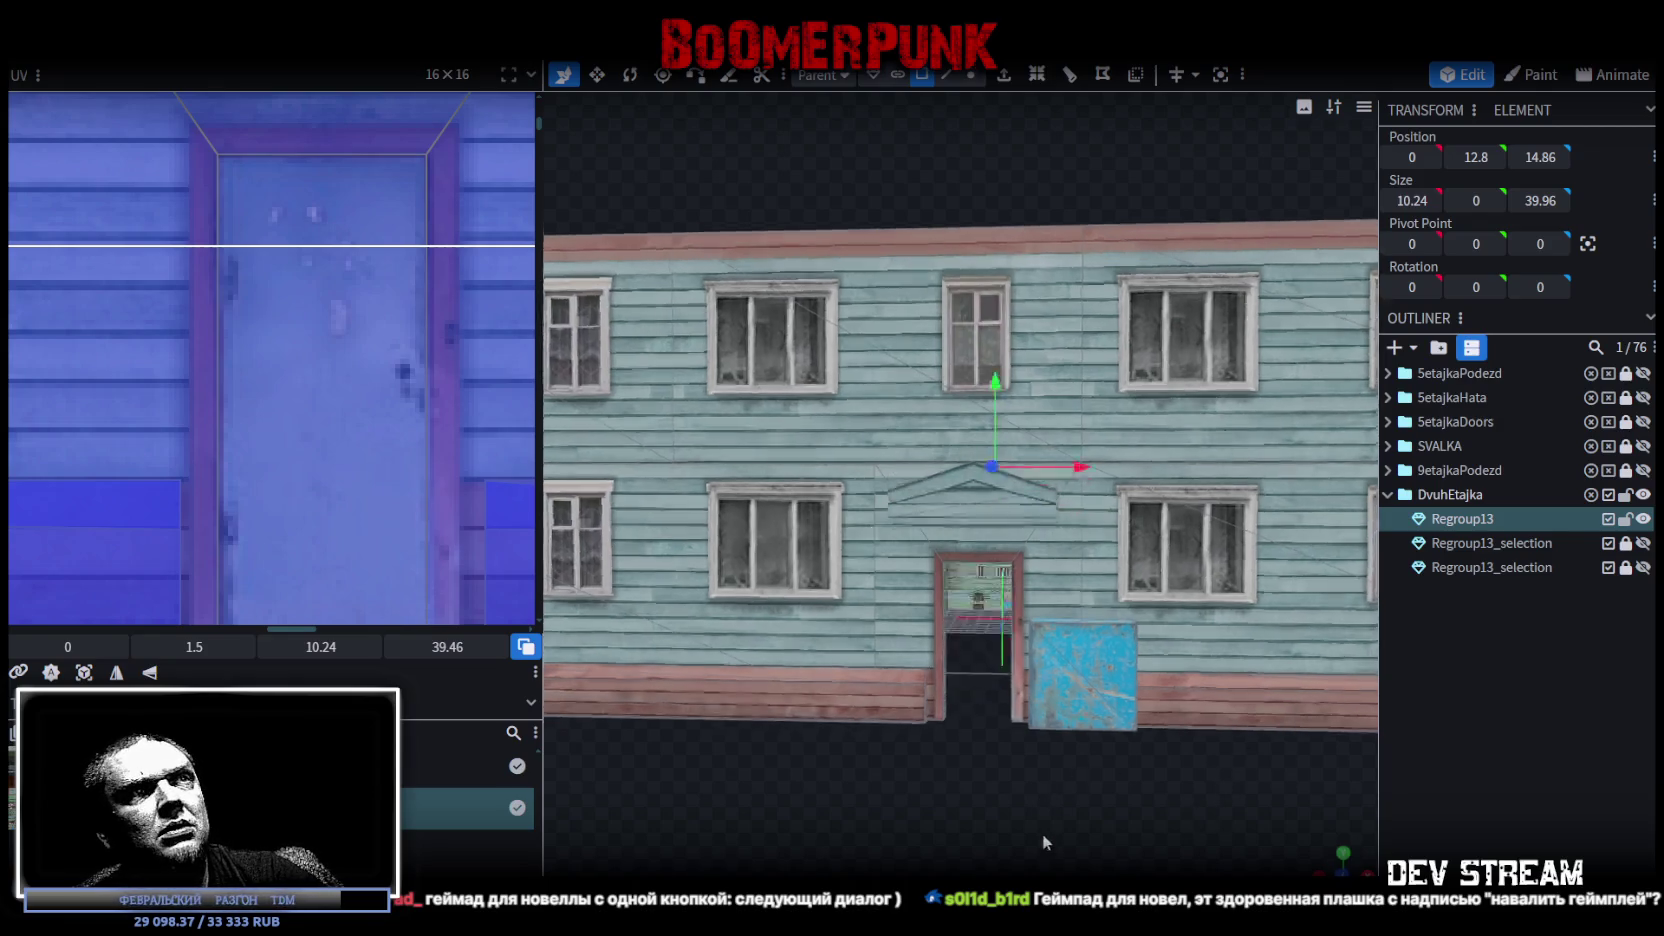
Select the wall faces left of and above the door, unhide Regroup13_selection, then deselect
{"action": "scroll", "coordinate": [1076, 857], "scroll_direction": "up", "scroll_amount": 3}
{"action": "left_click", "coordinate": [858, 618]}
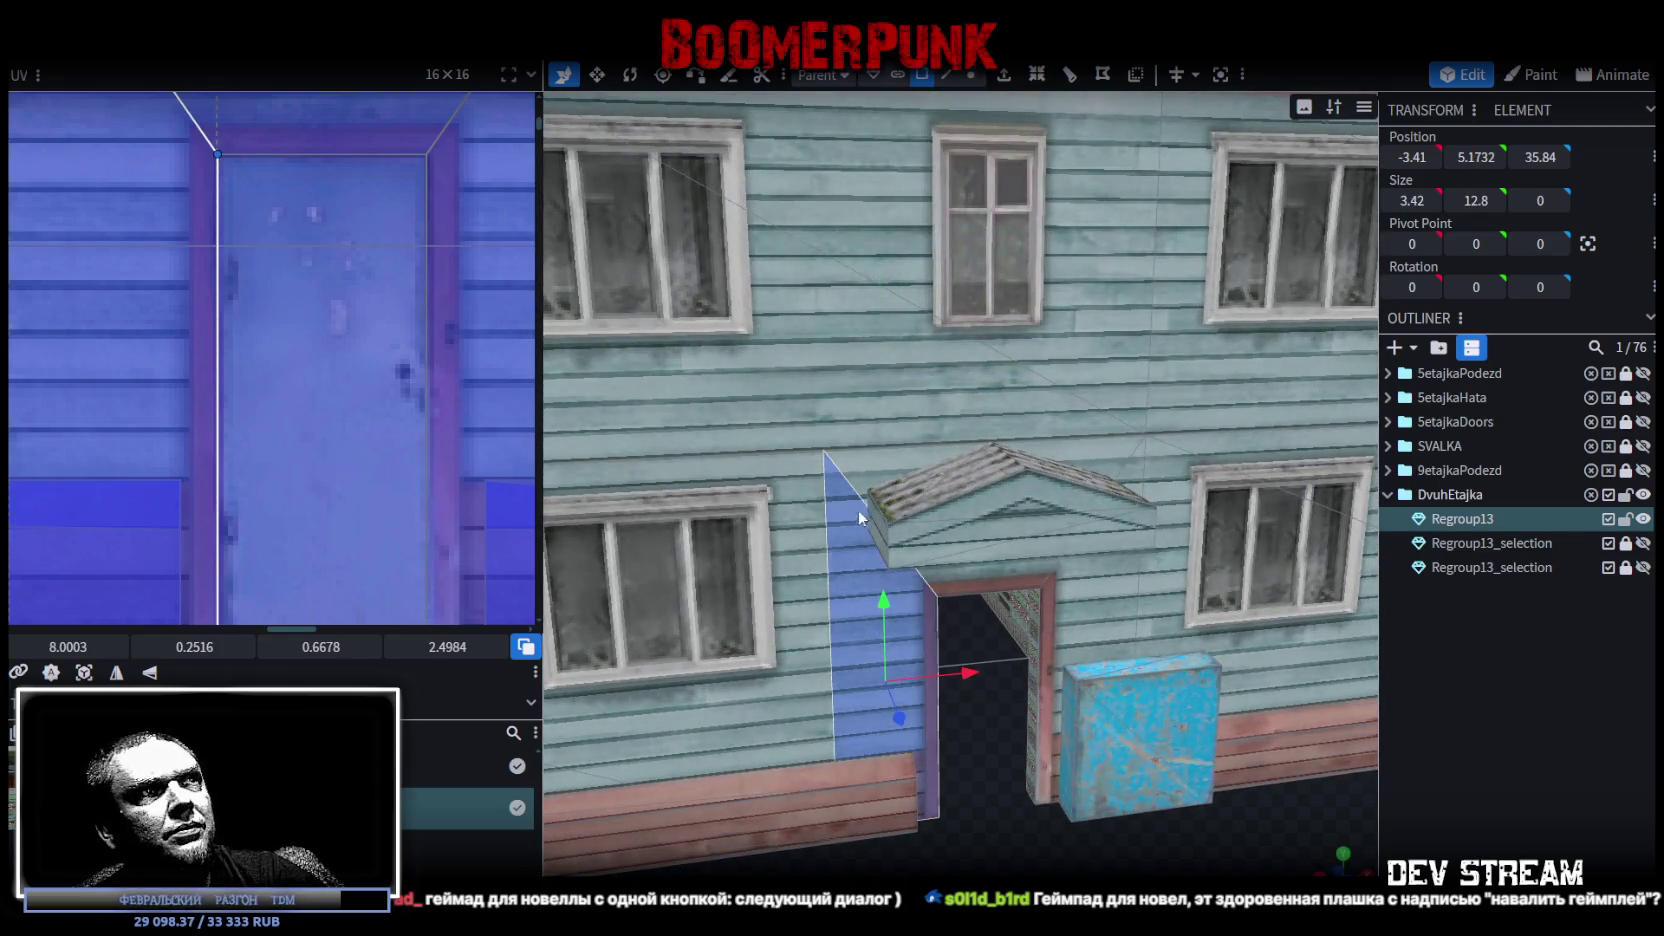
{"action": "left_click", "coordinate": [868, 462], "text": "shift"}
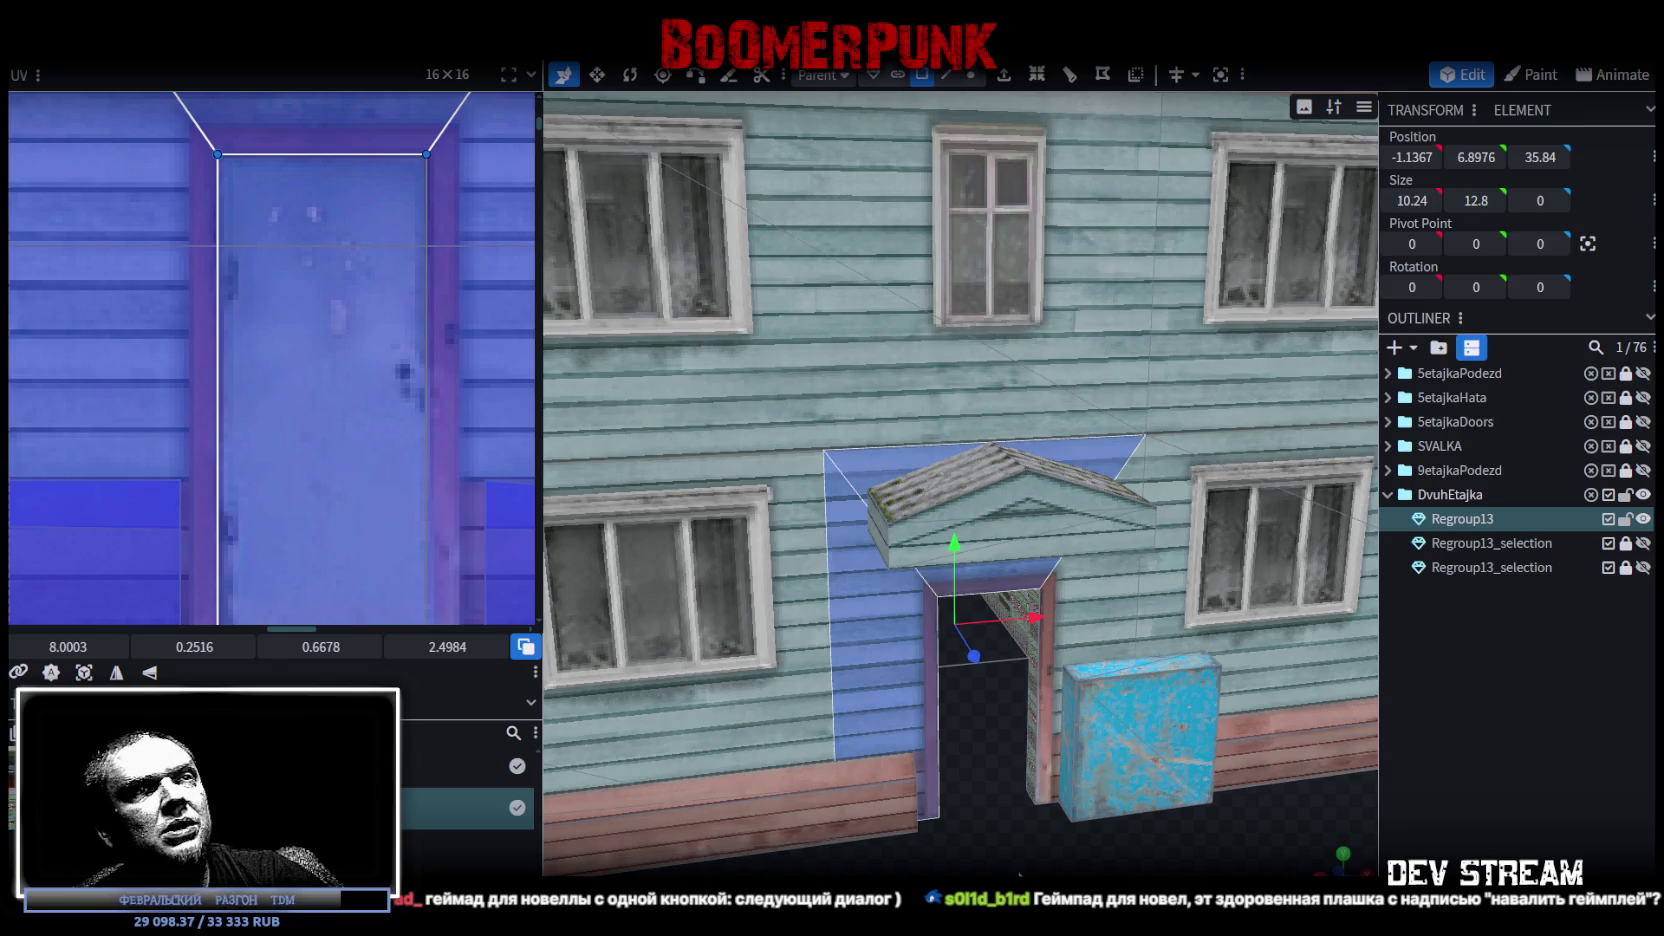
{"action": "scroll", "coordinate": [978, 823], "scroll_direction": "down", "scroll_amount": 5}
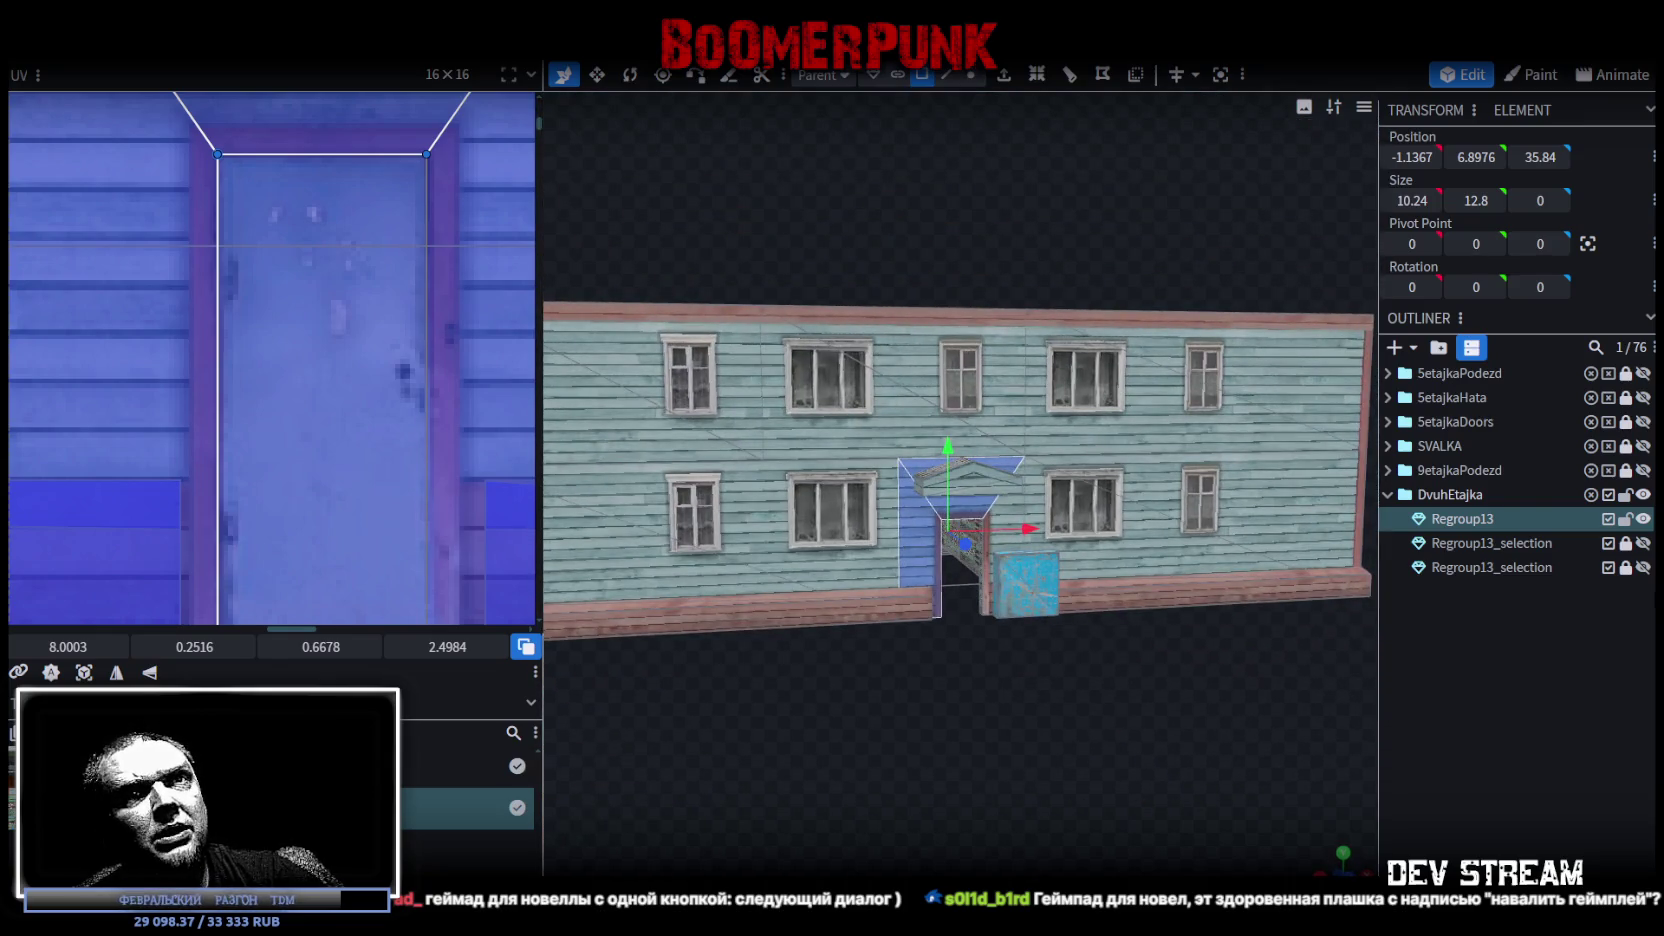
{"action": "left_click", "coordinate": [1643, 543]}
{"action": "scroll", "coordinate": [1154, 757], "scroll_direction": "up", "scroll_amount": 5}
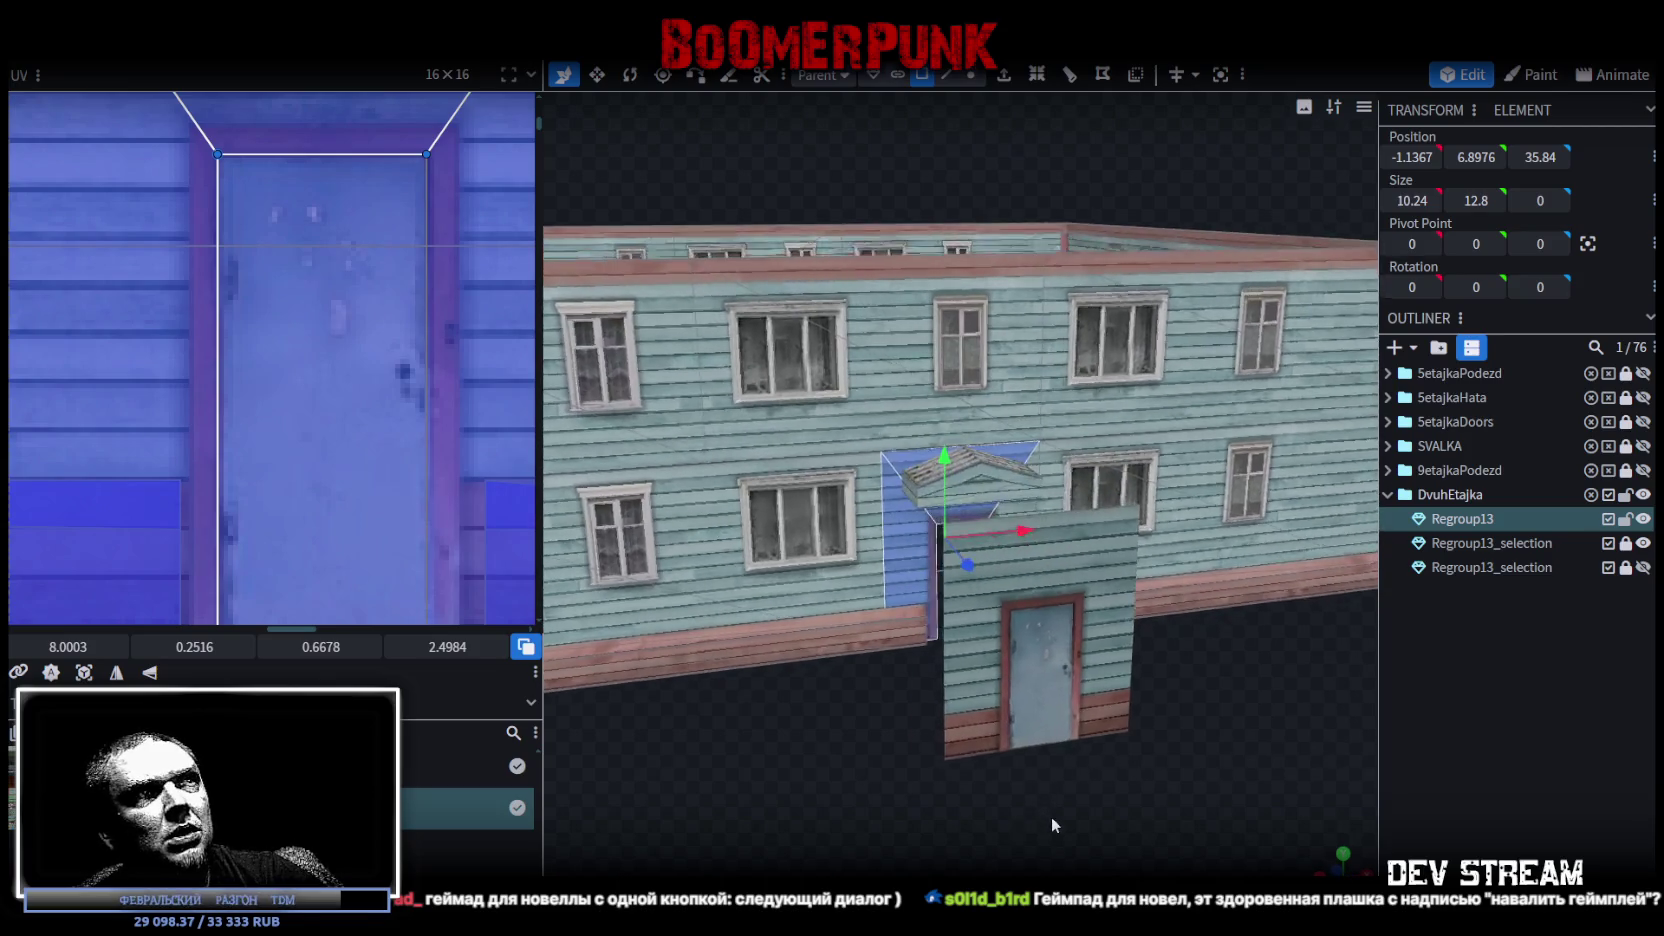
{"action": "left_click_drag", "start_coordinate": [1050, 816], "coordinate": [1063, 785]}
{"action": "left_click", "coordinate": [1544, 794]}
{"action": "mouse_move", "coordinate": [1160, 815]}
{"action": "left_mouse_down"}
{"action": "mouse_move", "coordinate": [1221, 828]}
{"action": "mouse_move", "coordinate": [1072, 853]}
{"action": "mouse_move", "coordinate": [1072, 811]}
{"action": "mouse_move", "coordinate": [975, 812]}
{"action": "mouse_move", "coordinate": [1027, 844]}
{"action": "mouse_move", "coordinate": [1182, 820]}
{"action": "mouse_move", "coordinate": [1116, 752]}
{"action": "left_mouse_up"}
{"action": "scroll", "coordinate": [1209, 826], "scroll_direction": "up", "scroll_amount": 5}
{"action": "scroll", "coordinate": [1083, 561], "scroll_direction": "up", "scroll_amount": 3}
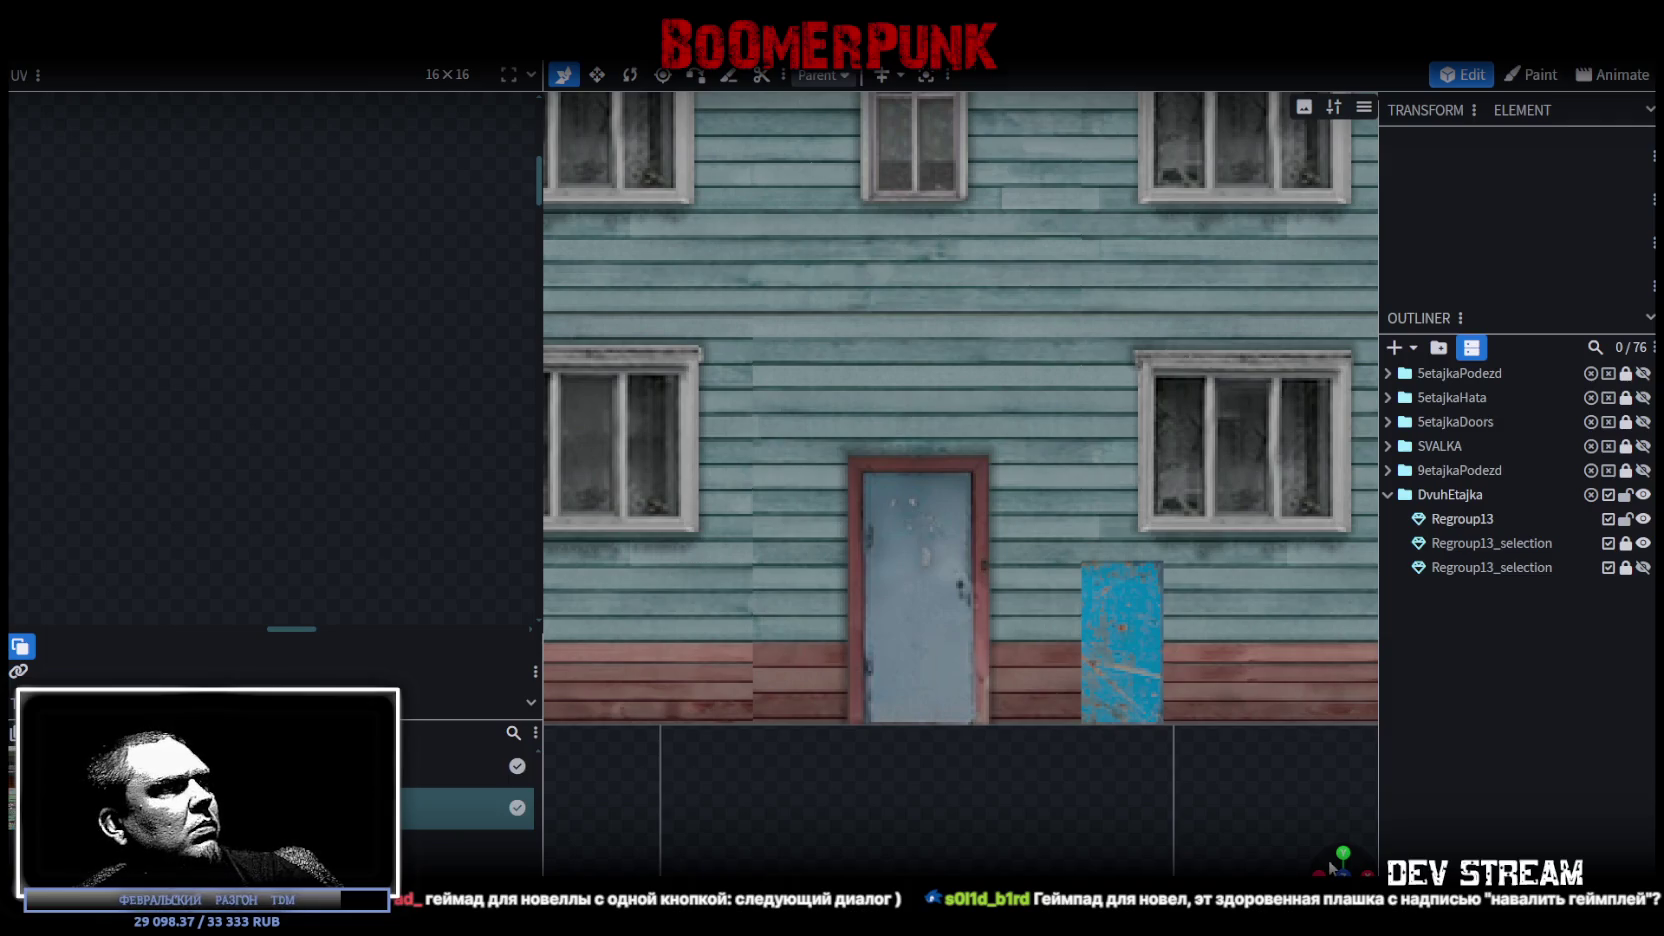
Check the entrance block from a front view and an angled view
{"action": "left_click", "coordinate": [1329, 859]}
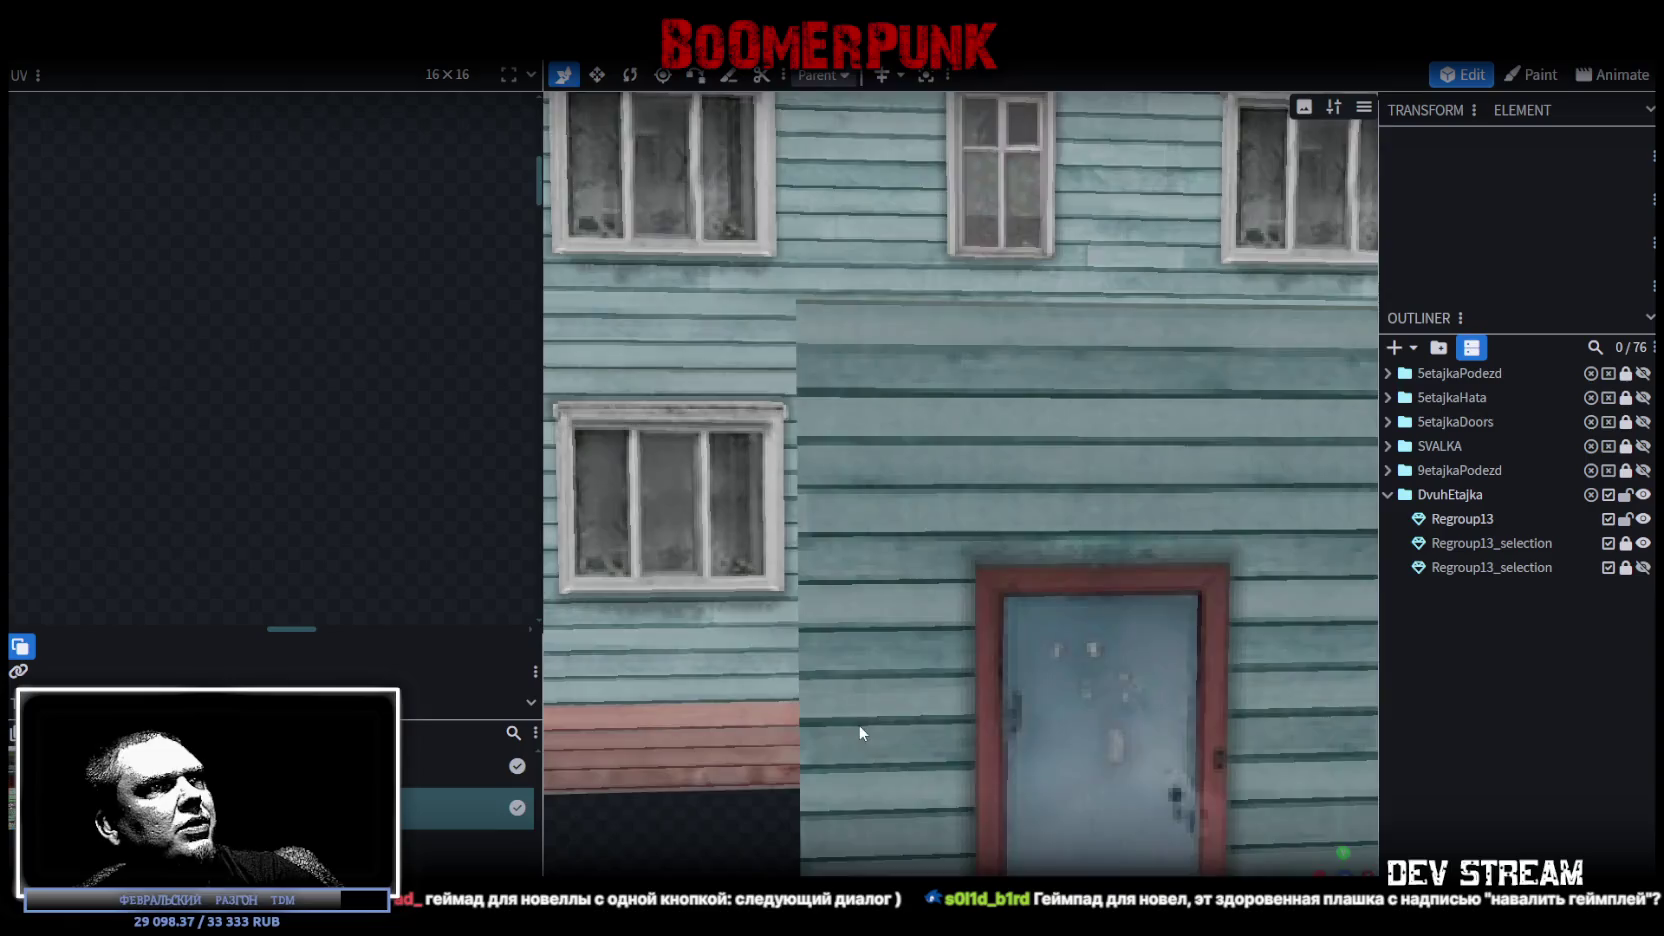
{"action": "scroll", "coordinate": [858, 724], "scroll_direction": "down", "scroll_amount": 5}
{"action": "left_click_drag", "start_coordinate": [878, 750], "coordinate": [874, 770]}
{"action": "scroll", "coordinate": [874, 770], "scroll_direction": "up", "scroll_amount": 2}
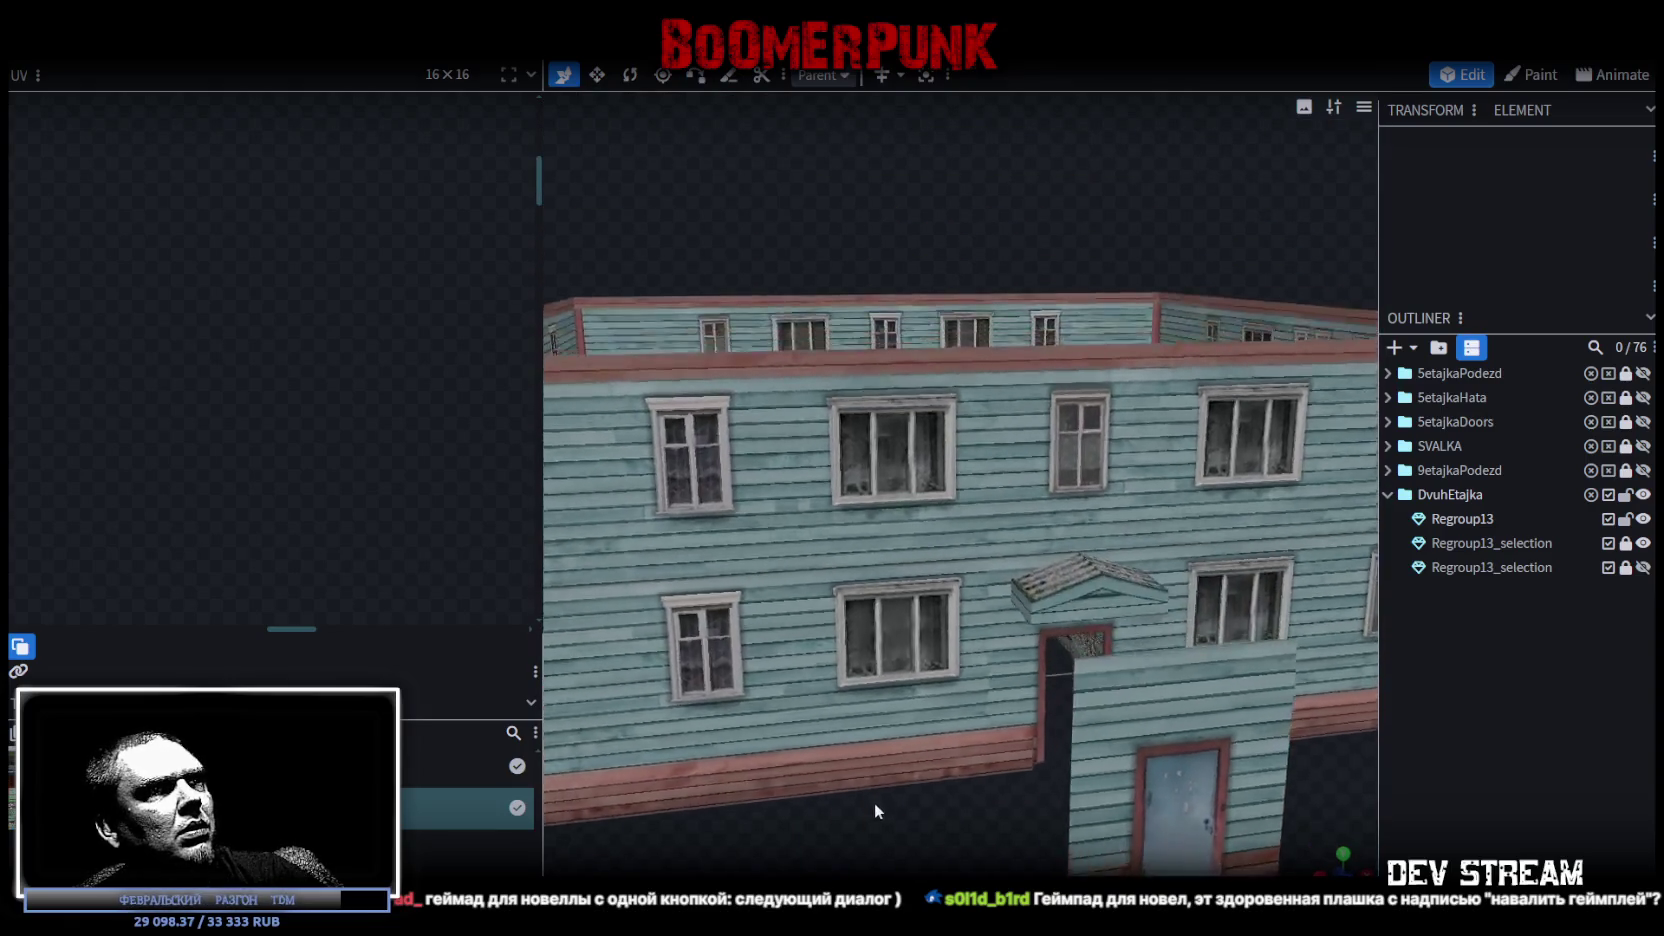
{"action": "scroll", "coordinate": [874, 802], "scroll_direction": "up", "scroll_amount": 5}
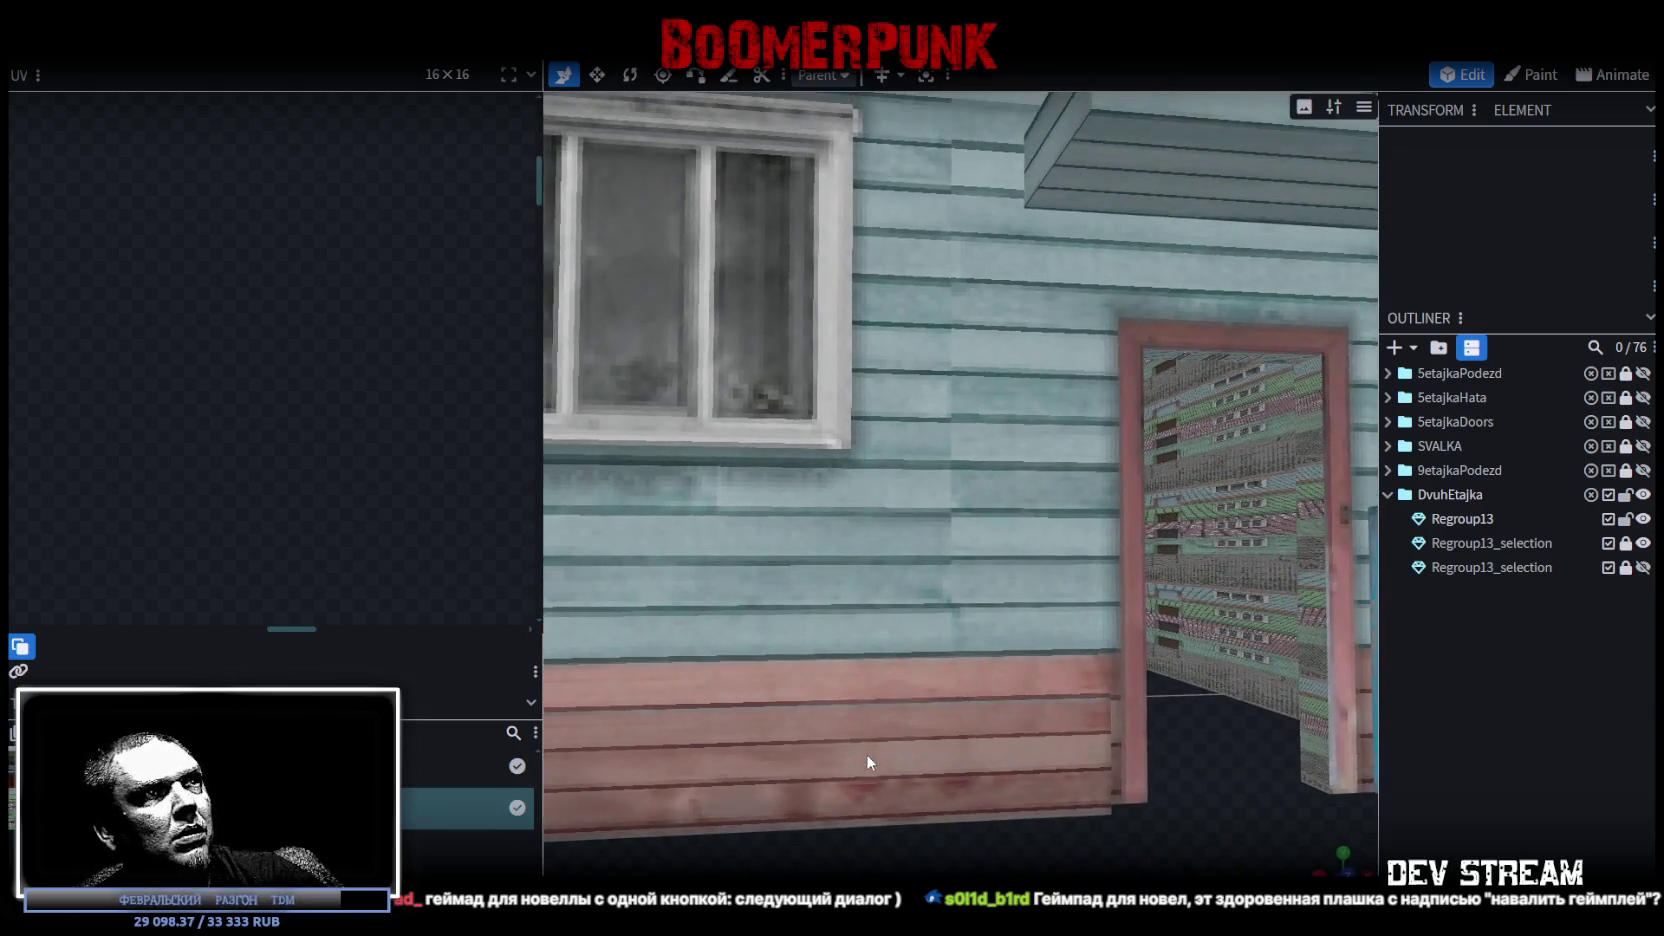
{"action": "scroll", "coordinate": [866, 755], "scroll_direction": "down", "scroll_amount": 3}
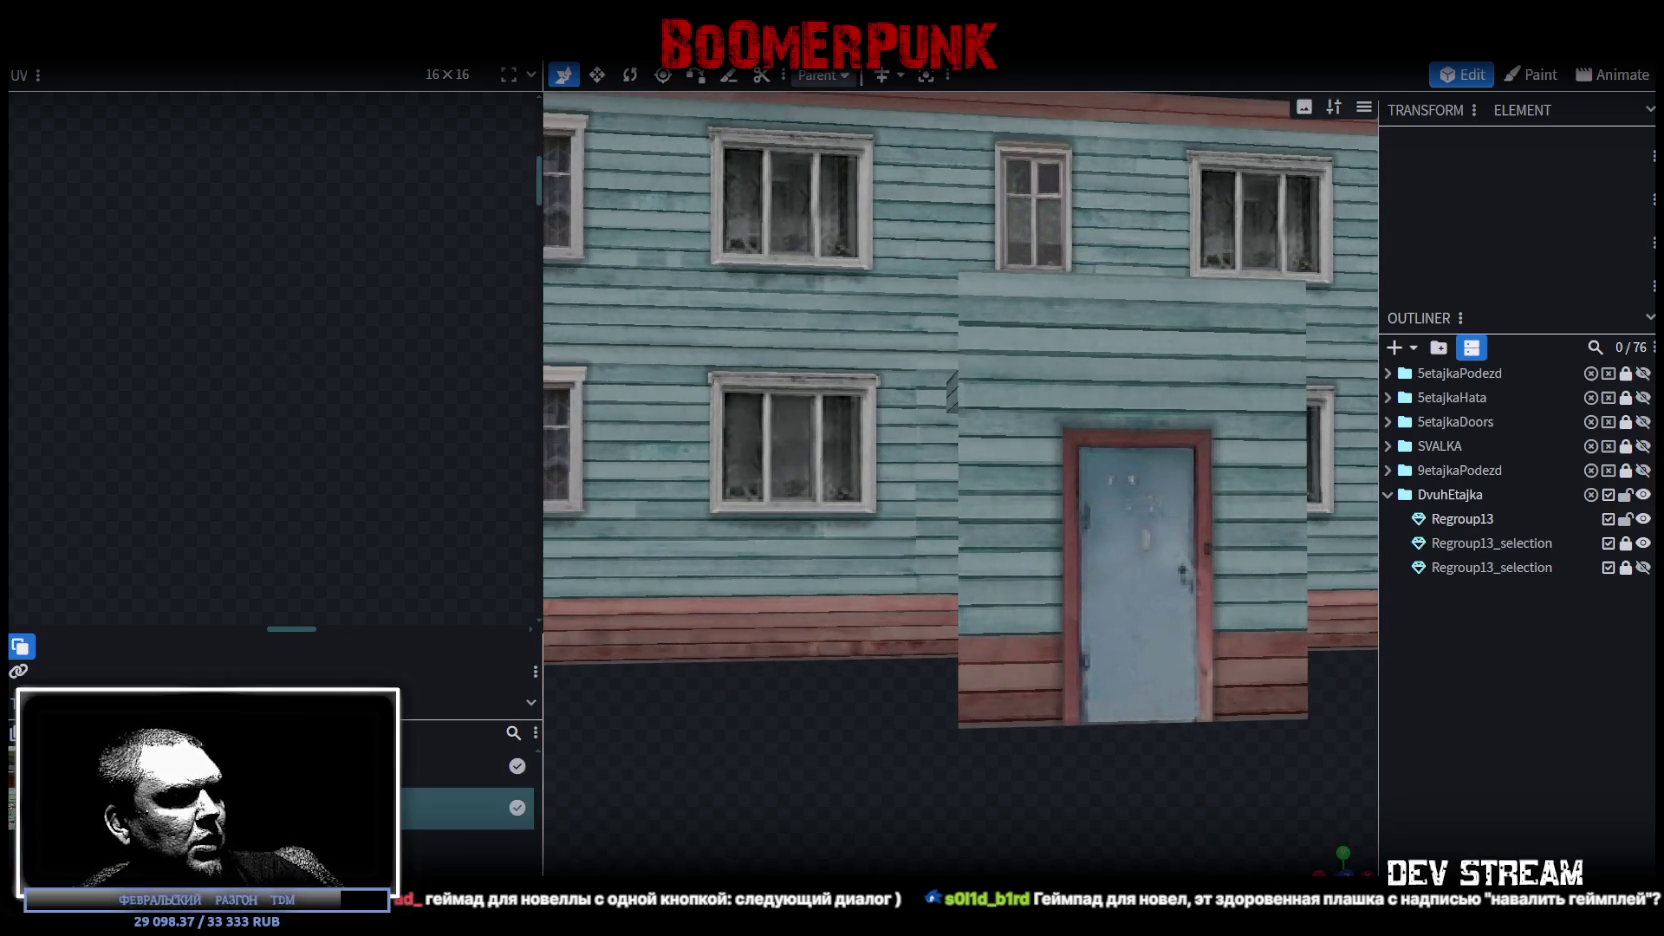
Switch to Unity and orbit around the building in the scene
{"action": "key", "text": "alt+Tab"}
{"action": "left_click_drag", "start_coordinate": [780, 352], "coordinate": [836, 350]}
{"action": "scroll", "coordinate": [789, 463], "scroll_direction": "up", "scroll_amount": 10}
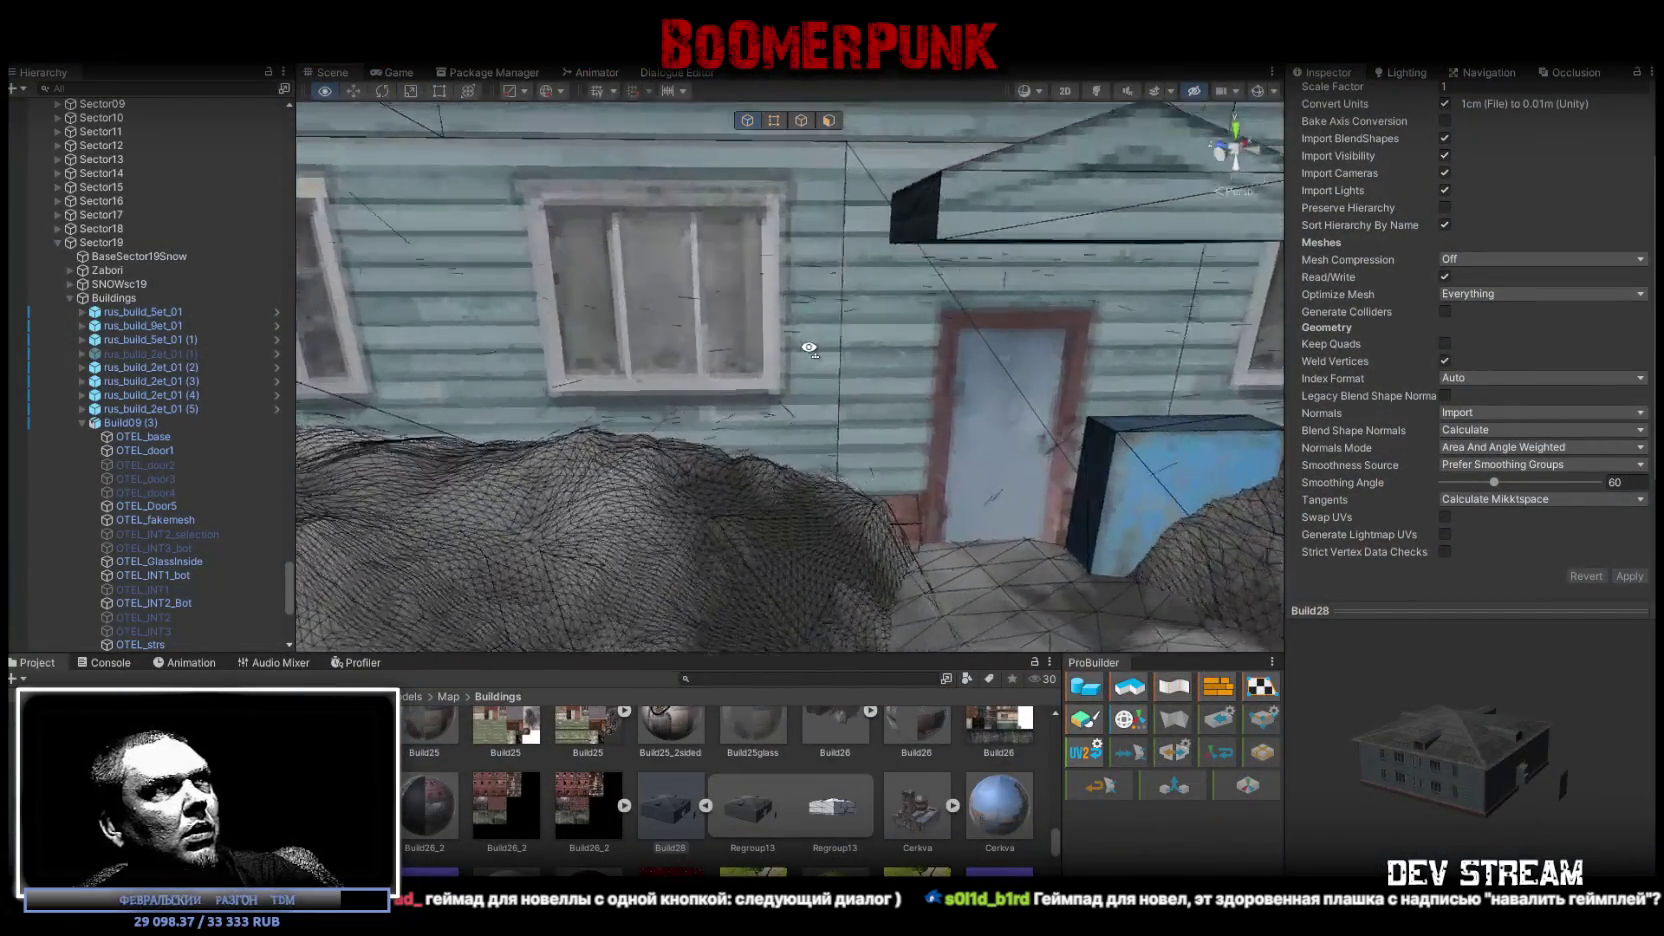
Orbit the Unity scene, toggle the wireframe overlay off and back on, then switch to Steam
{"action": "scroll", "coordinate": [731, 493], "scroll_direction": "down", "scroll_amount": 8}
{"action": "mouse_move", "coordinate": [731, 493]}
{"action": "left_mouse_down"}
{"action": "mouse_move", "coordinate": [876, 455]}
{"action": "mouse_move", "coordinate": [983, 304]}
{"action": "left_mouse_up"}
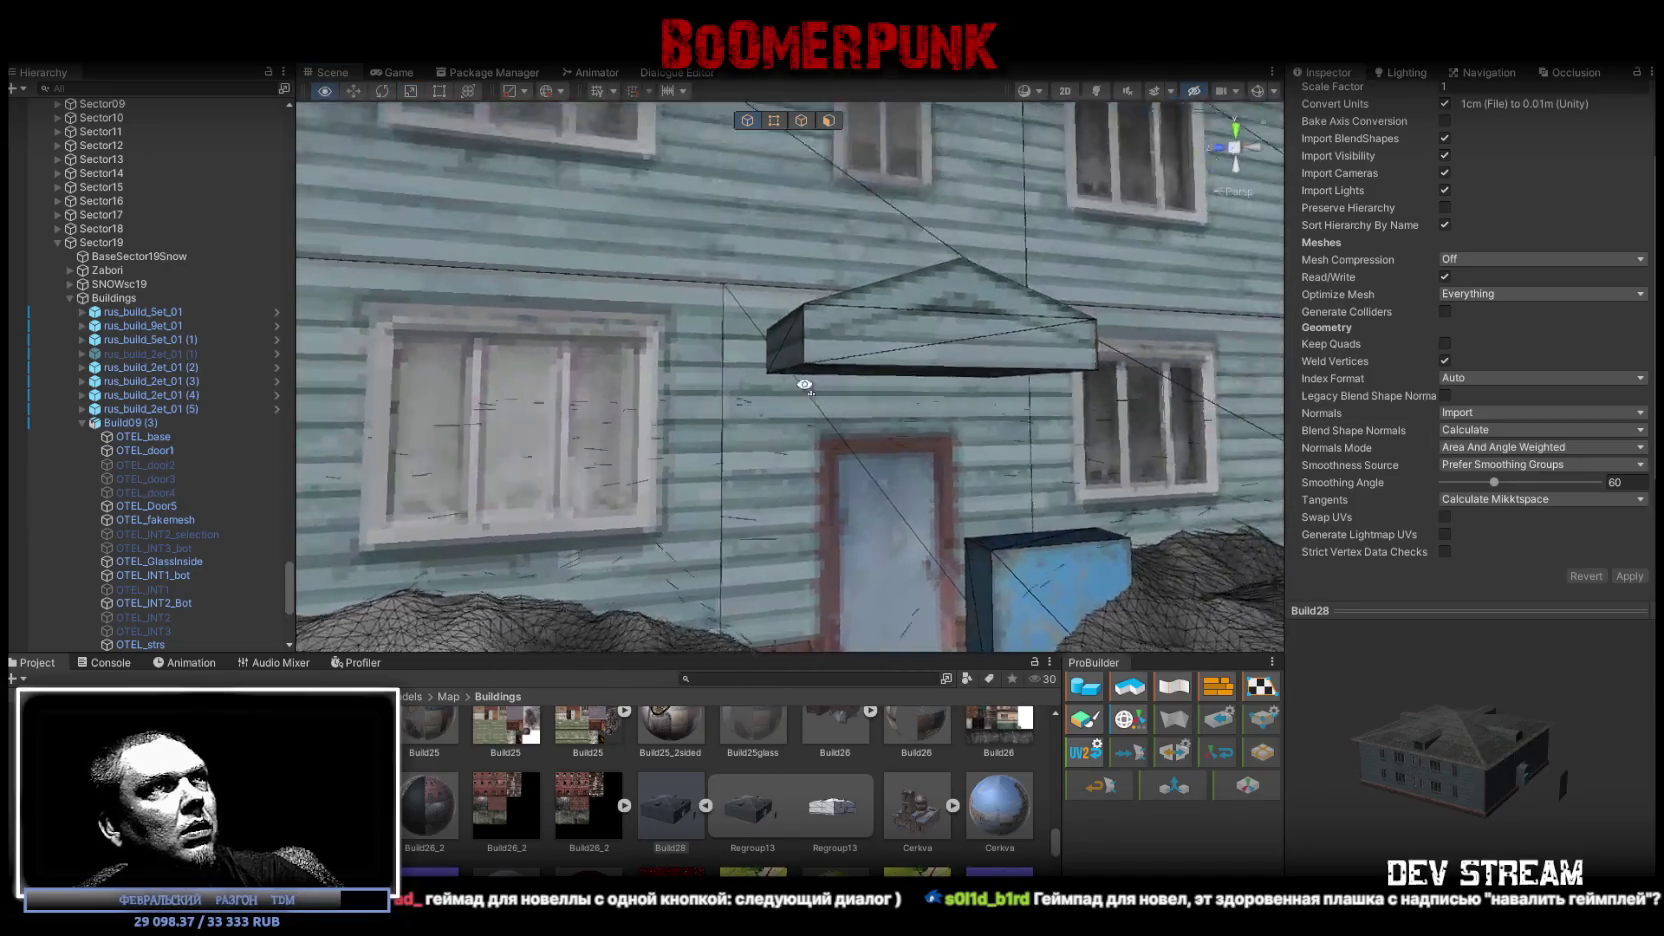
{"action": "left_click", "coordinate": [1041, 90]}
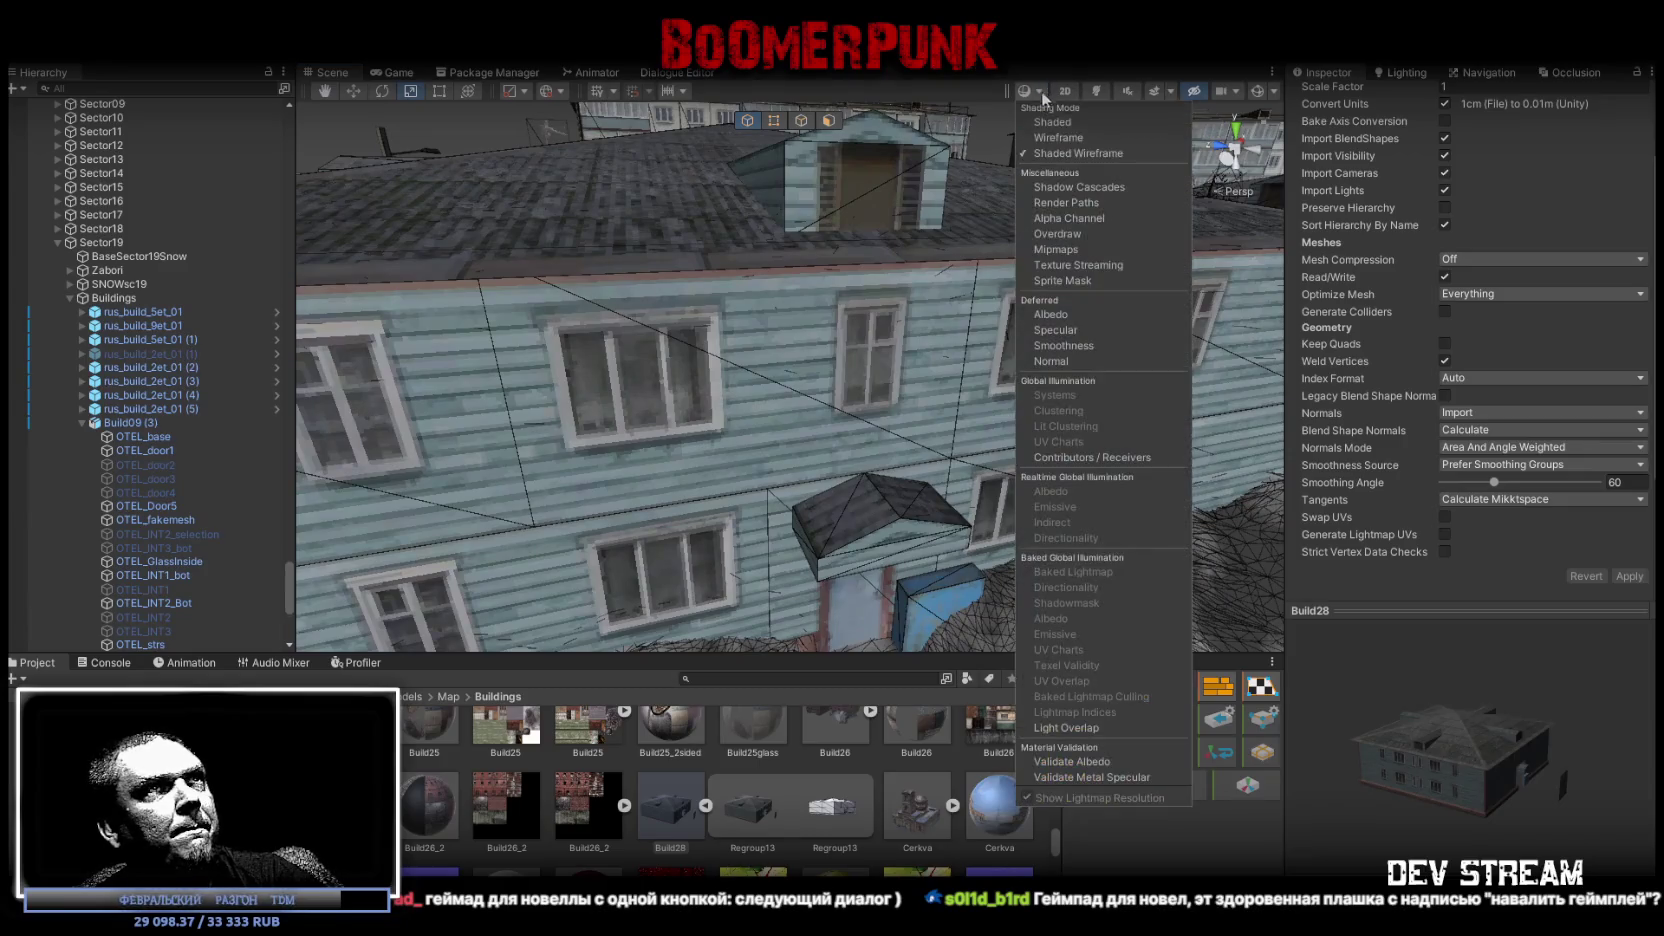
{"action": "left_click", "coordinate": [1100, 122]}
{"action": "mouse_move", "coordinate": [733, 420]}
{"action": "left_mouse_down"}
{"action": "mouse_move", "coordinate": [780, 447]}
{"action": "mouse_move", "coordinate": [860, 360]}
{"action": "mouse_move", "coordinate": [822, 392]}
{"action": "mouse_move", "coordinate": [790, 370]}
{"action": "left_mouse_up"}
{"action": "left_click", "coordinate": [1028, 90]}
{"action": "left_click", "coordinate": [1060, 147]}
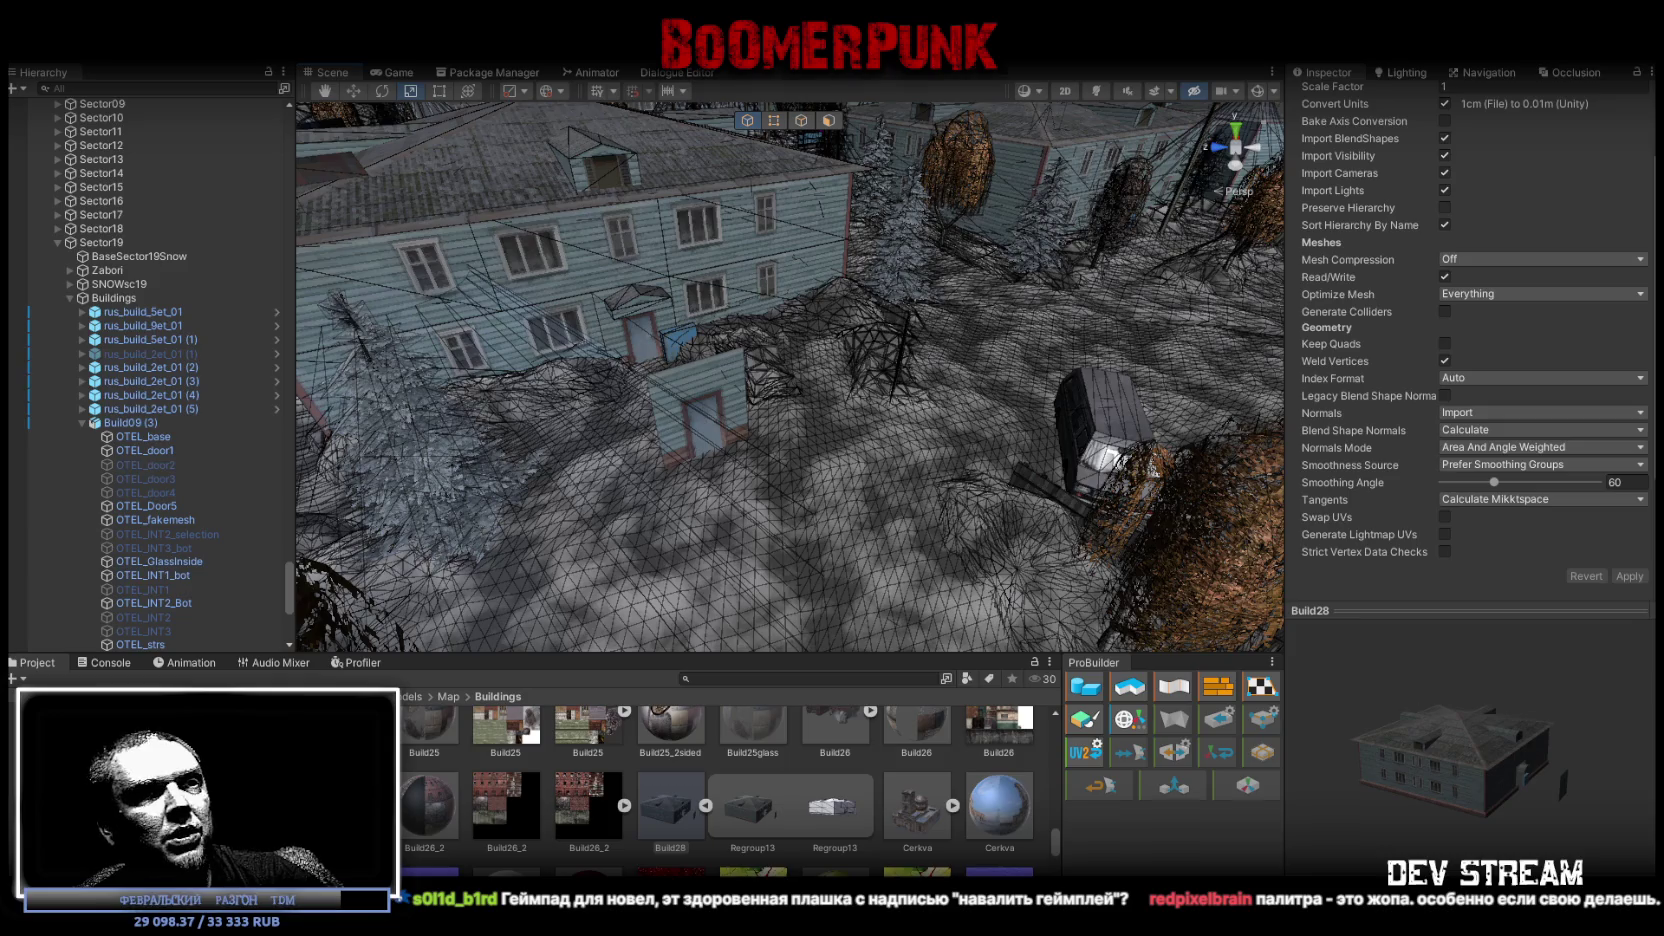
{"action": "key", "text": "alt+Tab"}
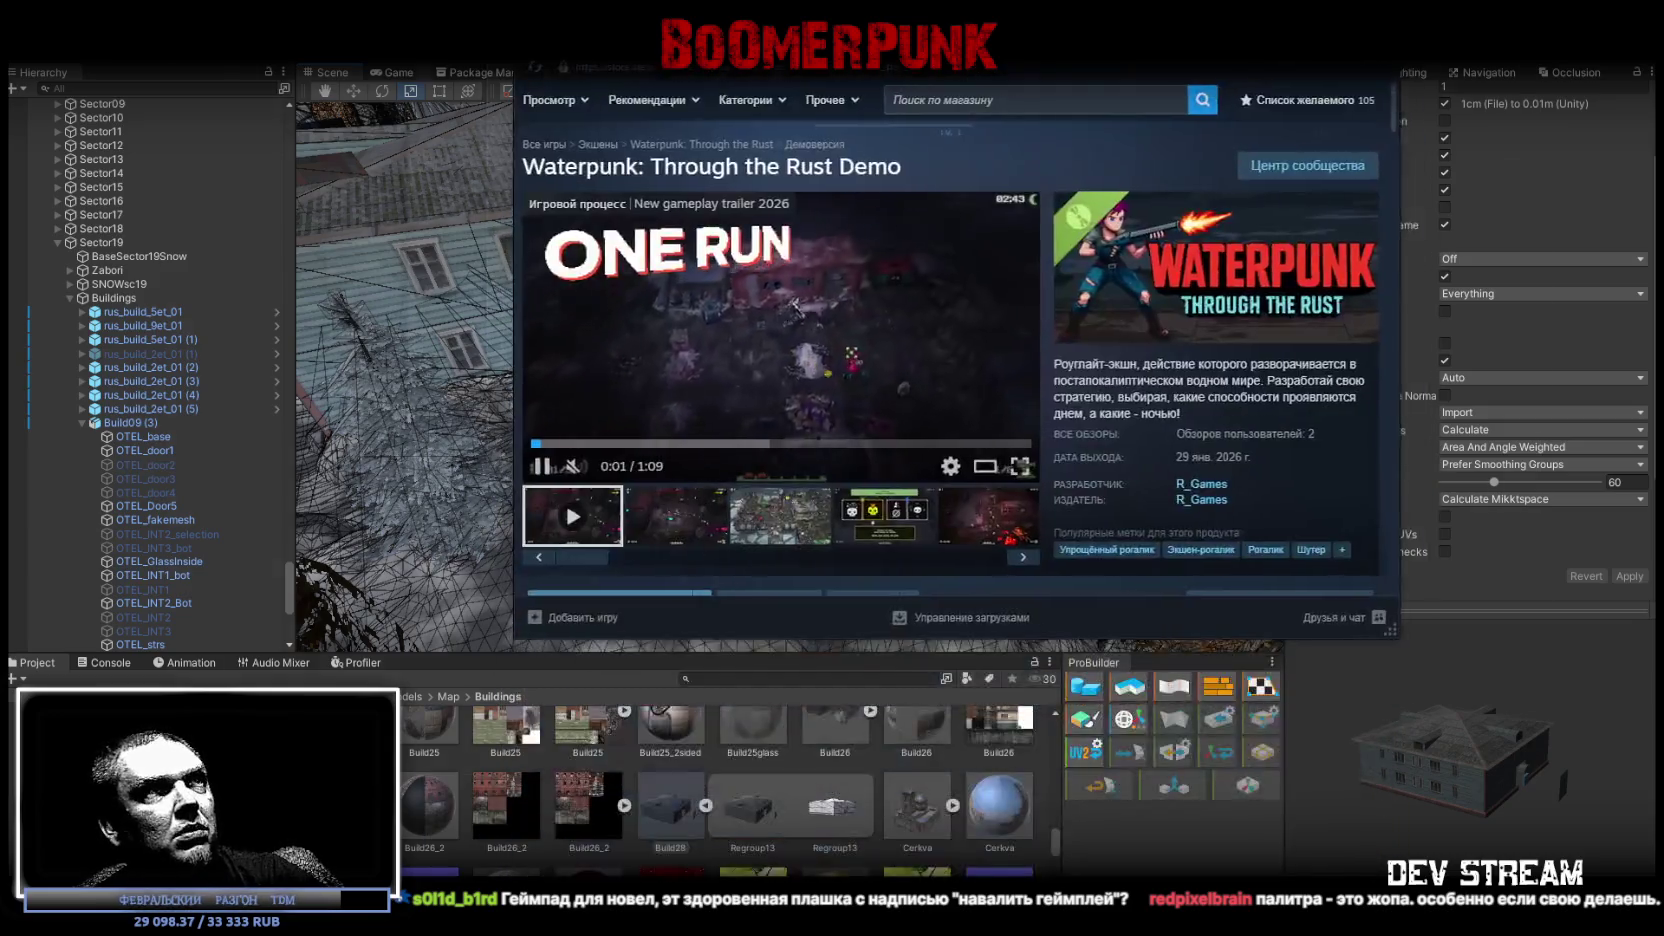
Watch the Waterpunk trailer fullscreen, then exit it and minimize Steam
{"action": "left_click", "coordinate": [991, 572]}
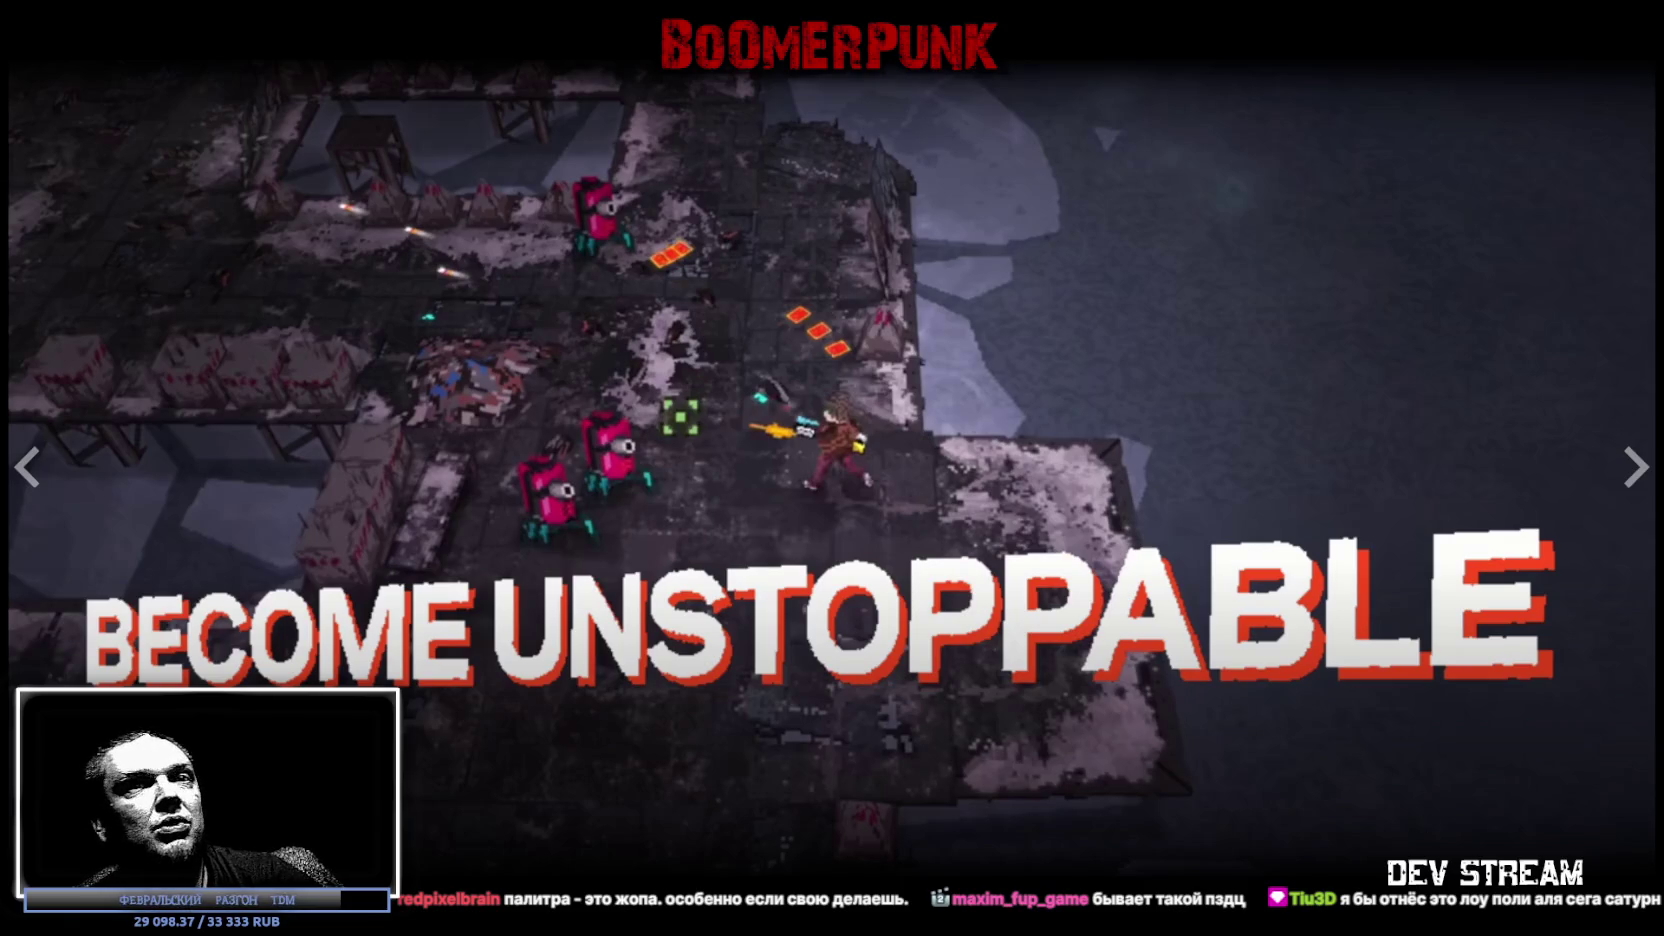
{"action": "key", "text": "Escape"}
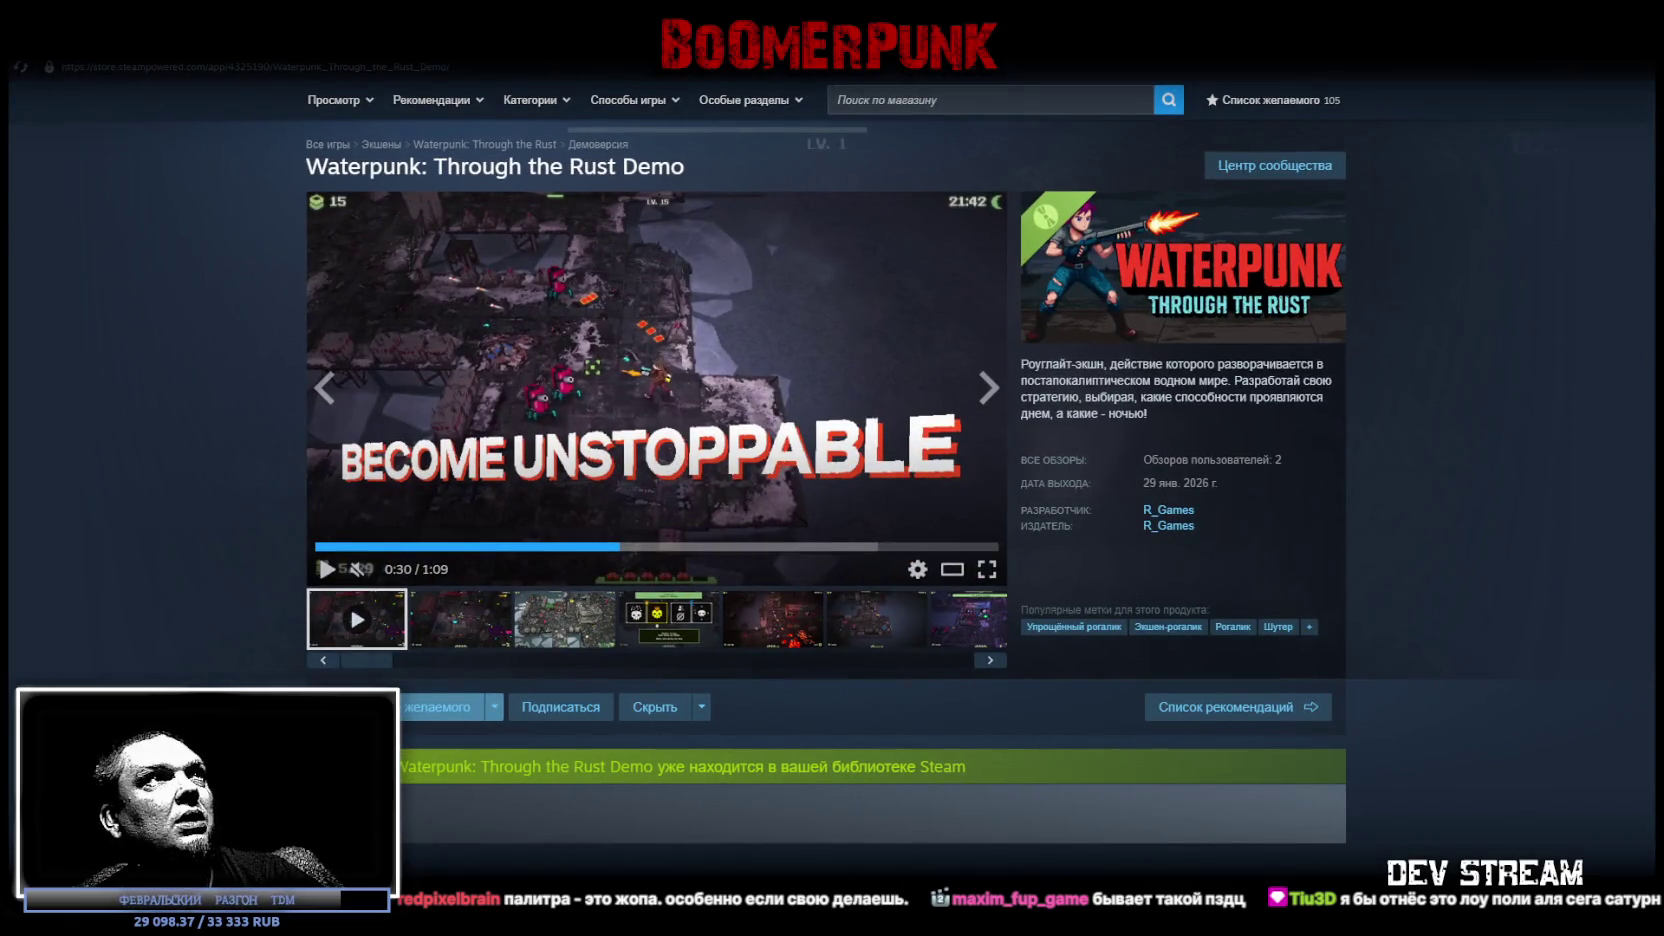
{"action": "mouse_move", "coordinate": [212, 55]}
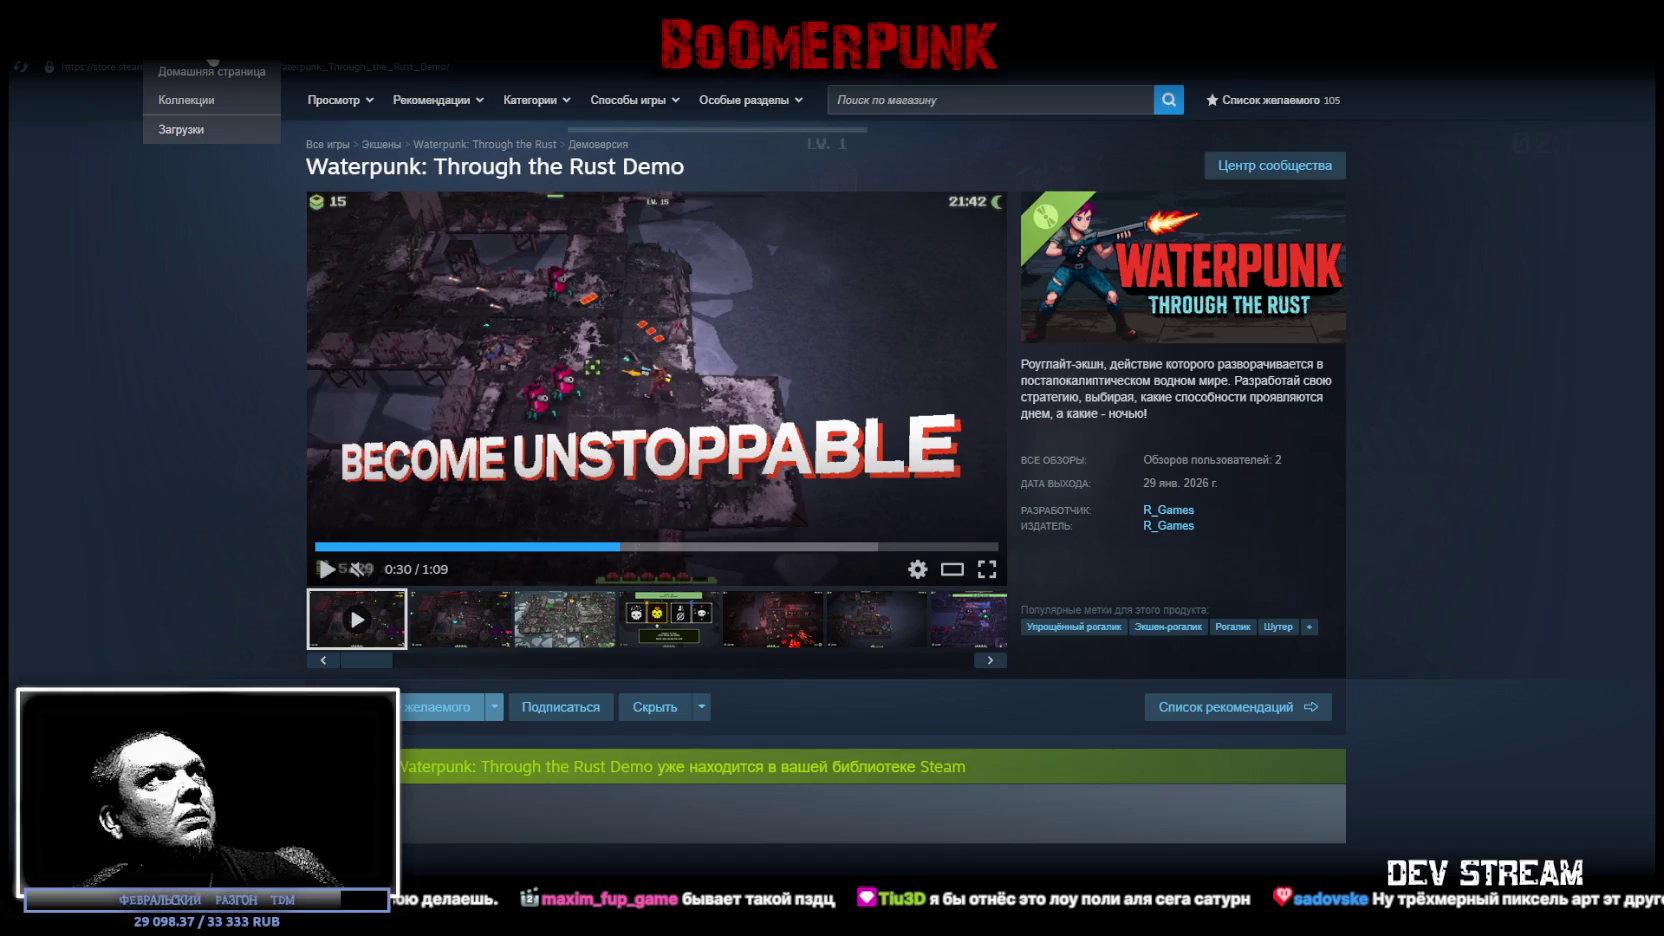
{"action": "key", "text": "super+Down"}
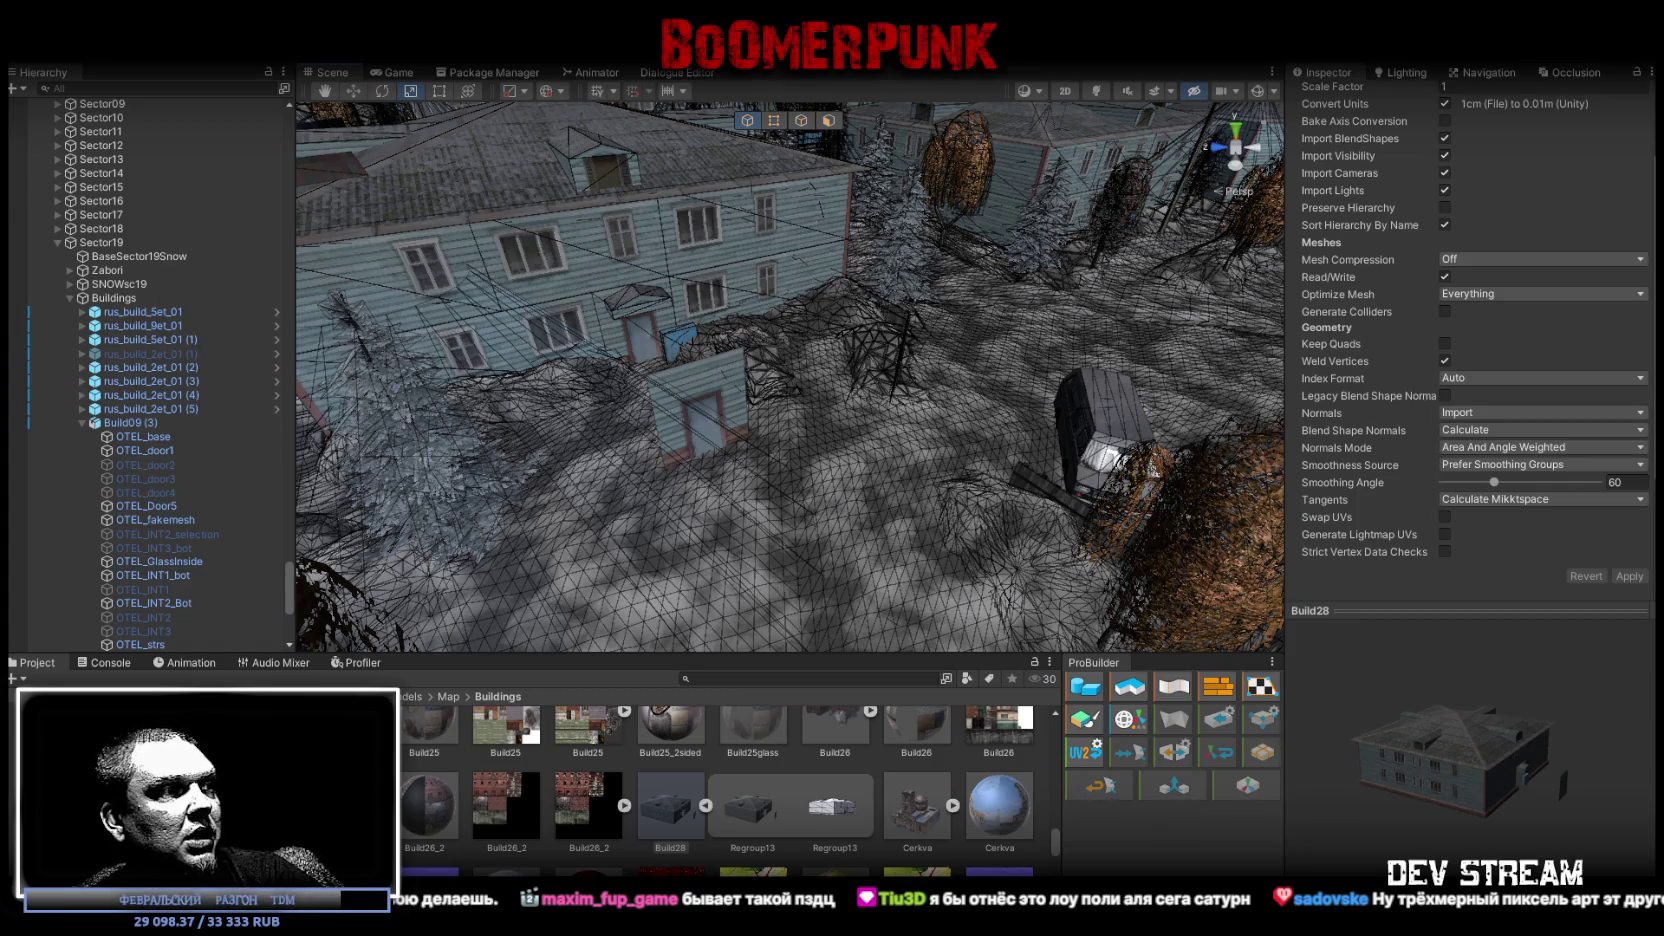
Select the Build28 building in Unity's scene, then switch back to Blockbench
{"action": "left_click_drag", "start_coordinate": [650, 352], "coordinate": [816, 369]}
{"action": "left_click", "coordinate": [812, 370]}
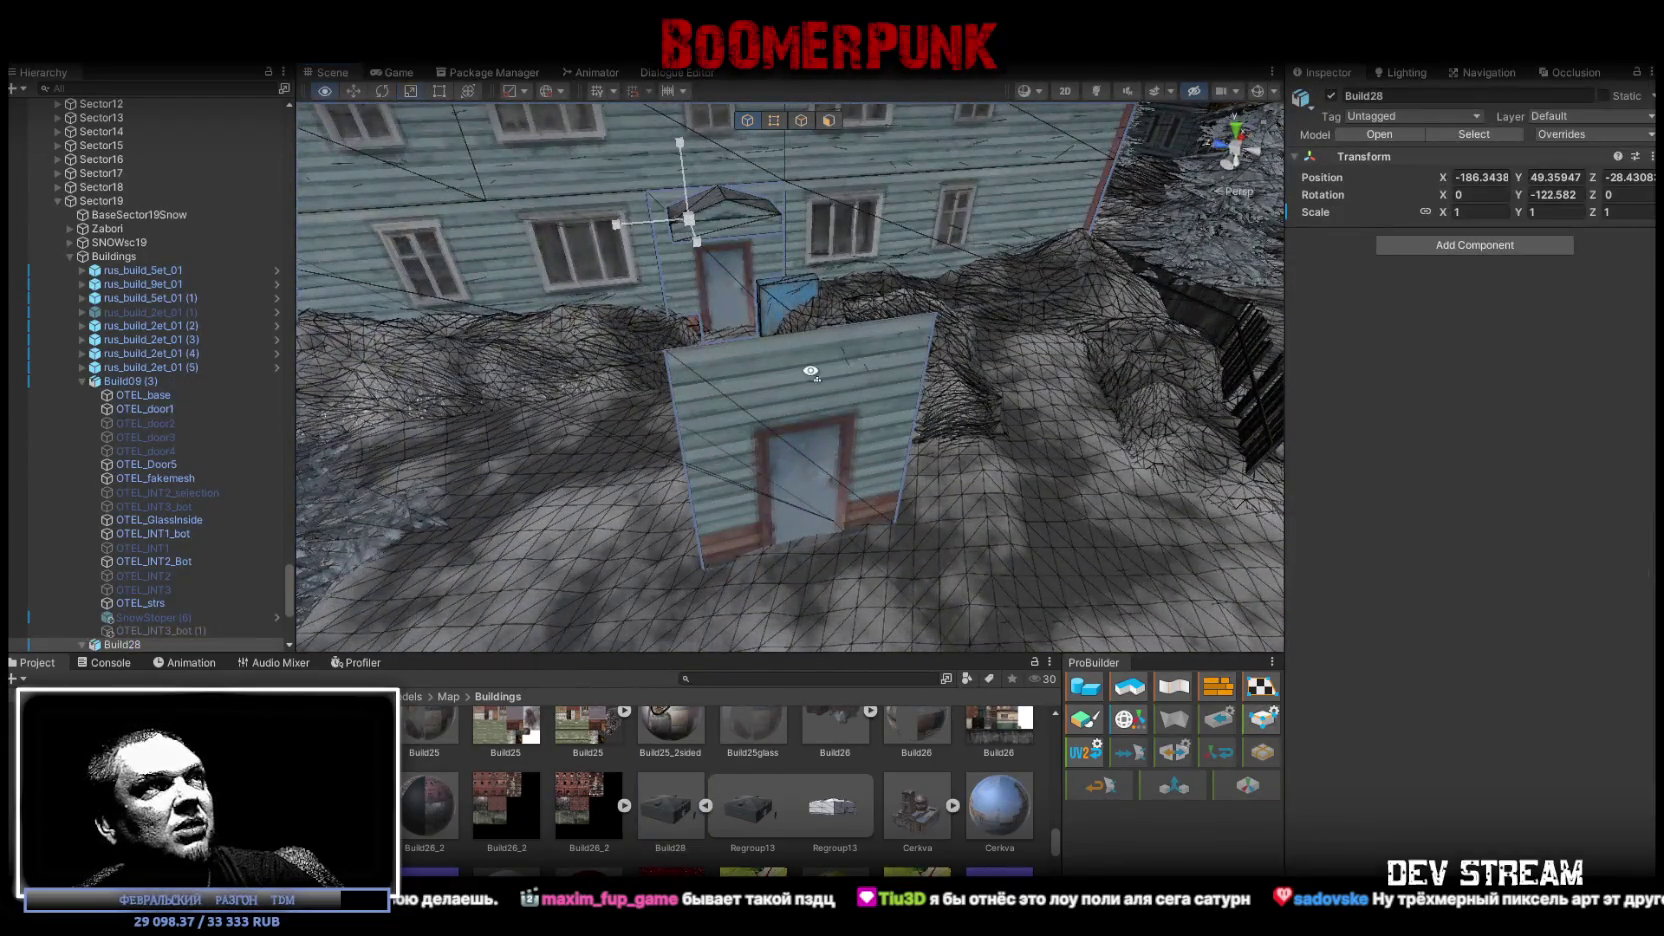
{"action": "scroll", "coordinate": [812, 370], "scroll_direction": "up", "scroll_amount": 3}
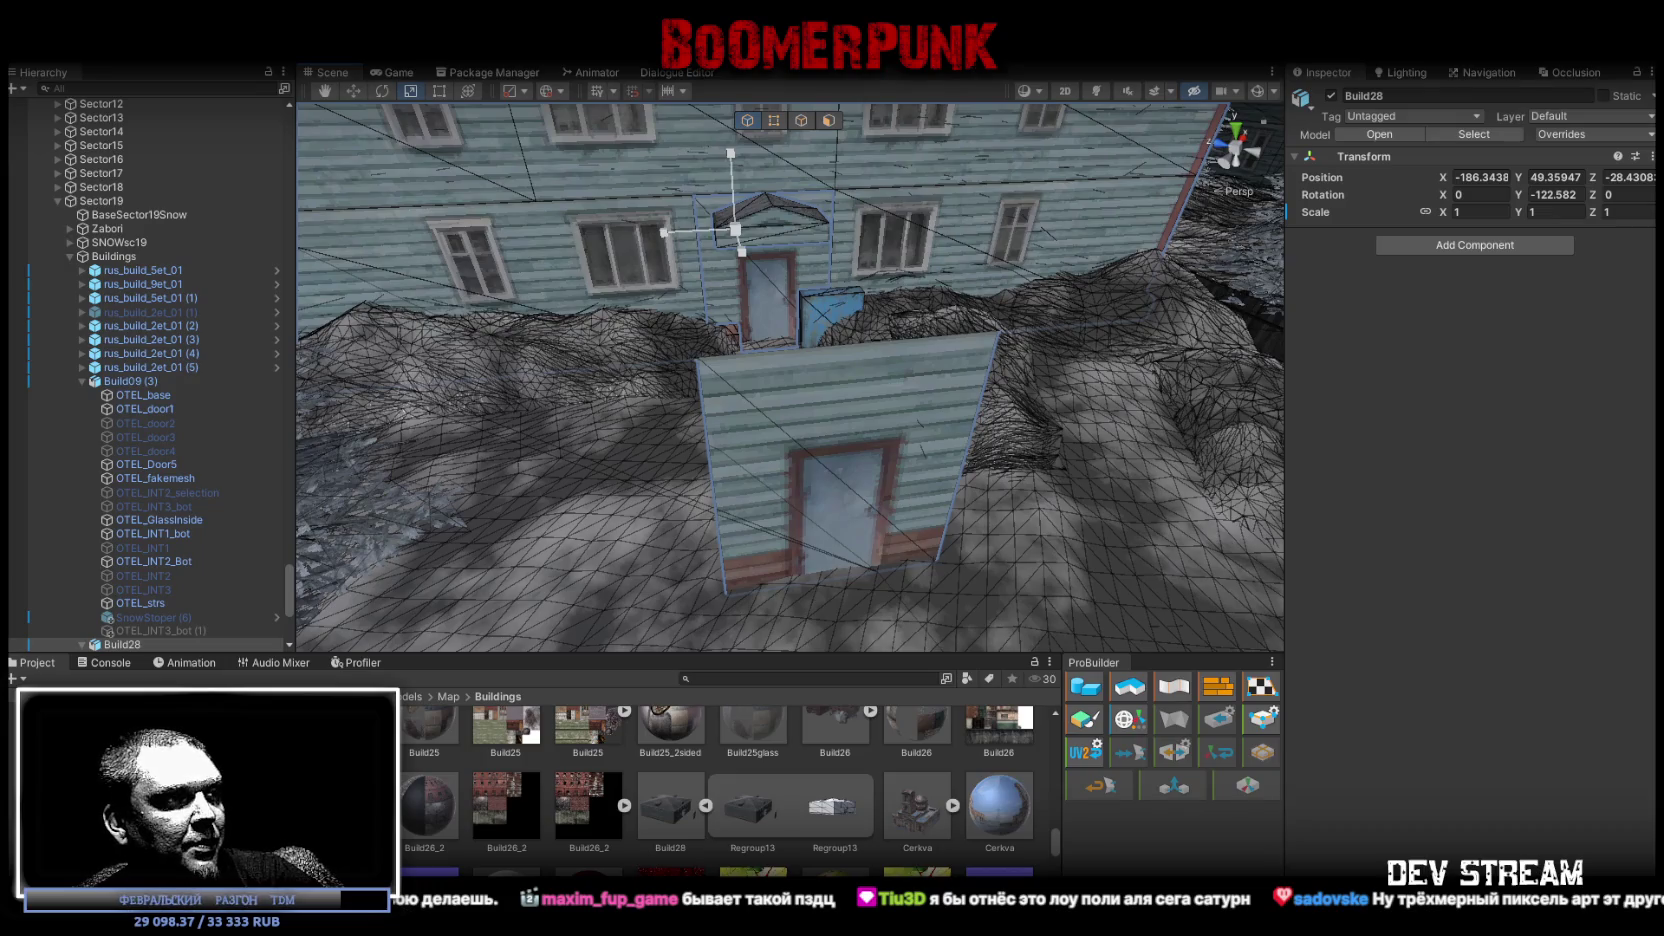
{"action": "key", "text": "alt+Tab"}
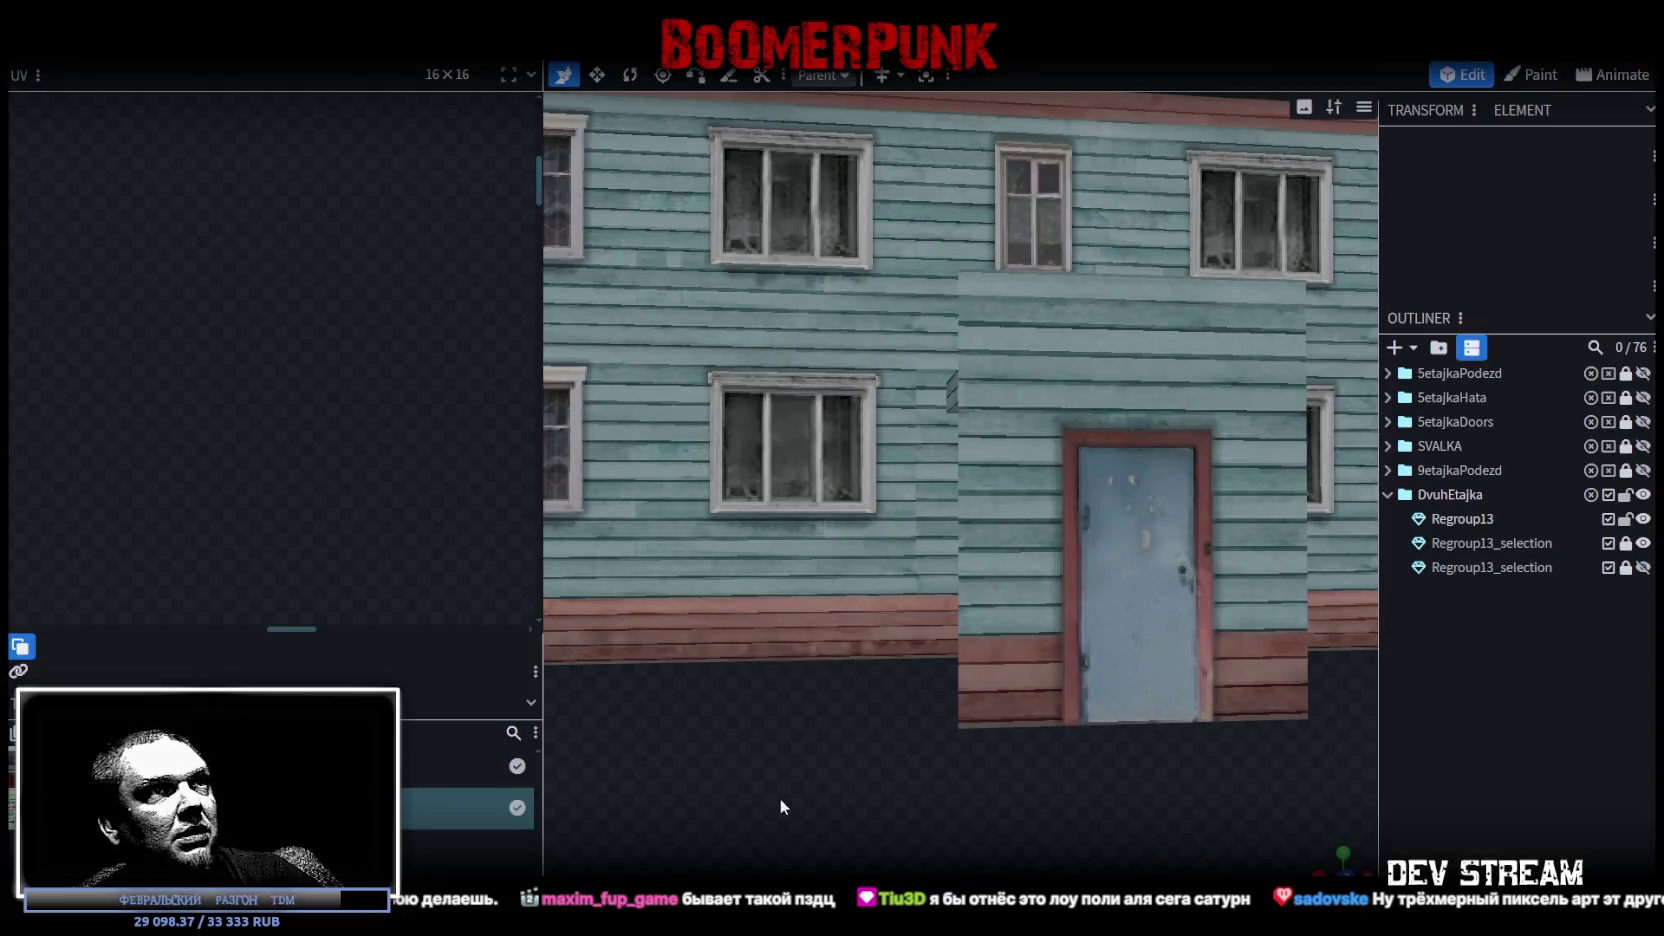
Untick and hide the separate Regroup13_selection door piece in the Outliner
{"action": "scroll", "coordinate": [780, 798], "scroll_direction": "down", "scroll_amount": 5}
{"action": "left_click_drag", "start_coordinate": [855, 736], "coordinate": [1234, 627]}
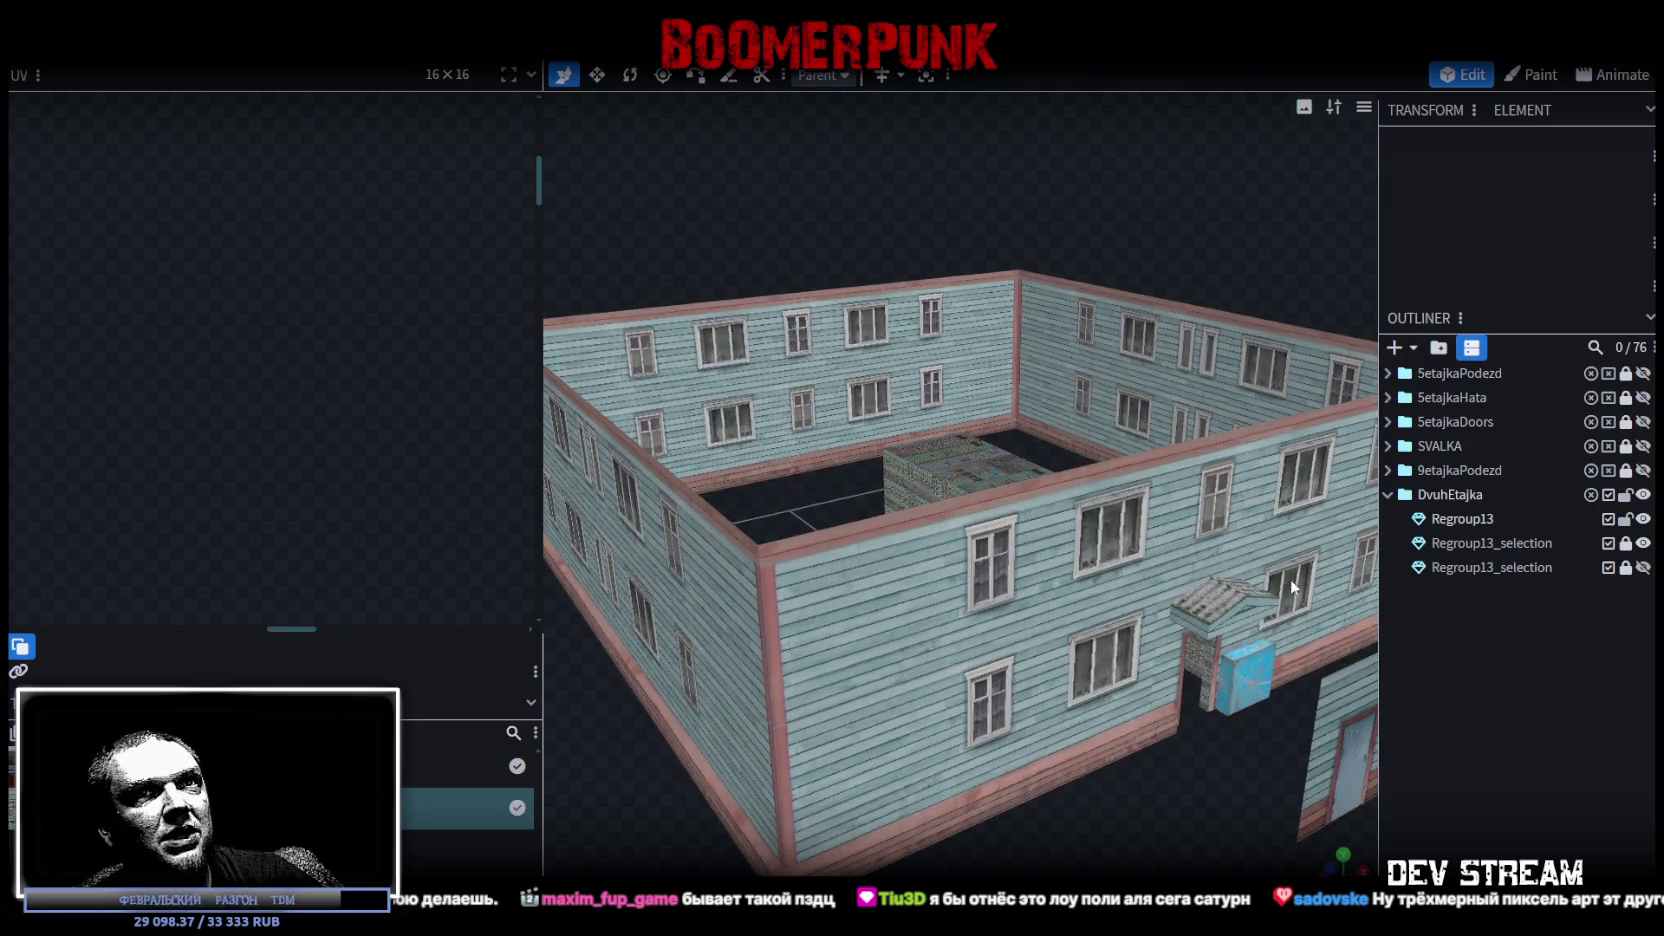
{"action": "left_click", "coordinate": [1608, 543]}
{"action": "left_click", "coordinate": [1643, 543]}
{"action": "scroll", "coordinate": [1171, 713], "scroll_direction": "up", "scroll_amount": 4}
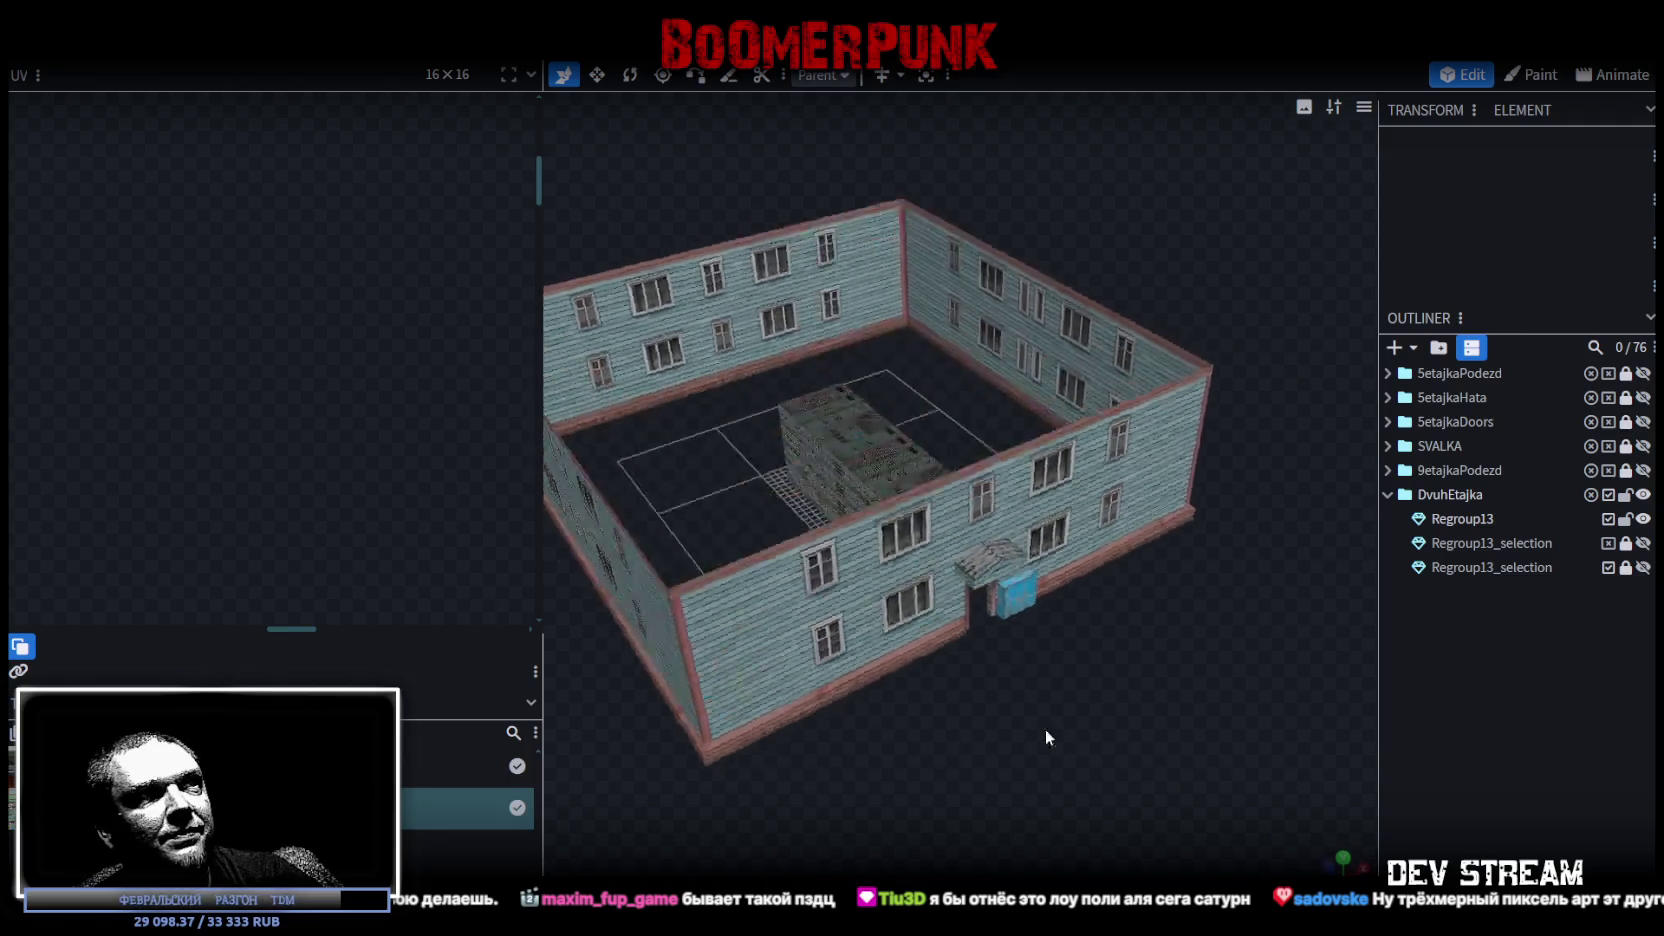
Select the whole inner courtyard block mesh, starting from its top face
{"action": "left_click", "coordinate": [1020, 558]}
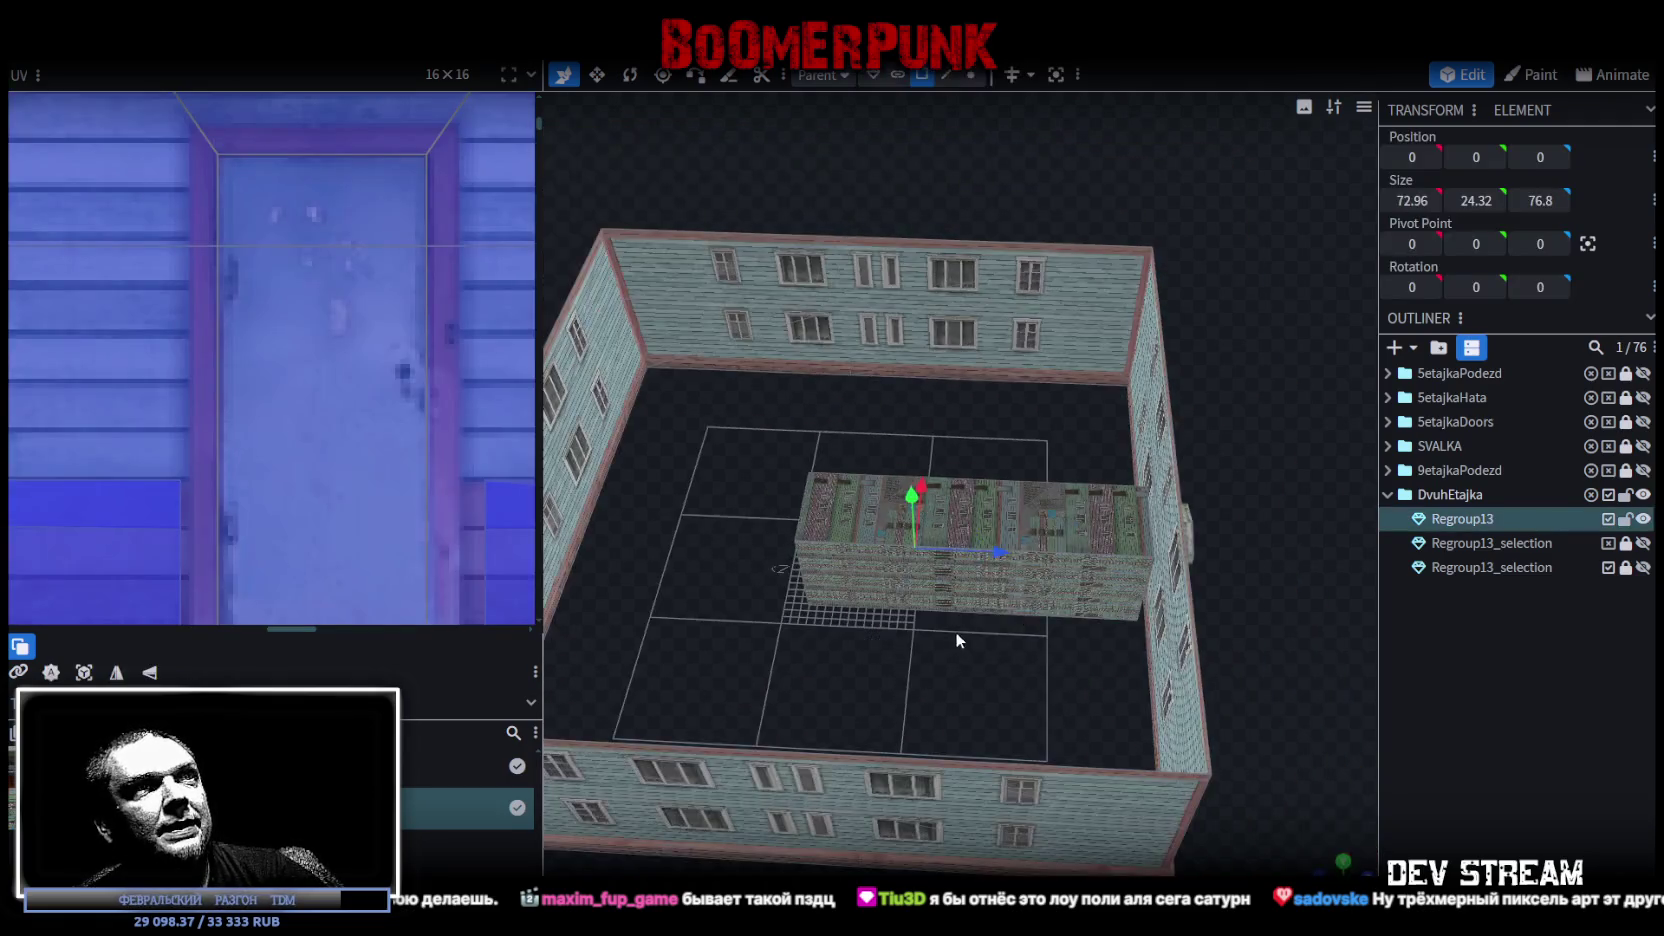
{"action": "scroll", "coordinate": [956, 630], "scroll_direction": "down", "scroll_amount": 2}
{"action": "mouse_move", "coordinate": [972, 637]}
{"action": "left_mouse_down"}
{"action": "mouse_move", "coordinate": [924, 597]}
{"action": "mouse_move", "coordinate": [881, 656]}
{"action": "left_mouse_up"}
{"action": "scroll", "coordinate": [984, 670], "scroll_direction": "up", "scroll_amount": 3}
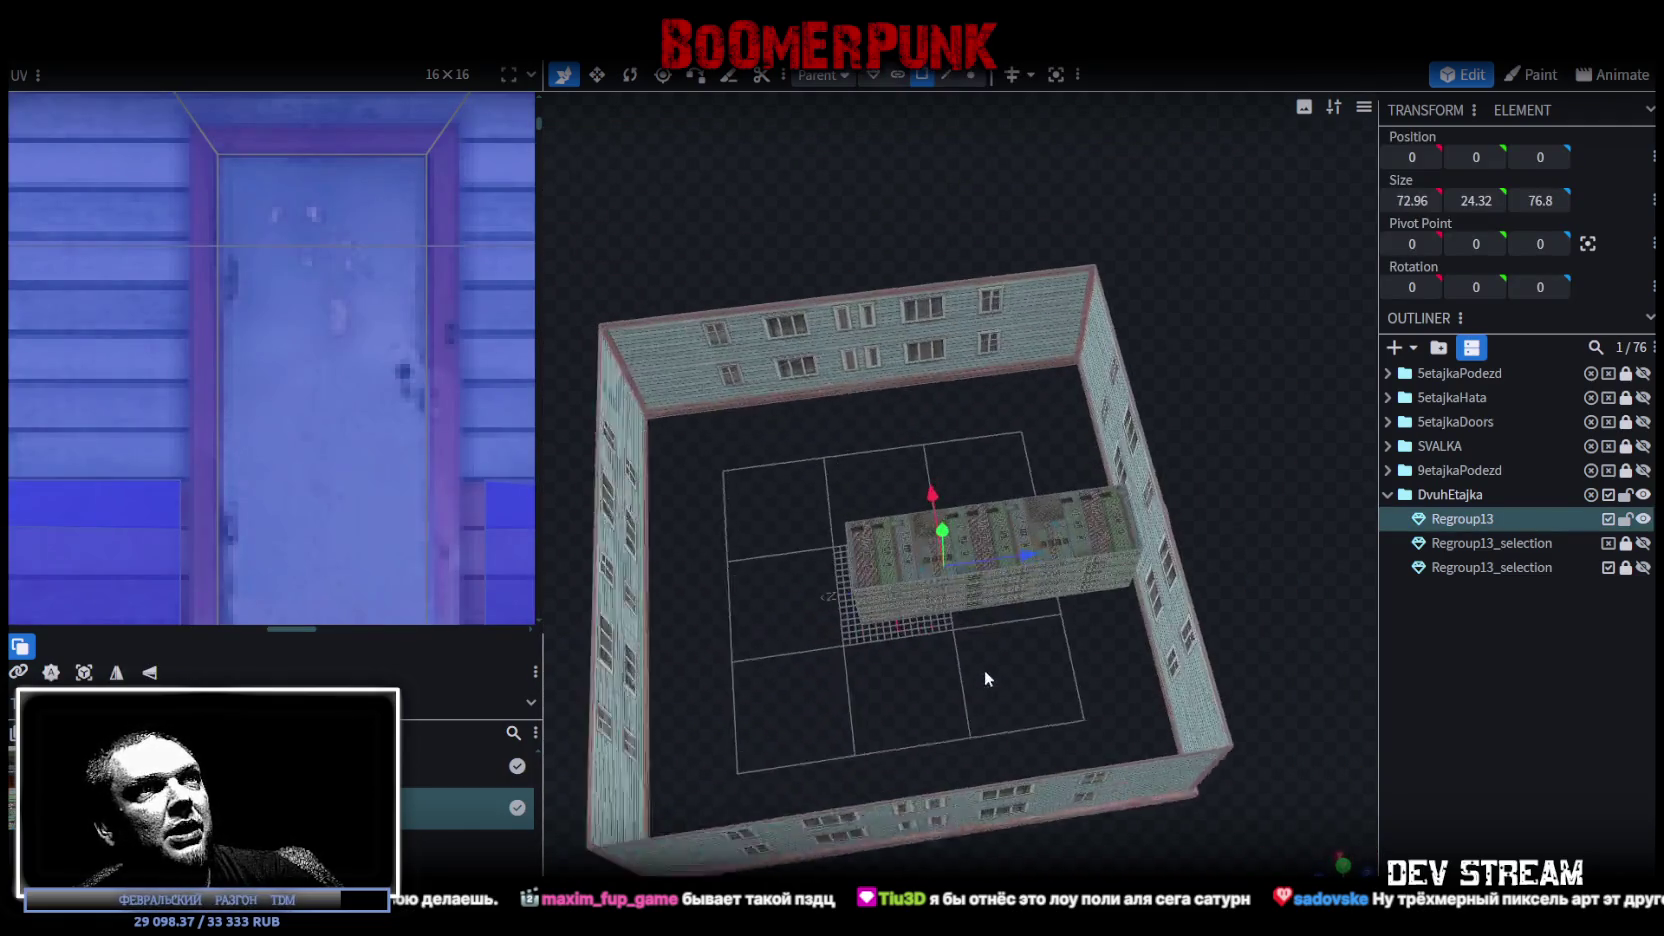
{"action": "left_click", "coordinate": [990, 530]}
{"action": "left_click_drag", "start_coordinate": [1066, 555], "coordinate": [1027, 675]}
{"action": "scroll", "coordinate": [920, 650], "scroll_direction": "up", "scroll_amount": 2}
{"action": "double_click", "coordinate": [900, 530]}
Select a wall panel of the inner block and view it straight on
{"action": "left_click_drag", "start_coordinate": [975, 585], "coordinate": [1046, 456]}
{"action": "scroll", "coordinate": [1046, 456], "scroll_direction": "up", "scroll_amount": 3}
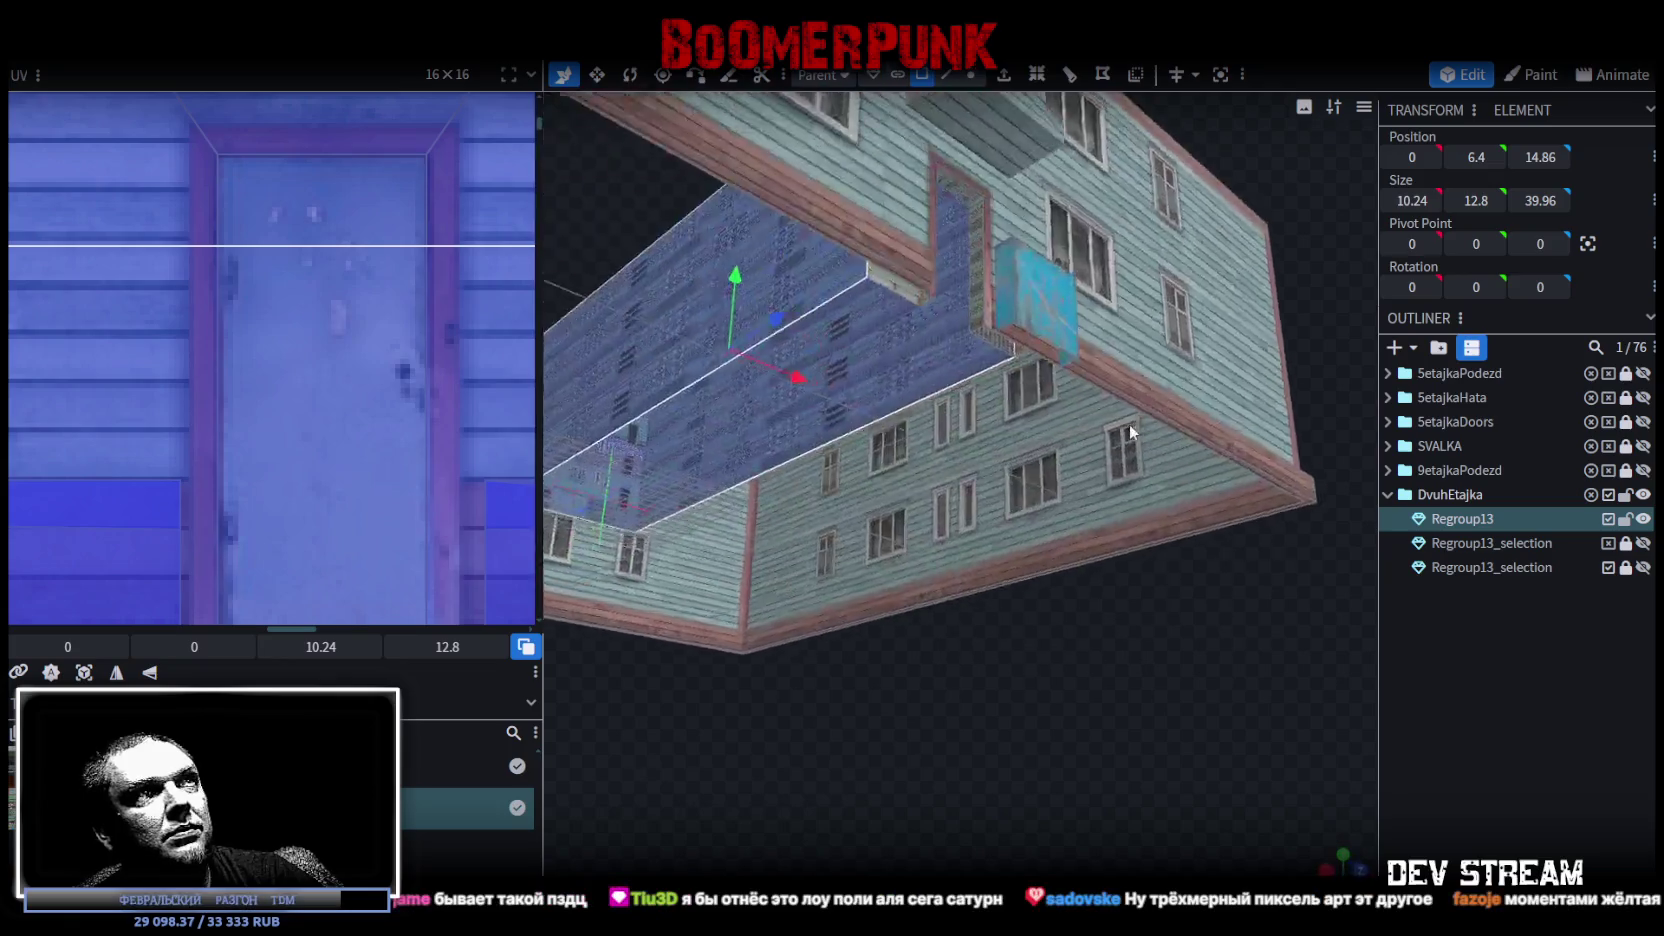
{"action": "mouse_move", "coordinate": [1128, 422]}
{"action": "left_mouse_down"}
{"action": "mouse_move", "coordinate": [1138, 681]}
{"action": "mouse_move", "coordinate": [1235, 690]}
{"action": "mouse_move", "coordinate": [1152, 337]}
{"action": "left_mouse_up"}
{"action": "left_click", "coordinate": [1169, 317]}
{"action": "mouse_move", "coordinate": [1141, 234]}
{"action": "left_mouse_down"}
{"action": "mouse_move", "coordinate": [1156, 644]}
{"action": "mouse_move", "coordinate": [770, 759]}
{"action": "mouse_move", "coordinate": [1016, 678]}
{"action": "mouse_move", "coordinate": [913, 607]}
{"action": "mouse_move", "coordinate": [887, 439]}
{"action": "mouse_move", "coordinate": [693, 386]}
{"action": "mouse_move", "coordinate": [667, 415]}
{"action": "mouse_move", "coordinate": [885, 462]}
{"action": "mouse_move", "coordinate": [1006, 321]}
{"action": "mouse_move", "coordinate": [1057, 342]}
{"action": "mouse_move", "coordinate": [970, 482]}
{"action": "mouse_move", "coordinate": [1095, 555]}
{"action": "mouse_move", "coordinate": [1310, 582]}
{"action": "mouse_move", "coordinate": [1310, 556]}
{"action": "mouse_move", "coordinate": [1490, 286]}
{"action": "left_mouse_up"}
{"action": "left_click", "coordinate": [864, 429]}
{"action": "key", "text": "KP_1"}
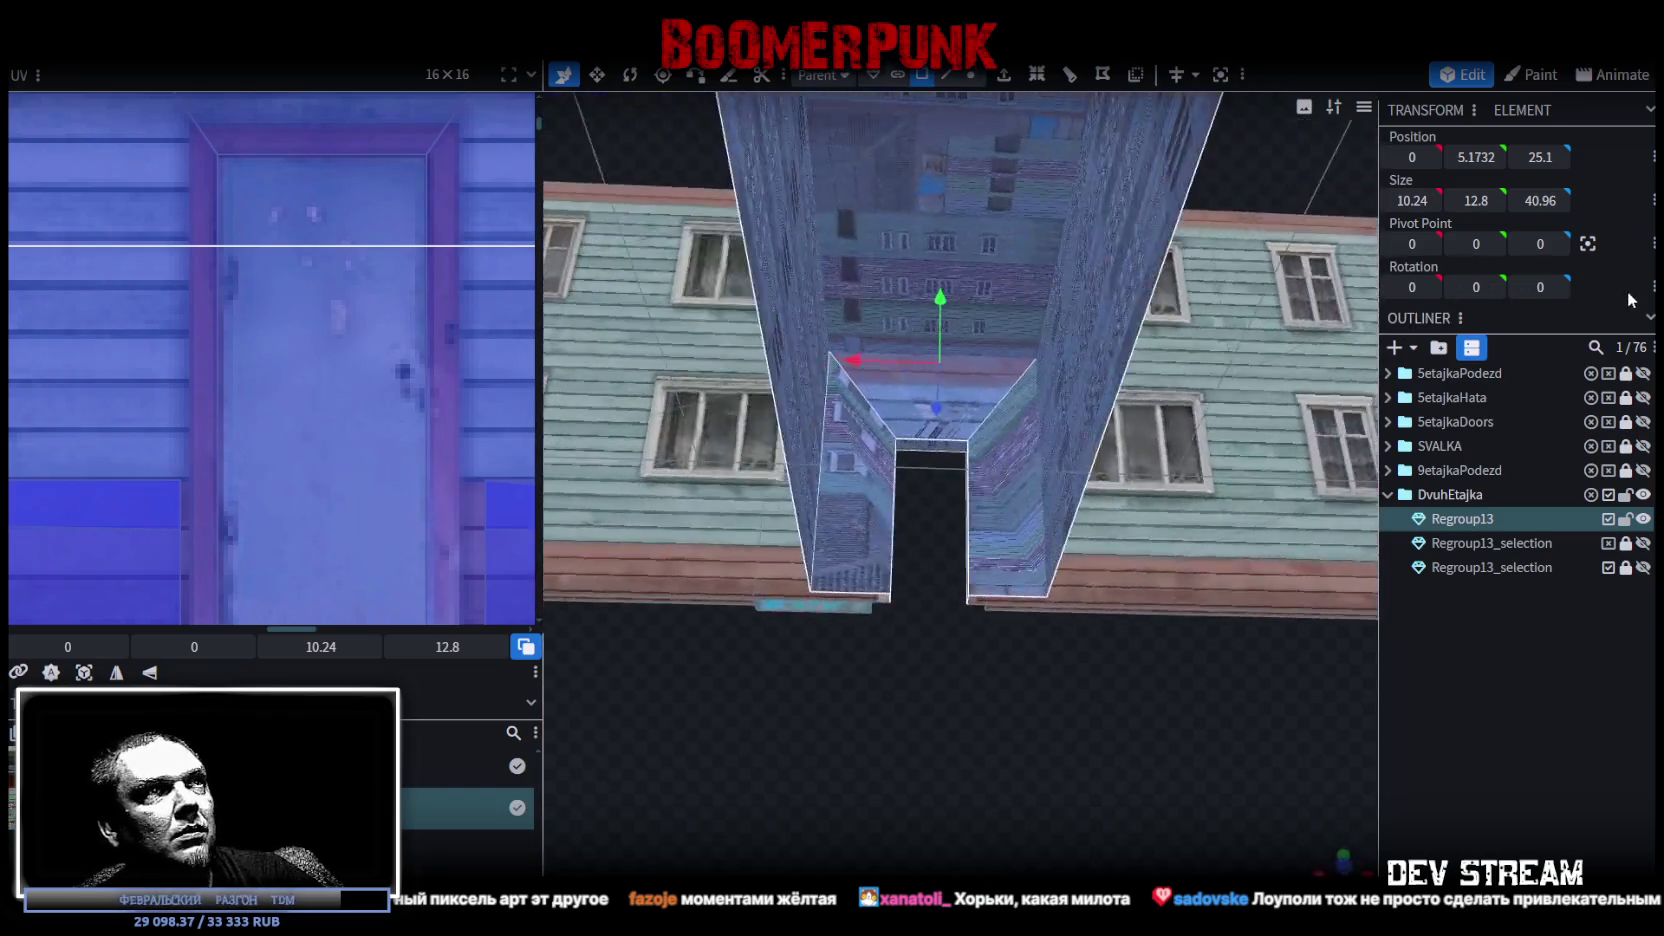
Split the chosen inner block faces into a new Regroup13_selection mesh and hide it
{"action": "mouse_move", "coordinate": [985, 398]}
{"action": "left_mouse_down"}
{"action": "mouse_move", "coordinate": [1128, 748]}
{"action": "mouse_move", "coordinate": [1008, 712]}
{"action": "mouse_move", "coordinate": [945, 758]}
{"action": "mouse_move", "coordinate": [868, 718]}
{"action": "mouse_move", "coordinate": [975, 589]}
{"action": "left_mouse_up"}
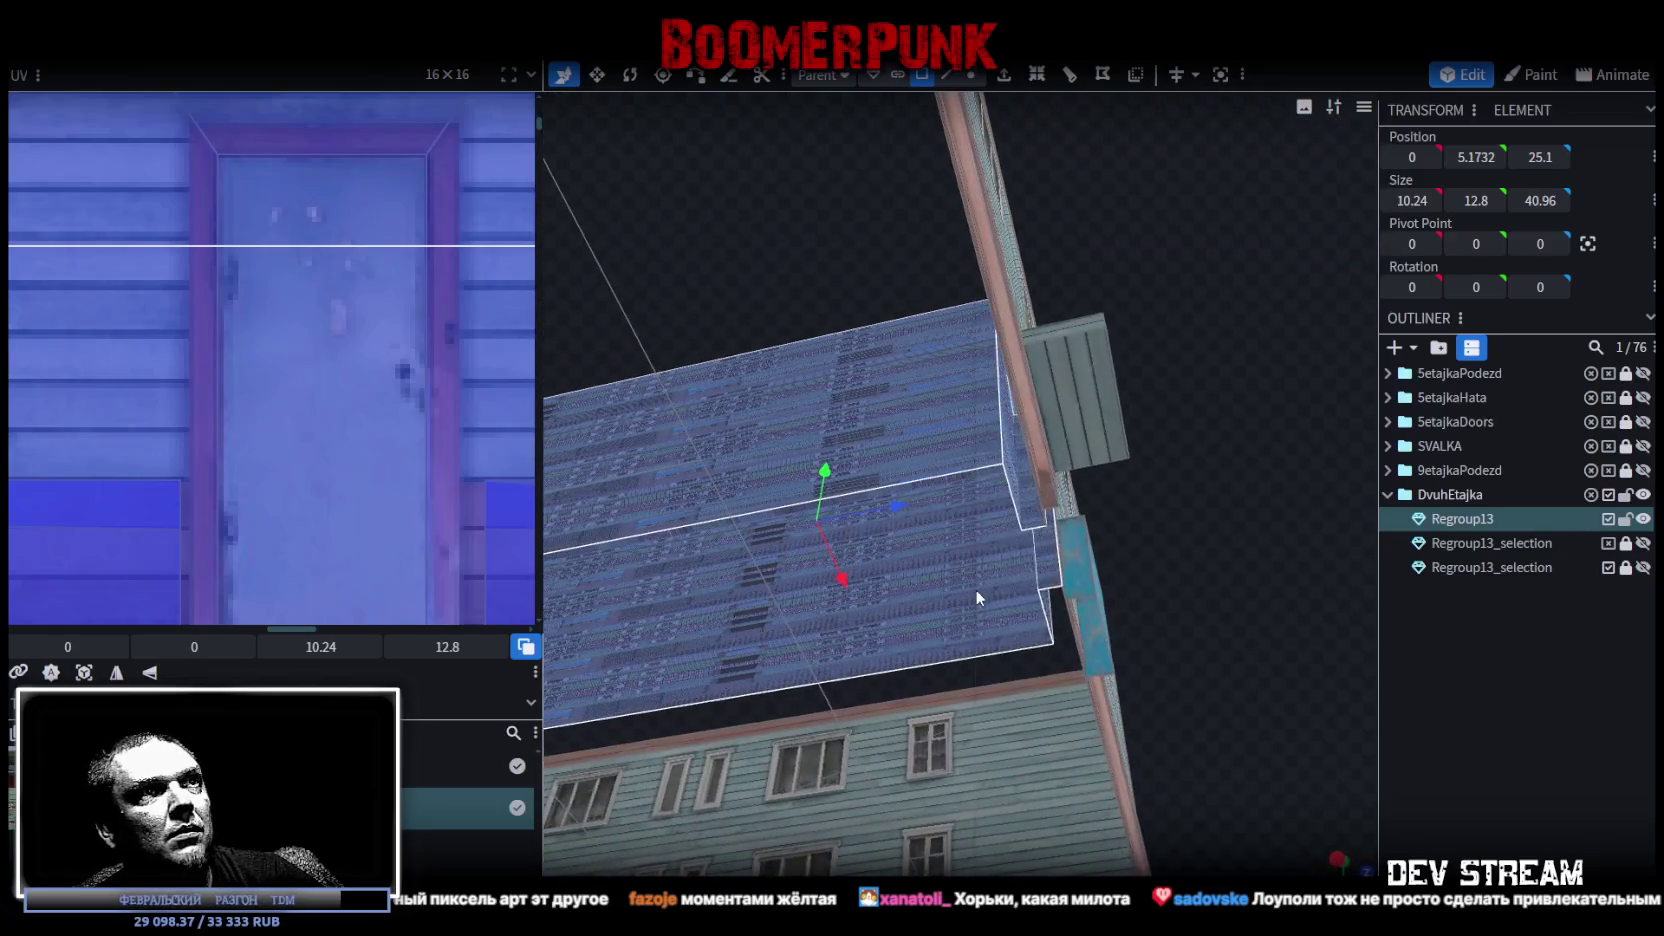
{"action": "right_click", "coordinate": [975, 589]}
{"action": "left_click", "coordinate": [1057, 580]}
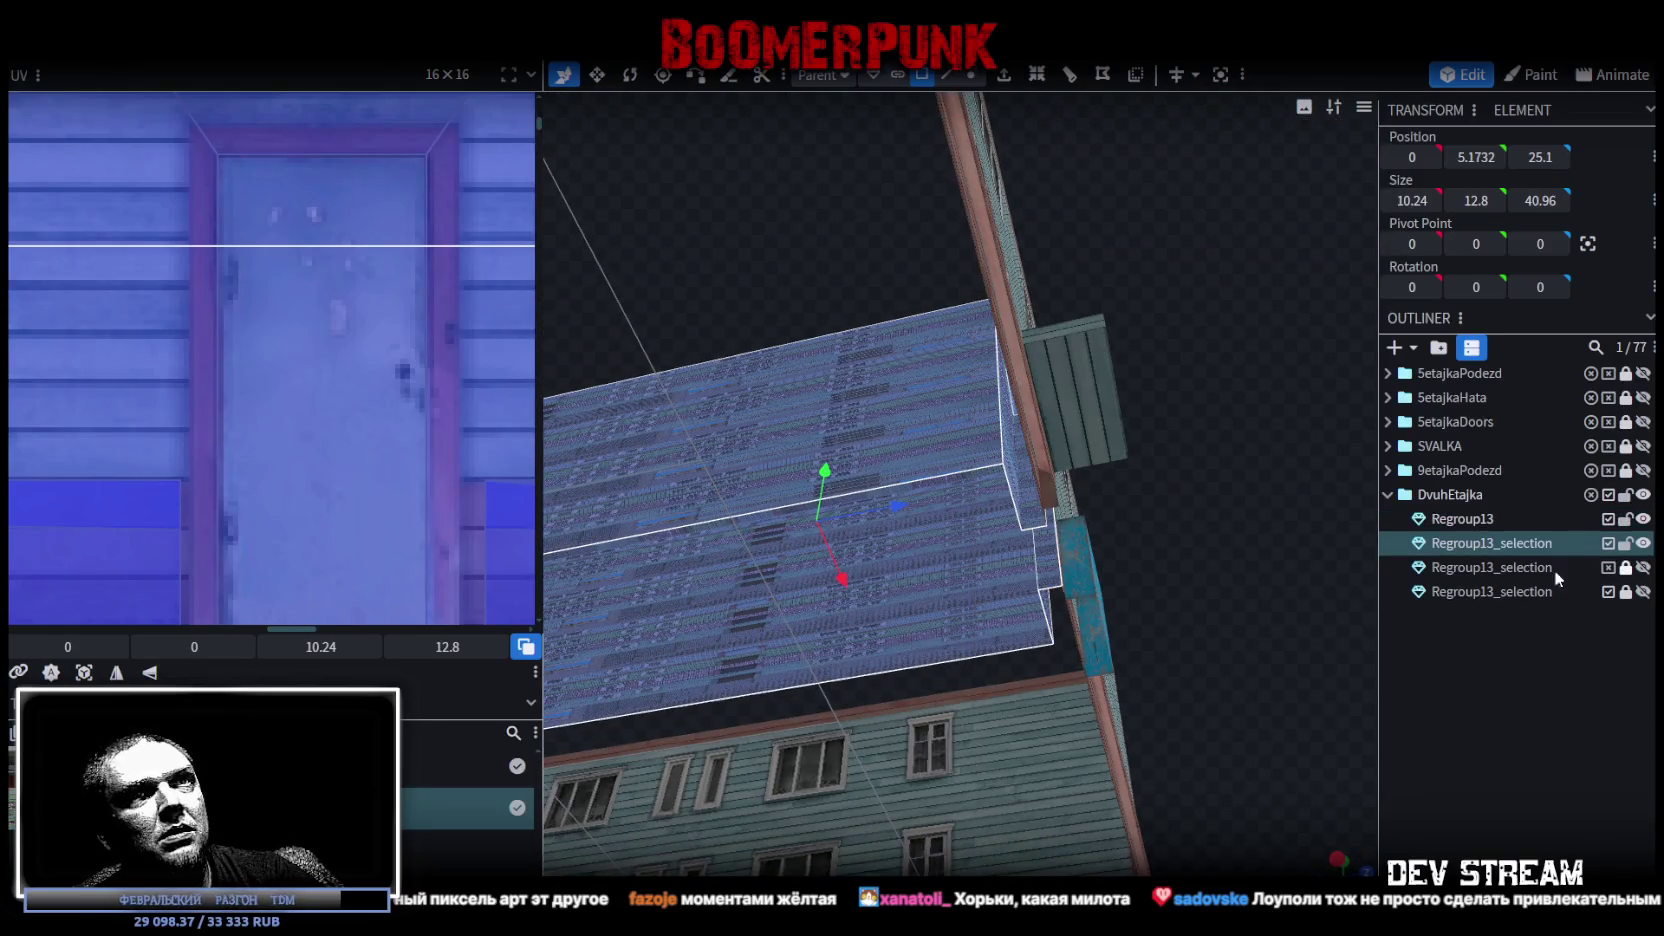
{"action": "mouse_move", "coordinate": [1207, 360]}
{"action": "left_mouse_down"}
{"action": "mouse_move", "coordinate": [1138, 404]}
{"action": "mouse_move", "coordinate": [1232, 546]}
{"action": "mouse_move", "coordinate": [1147, 526]}
{"action": "left_mouse_up"}
{"action": "scroll", "coordinate": [1147, 526], "scroll_direction": "down", "scroll_amount": 5}
{"action": "left_click", "coordinate": [1643, 543]}
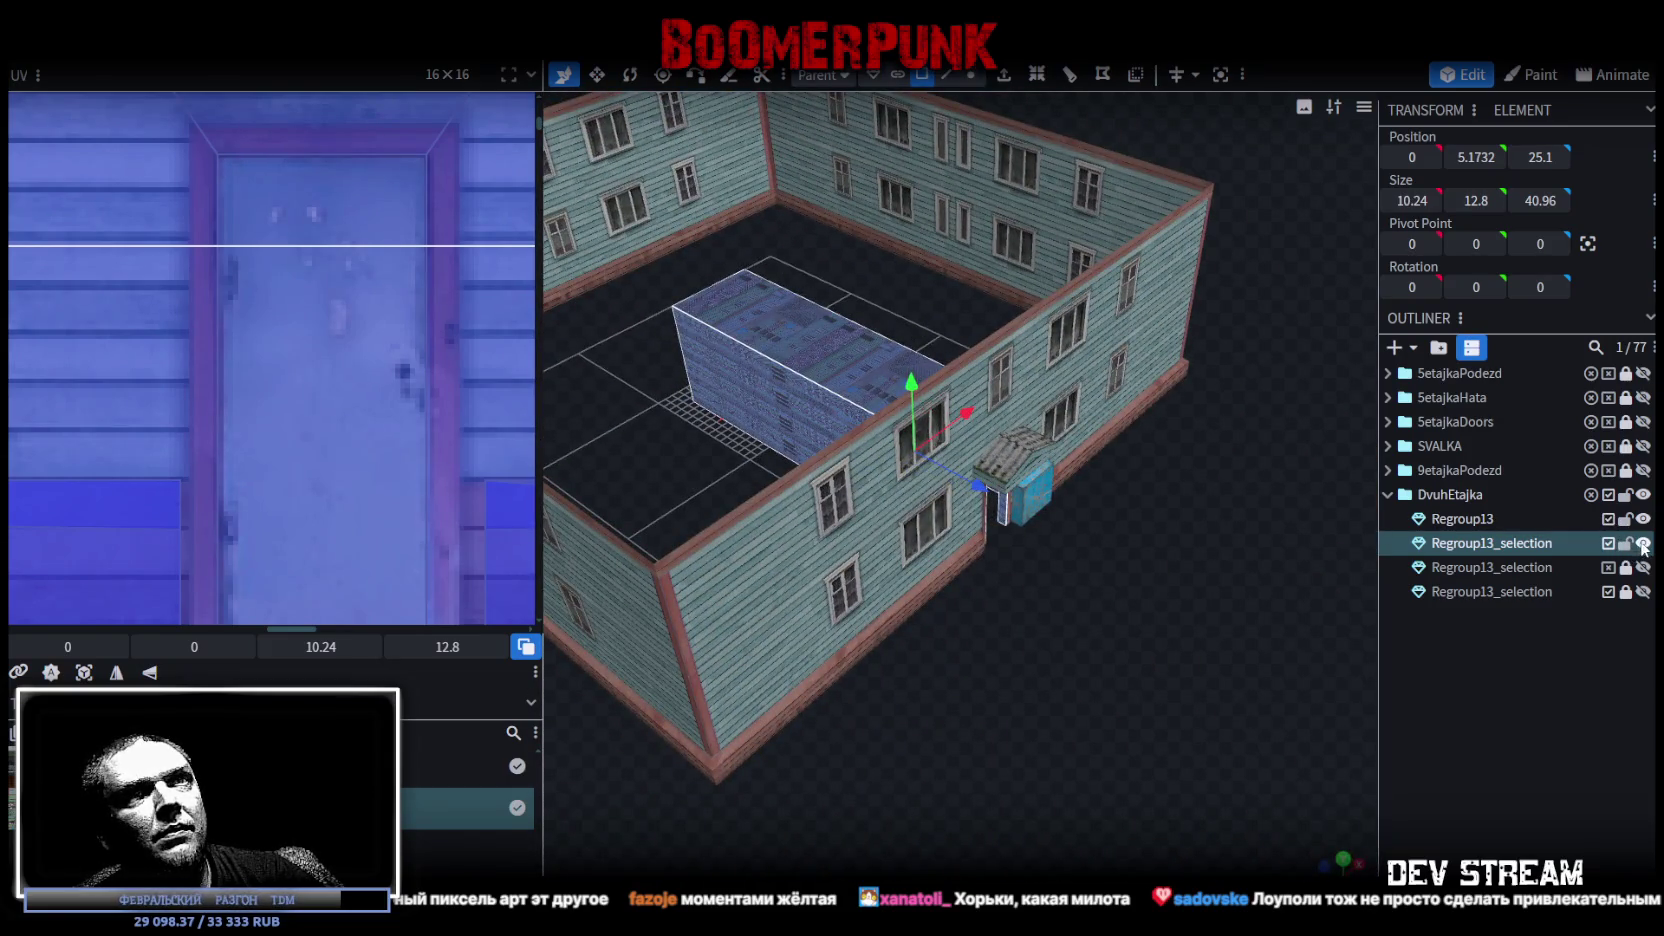
{"action": "mouse_move", "coordinate": [1127, 659]}
{"action": "left_mouse_down"}
{"action": "mouse_move", "coordinate": [968, 550]}
{"action": "mouse_move", "coordinate": [1108, 621]}
{"action": "left_mouse_up"}
Select the Regroup13 base mesh and pick up the DvuhEtajka group name
{"action": "scroll", "coordinate": [1108, 621], "scroll_direction": "up", "scroll_amount": 5}
{"action": "scroll", "coordinate": [1108, 623], "scroll_direction": "down", "scroll_amount": 5}
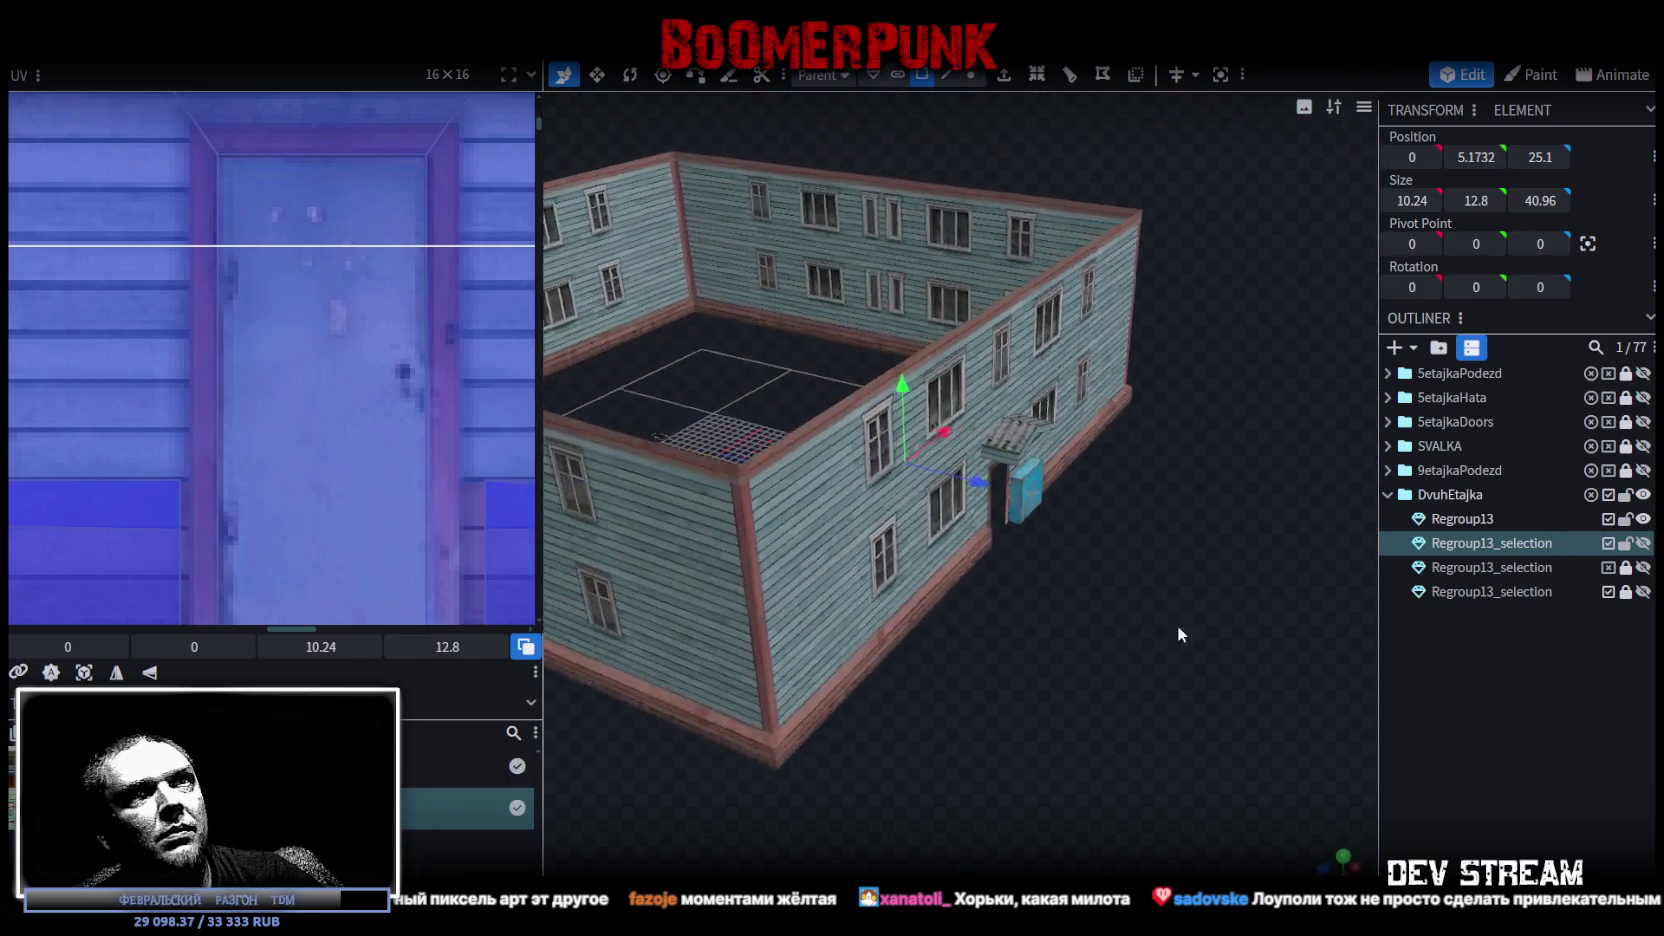
{"action": "left_click", "coordinate": [1502, 519]}
{"action": "double_click", "coordinate": [1484, 520]}
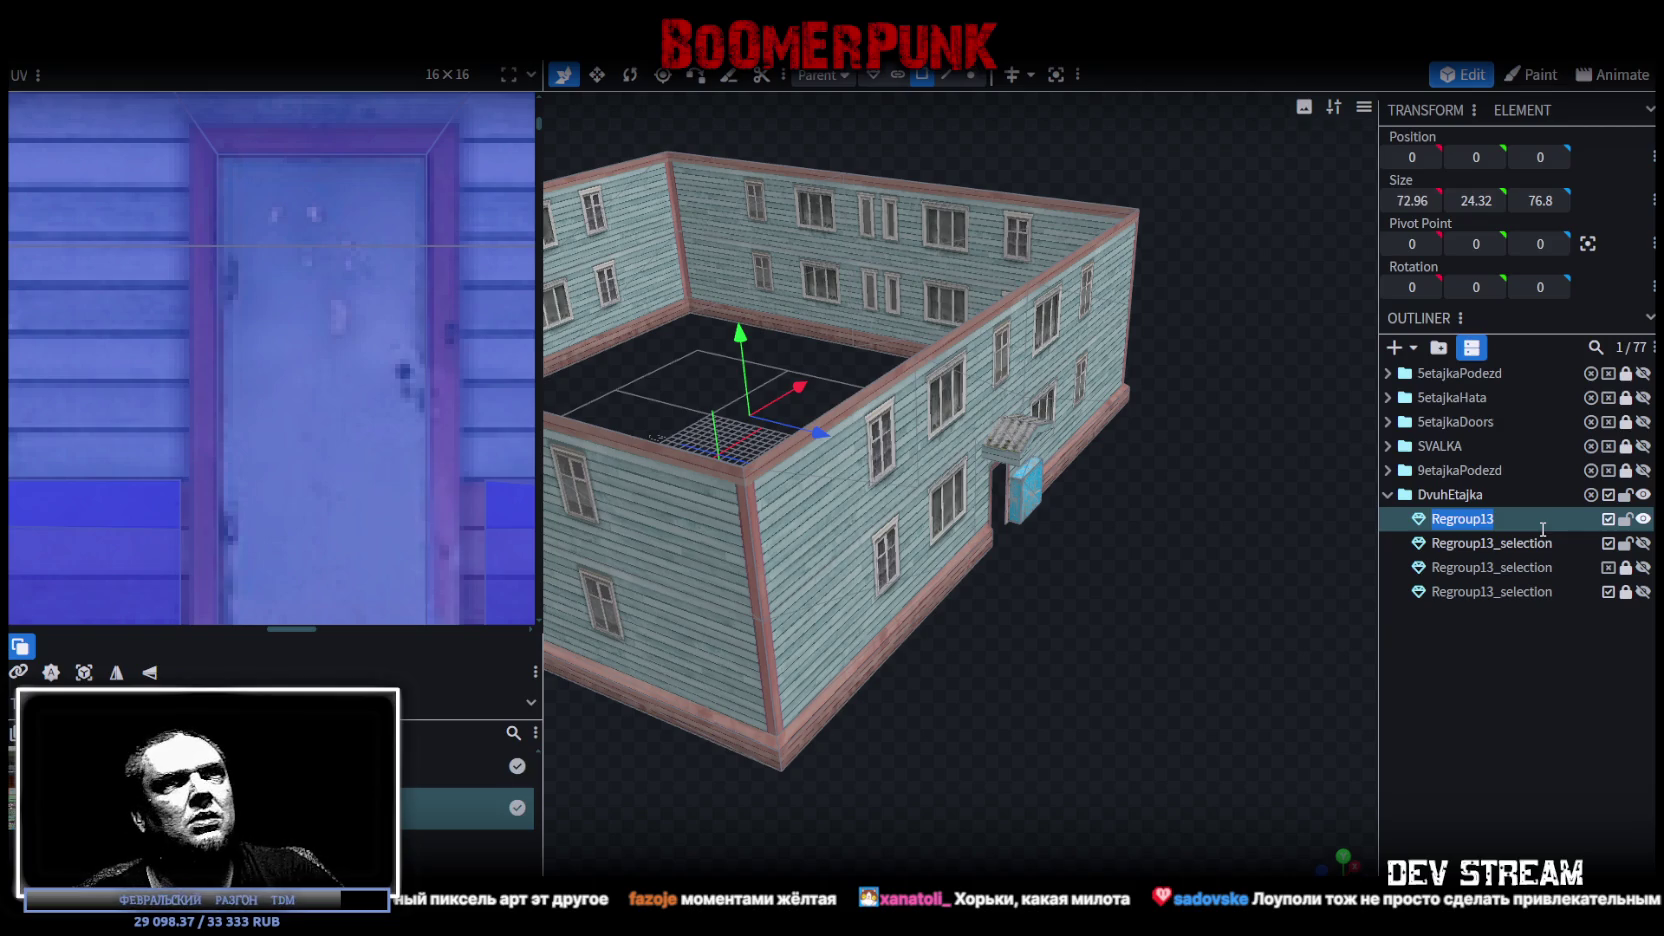
{"action": "left_click", "coordinate": [1481, 516], "text": "shift"}
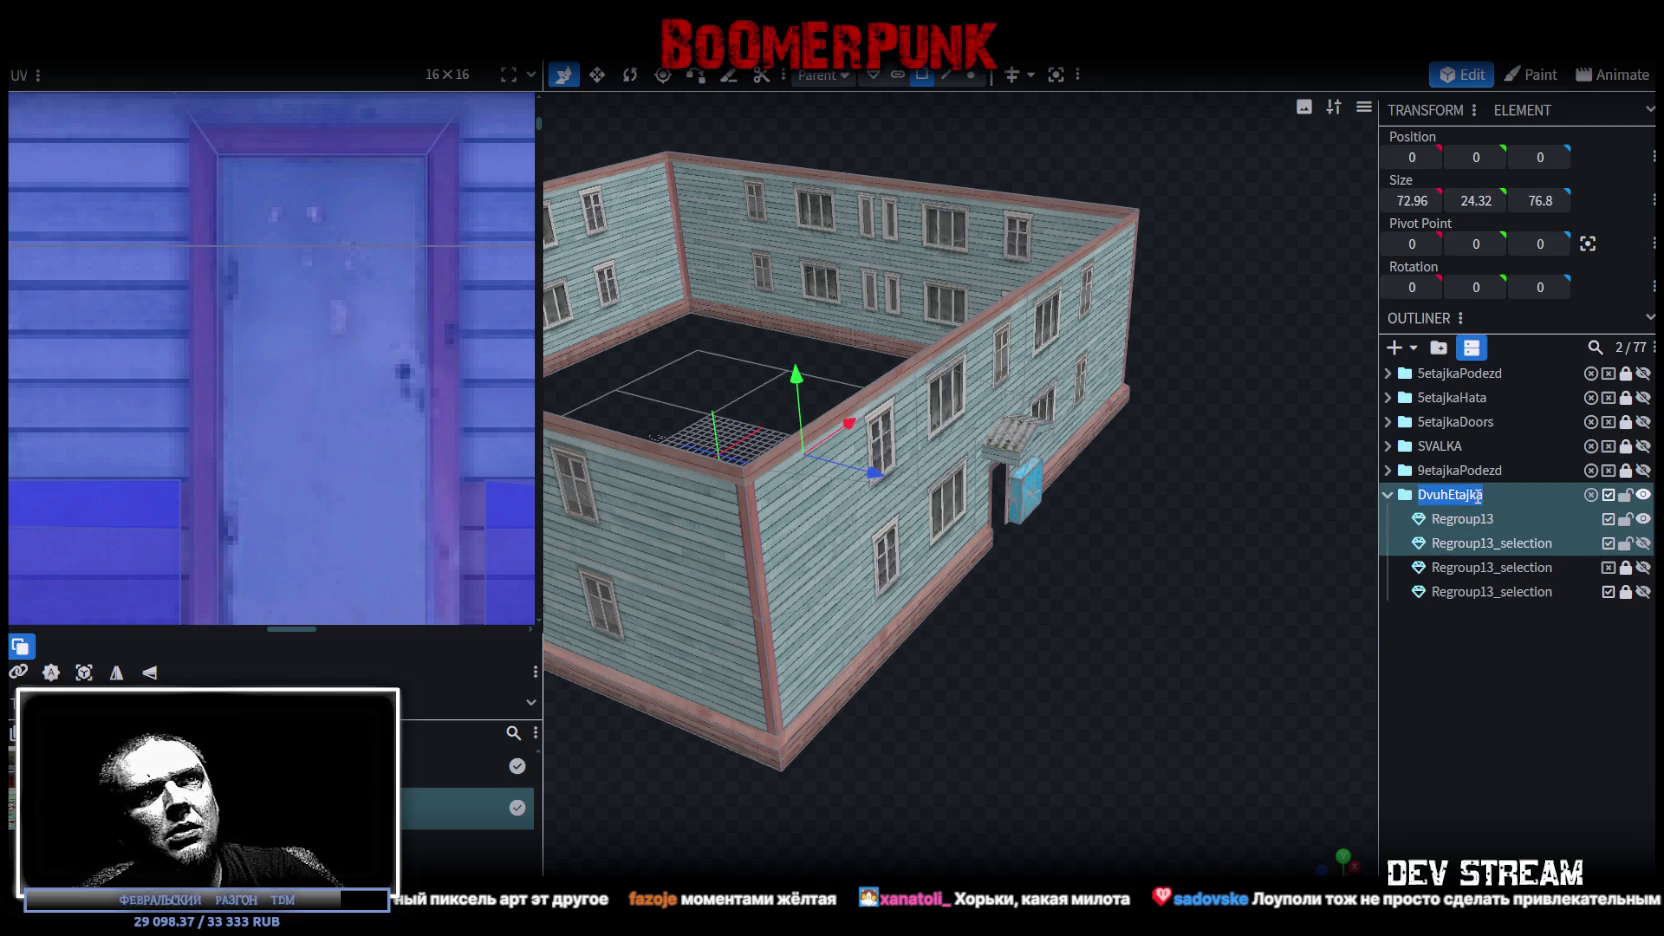
Rename Regroup13 to DvuhEtajka_Base, then switch to the Starbound store page
{"action": "double_click", "coordinate": [1481, 516]}
{"action": "type", "text": "DvuhEtajka"}
{"action": "type", "text": "_Base"}
{"action": "key", "text": "Return"}
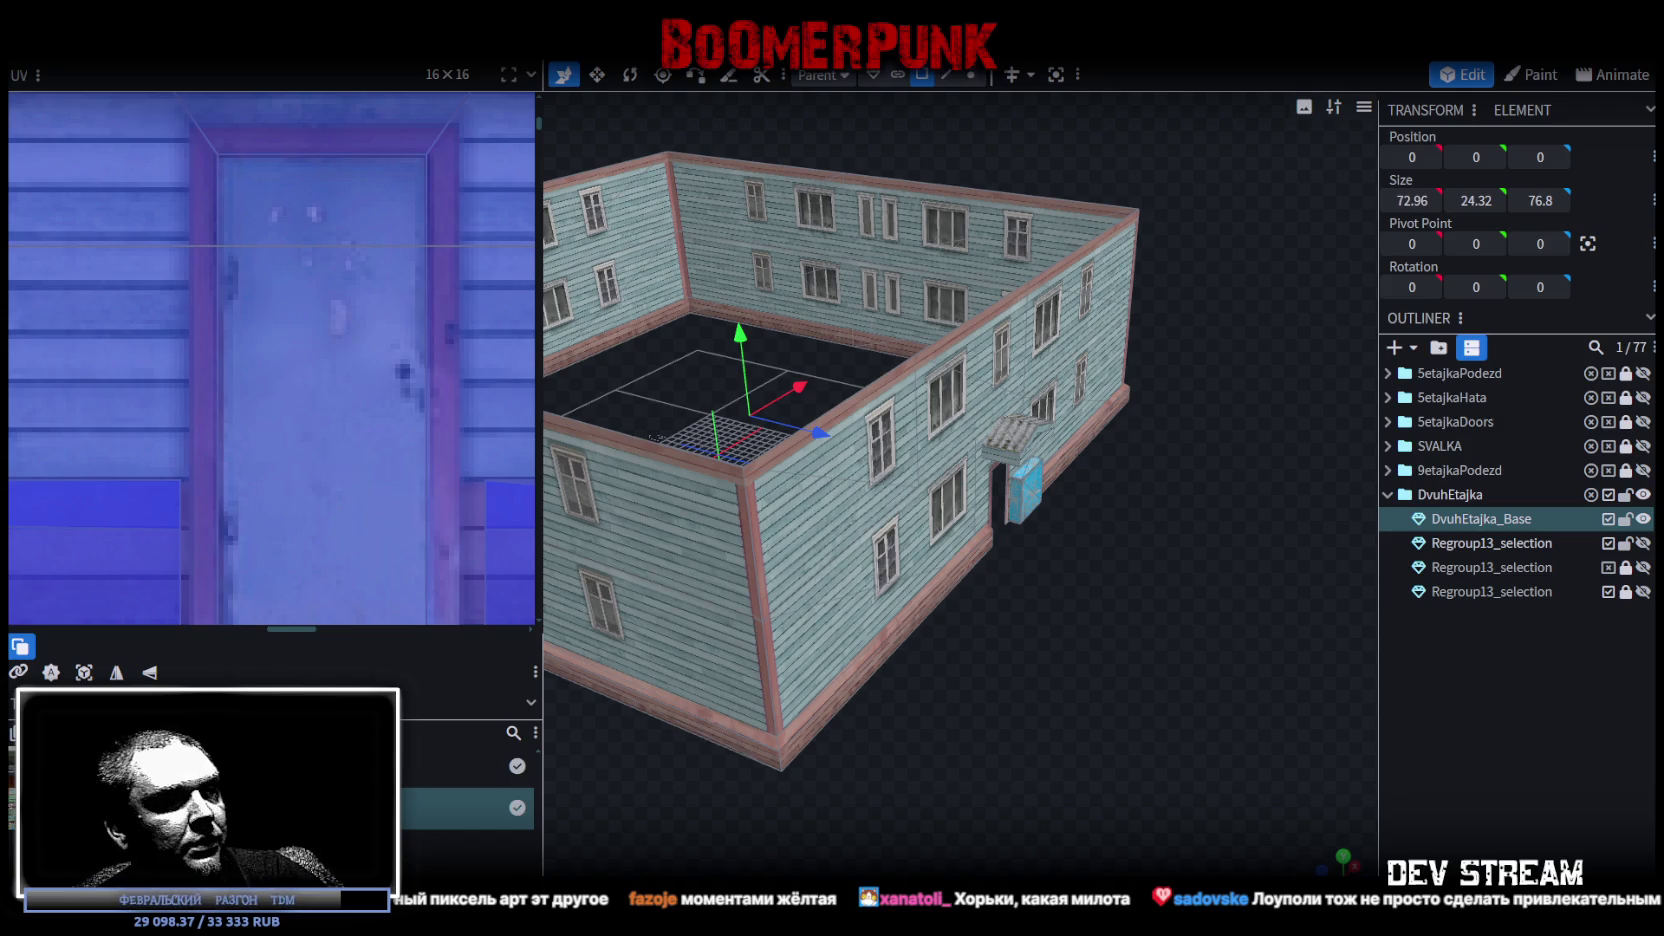
{"action": "key", "text": "alt+Tab"}
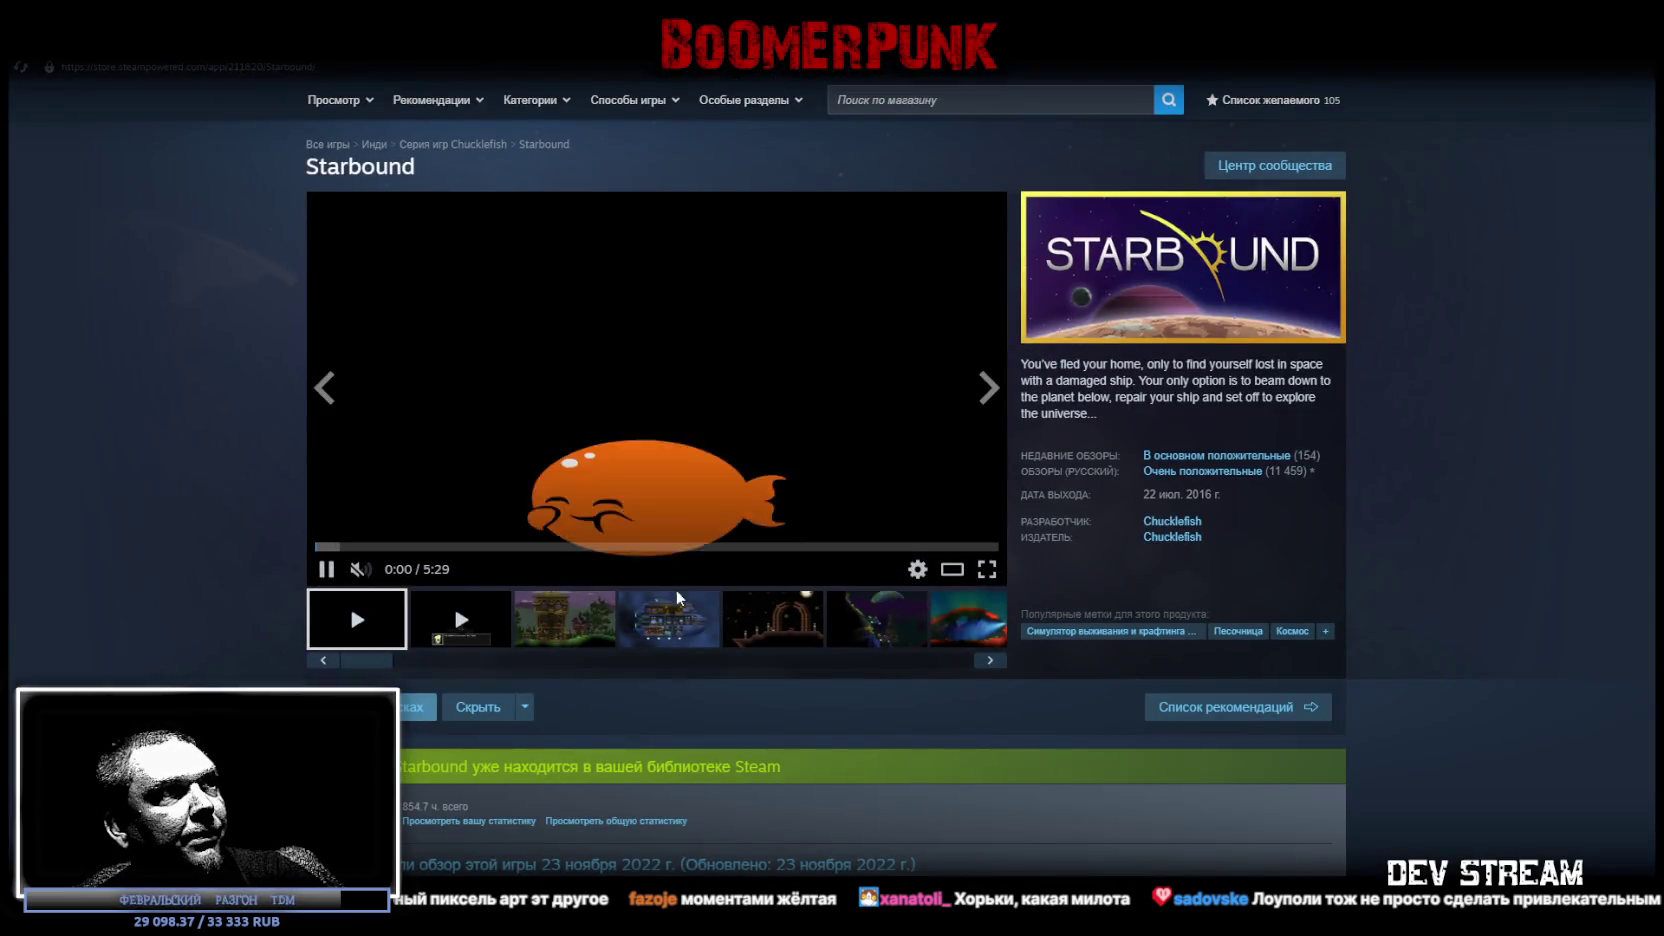
Scrub and watch the Starbound trailer fullscreen, then exit it and start a store search
{"action": "left_click", "coordinate": [985, 547]}
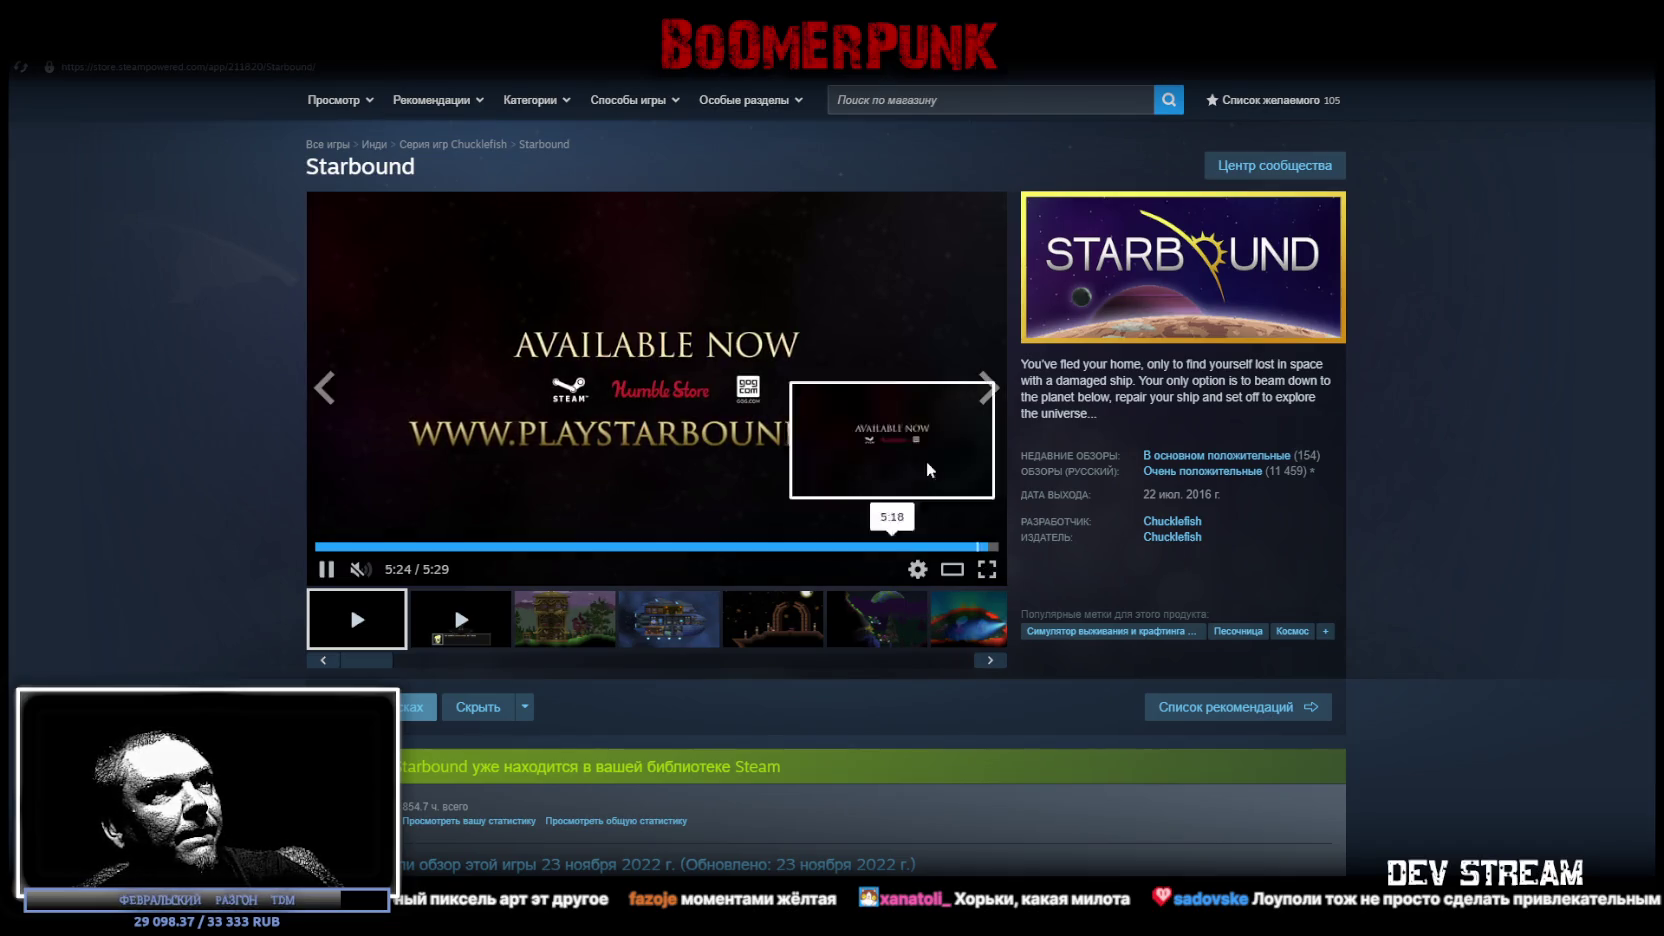
{"action": "left_click", "coordinate": [346, 546]}
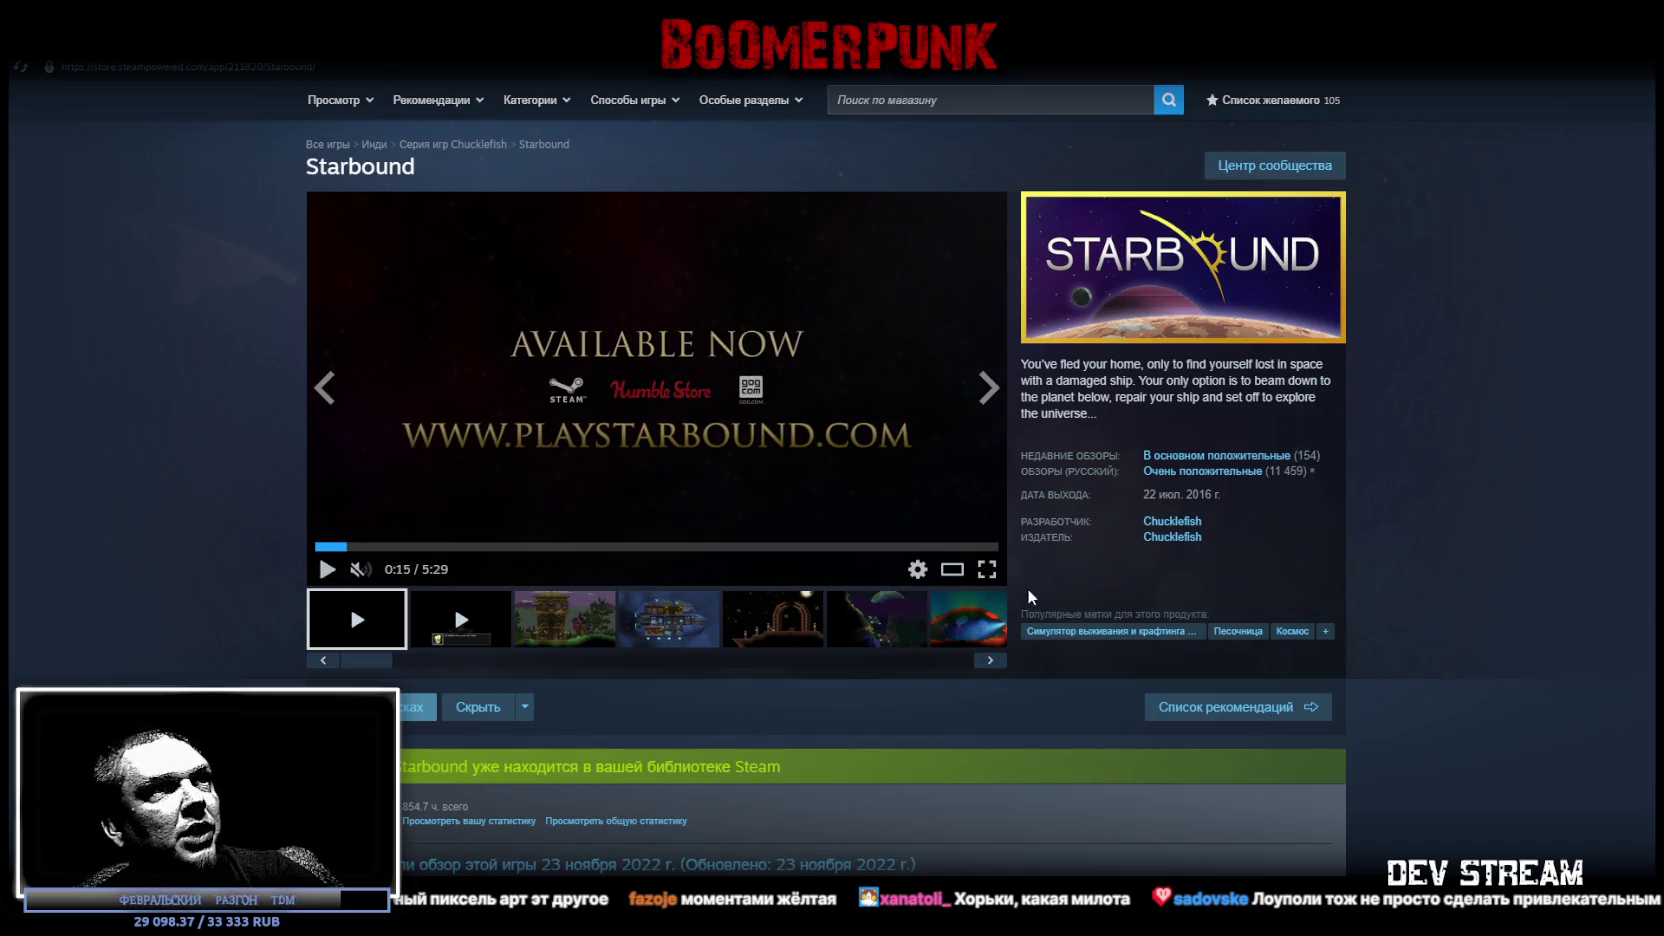
{"action": "left_click", "coordinate": [992, 575]}
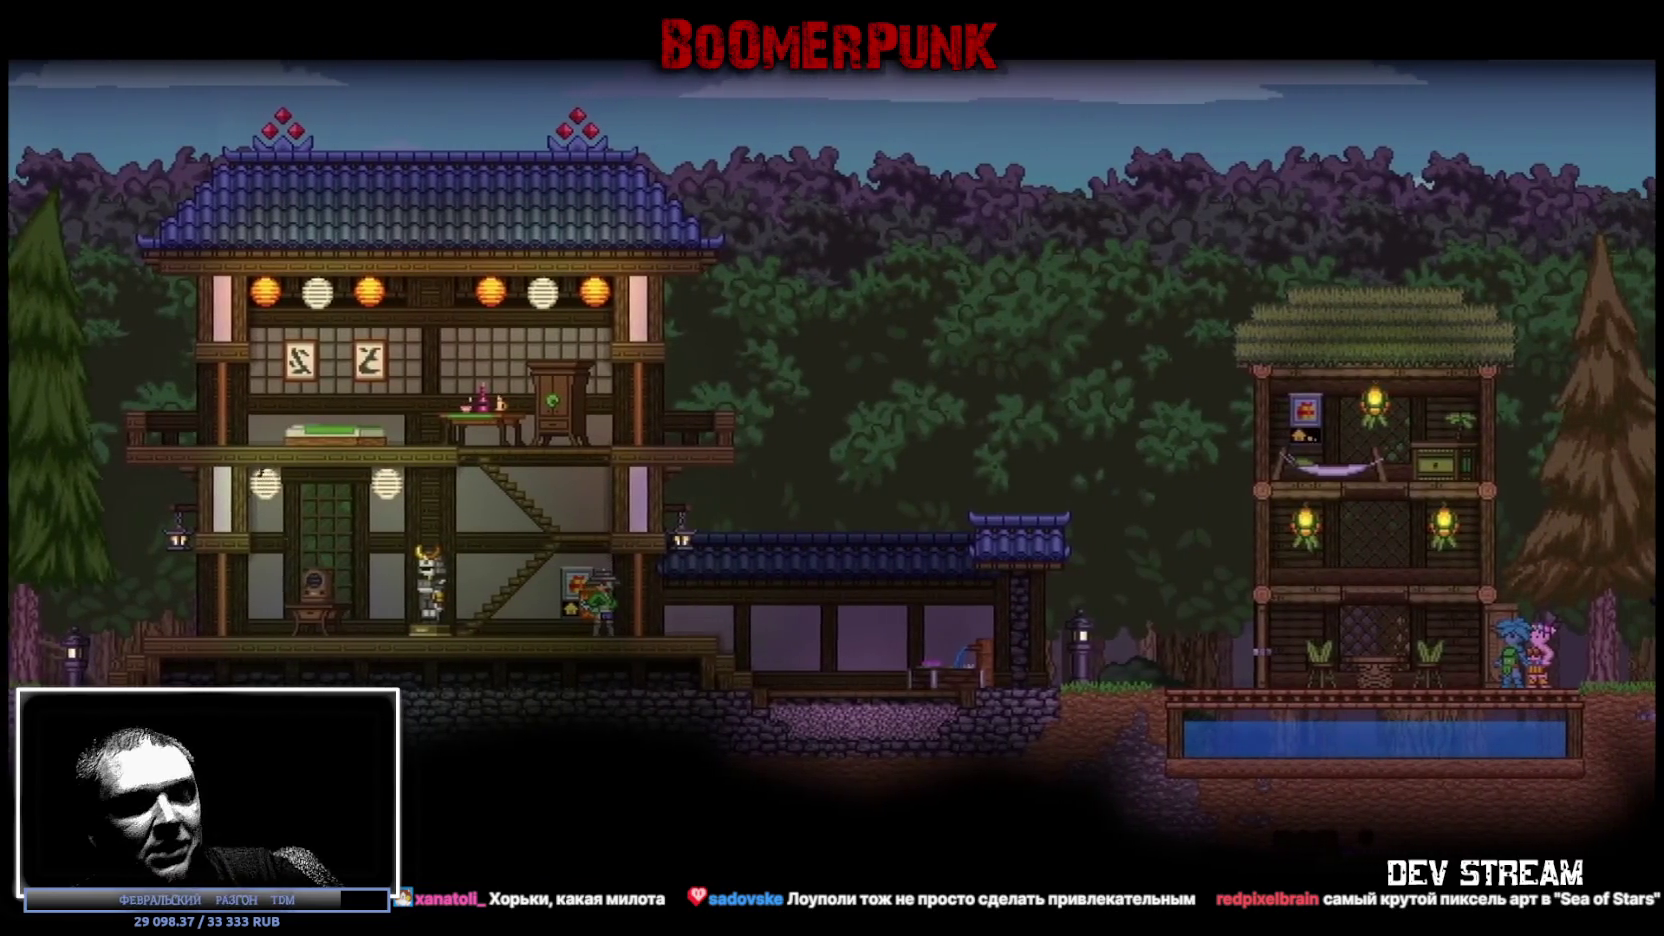
{"action": "key", "text": "Escape"}
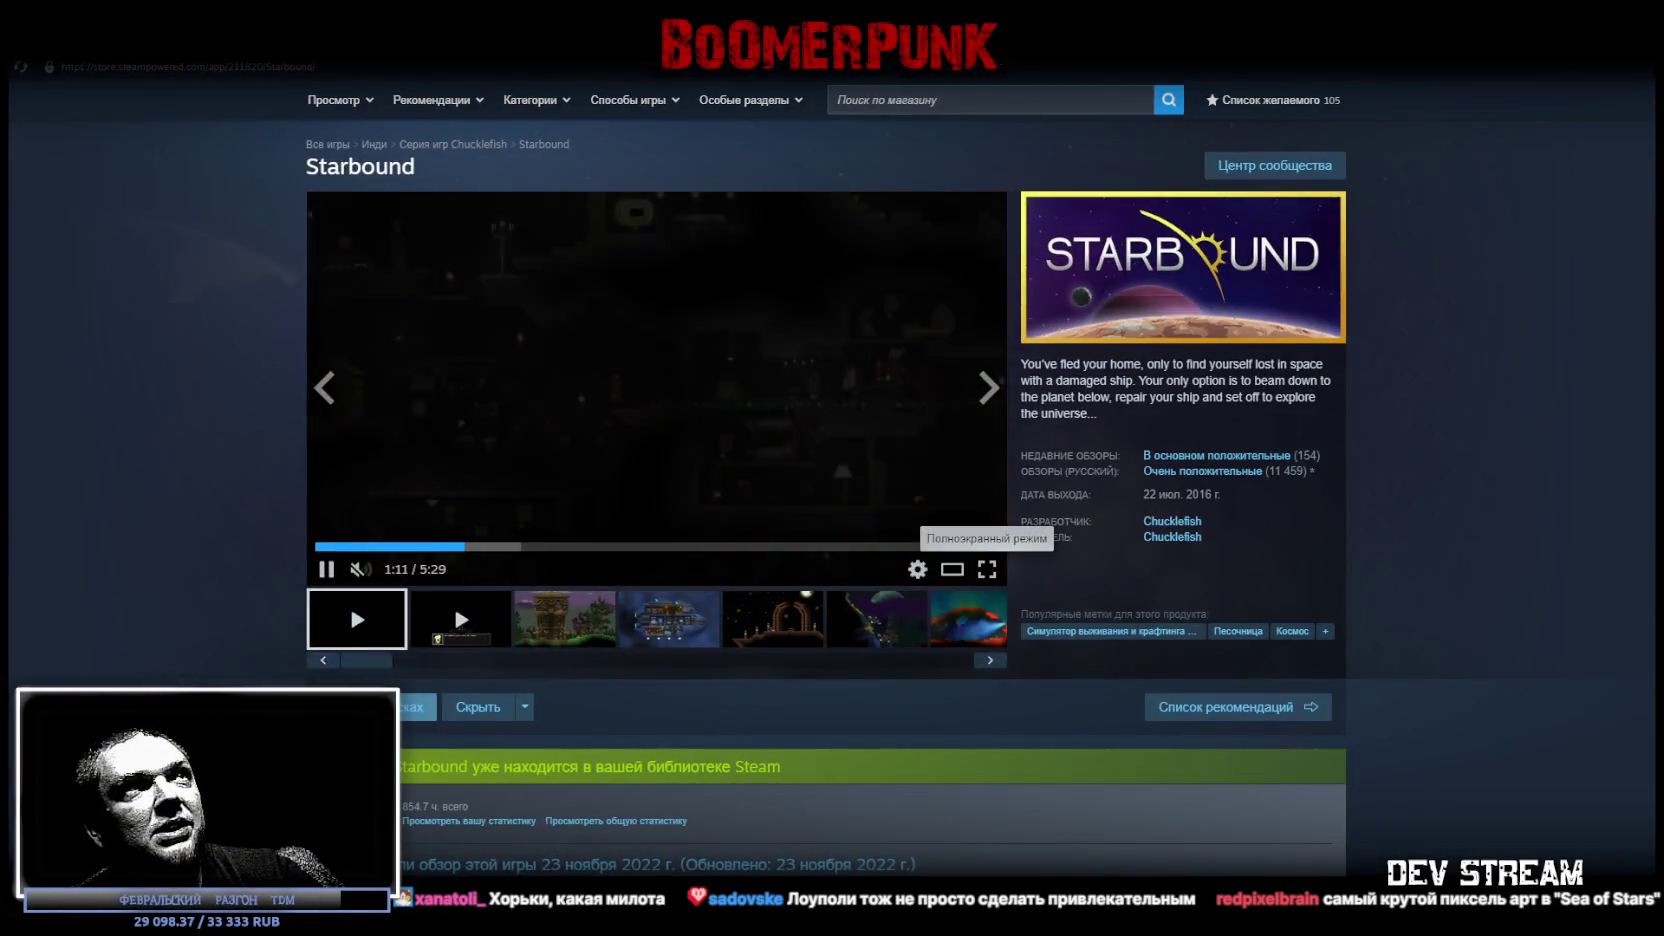
{"action": "left_click", "coordinate": [1000, 100]}
Search Steam for Sea of Stars and watch its store-page trailer full screen
{"action": "type", "text": "Sea of Stars"}
{"action": "left_click", "coordinate": [1062, 193]}
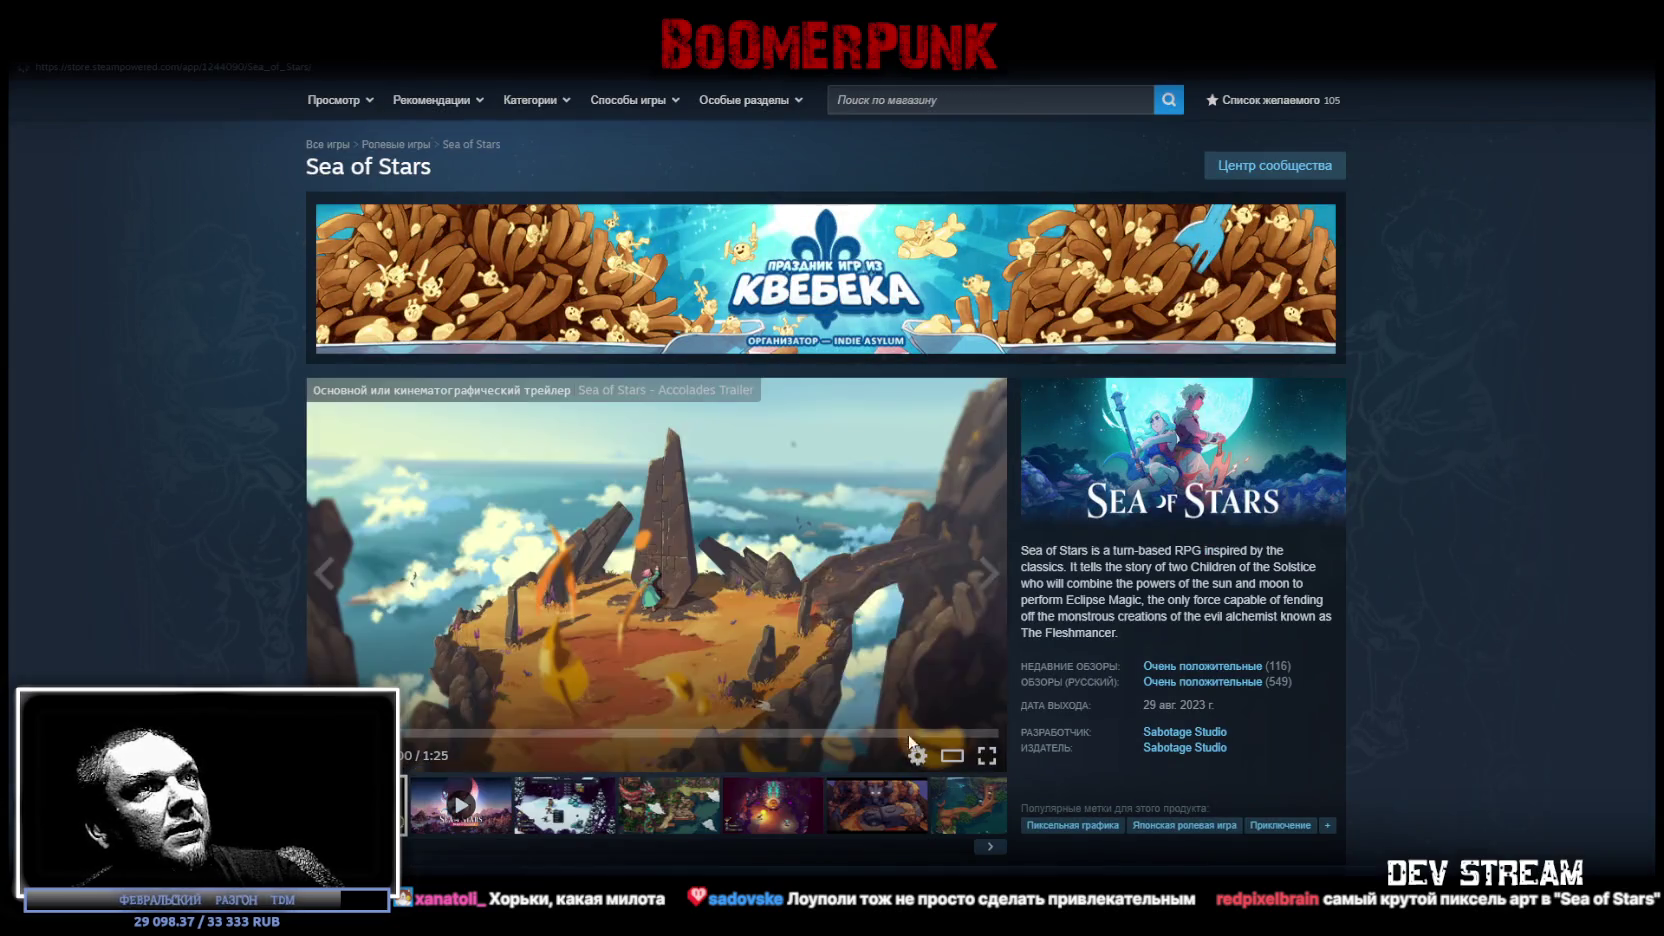
{"action": "left_click", "coordinate": [990, 755]}
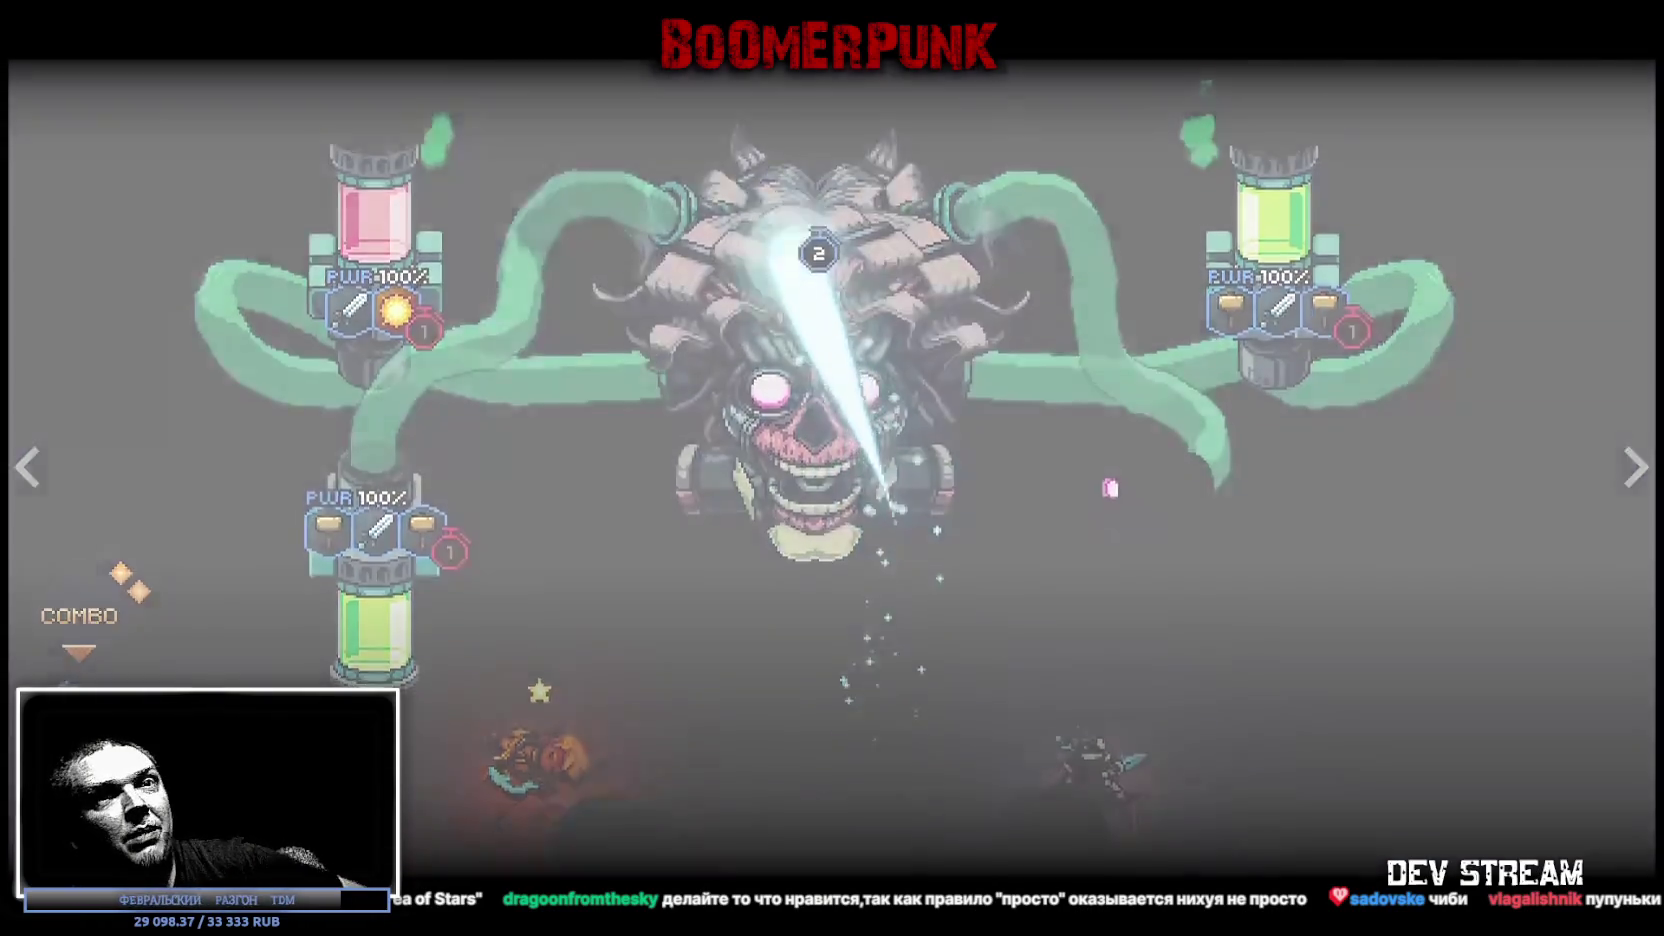
{"action": "key", "text": "Escape"}
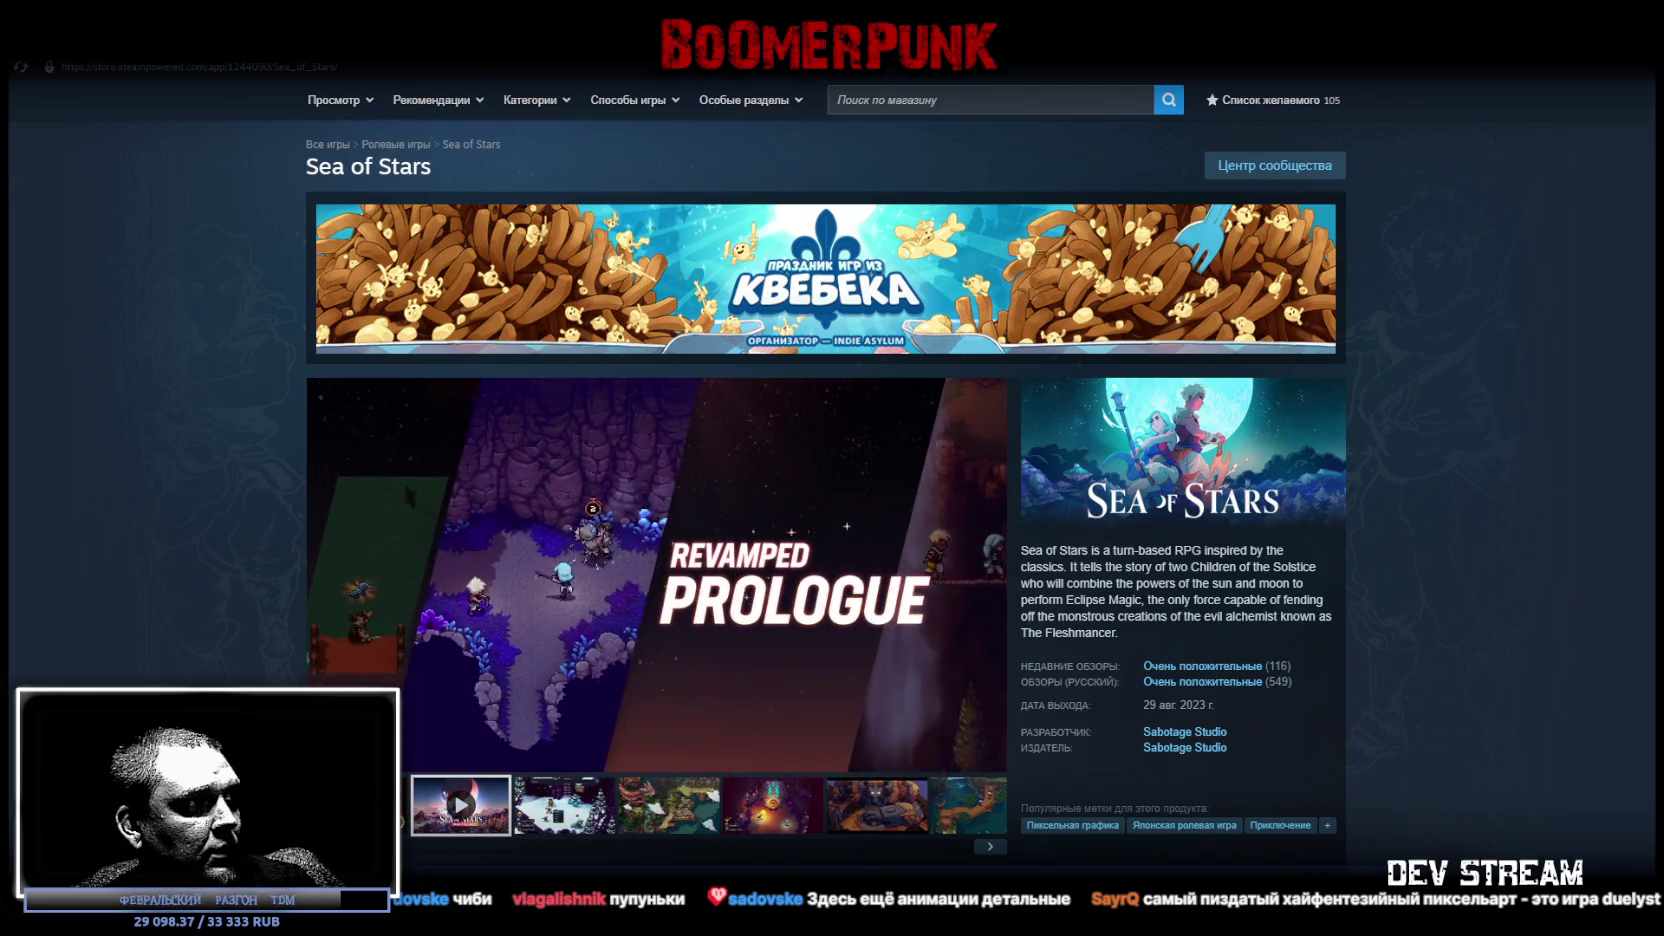
Switch from Steam to FL Studio's empty Pattern 1 project
{"action": "key", "text": "alt+Tab"}
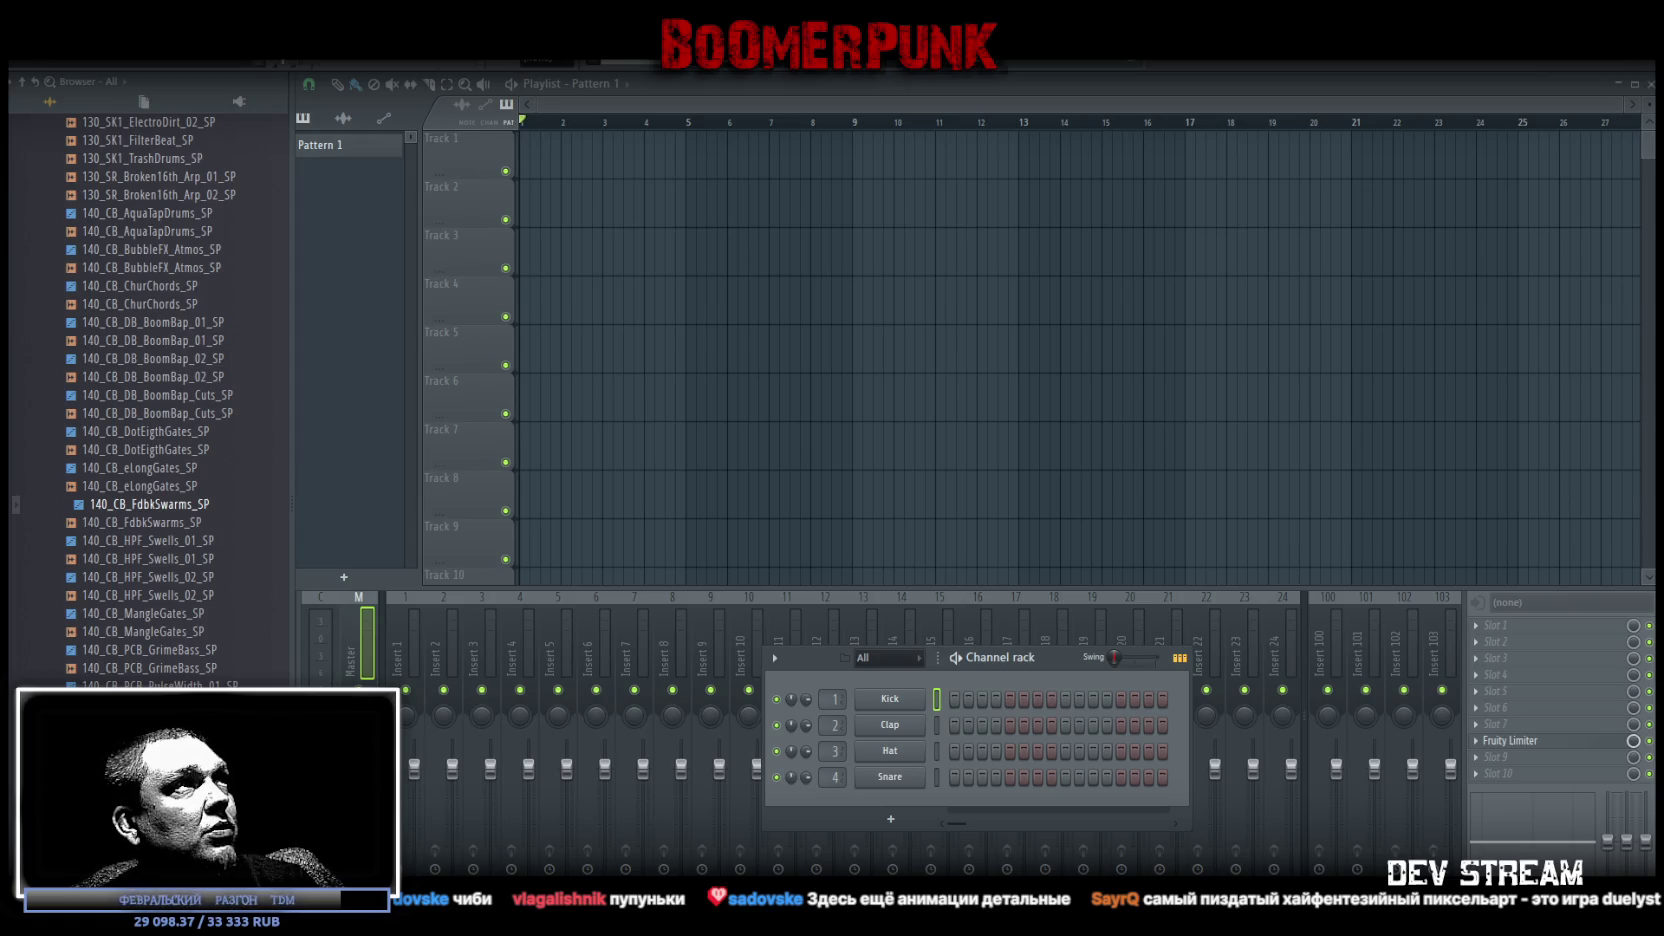
Audition a Twisted Circuits and Glitches loop, then place 110_CB_StretchPads_SP on Track 1 at bar 1
{"action": "scroll", "coordinate": [119, 360], "scroll_direction": "up", "scroll_amount": 15}
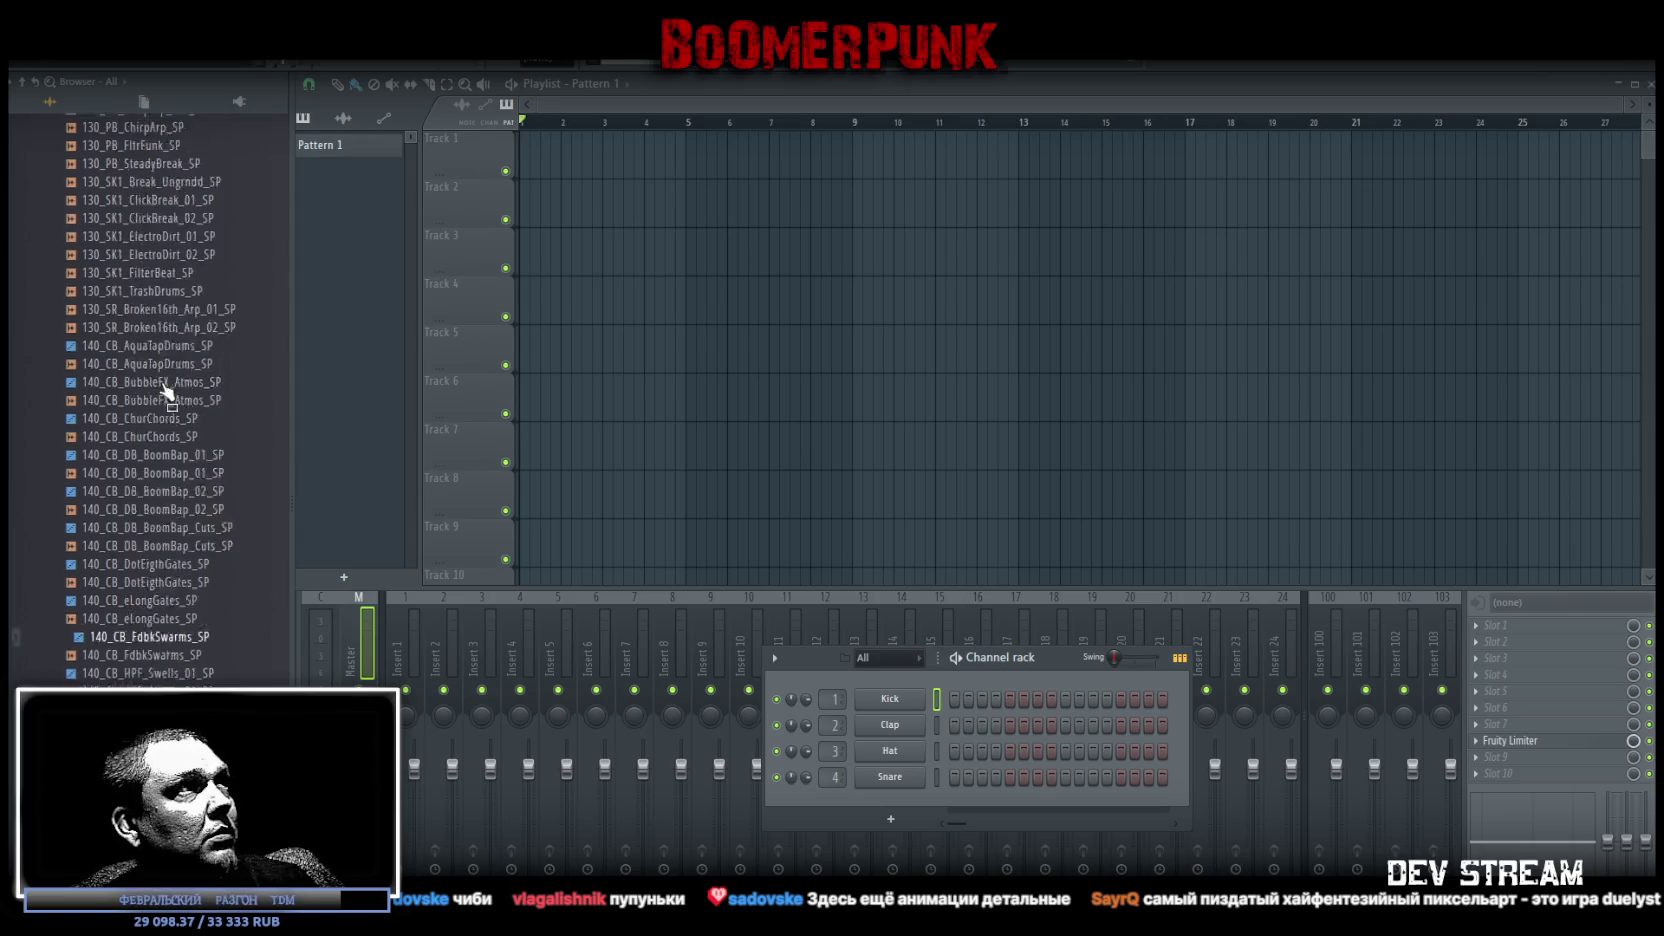
{"action": "scroll", "coordinate": [213, 657], "scroll_direction": "down", "scroll_amount": 1}
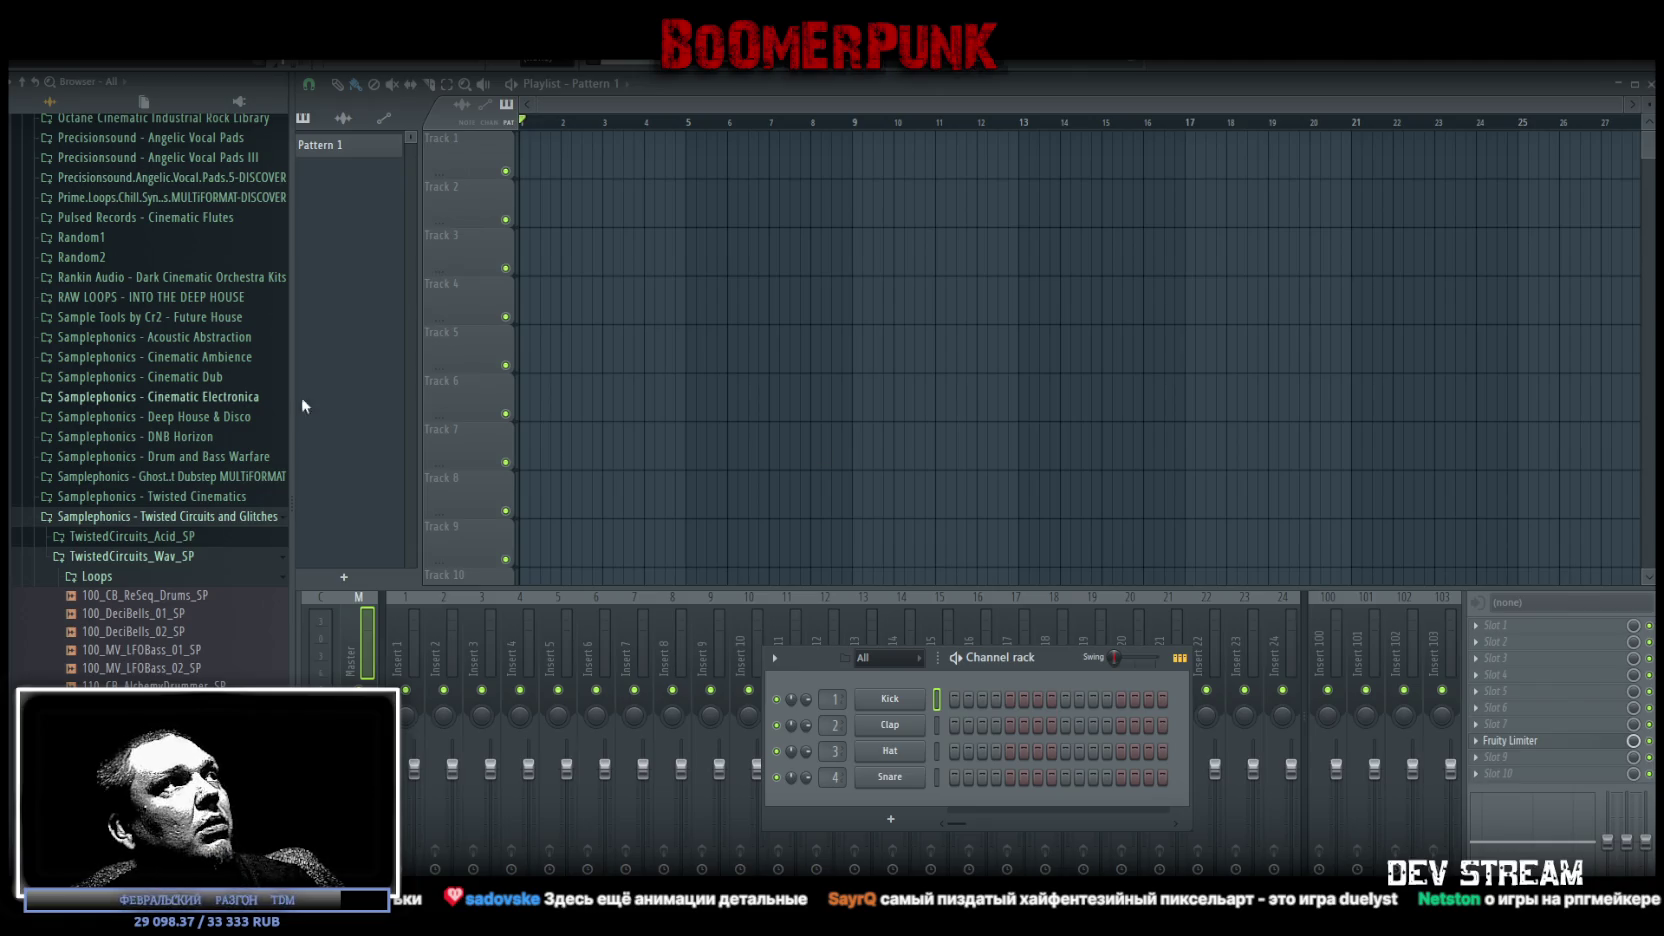
{"action": "left_click", "coordinate": [212, 649]}
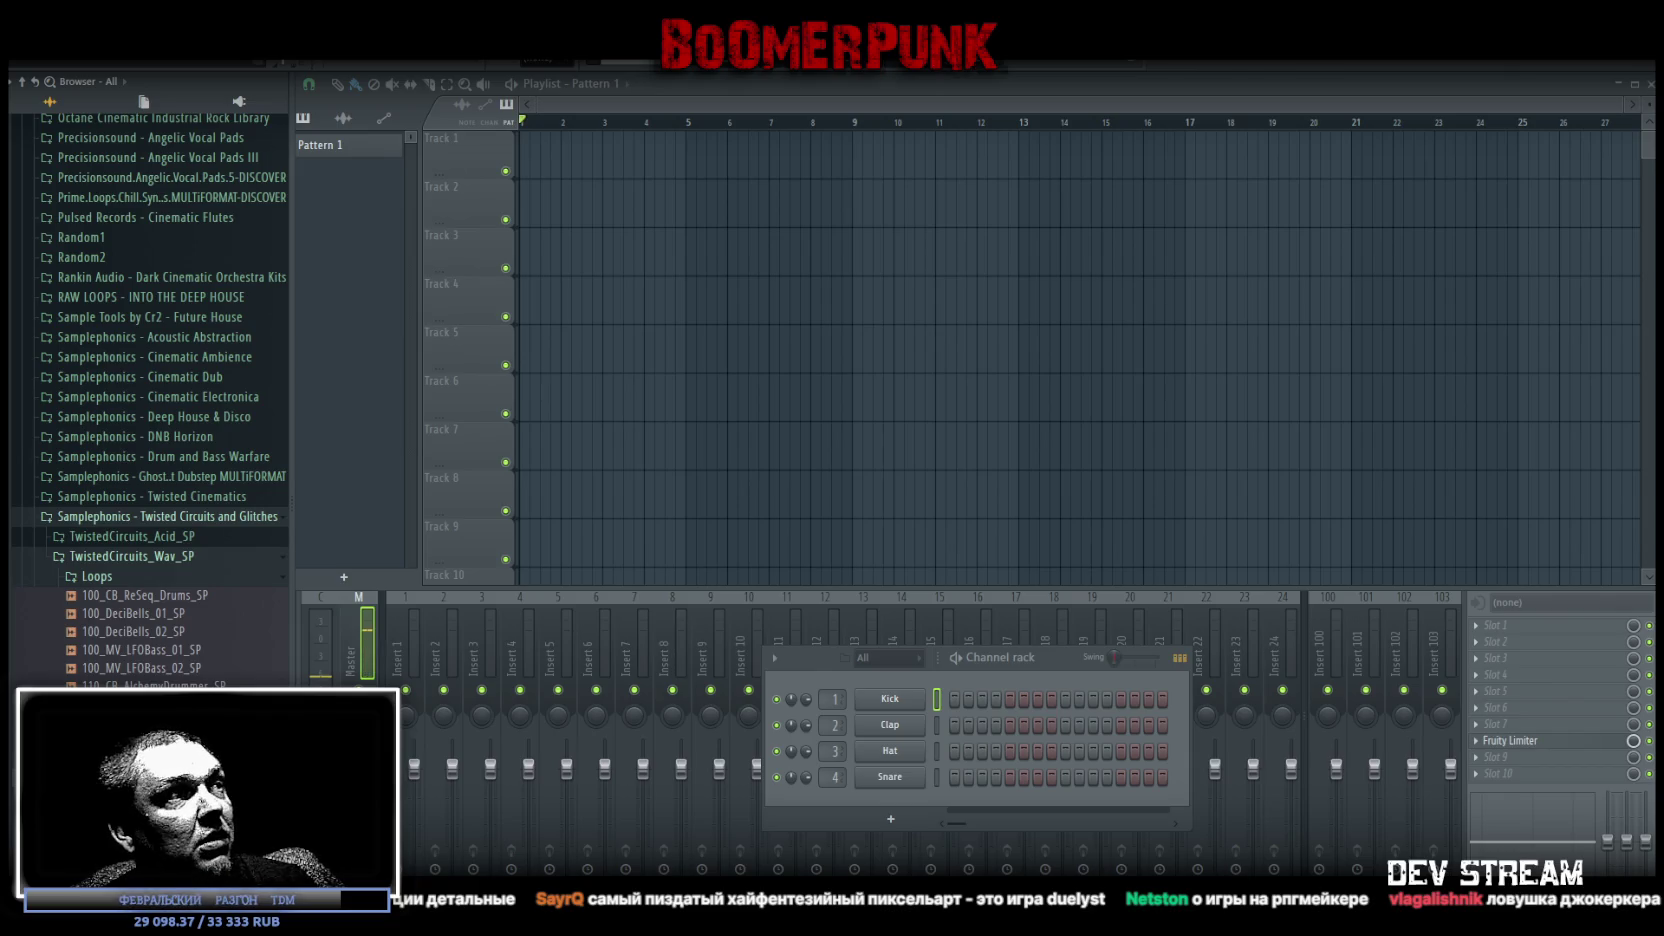
{"action": "left_click_drag", "start_coordinate": [716, 350], "coordinate": [535, 163]}
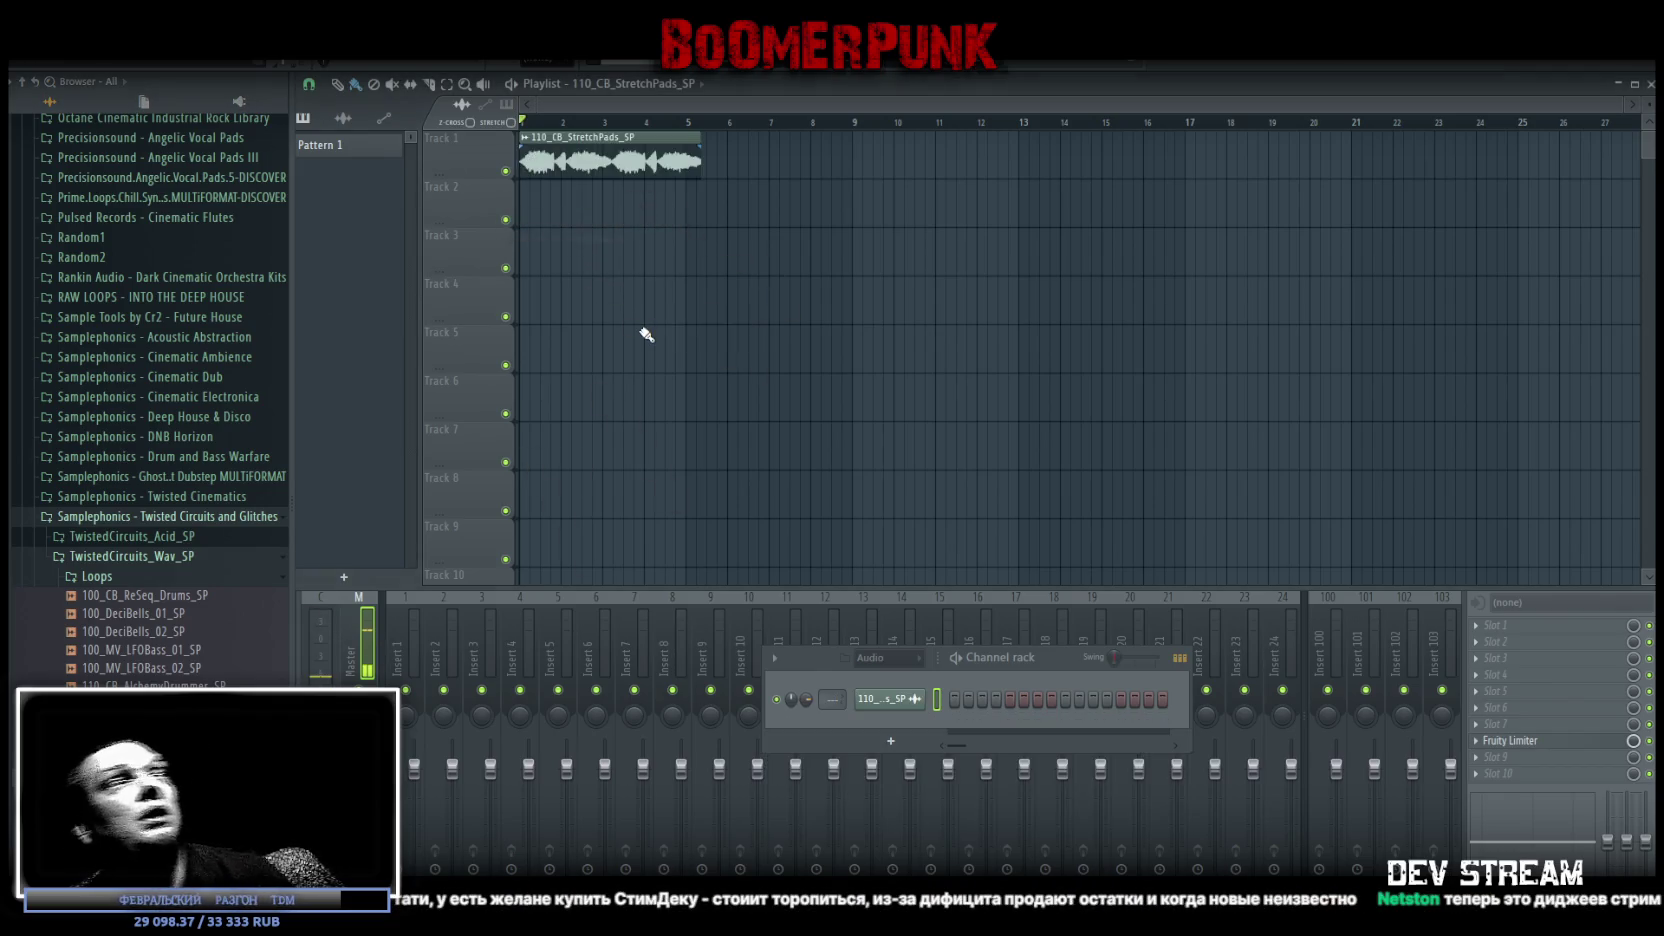
Time-stretch the 110_CB_StretchPads_SP clip to end near bar 17 and reverse it
{"action": "double_click", "coordinate": [612, 160]}
{"action": "left_click_drag", "start_coordinate": [660, 207], "coordinate": [774, 358]}
{"action": "left_click_drag", "start_coordinate": [799, 452], "coordinate": [799, 412]}
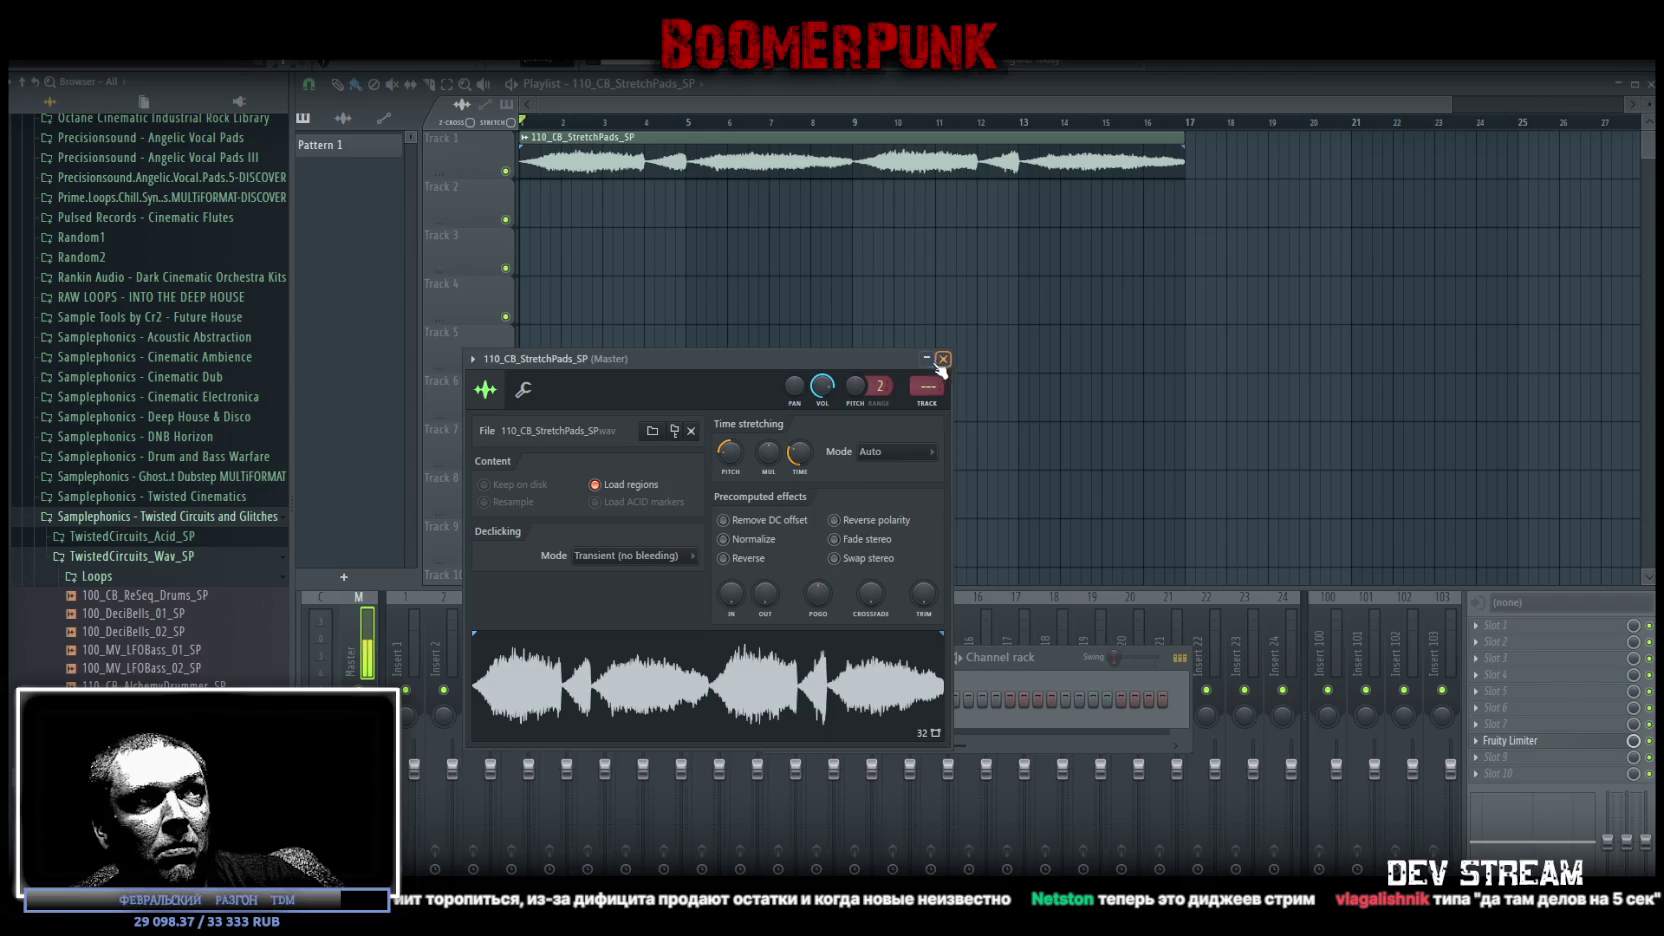
{"action": "left_click", "coordinate": [723, 558]}
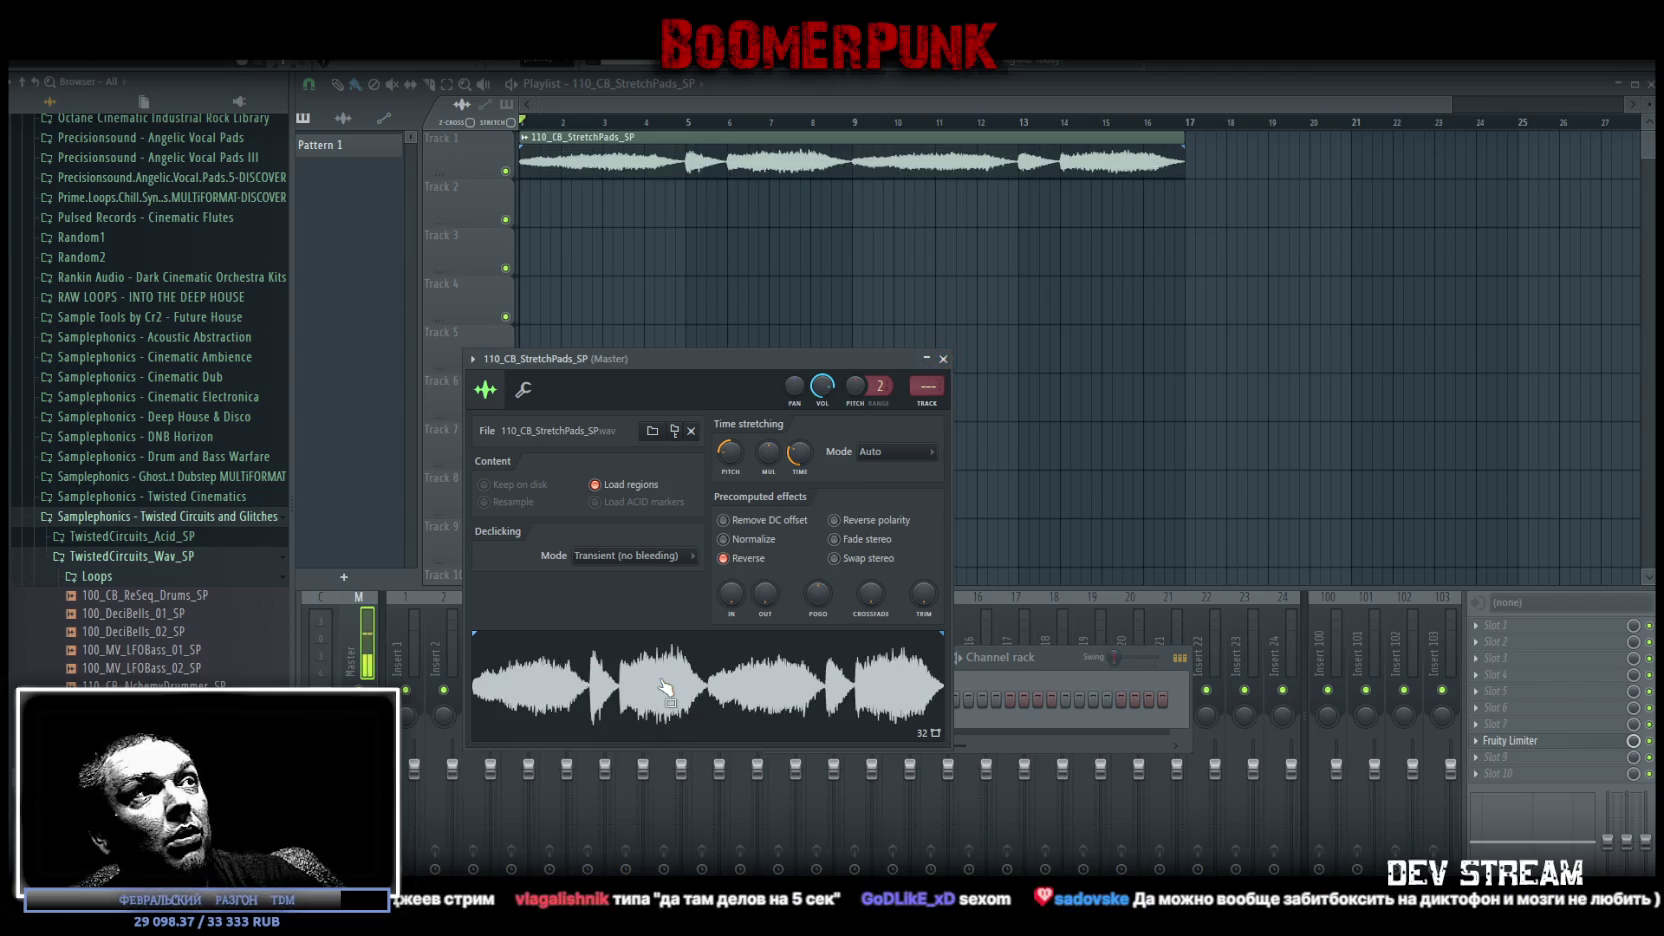
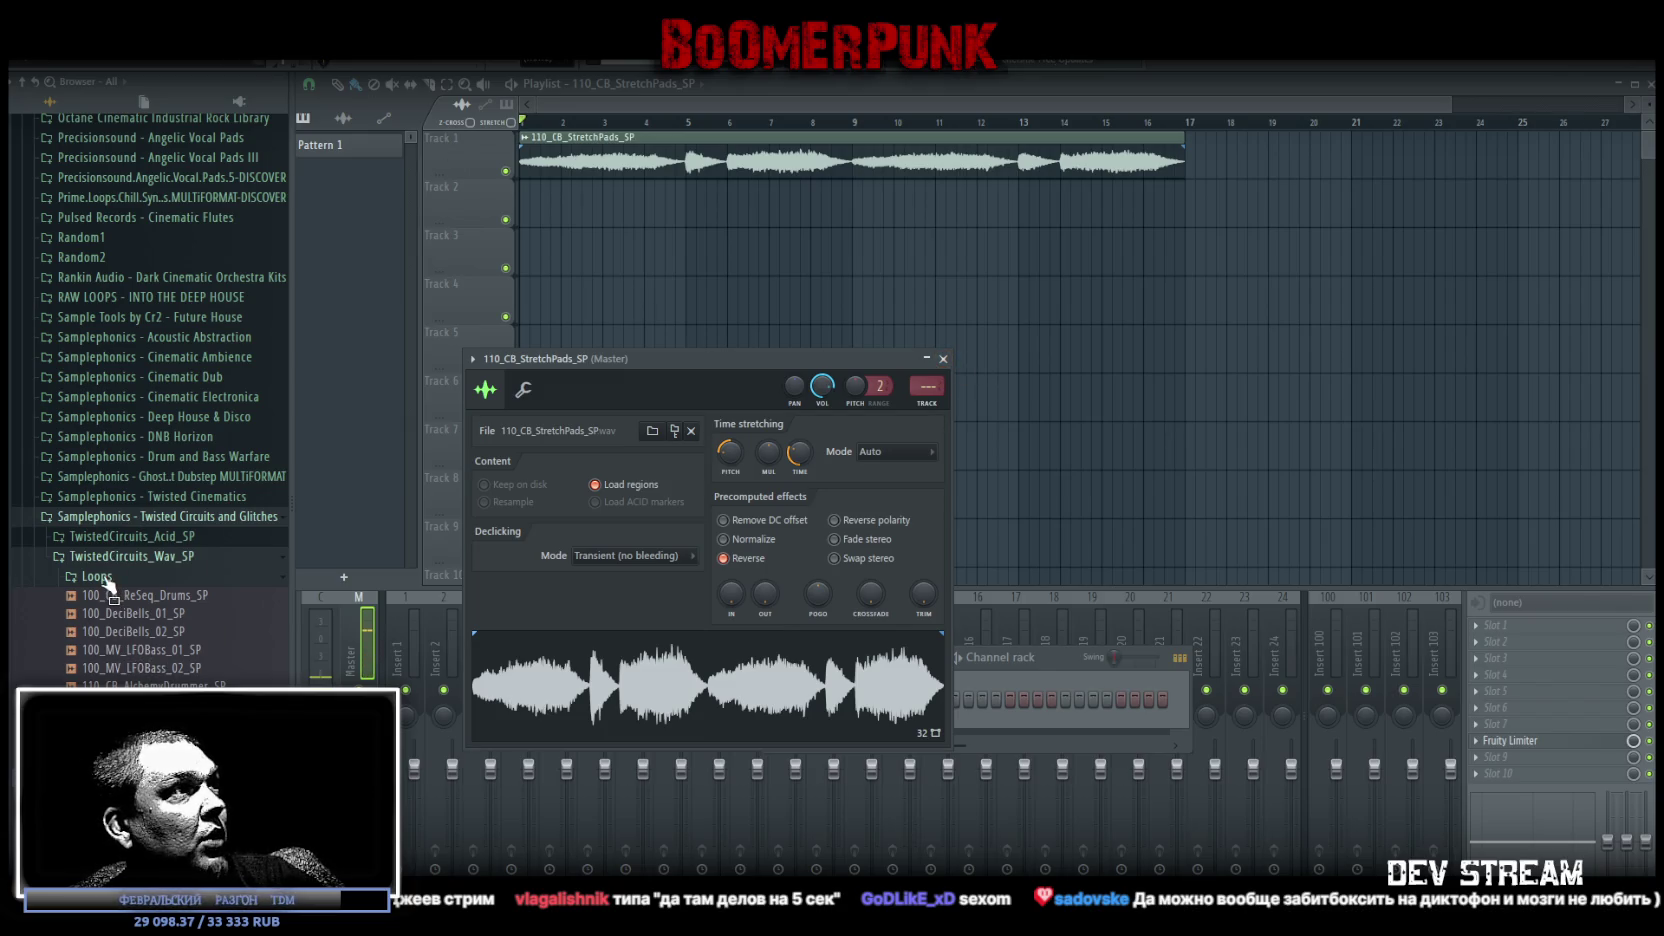
Place 120_PB_Stab16_SP at the start of Track 2 and route its channel to mixer insert 1
{"action": "scroll", "coordinate": [108, 585], "scroll_direction": "down", "scroll_amount": 10}
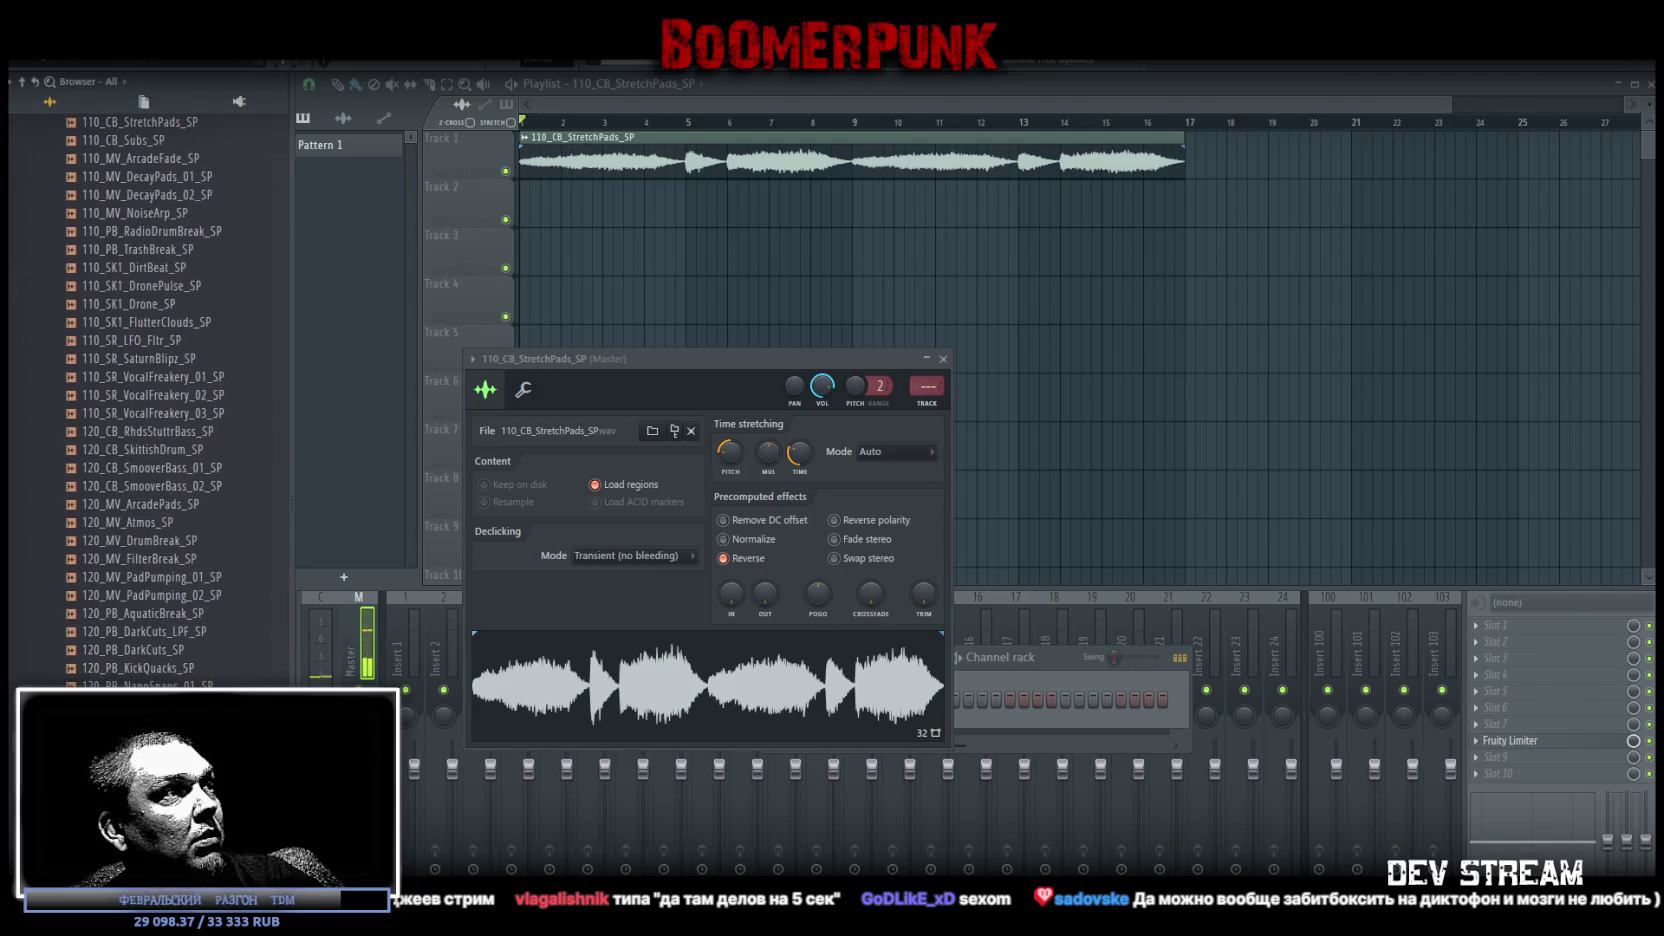
{"action": "mouse_move", "coordinate": [236, 648]}
{"action": "left_mouse_down"}
{"action": "mouse_move", "coordinate": [576, 210]}
{"action": "mouse_move", "coordinate": [600, 215]}
{"action": "mouse_move", "coordinate": [560, 212]}
{"action": "mouse_move", "coordinate": [653, 289]}
{"action": "mouse_move", "coordinate": [636, 329]}
{"action": "left_mouse_up"}
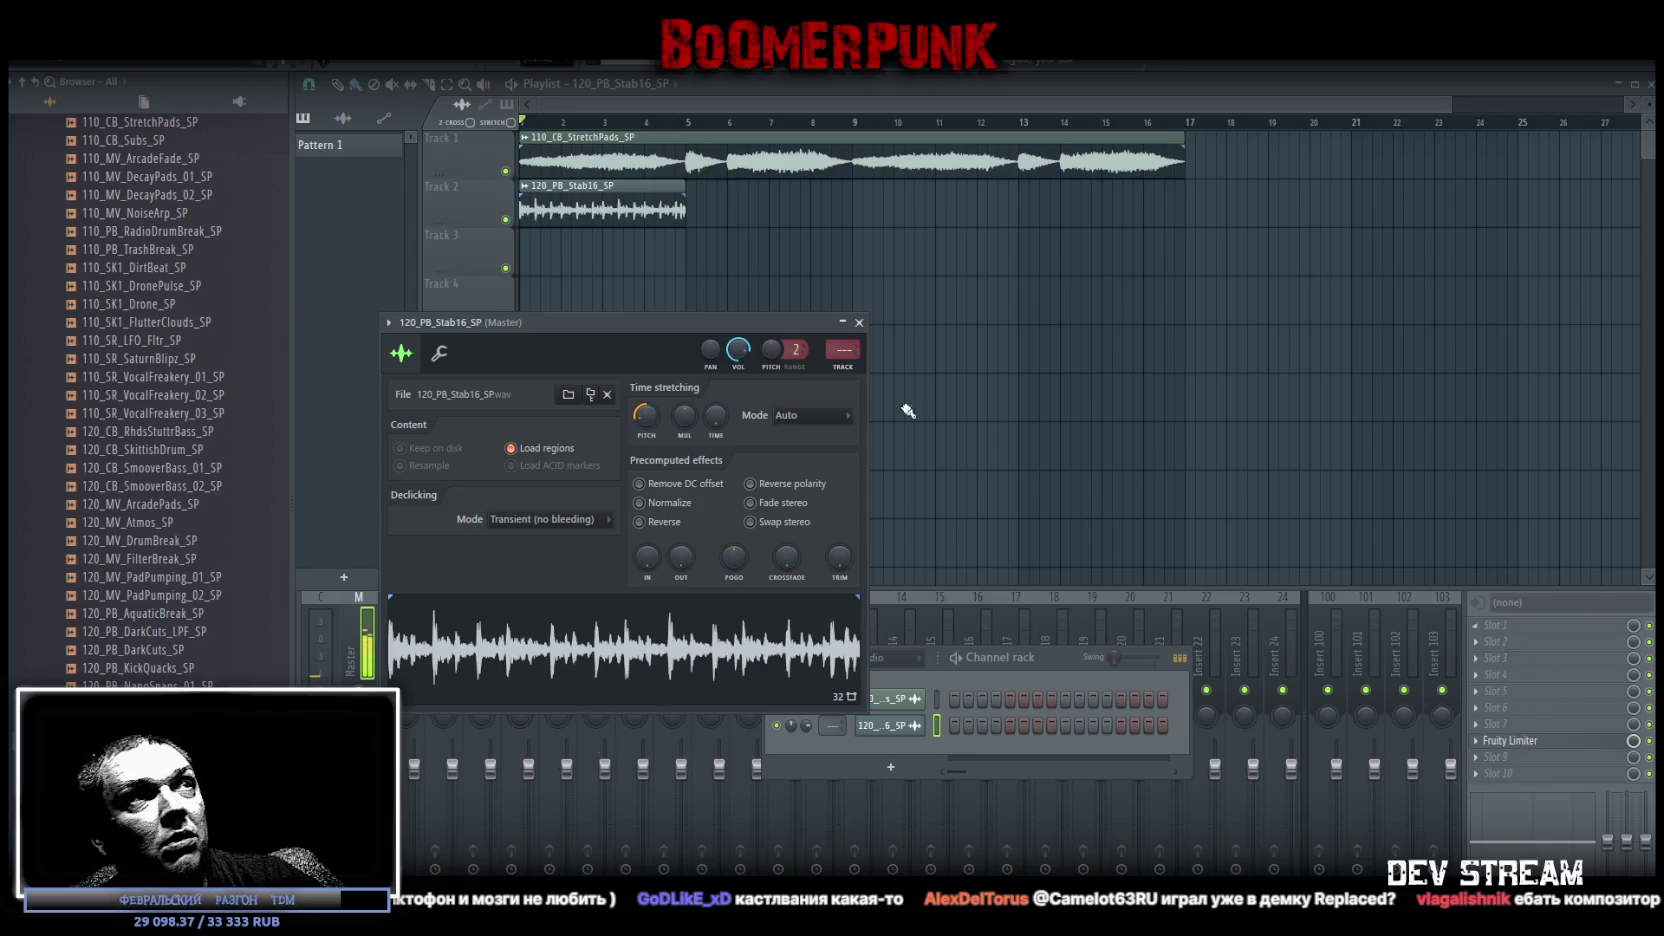
{"action": "scroll", "coordinate": [842, 356], "scroll_direction": "up", "scroll_amount": 1}
{"action": "left_click", "coordinate": [1489, 633]}
{"action": "mouse_move", "coordinate": [1565, 565]}
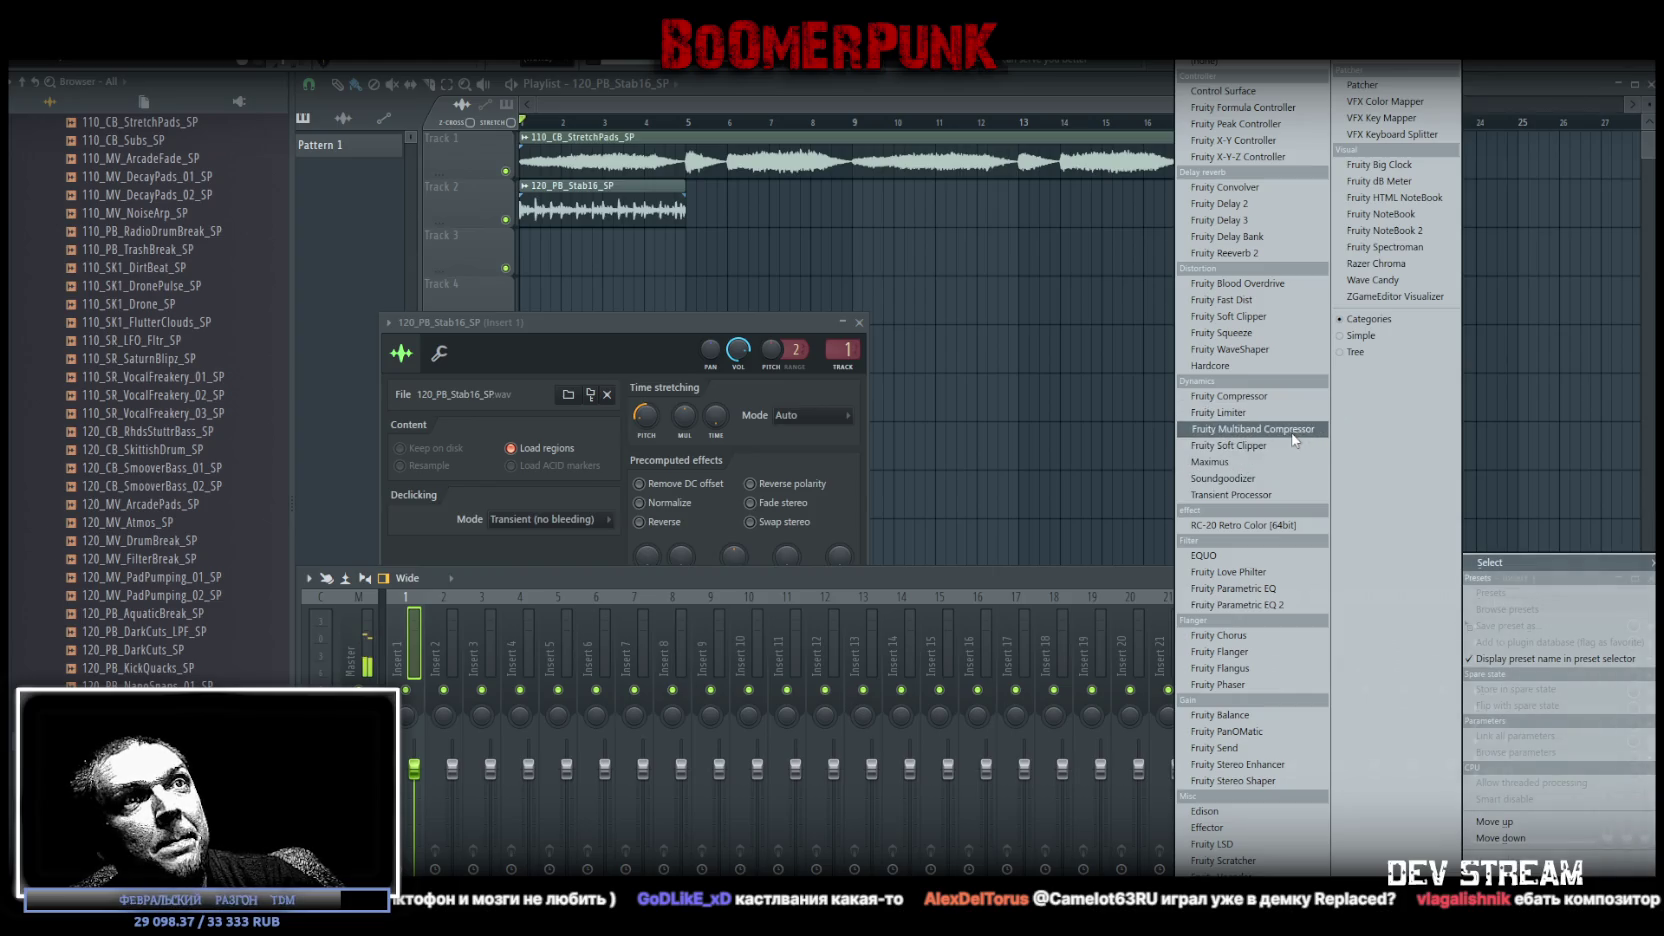
Load Effector on mixer insert 1 and set its effect to Filter
{"action": "left_click", "coordinate": [1253, 828]}
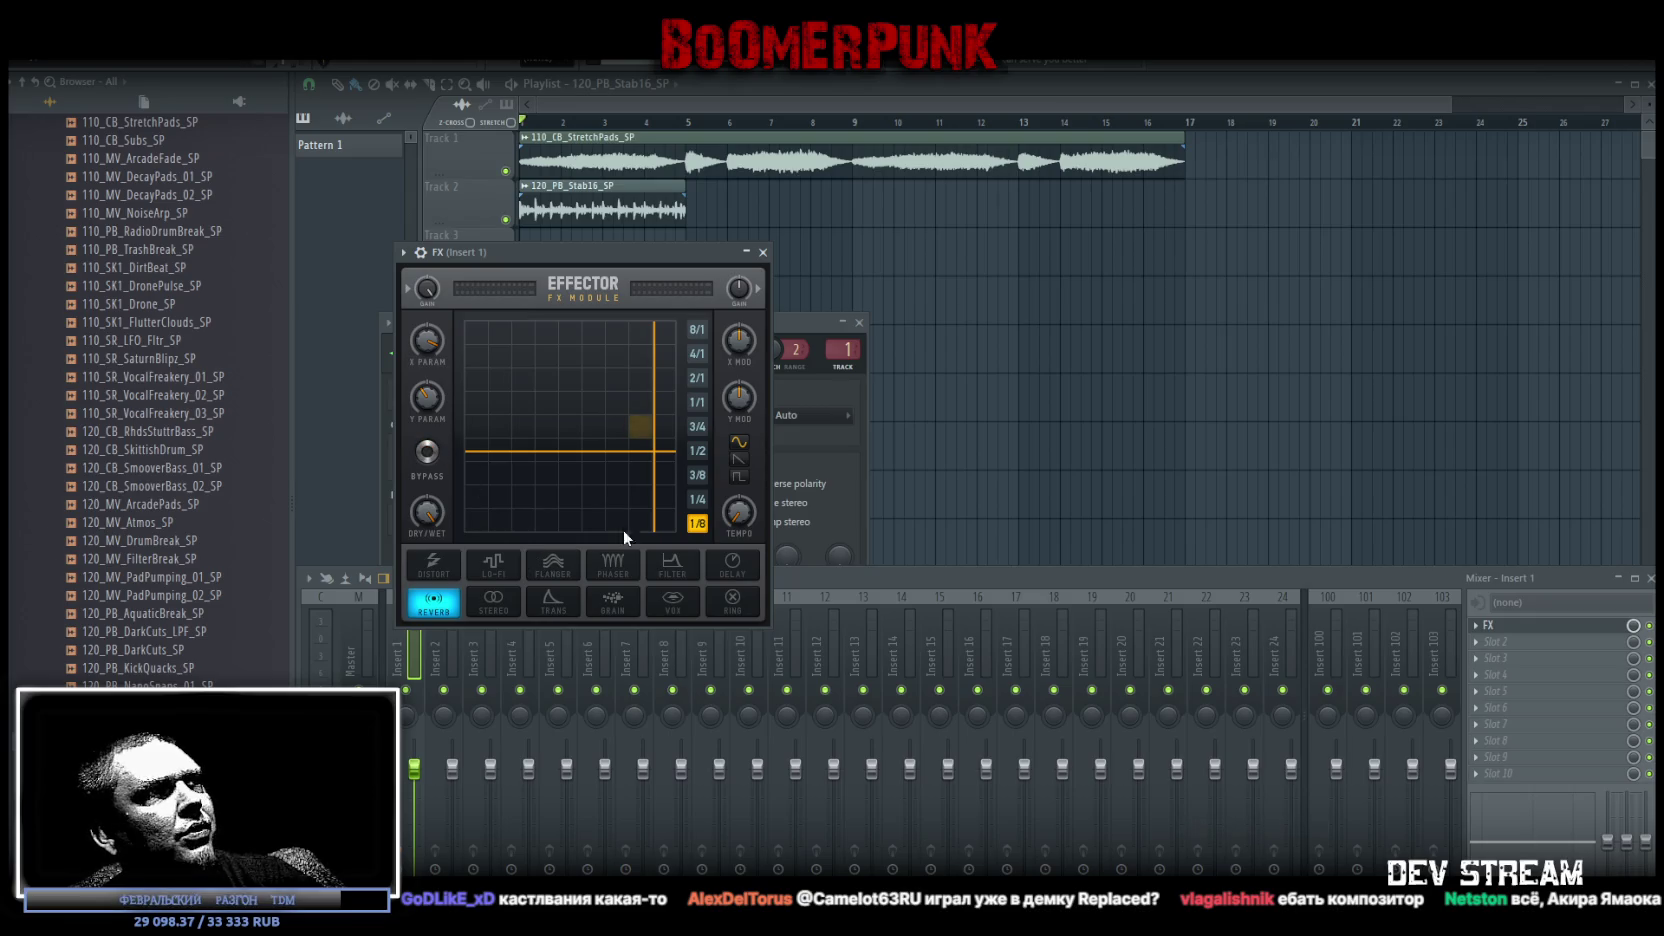
{"action": "left_click", "coordinate": [672, 566]}
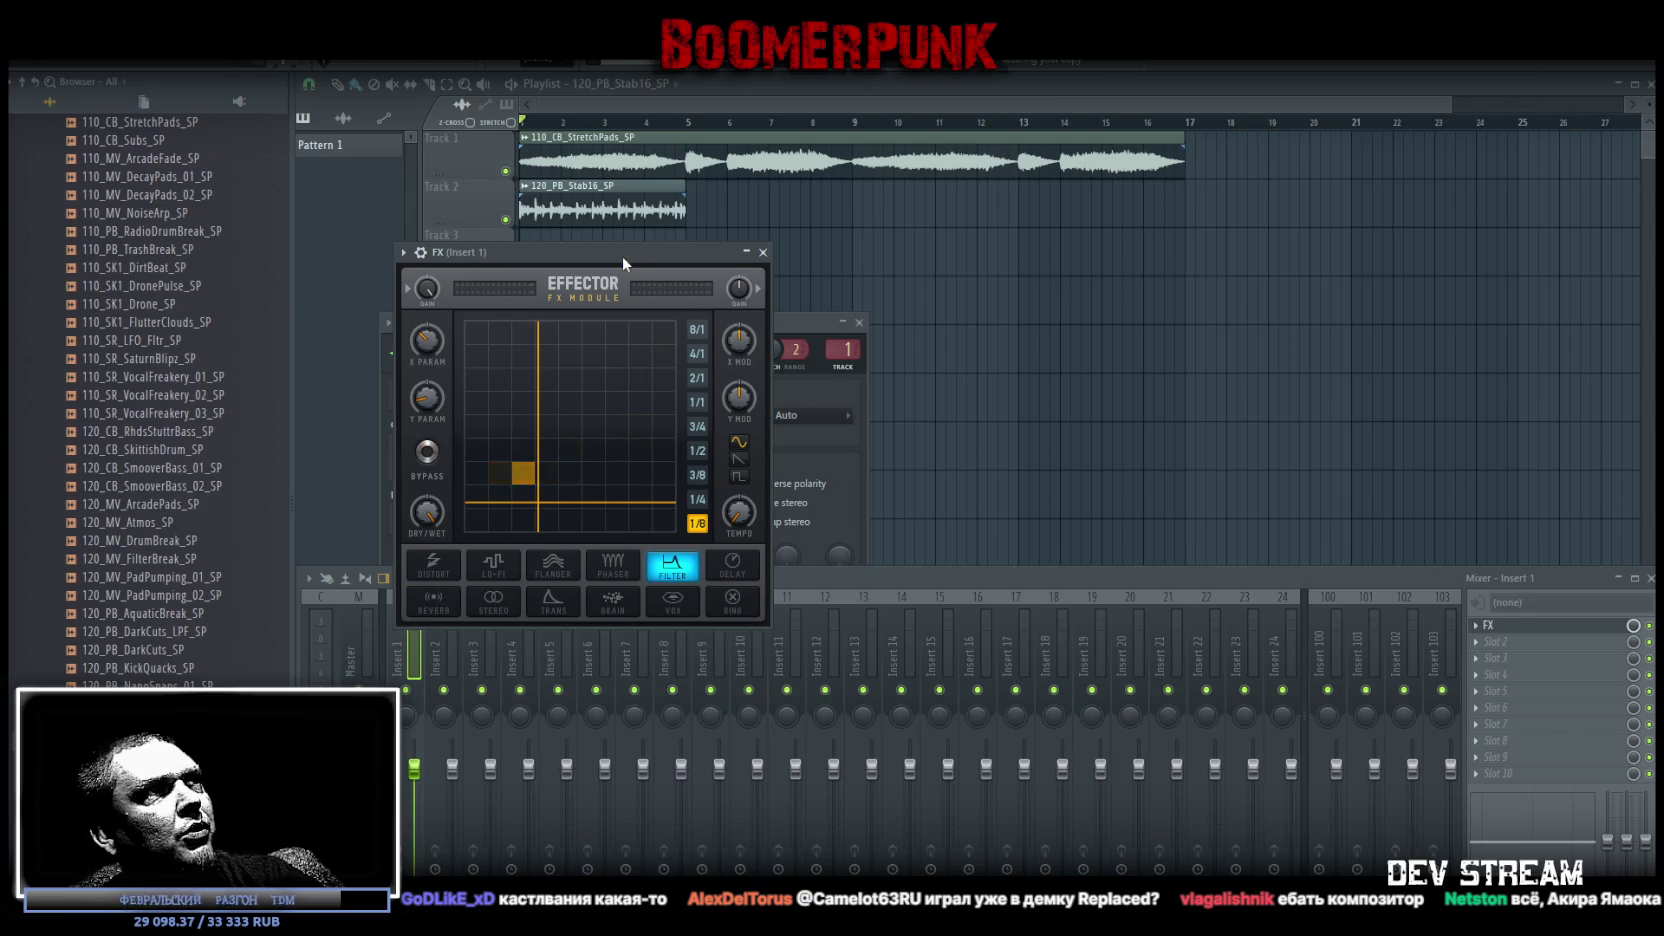
{"action": "left_click_drag", "start_coordinate": [621, 255], "coordinate": [1037, 485]}
Repeat the Stab16 and StretchPads clips along Tracks 1 and 2 past bar 17 to bar 33
{"action": "mouse_move", "coordinate": [575, 205]}
{"action": "left_mouse_down"}
{"action": "mouse_move", "coordinate": [1000, 209]}
{"action": "mouse_move", "coordinate": [1100, 160]}
{"action": "left_mouse_up"}
{"action": "left_click", "coordinate": [1200, 163]}
{"action": "mouse_move", "coordinate": [1112, 218]}
{"action": "left_mouse_down"}
{"action": "mouse_move", "coordinate": [1195, 200]}
{"action": "mouse_move", "coordinate": [1537, 205]}
{"action": "left_mouse_up"}
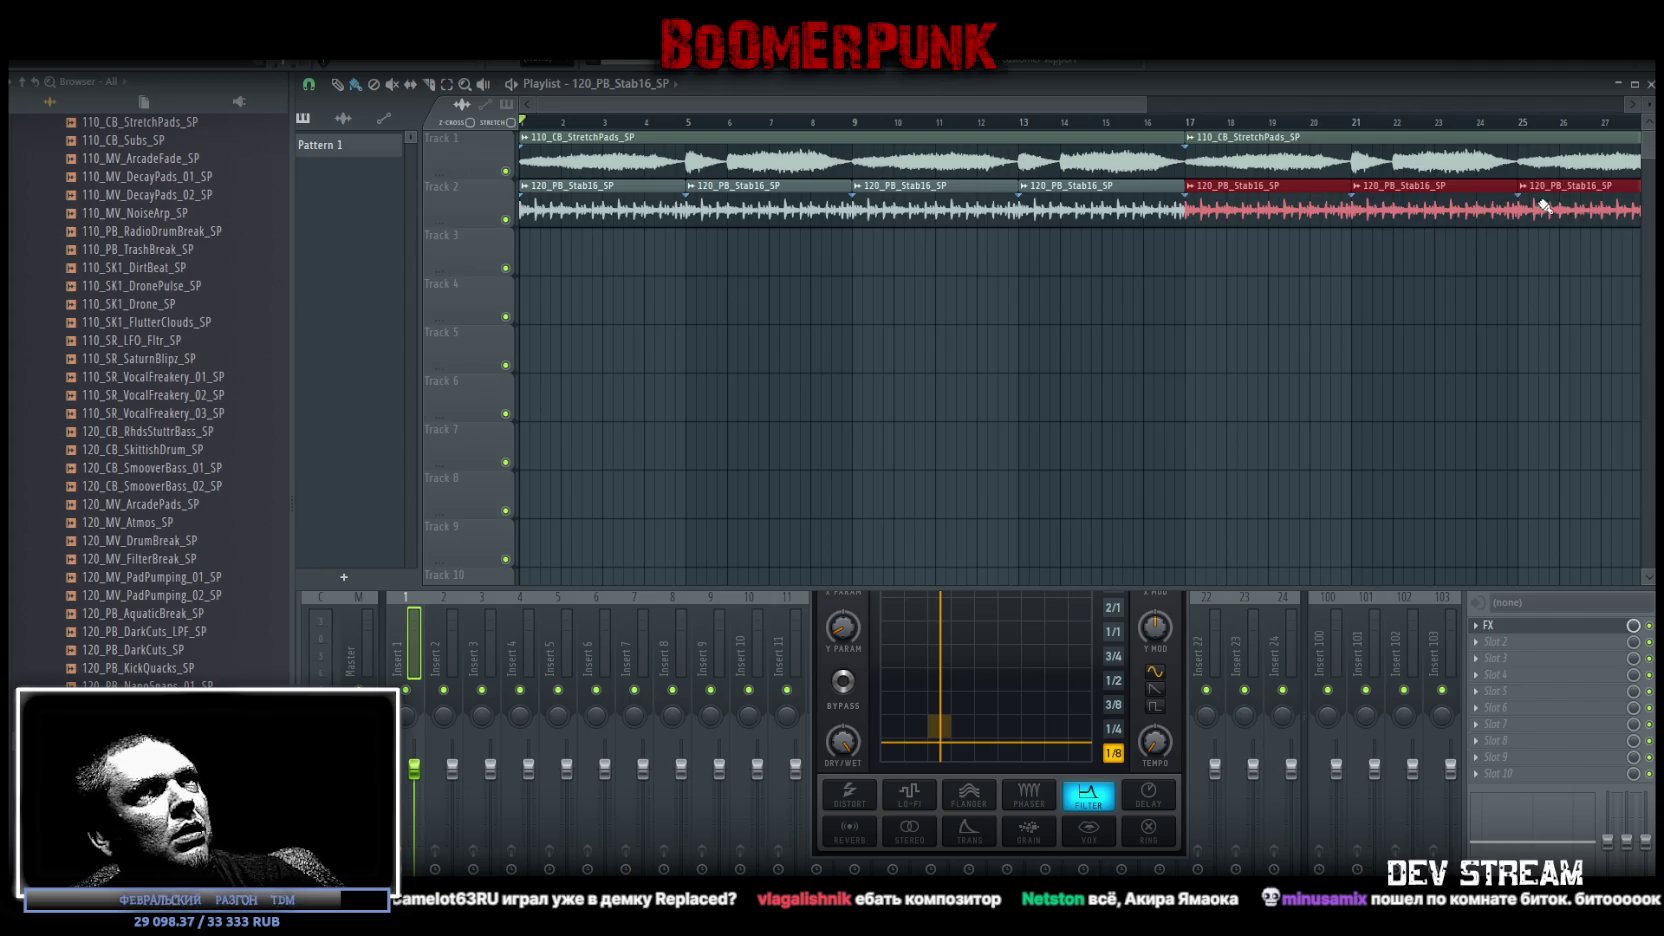
{"action": "scroll", "coordinate": [1206, 115], "scroll_direction": "down", "scroll_amount": 4}
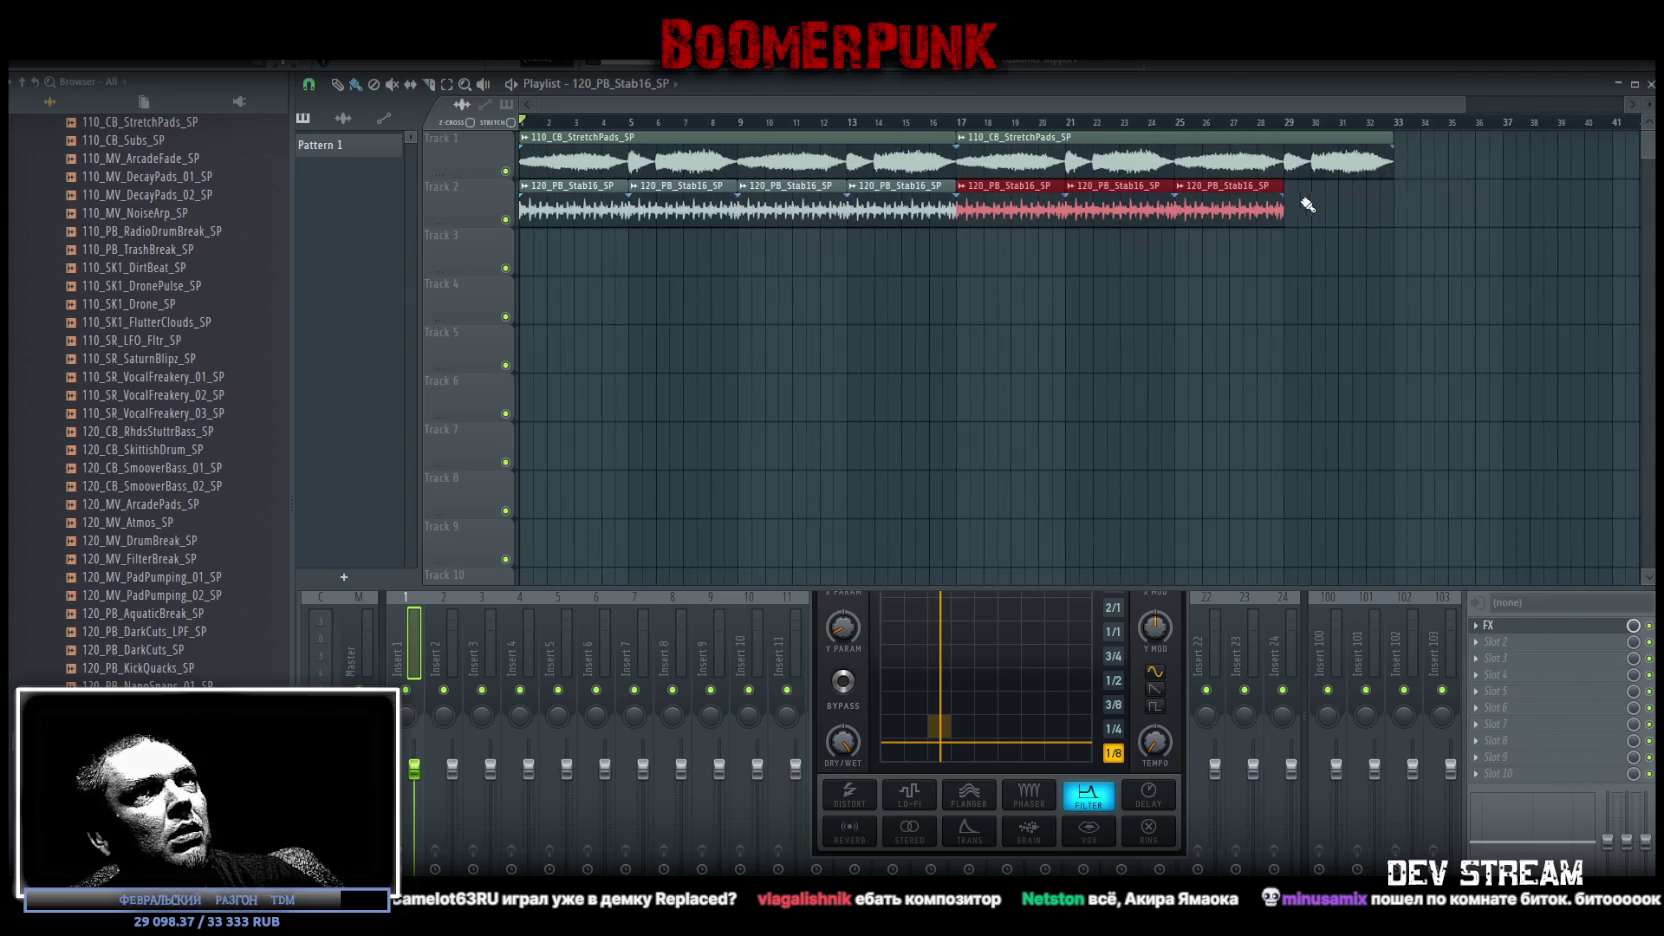
{"action": "left_click", "coordinate": [1307, 204]}
{"action": "double_click", "coordinate": [1270, 147]}
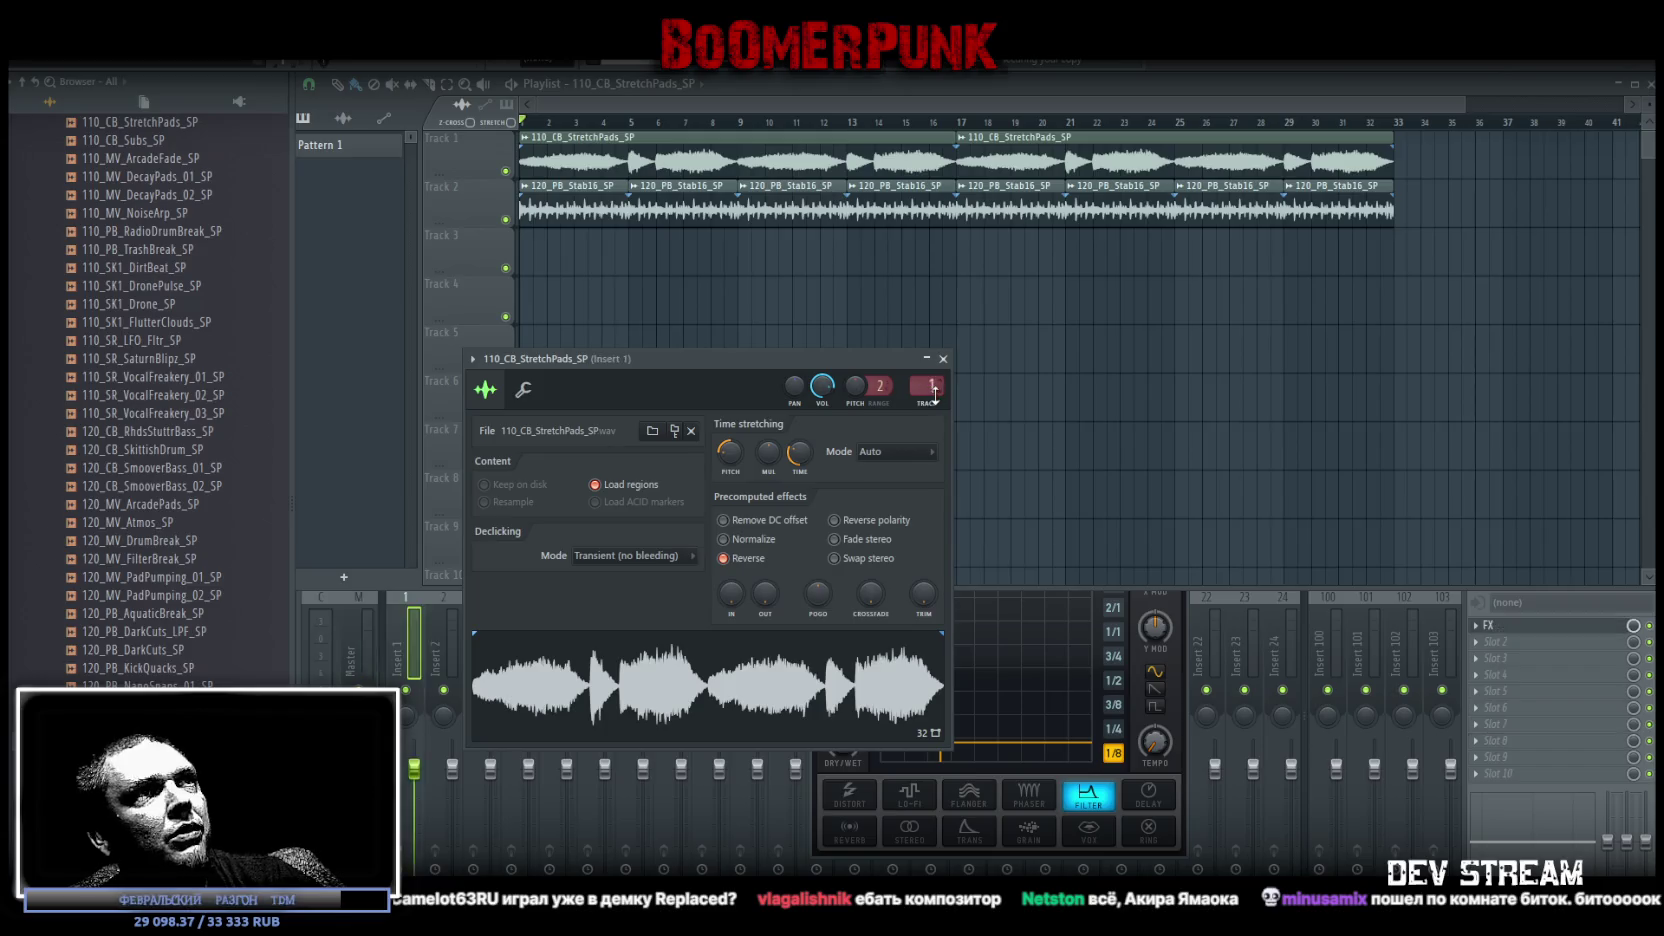
Close the pad settings and browse DNB Horizon's Bass Loops, Drum Loops and Hats & Perc folders
{"action": "left_click", "coordinate": [215, 640]}
{"action": "left_click", "coordinate": [95, 566]}
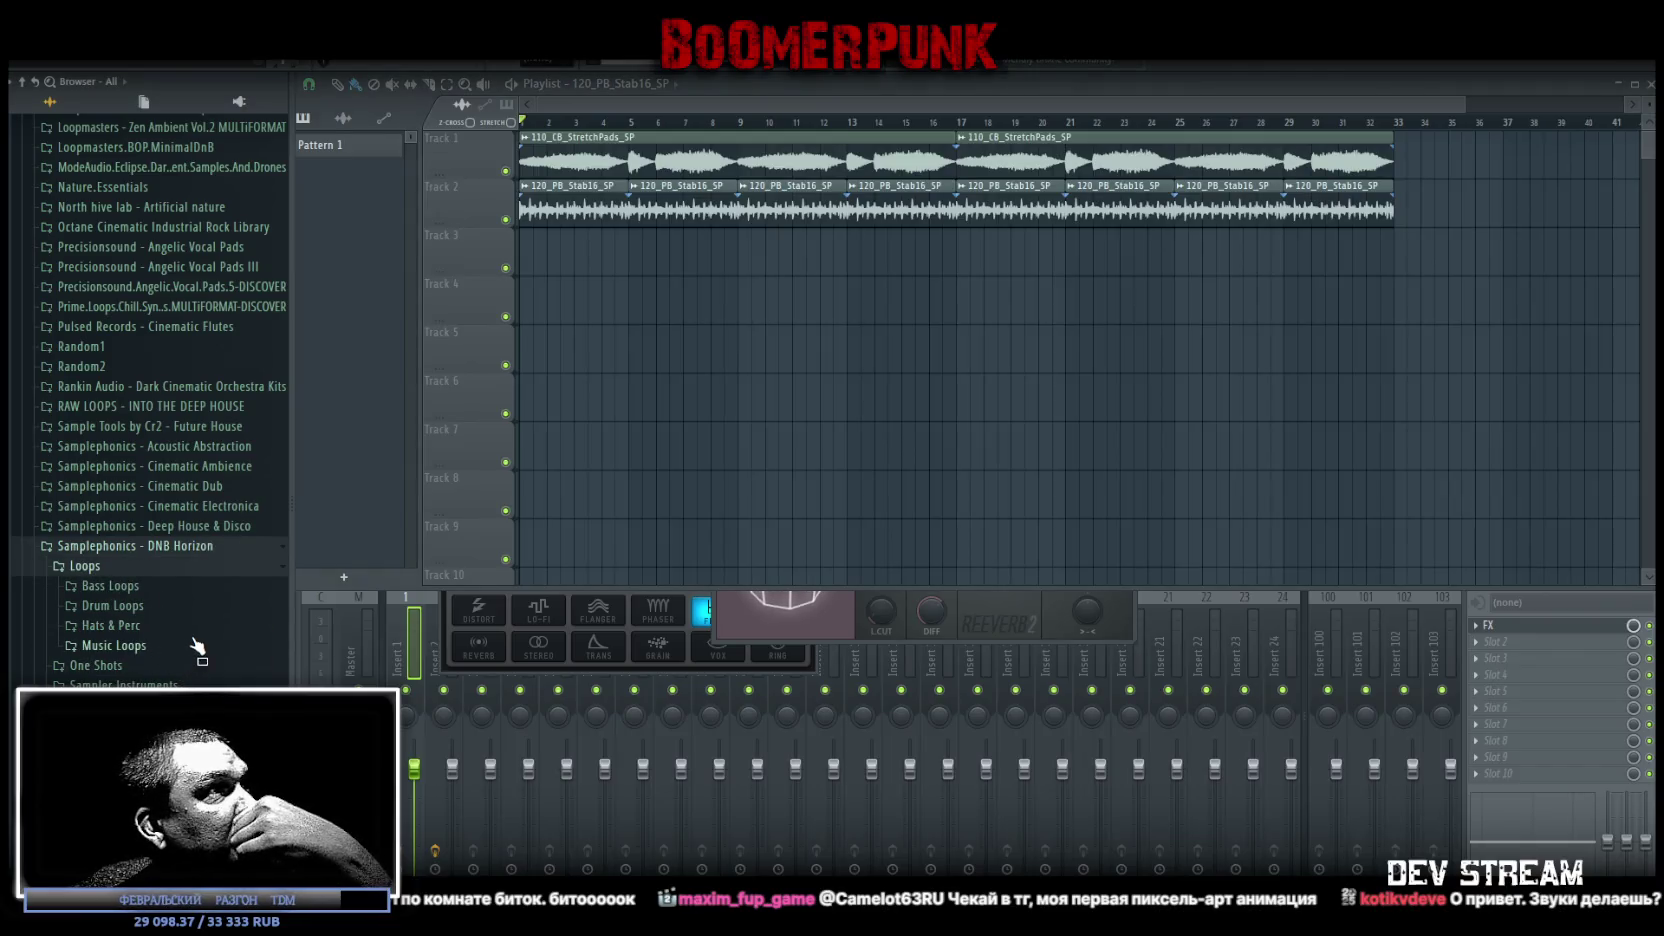
{"action": "left_click", "coordinate": [110, 586]}
{"action": "scroll", "coordinate": [134, 472], "scroll_direction": "up", "scroll_amount": 3}
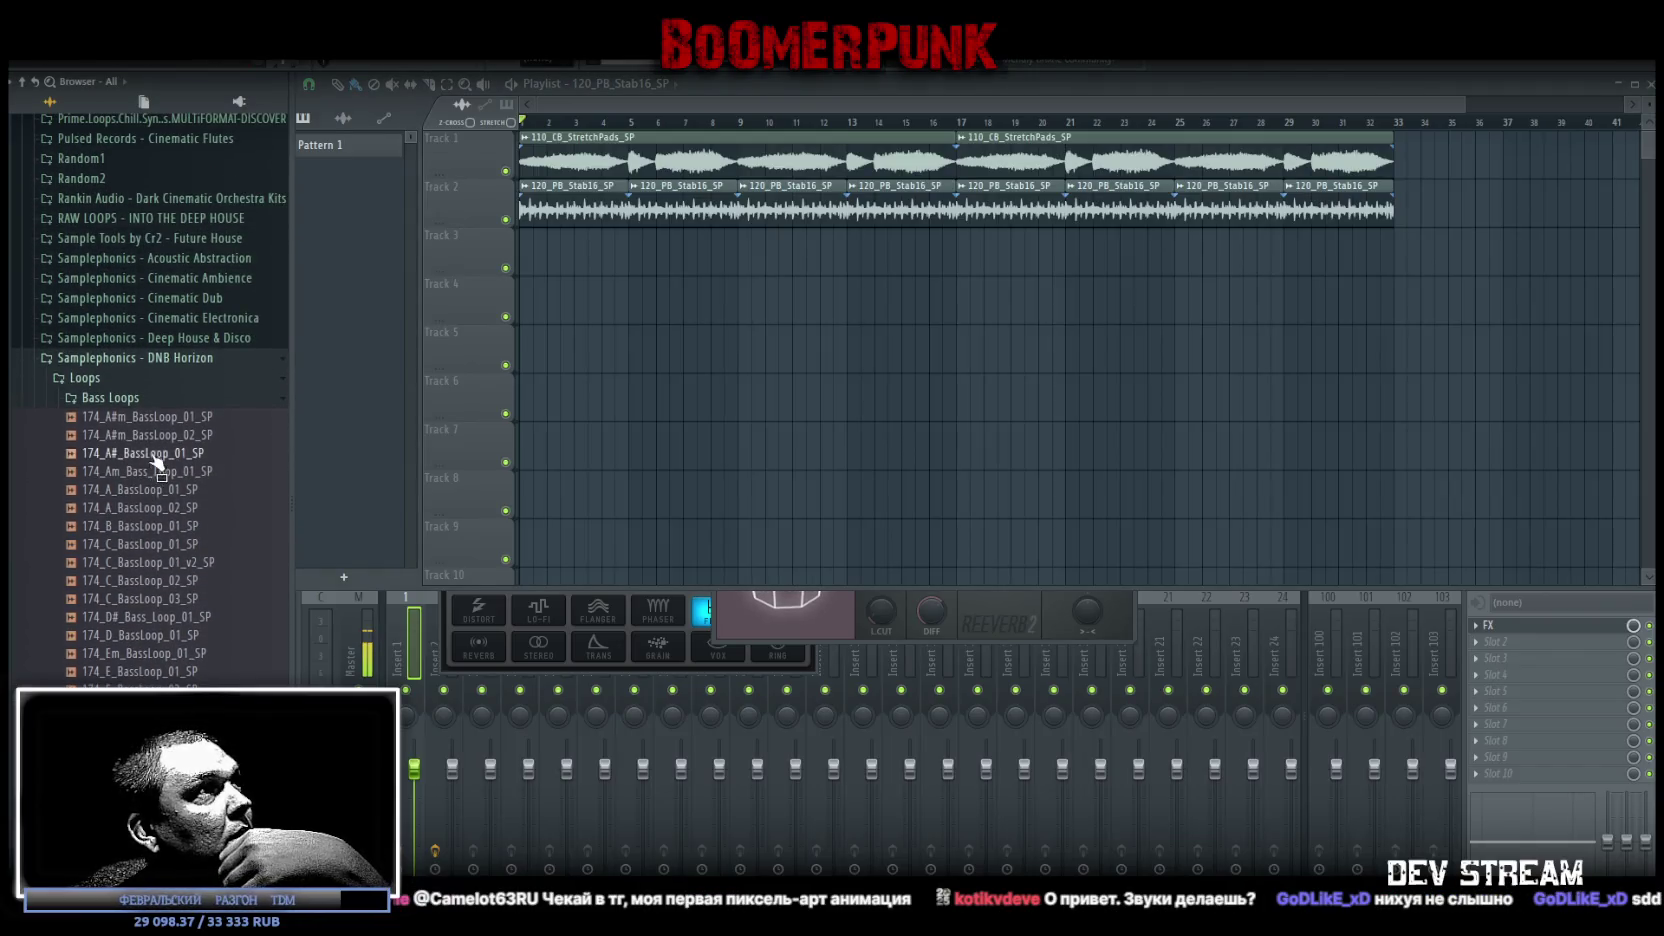
{"action": "left_click", "coordinate": [115, 400]}
{"action": "left_click", "coordinate": [120, 417]}
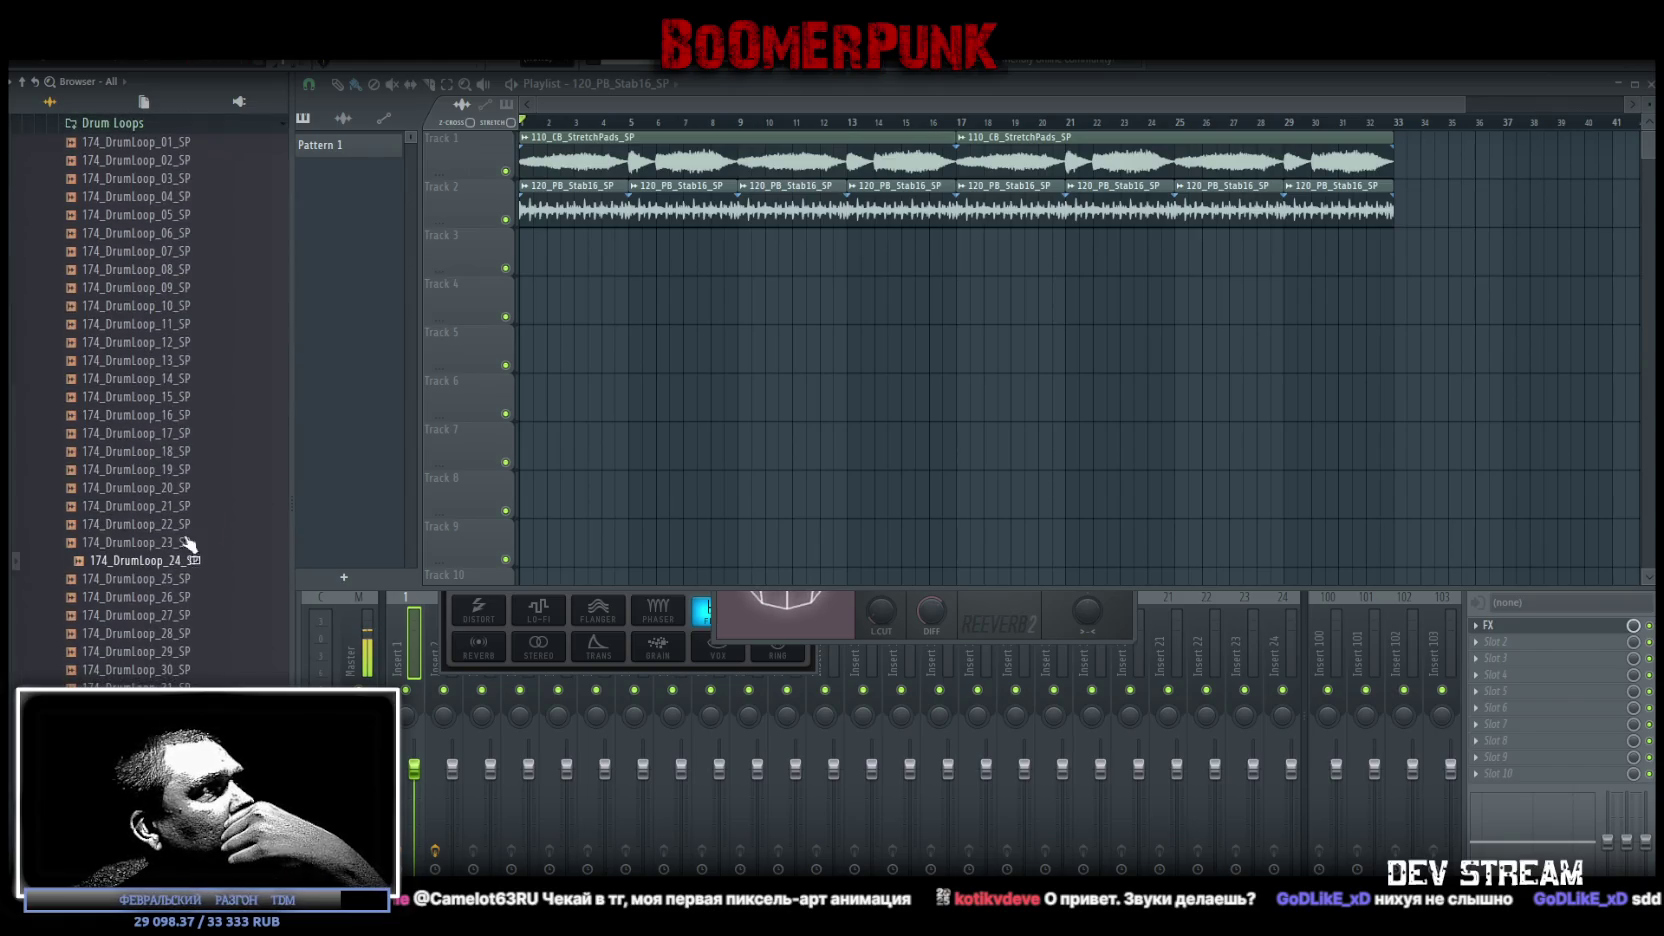
{"action": "scroll", "coordinate": [185, 428], "scroll_direction": "up", "scroll_amount": 5}
{"action": "left_click", "coordinate": [120, 446]}
{"action": "left_click", "coordinate": [130, 483]}
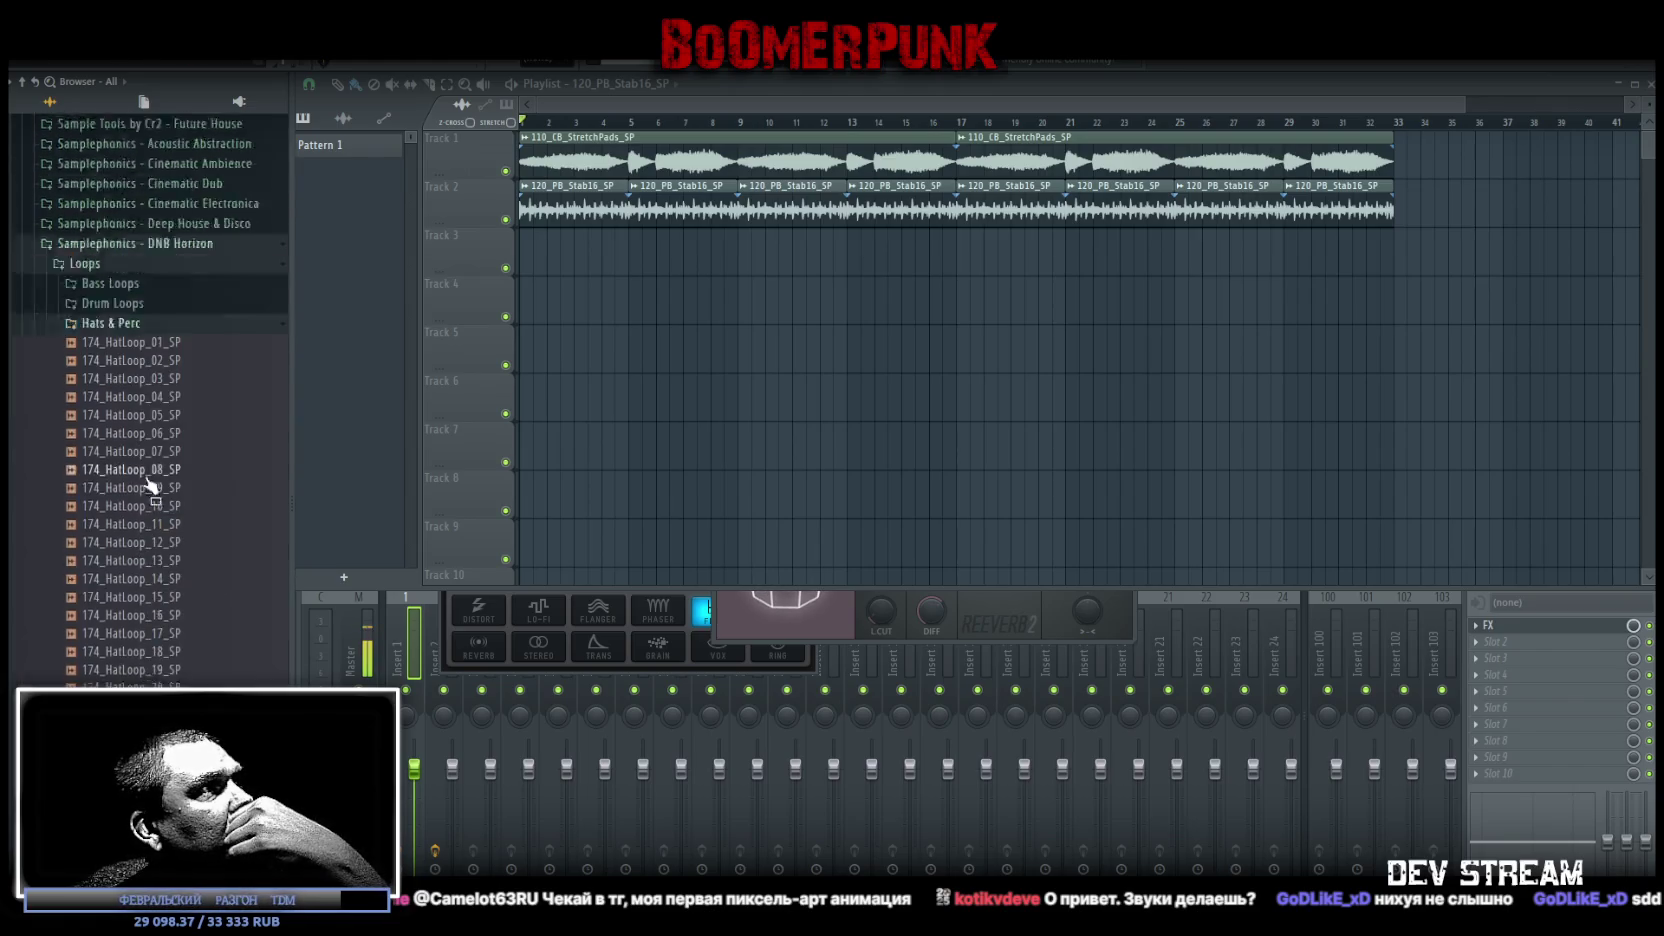
{"action": "scroll", "coordinate": [127, 513], "scroll_direction": "up", "scroll_amount": 5}
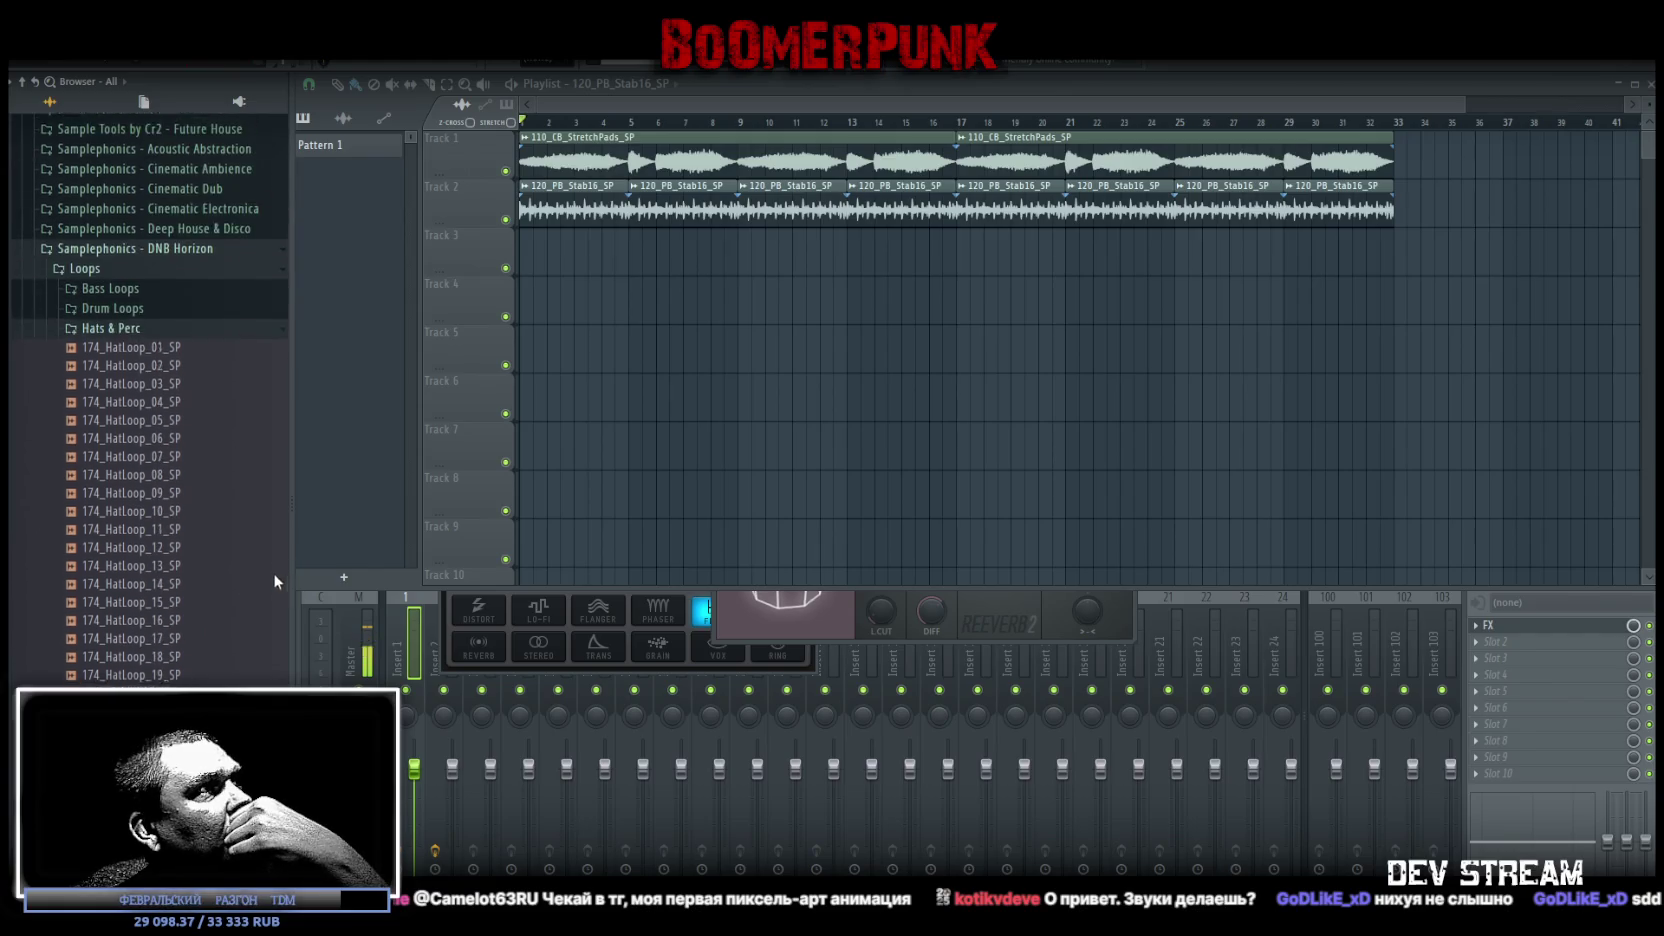
{"action": "left_click", "coordinate": [110, 341]}
Open Music Loops, preview 174_Cm_MusicLoop_03_SP, and place 174_G_MusicLoop_02_SP on Track 3 near bar 5
{"action": "left_click", "coordinate": [130, 361]}
{"action": "left_click", "coordinate": [150, 516]}
{"action": "scroll", "coordinate": [200, 600], "scroll_direction": "down", "scroll_amount": 6}
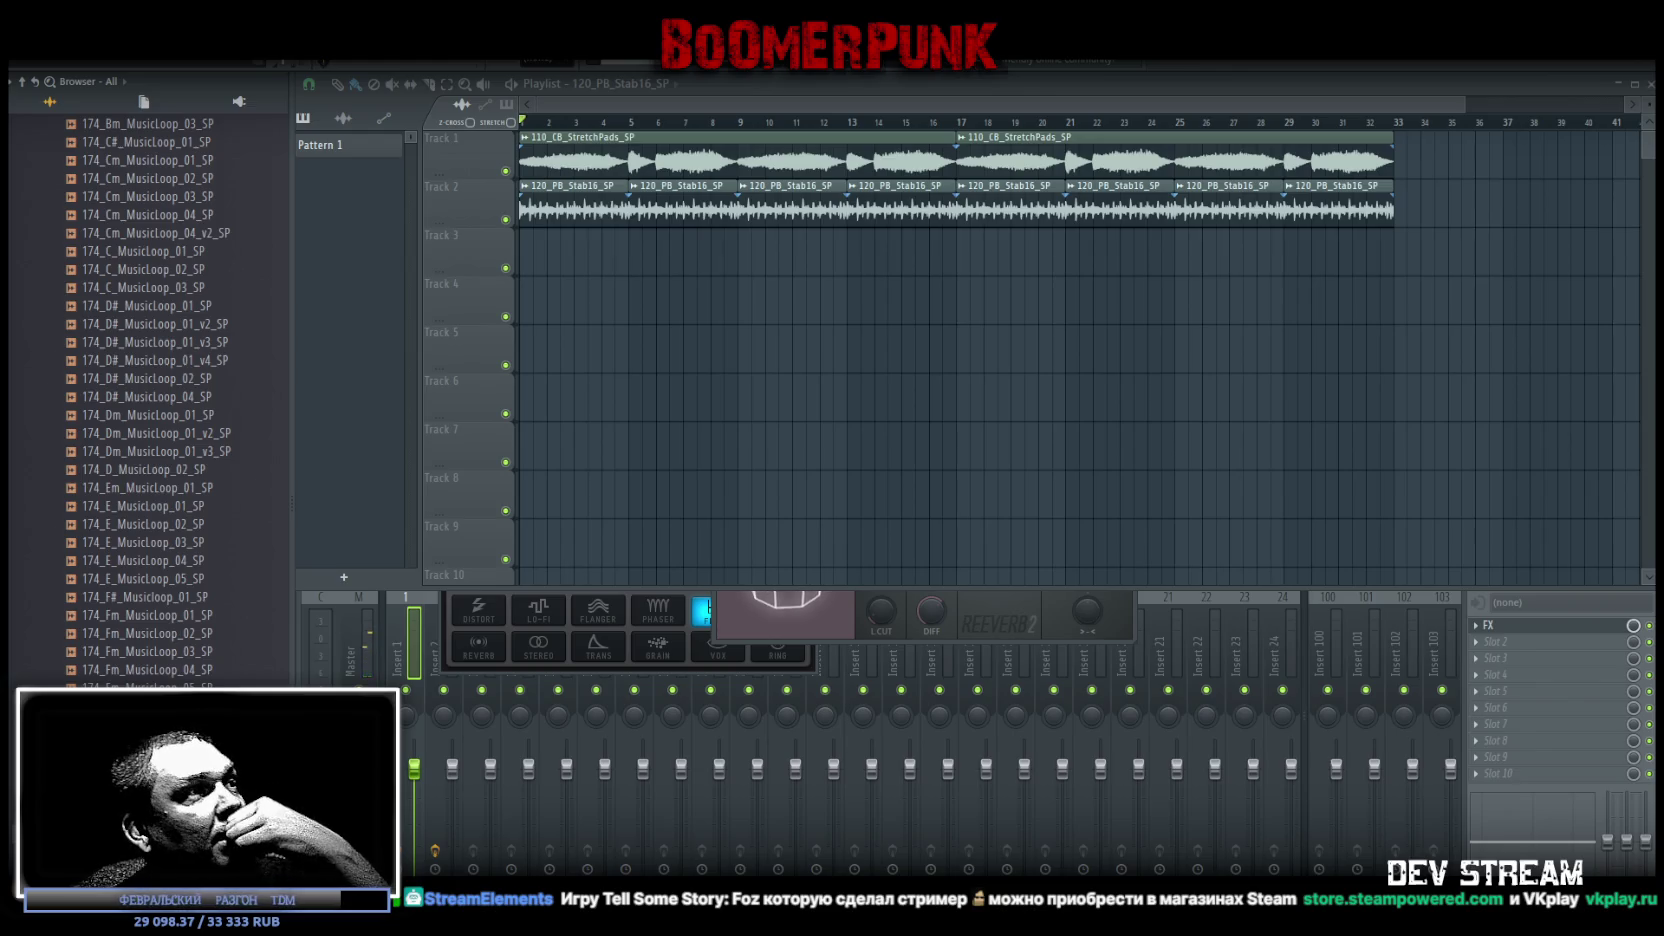
{"action": "scroll", "coordinate": [150, 400], "scroll_direction": "down", "scroll_amount": 4}
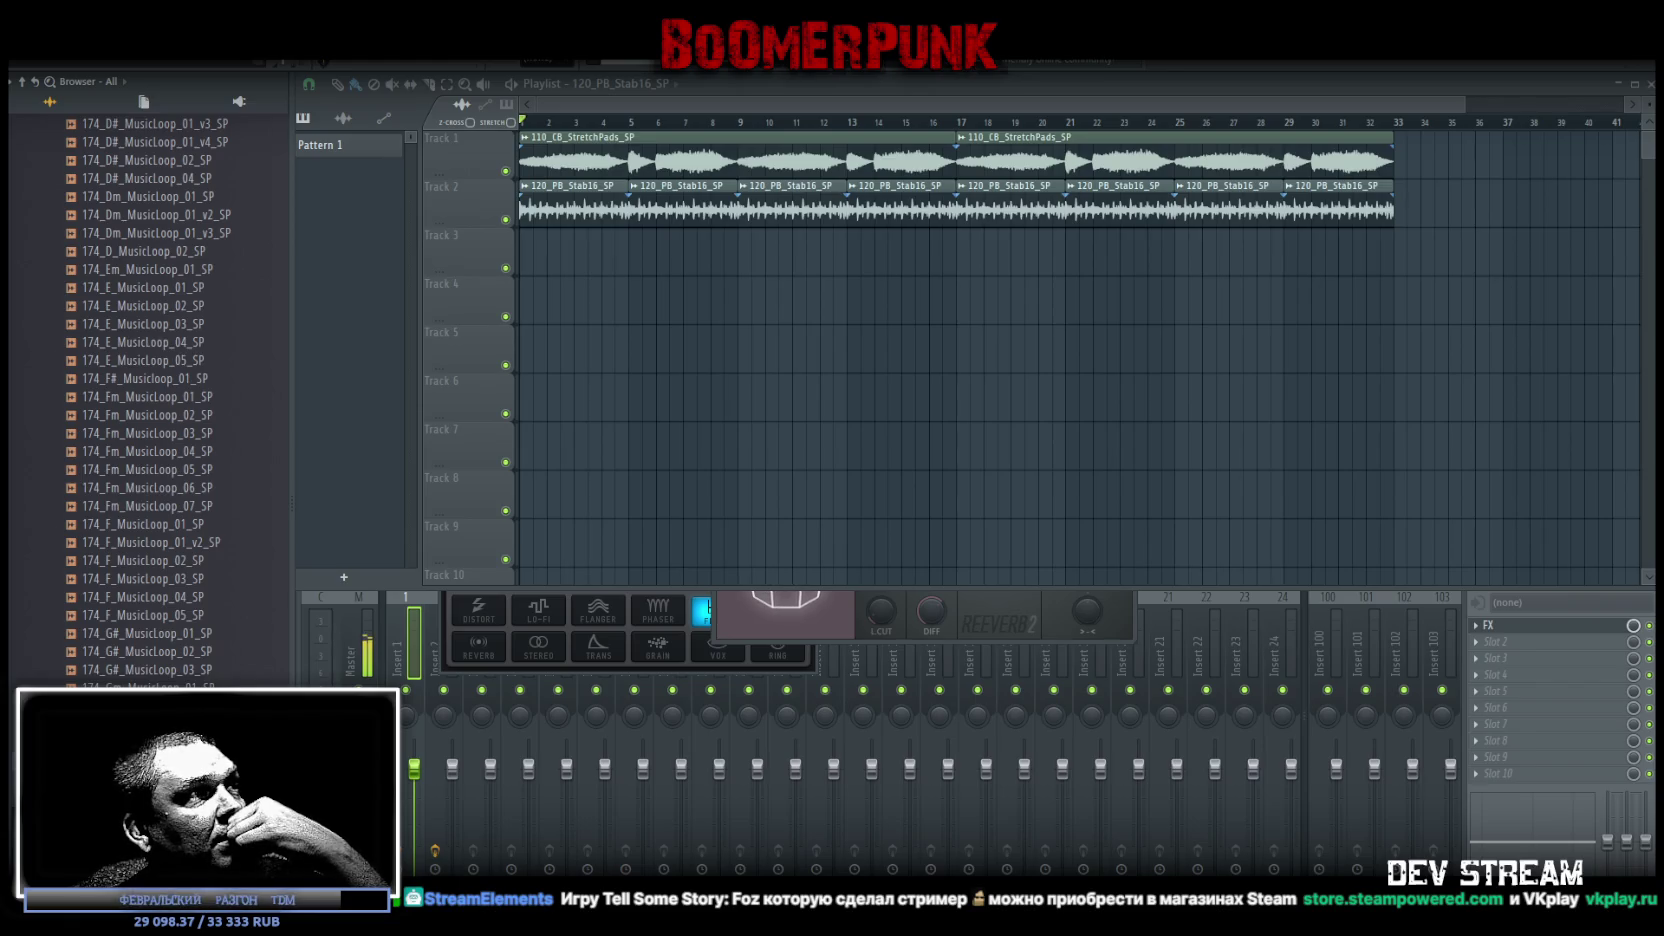
{"action": "mouse_move", "coordinate": [880, 305]}
{"action": "left_mouse_down"}
{"action": "mouse_move", "coordinate": [661, 290]}
{"action": "mouse_move", "coordinate": [700, 255]}
{"action": "mouse_move", "coordinate": [790, 495]}
{"action": "left_mouse_up"}
Stretch the 174_G_MusicLoop_02_SP clip so it ends near bar 21
{"action": "double_click", "coordinate": [692, 252]}
{"action": "scroll", "coordinate": [905, 518], "scroll_direction": "up", "scroll_amount": 3}
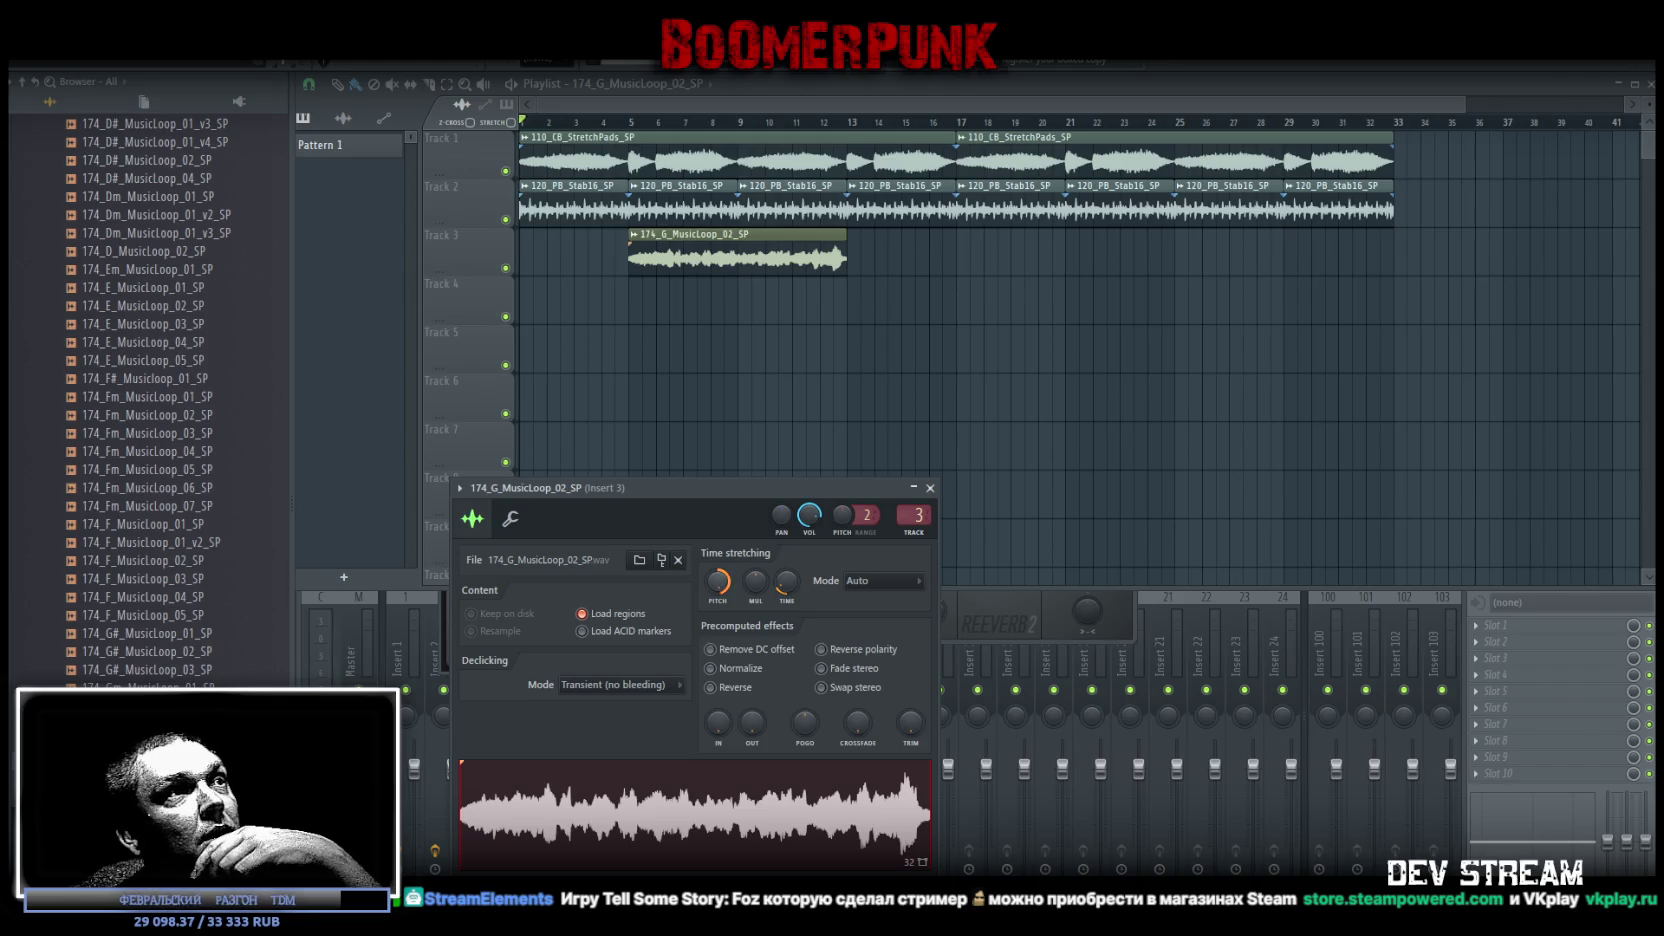
{"action": "left_click_drag", "start_coordinate": [787, 580], "coordinate": [787, 548]}
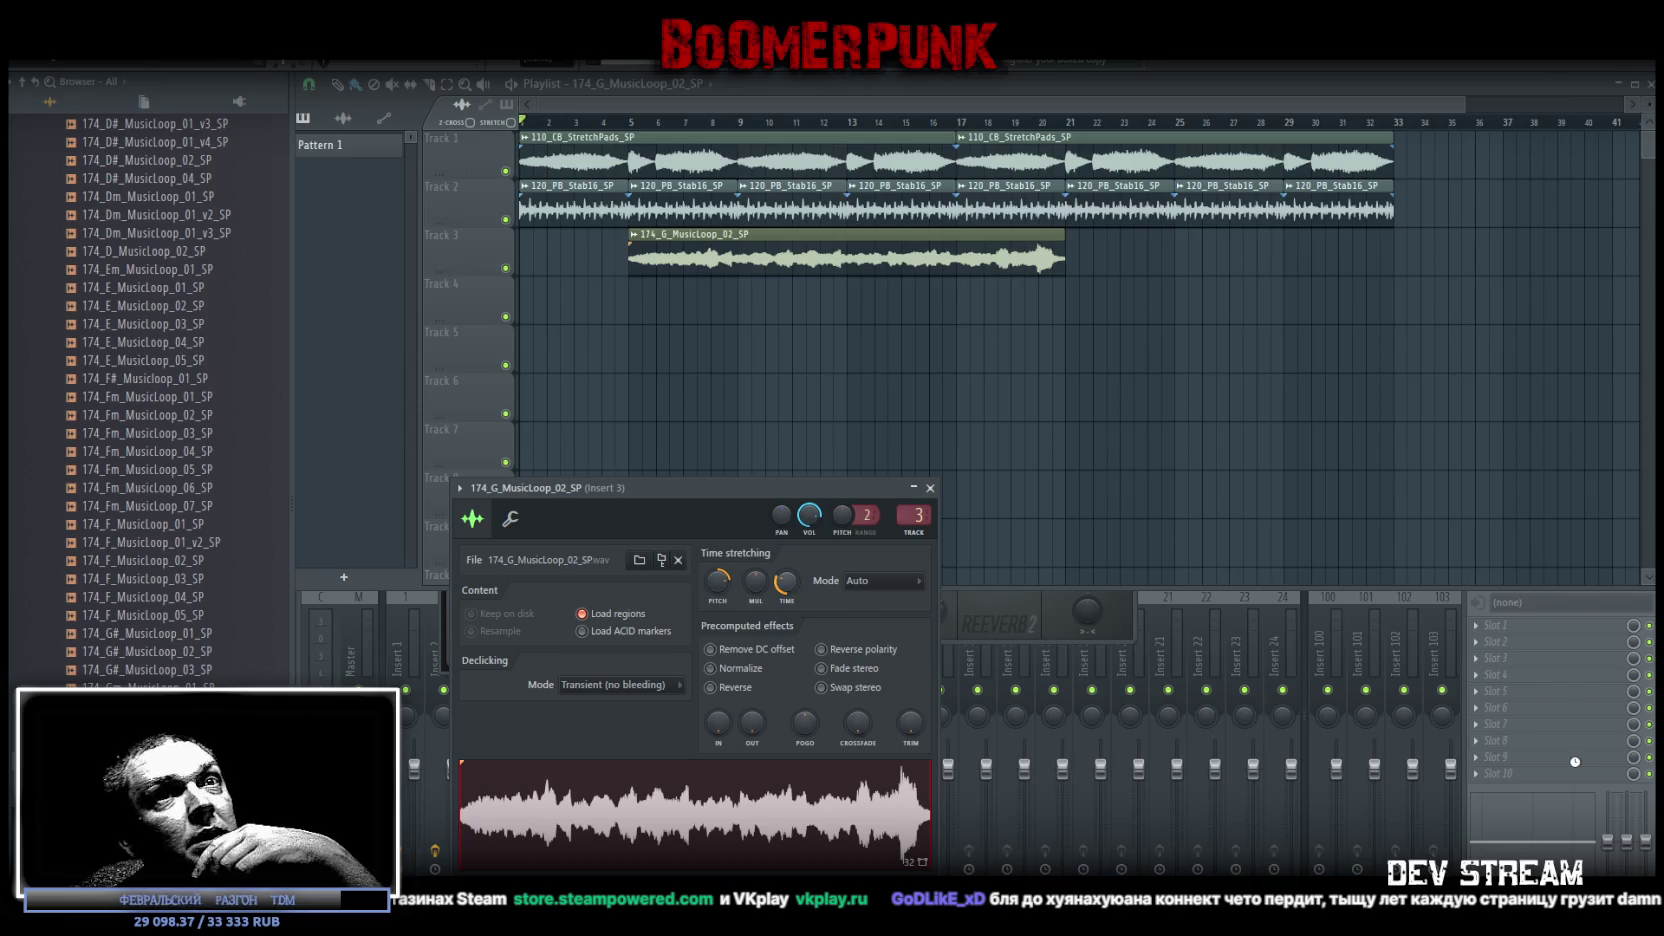
Add Fruity Reeverb 2 to insert 3 with the Large Hall preset
{"action": "left_click", "coordinate": [1490, 627]}
{"action": "mouse_move", "coordinate": [1512, 562]}
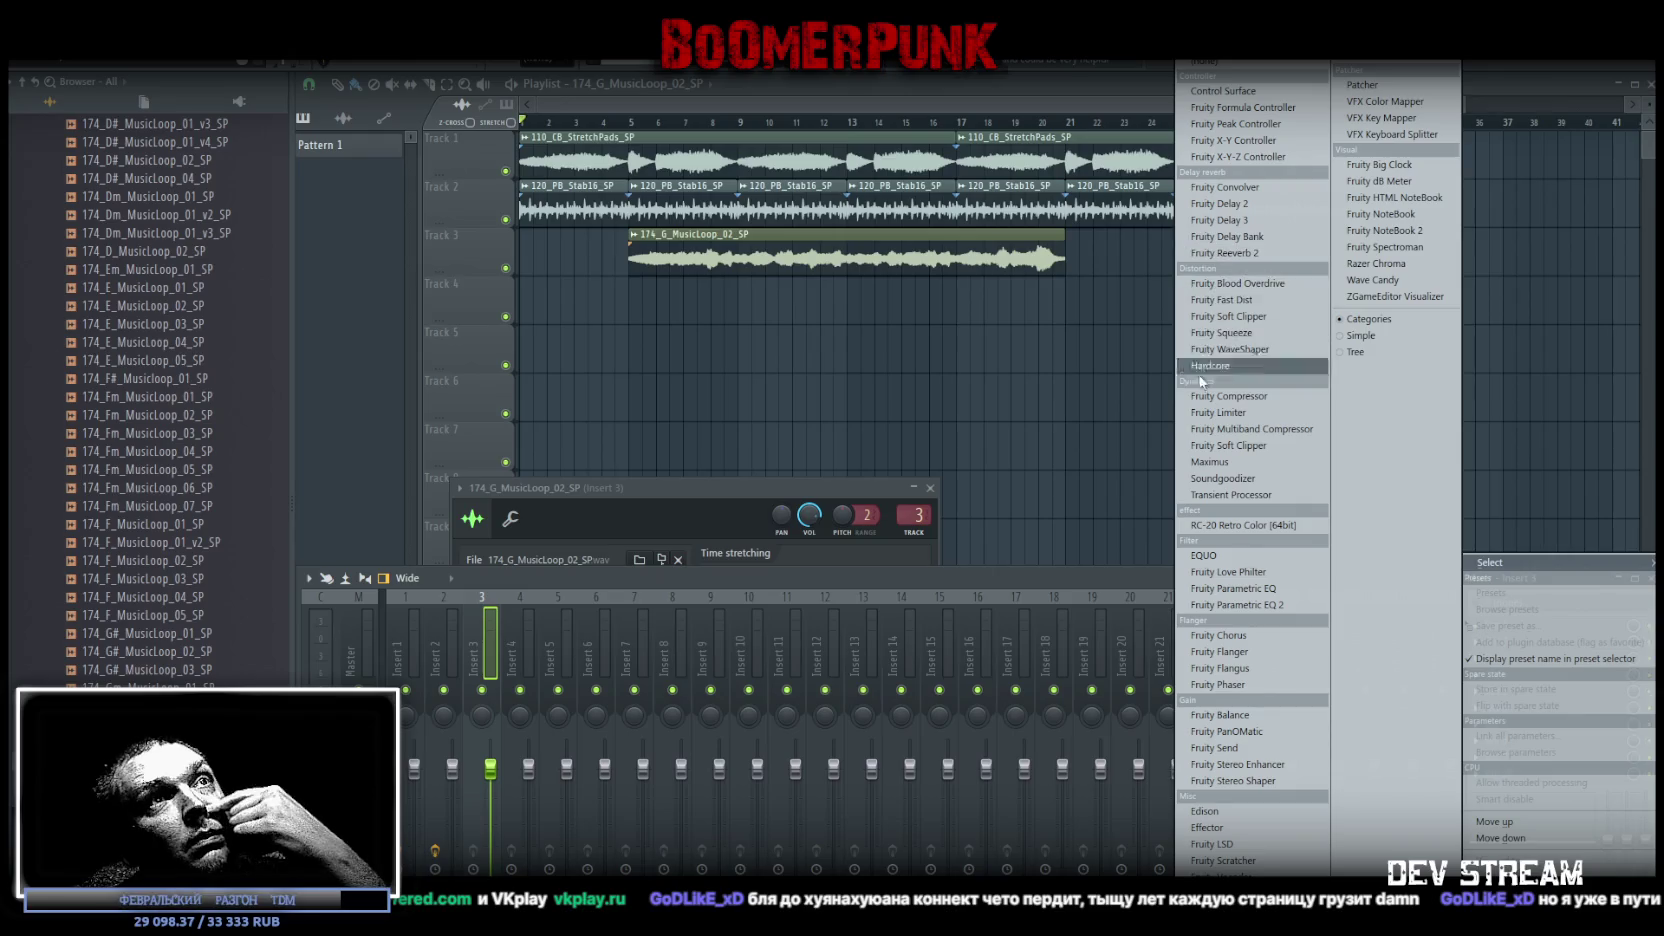
{"action": "left_click", "coordinate": [1230, 257]}
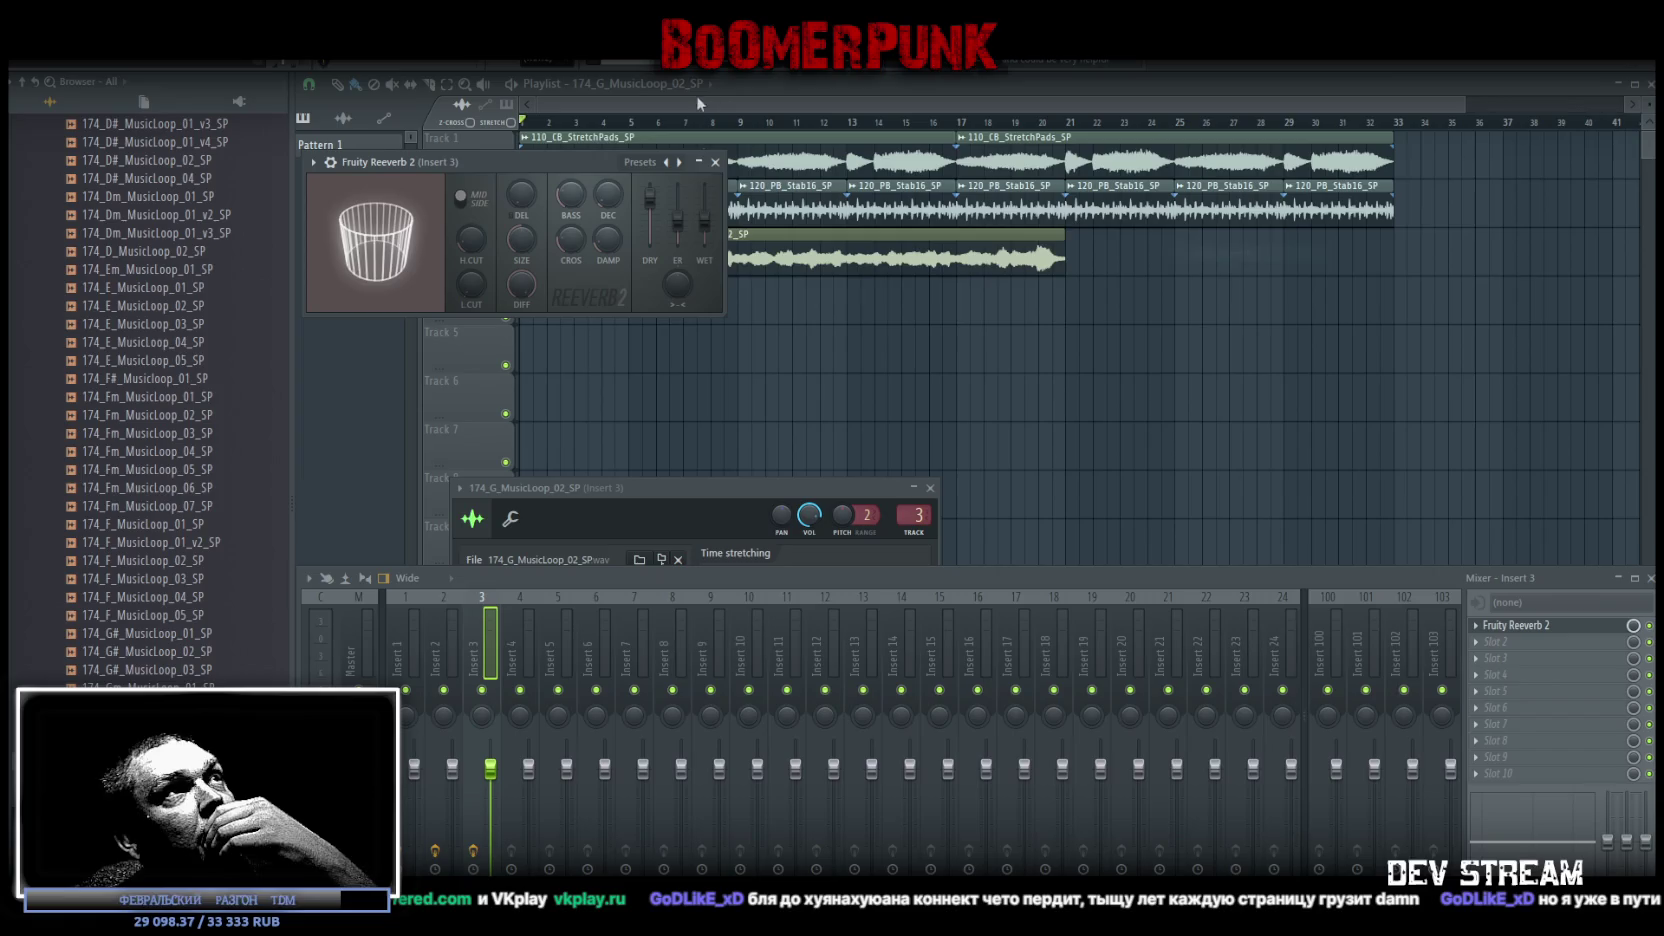
{"action": "left_click", "coordinate": [682, 163]}
{"action": "left_click", "coordinate": [679, 162]}
{"action": "left_click", "coordinate": [679, 162]}
{"action": "left_click", "coordinate": [679, 162]}
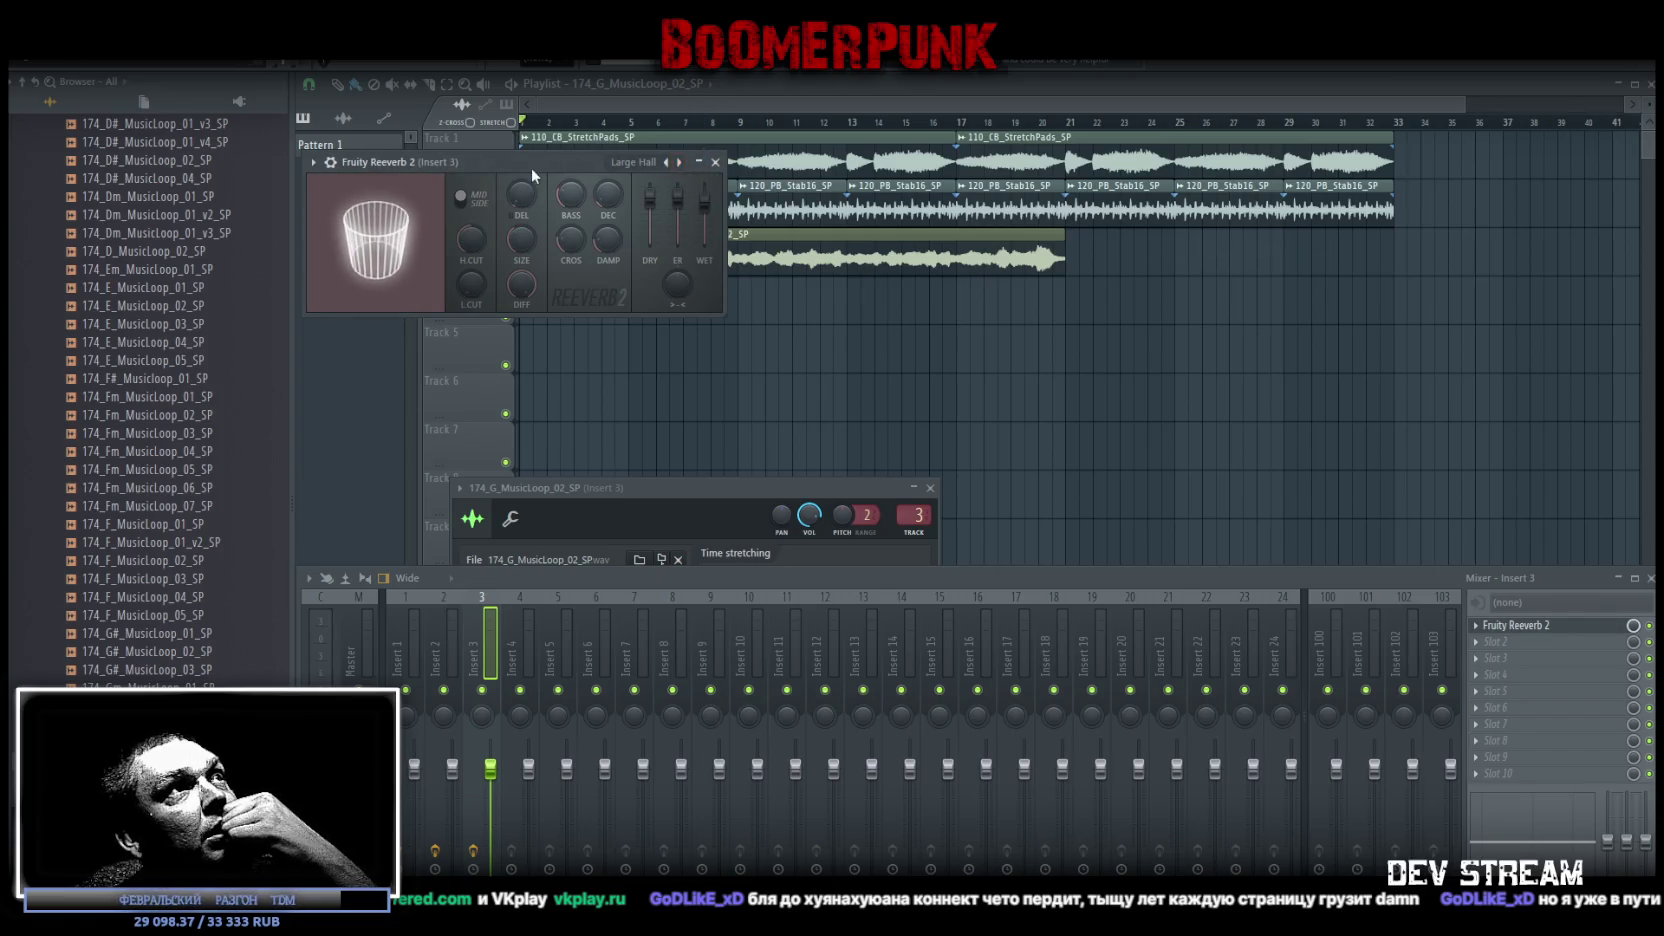
{"action": "left_click_drag", "start_coordinate": [530, 164], "coordinate": [716, 636]}
Add Fruity Chorus with the Poly Chorus preset in the second slot and lower the loop's pitch
{"action": "left_click", "coordinate": [1510, 645]}
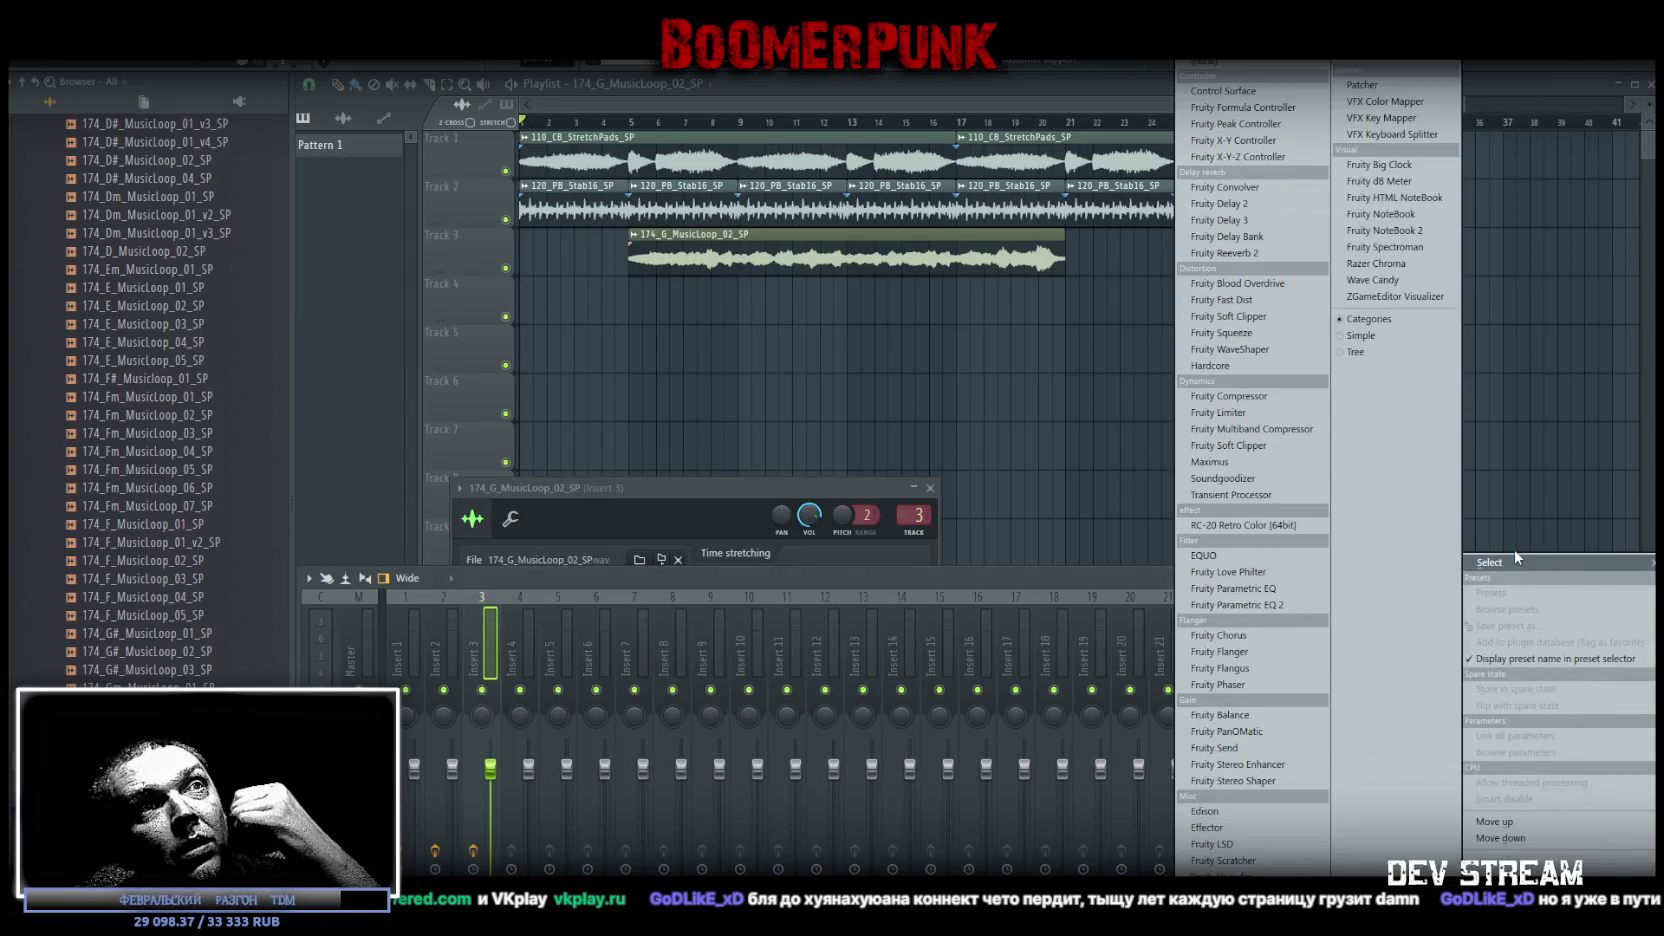
{"action": "left_click", "coordinate": [1258, 637]}
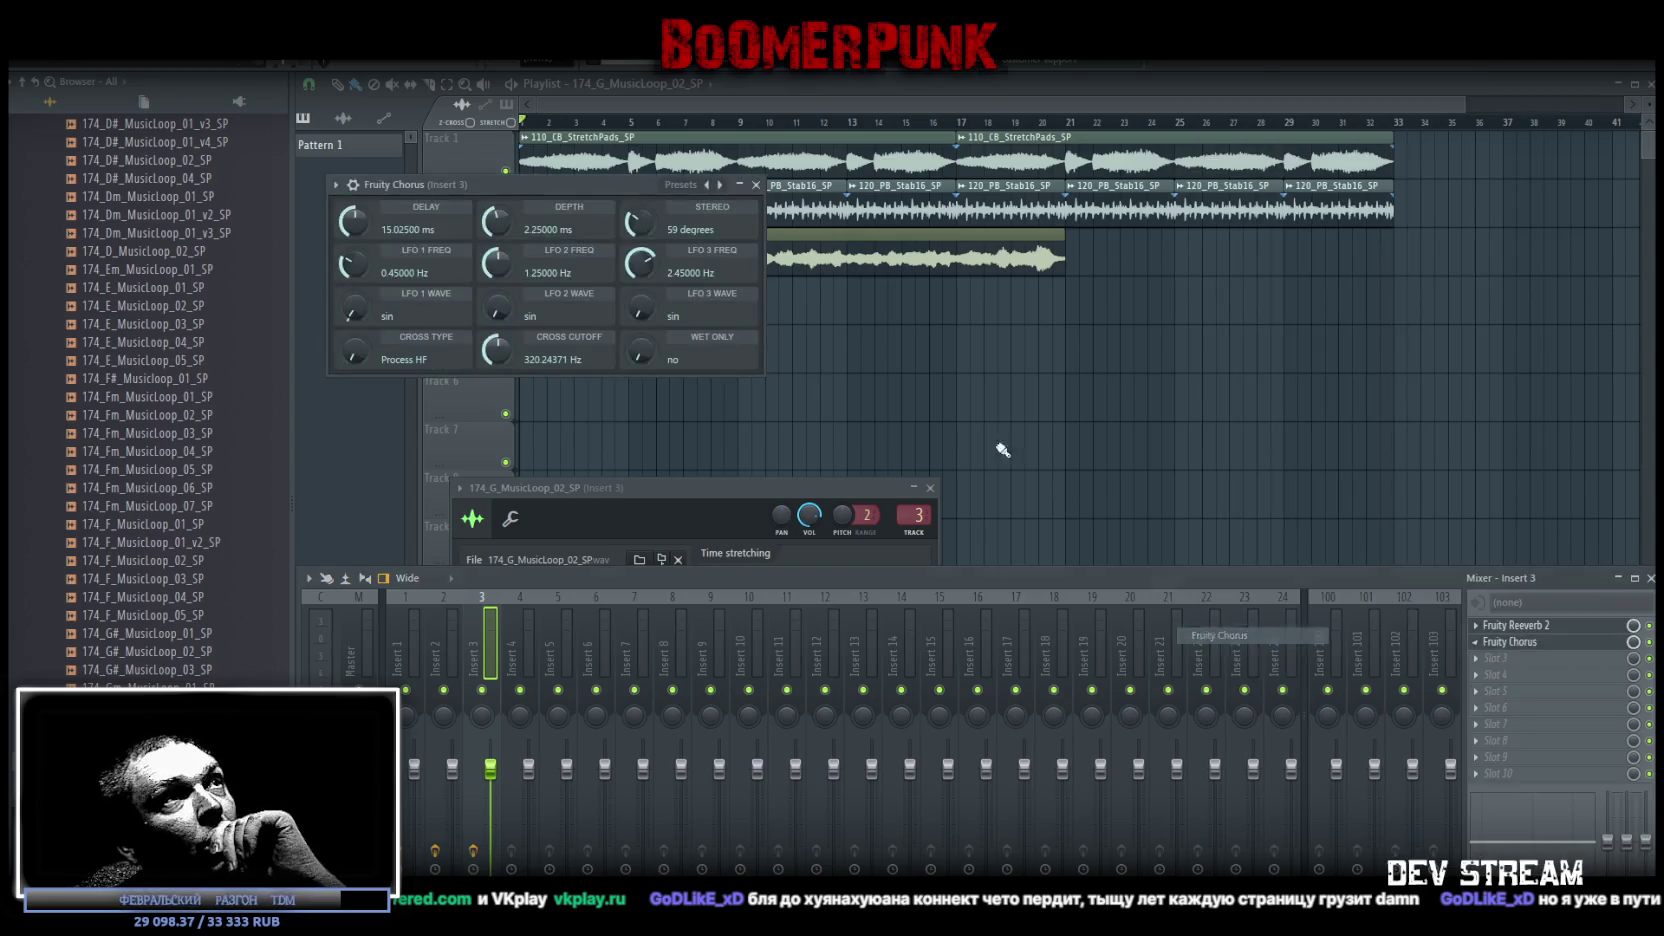
{"action": "left_click", "coordinate": [719, 185]}
{"action": "left_click_drag", "start_coordinate": [592, 186], "coordinate": [1384, 584]}
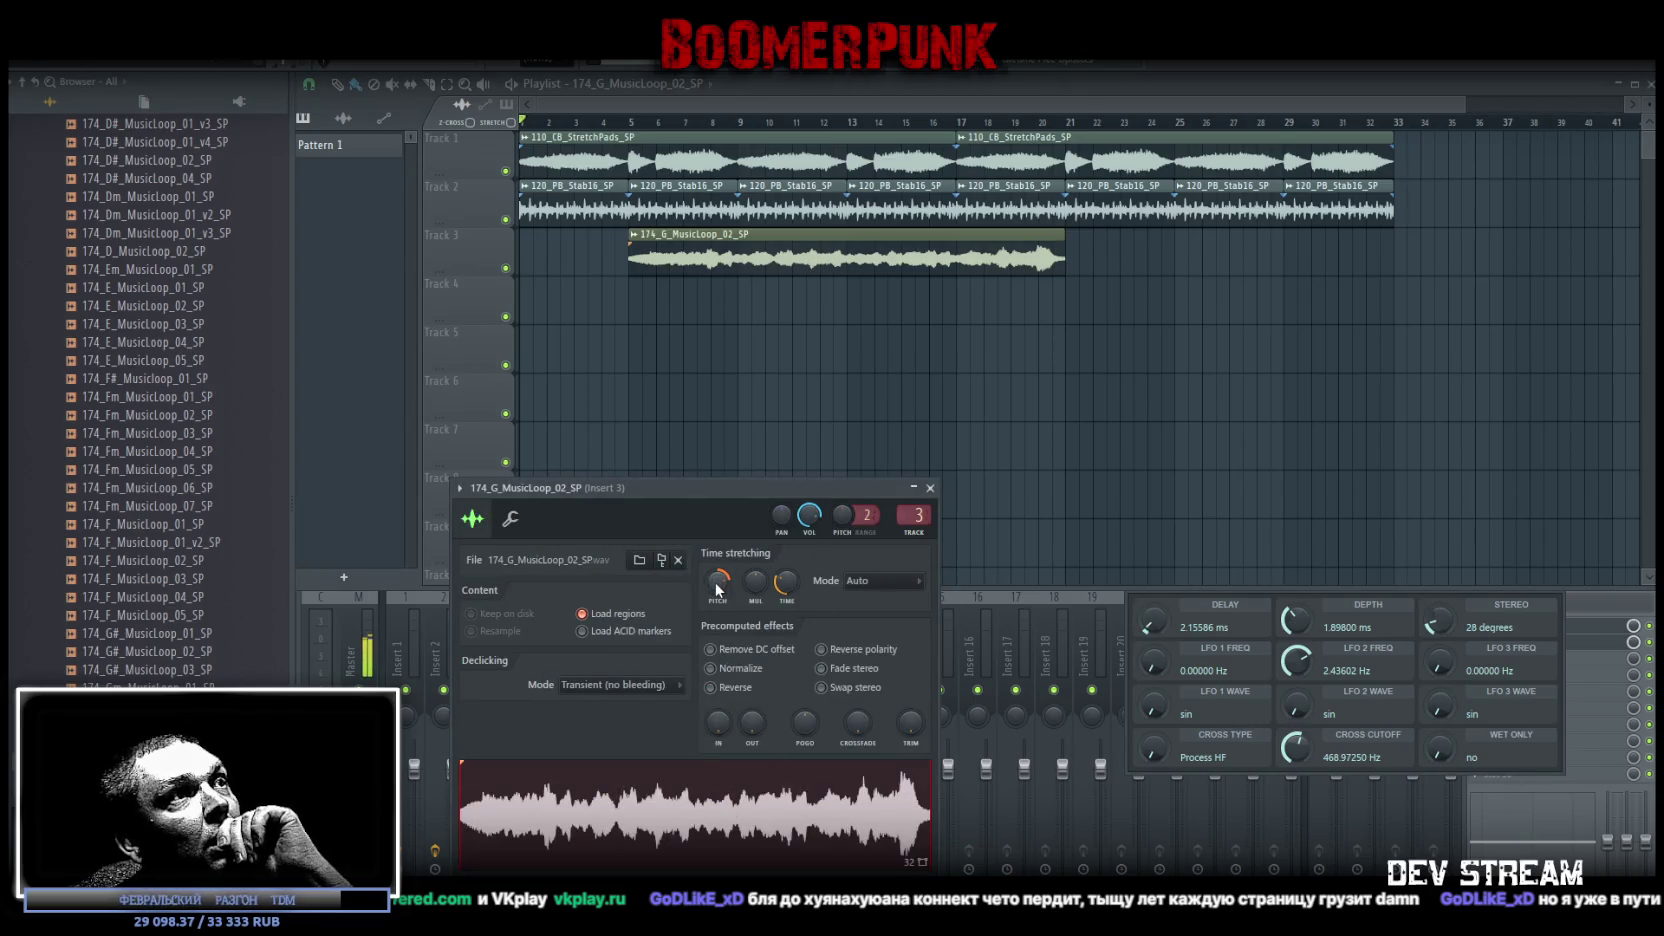
{"action": "left_click_drag", "start_coordinate": [717, 580], "coordinate": [752, 591]}
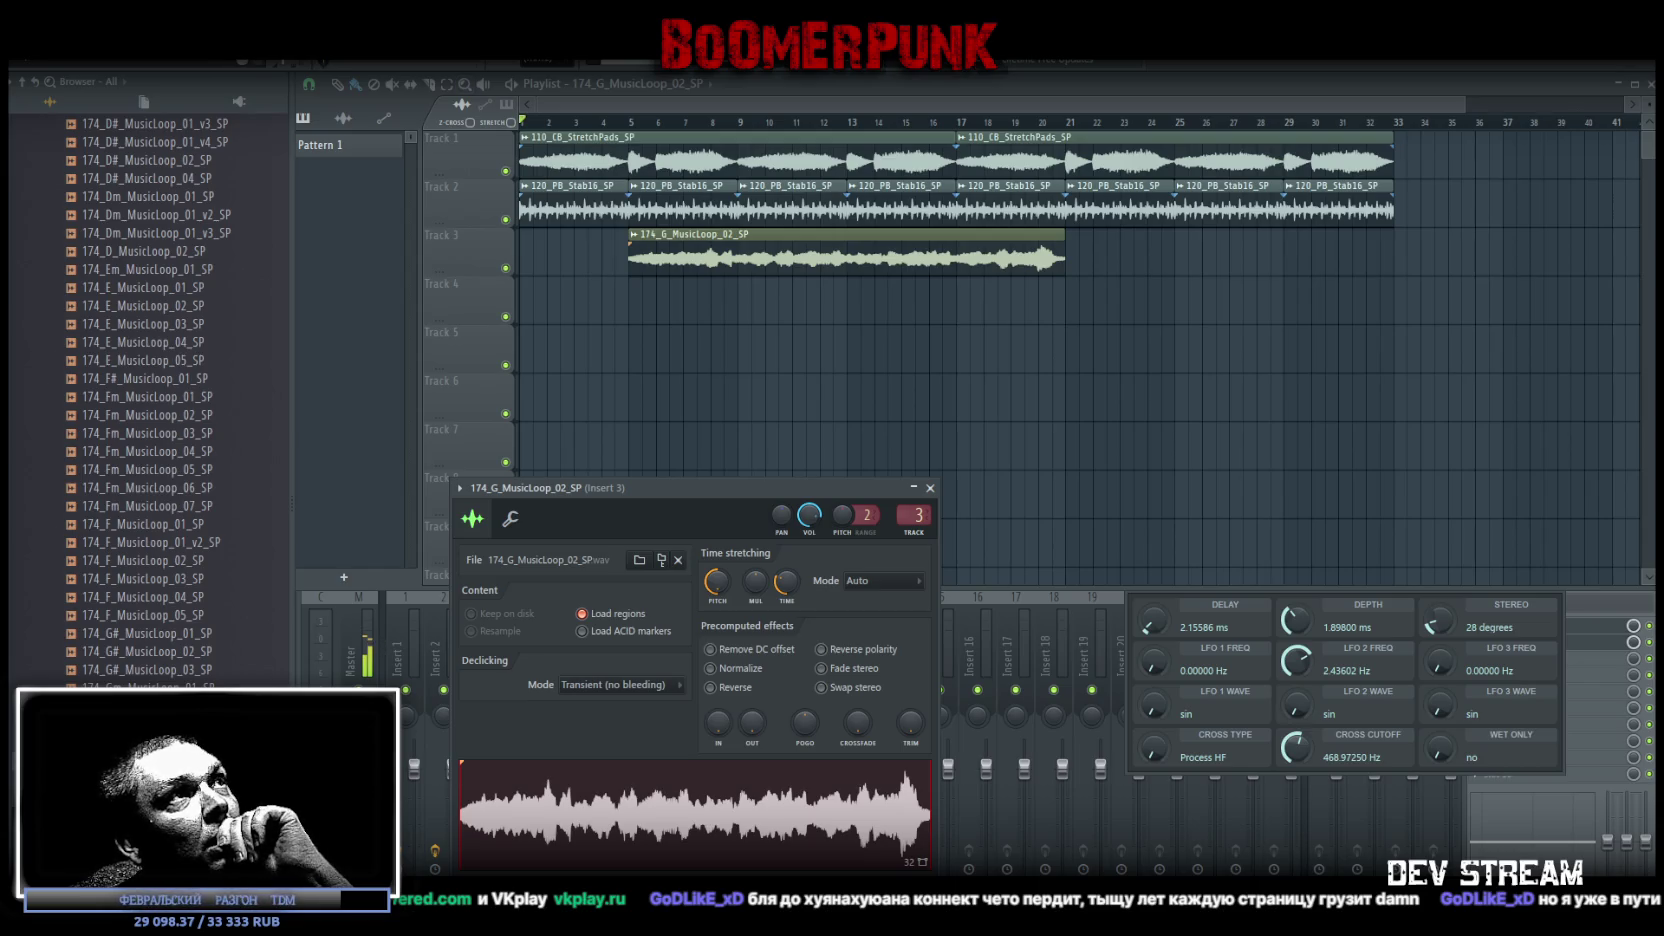
Browse the sample kits and drag the Bluezone-Dbox-loop-3004-102 drum loop into the Playlist near bar 5
{"action": "scroll", "coordinate": [178, 364], "scroll_direction": "up", "scroll_amount": 10}
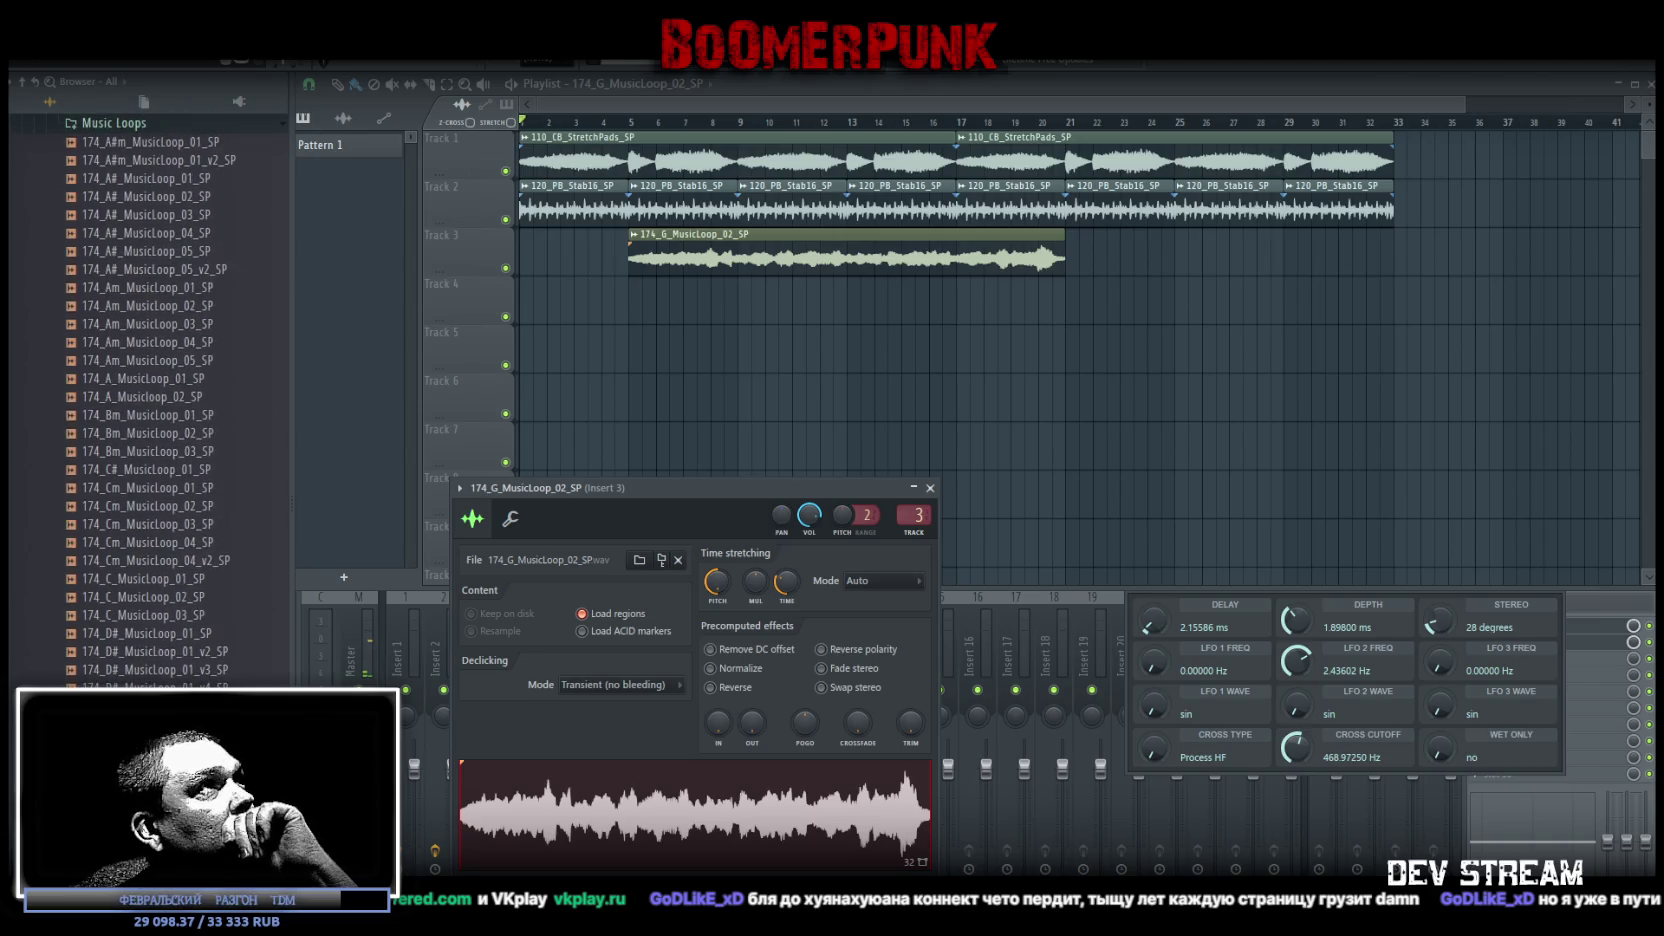
{"action": "scroll", "coordinate": [62, 408], "scroll_direction": "up", "scroll_amount": 15}
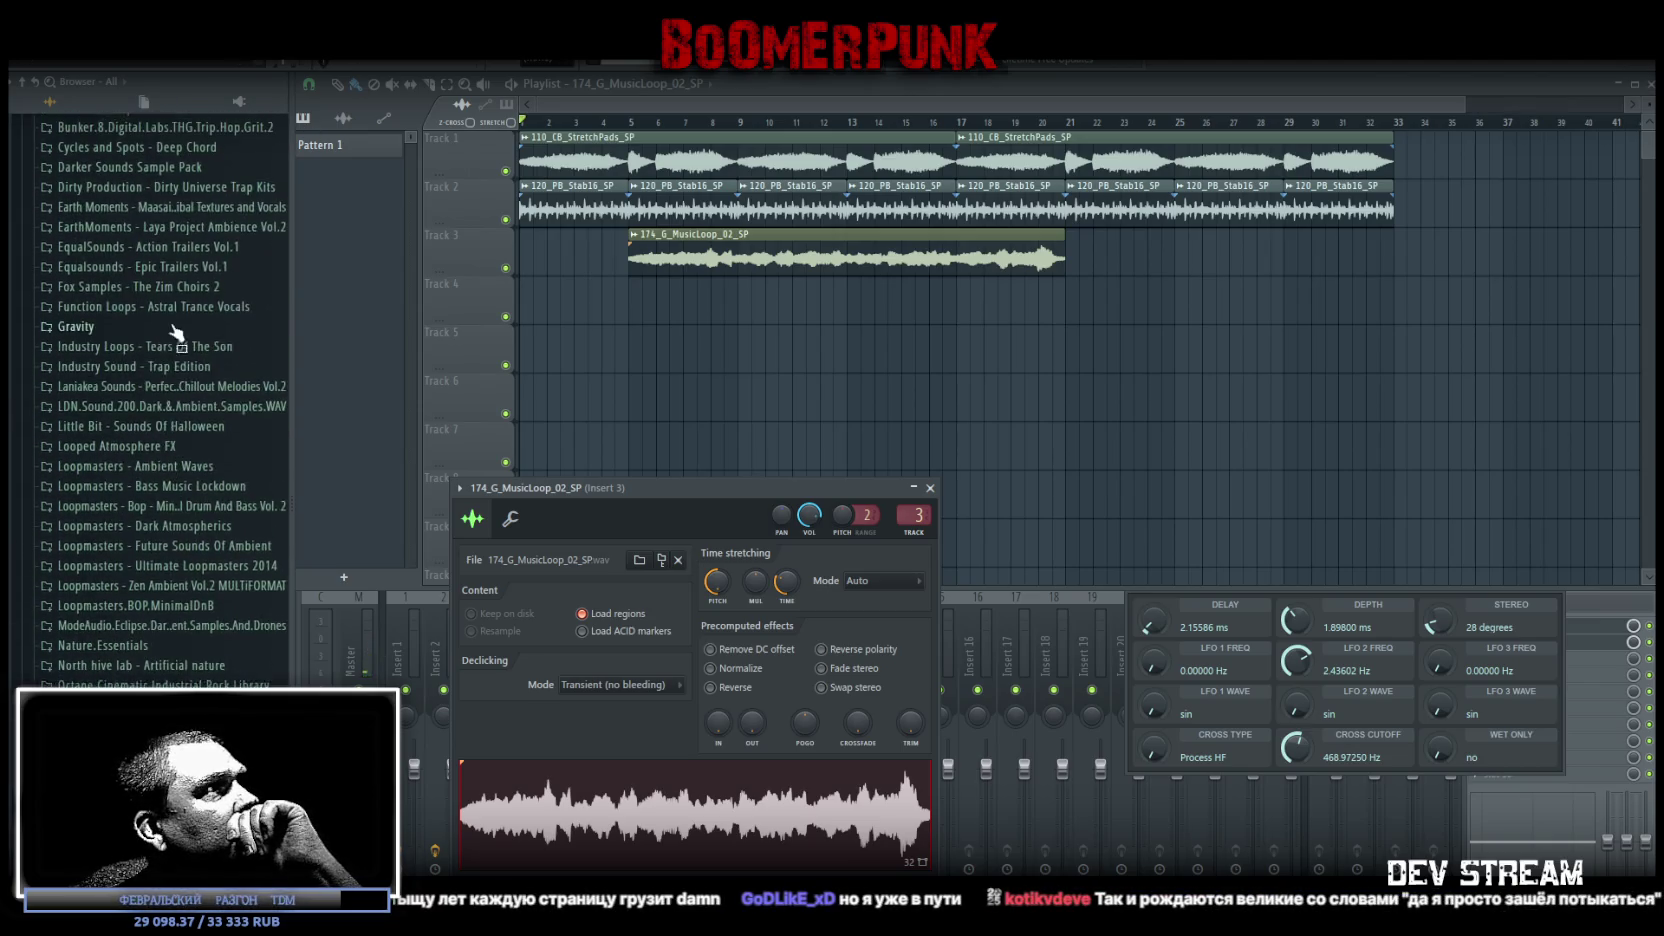
{"action": "left_click", "coordinate": [150, 349]}
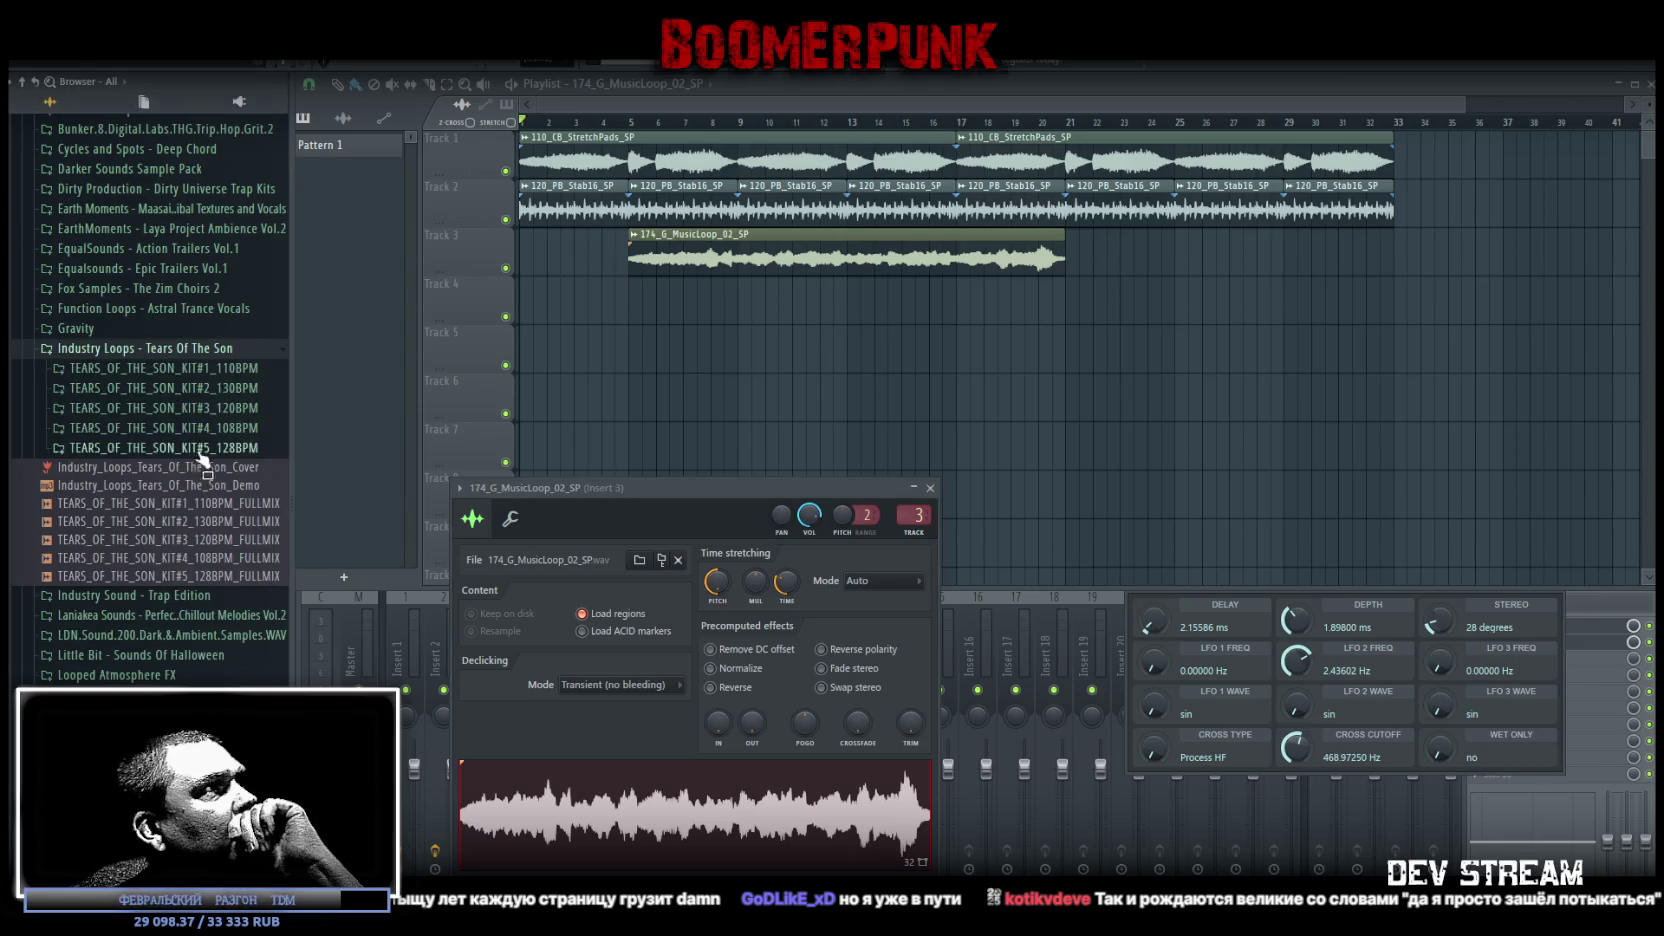
{"action": "left_click", "coordinate": [185, 389]}
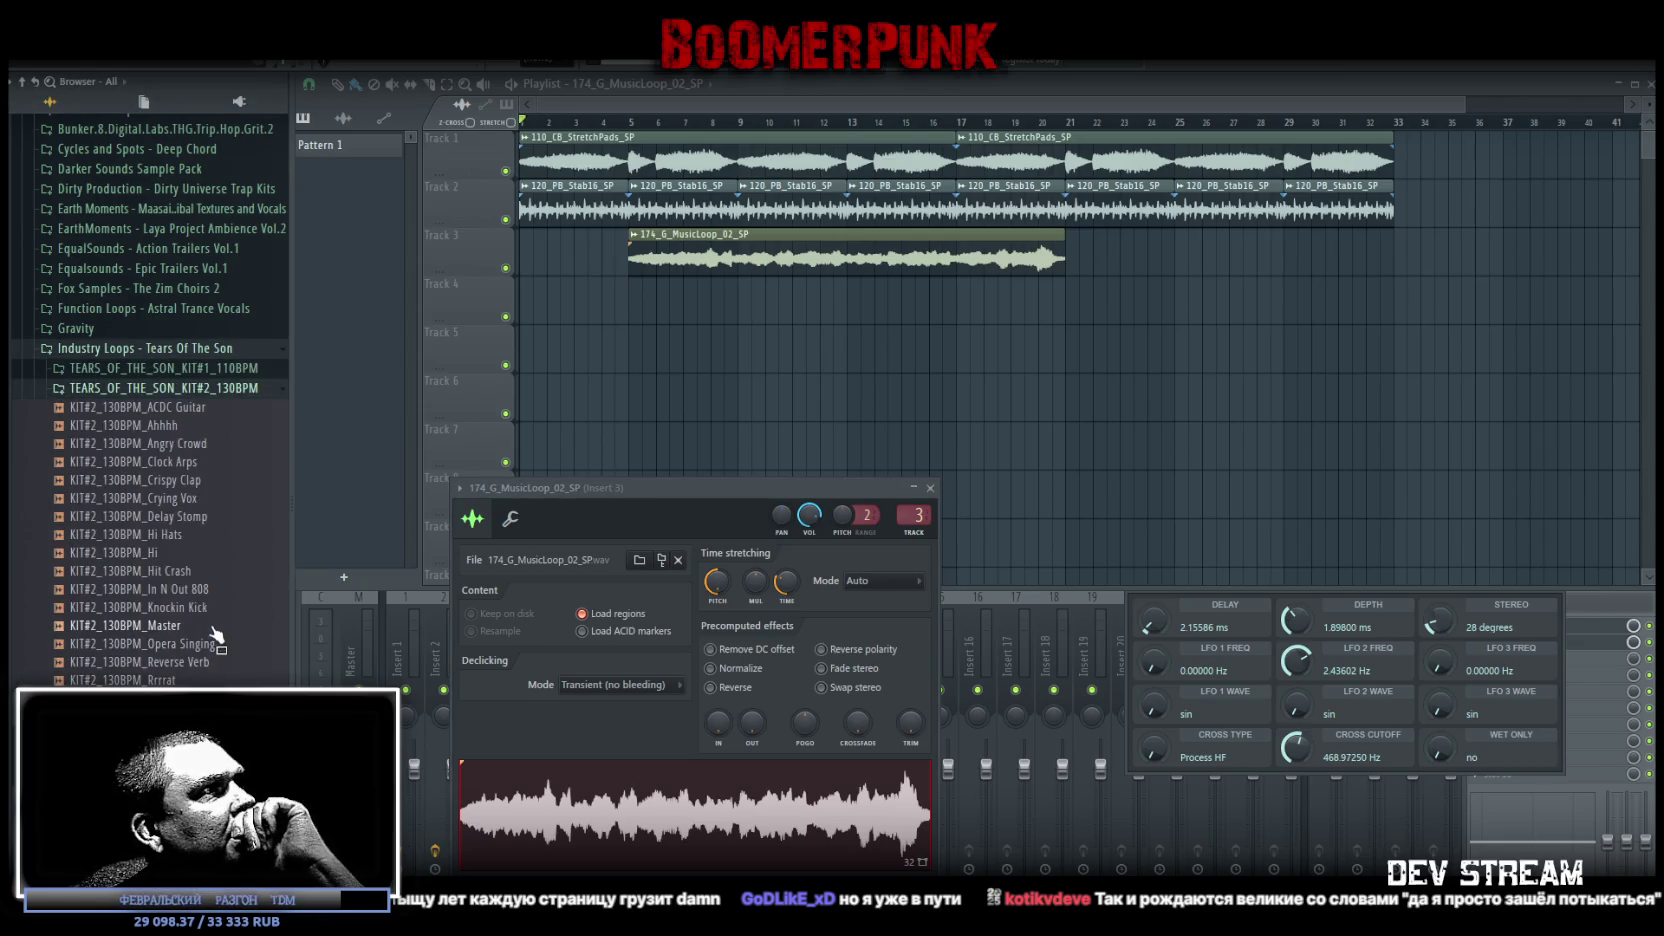
{"action": "left_click", "coordinate": [200, 590]}
{"action": "mouse_move", "coordinate": [200, 594]}
{"action": "left_mouse_down"}
{"action": "mouse_move", "coordinate": [207, 609]}
{"action": "mouse_move", "coordinate": [75, 268]}
{"action": "mouse_move", "coordinate": [186, 660]}
{"action": "mouse_move", "coordinate": [203, 455]}
{"action": "mouse_move", "coordinate": [218, 571]}
{"action": "mouse_move", "coordinate": [210, 528]}
{"action": "mouse_move", "coordinate": [135, 505]}
{"action": "mouse_move", "coordinate": [137, 528]}
{"action": "mouse_move", "coordinate": [182, 370]}
{"action": "mouse_move", "coordinate": [190, 385]}
{"action": "mouse_move", "coordinate": [140, 390]}
{"action": "mouse_move", "coordinate": [207, 460]}
{"action": "mouse_move", "coordinate": [180, 438]}
{"action": "mouse_move", "coordinate": [141, 483]}
{"action": "mouse_move", "coordinate": [233, 543]}
{"action": "mouse_move", "coordinate": [200, 632]}
{"action": "mouse_move", "coordinate": [195, 760]}
{"action": "mouse_move", "coordinate": [185, 600]}
{"action": "mouse_move", "coordinate": [205, 432]}
{"action": "mouse_move", "coordinate": [202, 500]}
{"action": "mouse_move", "coordinate": [205, 462]}
{"action": "mouse_move", "coordinate": [128, 431]}
{"action": "mouse_move", "coordinate": [182, 532]}
{"action": "mouse_move", "coordinate": [680, 353]}
{"action": "mouse_move", "coordinate": [648, 307]}
{"action": "mouse_move", "coordinate": [658, 457]}
{"action": "left_mouse_up"}
{"action": "scroll", "coordinate": [218, 571], "scroll_direction": "down", "scroll_amount": 3}
{"action": "scroll", "coordinate": [200, 530], "scroll_direction": "up", "scroll_amount": 2}
Stretch the Bluezone loop, set its time-stretching mode to Resample, and route it to insert 3
{"action": "left_click", "coordinate": [644, 305]}
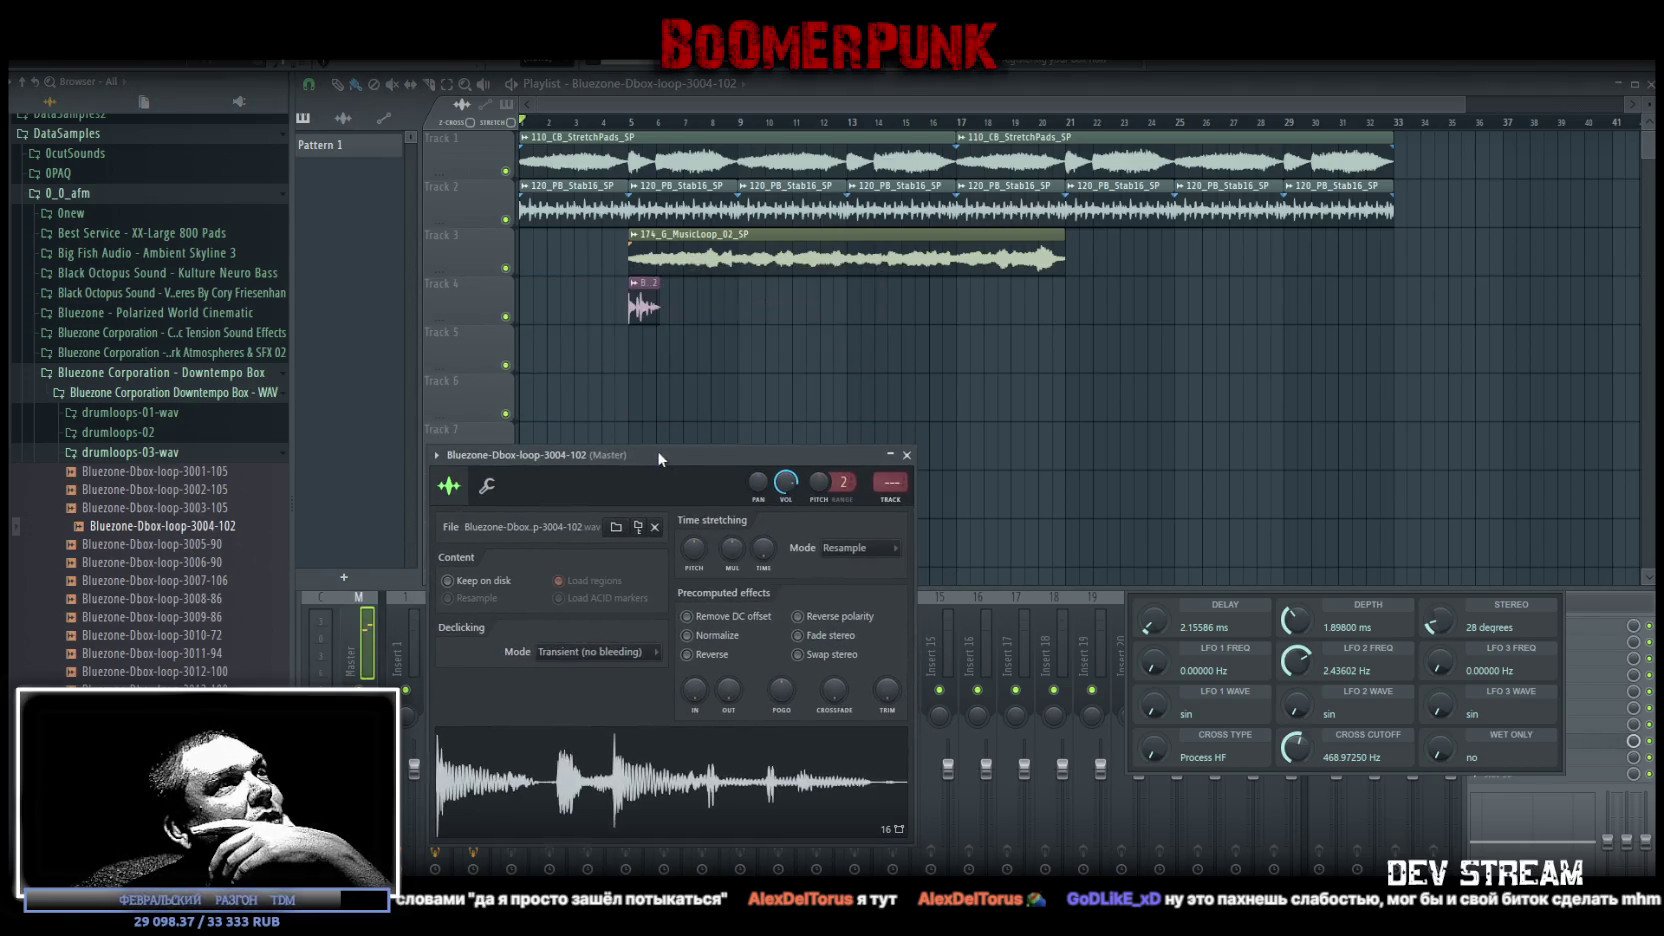
{"action": "mouse_move", "coordinate": [766, 549]}
{"action": "left_mouse_down"}
{"action": "mouse_move", "coordinate": [766, 512]}
{"action": "mouse_move", "coordinate": [688, 555]}
{"action": "left_mouse_up"}
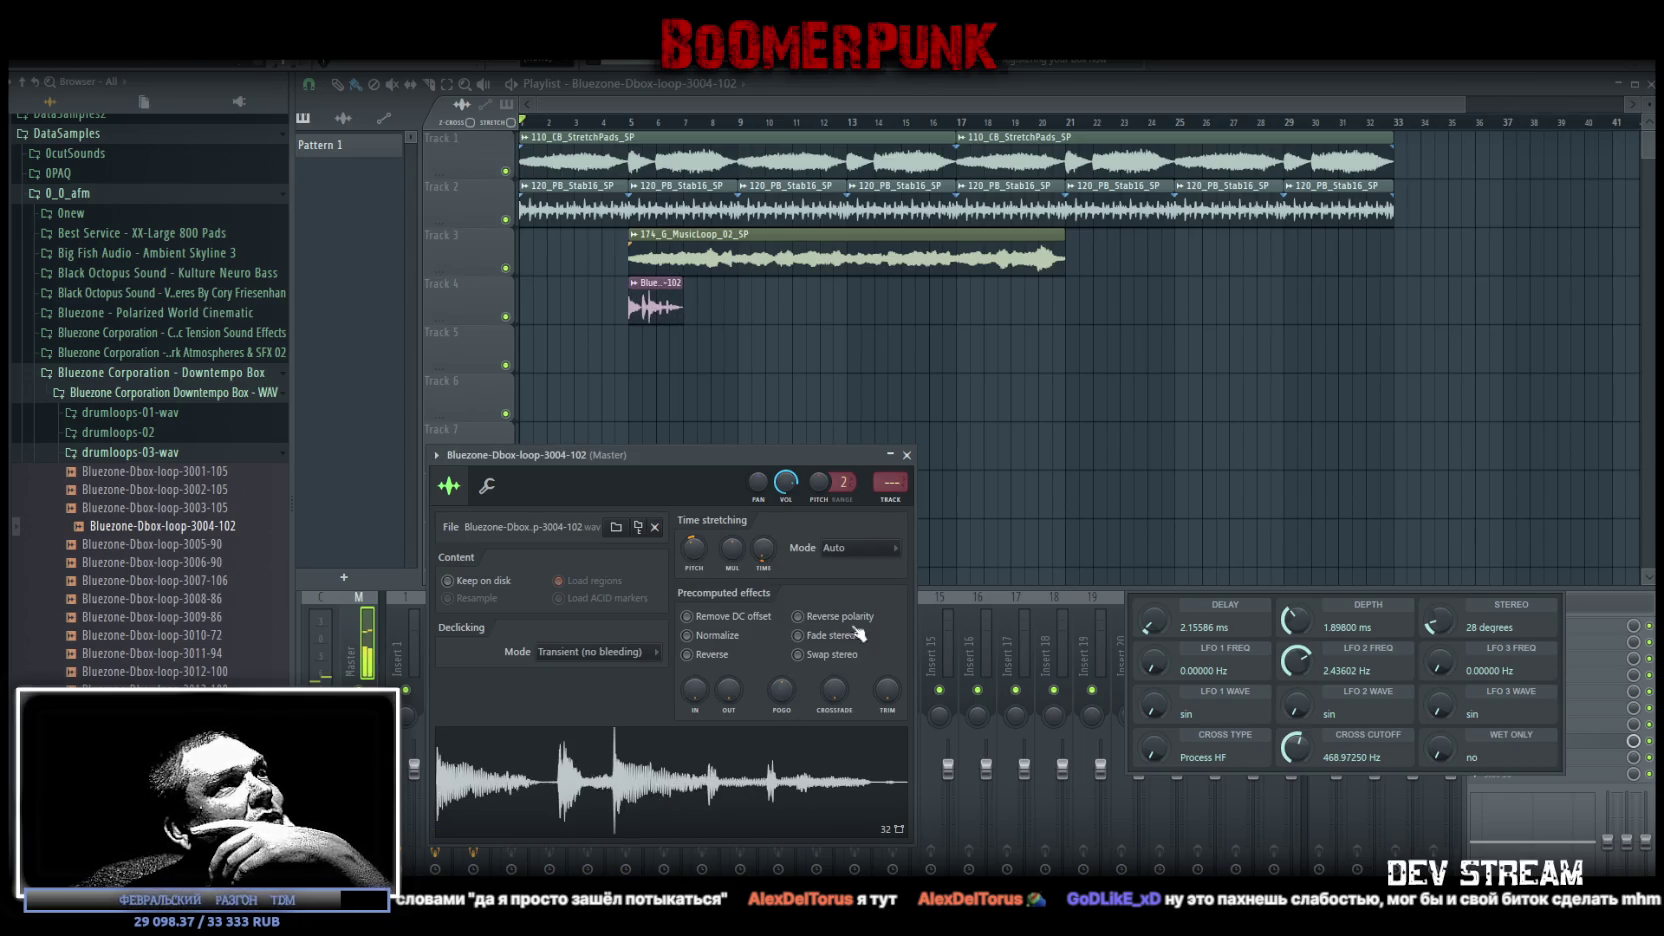
{"action": "left_click", "coordinate": [883, 548]}
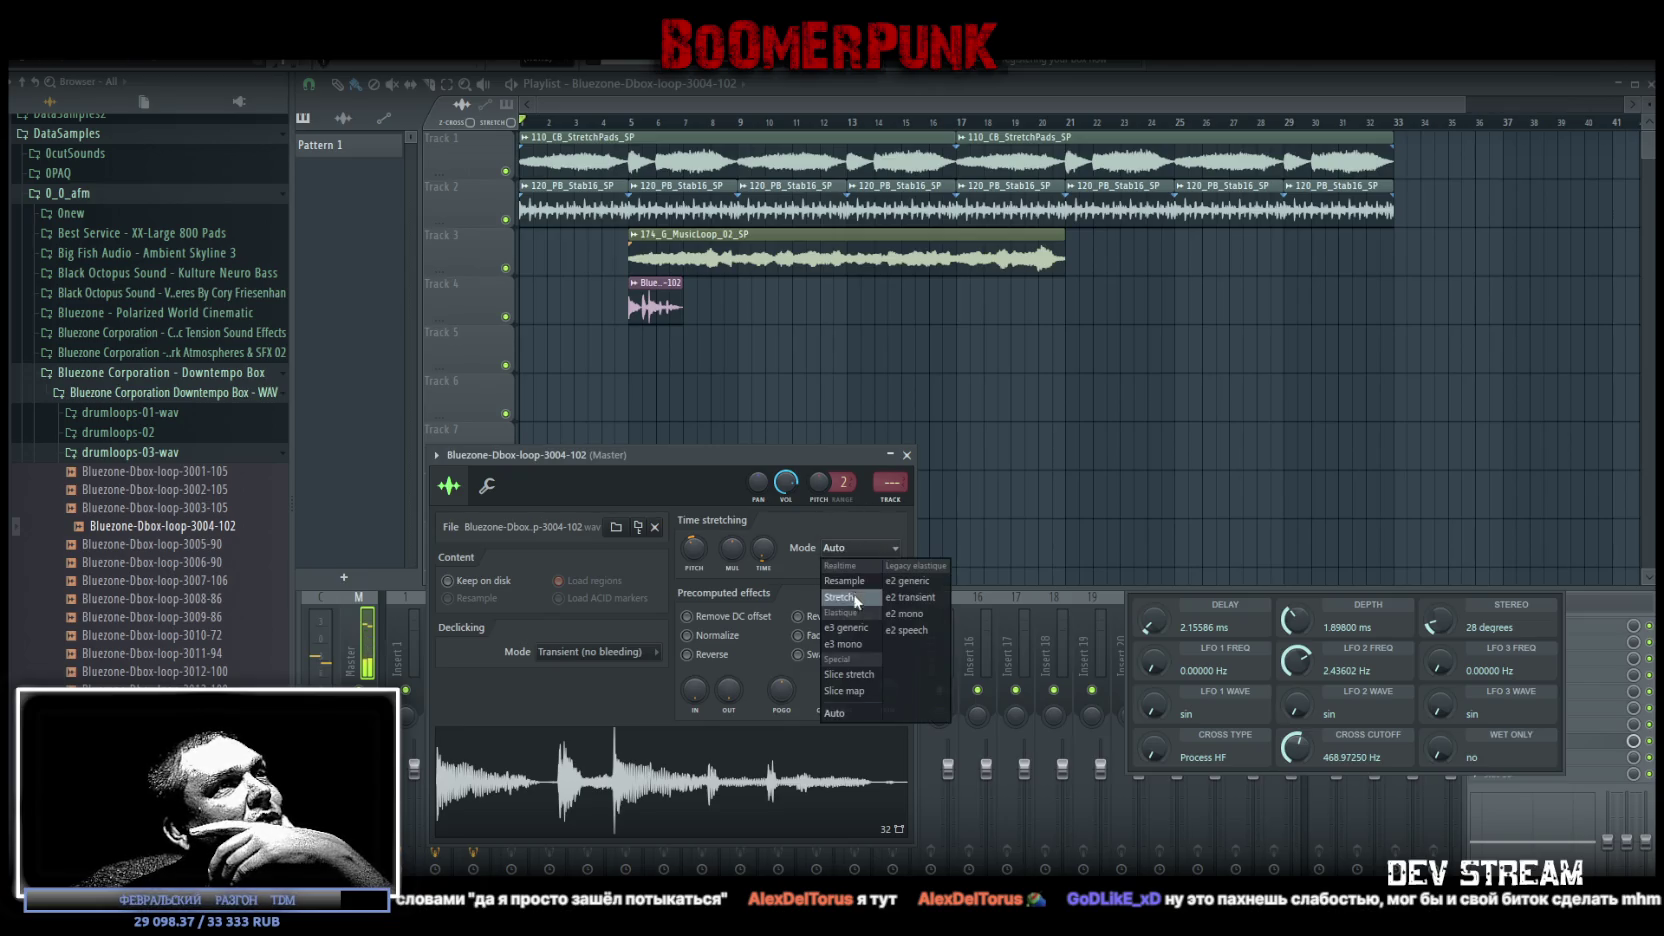
{"action": "left_click", "coordinate": [850, 581]}
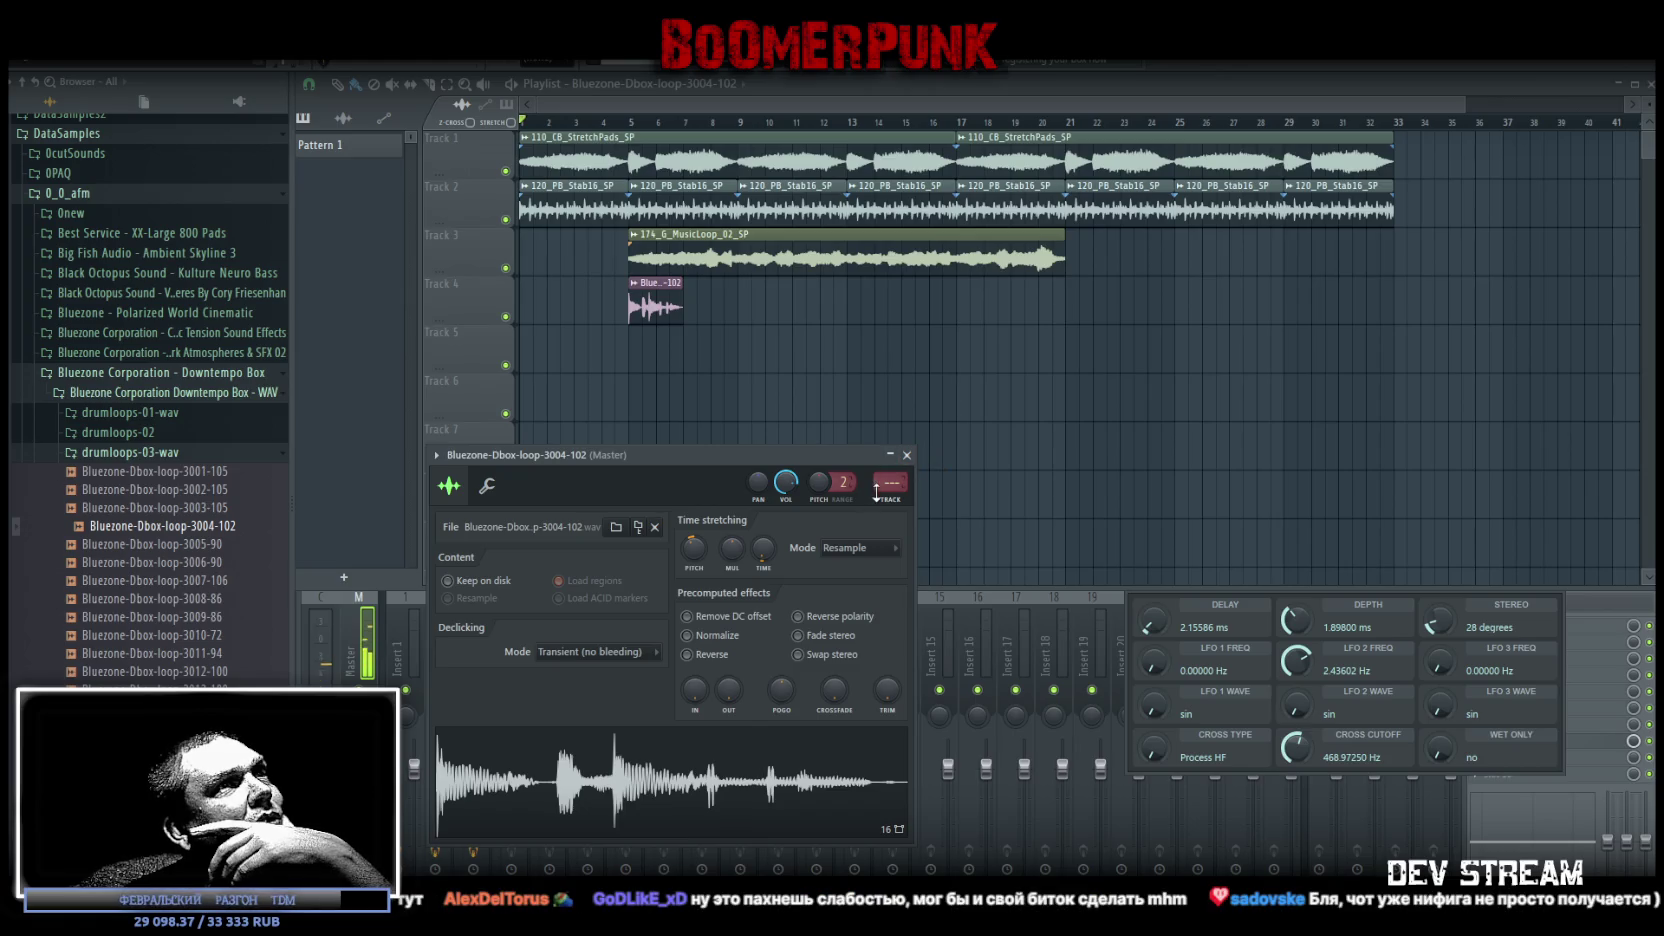
{"action": "scroll", "coordinate": [876, 490], "scroll_direction": "up", "scroll_amount": 1}
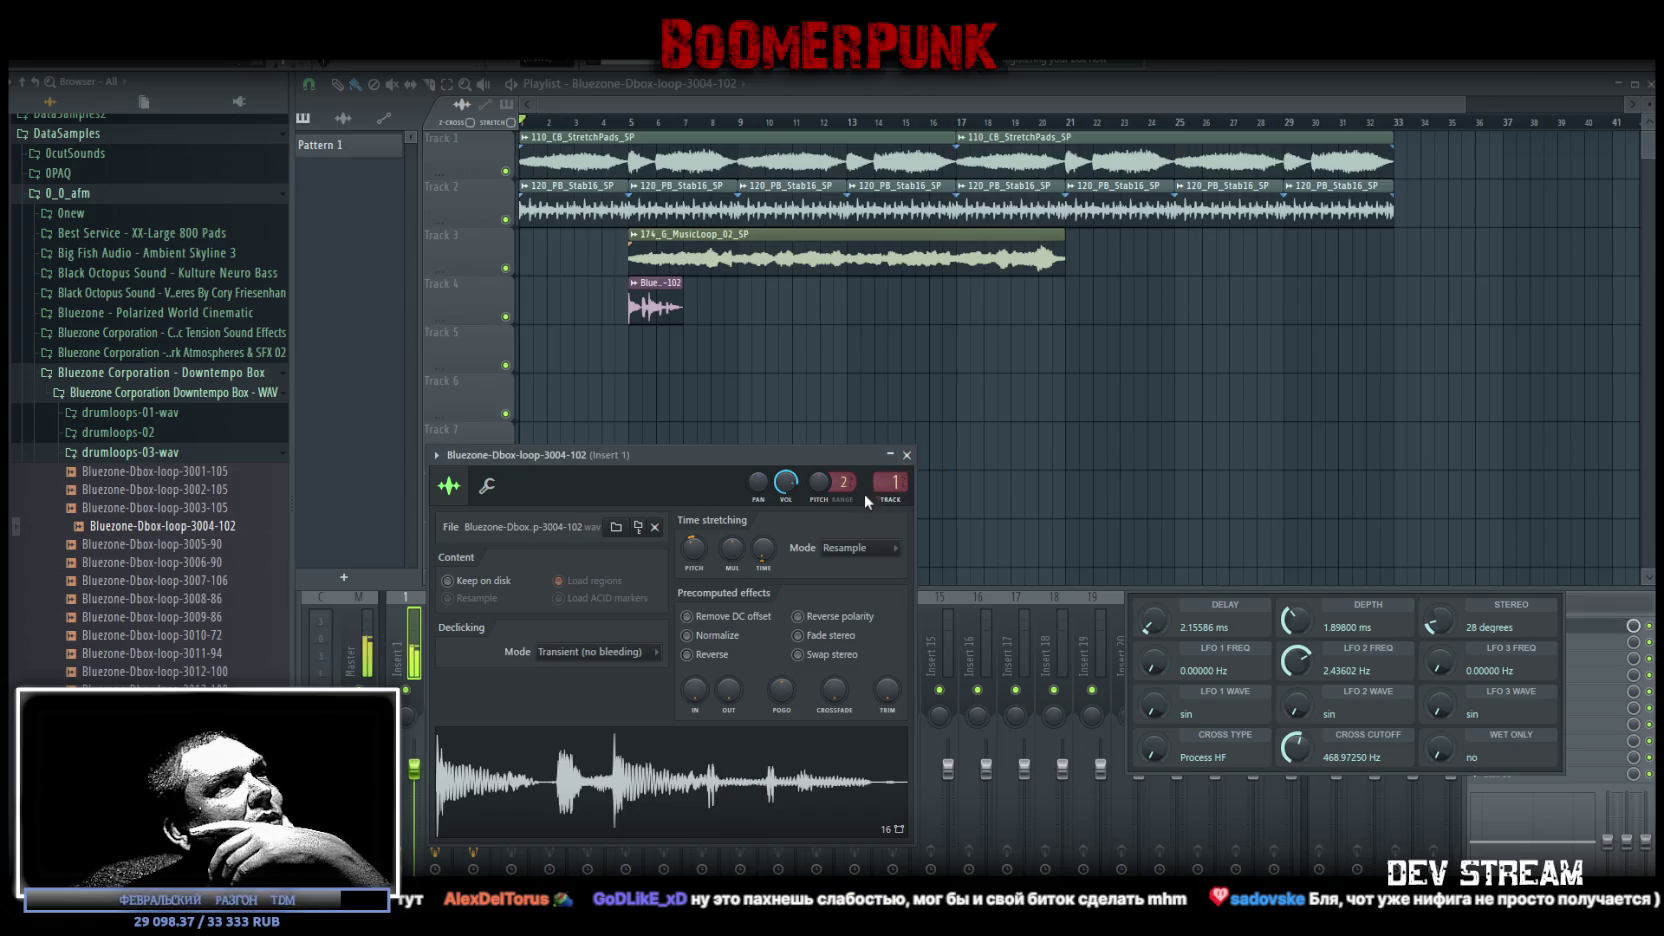
{"action": "scroll", "coordinate": [895, 487], "scroll_direction": "up", "scroll_amount": 1}
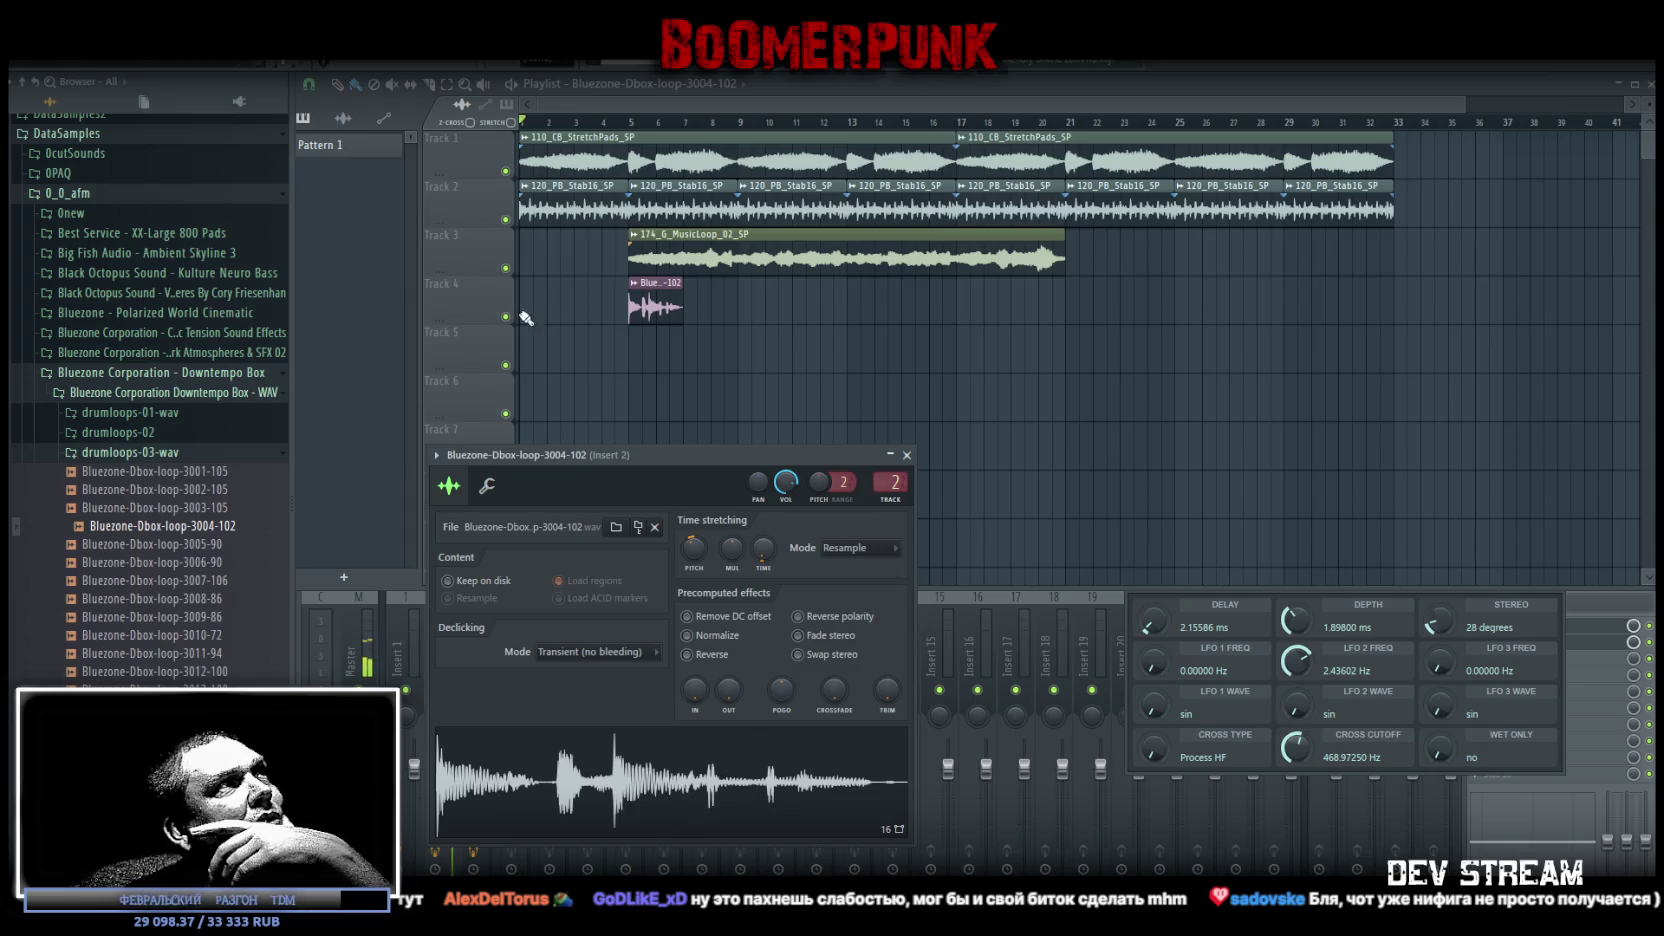
{"action": "scroll", "coordinate": [897, 487], "scroll_direction": "up", "scroll_amount": 1}
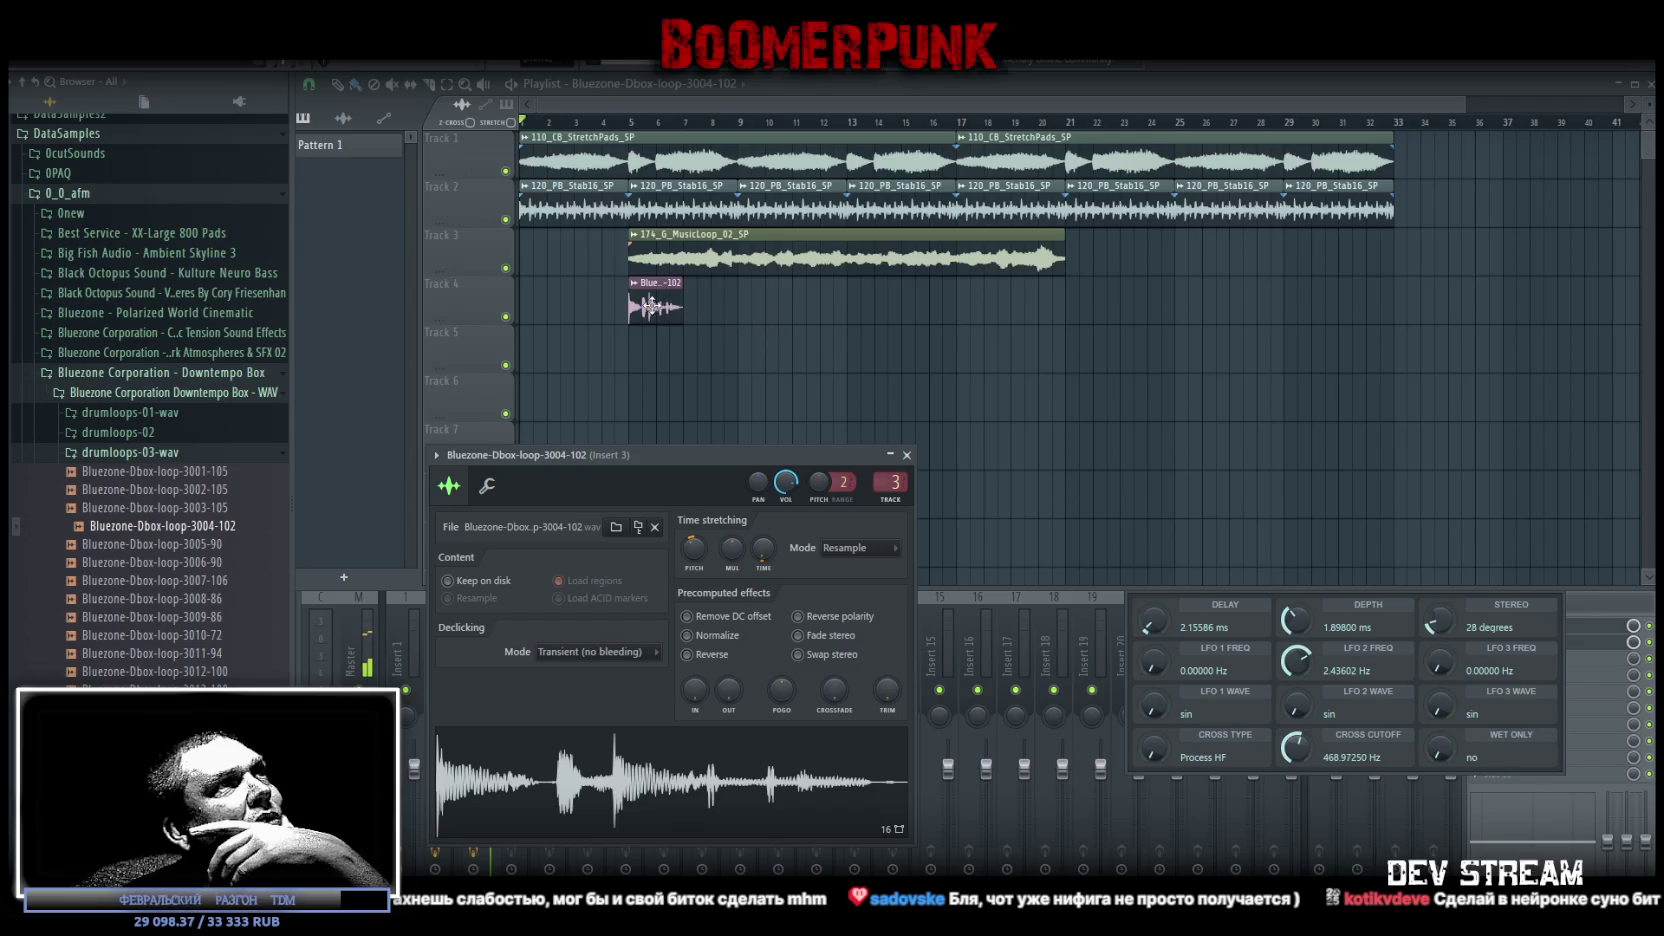
Move the Bluezone clip to bar 1 of Track 4 and repeat it every four bars to bar 29
{"action": "left_click_drag", "start_coordinate": [650, 305], "coordinate": [445, 305]}
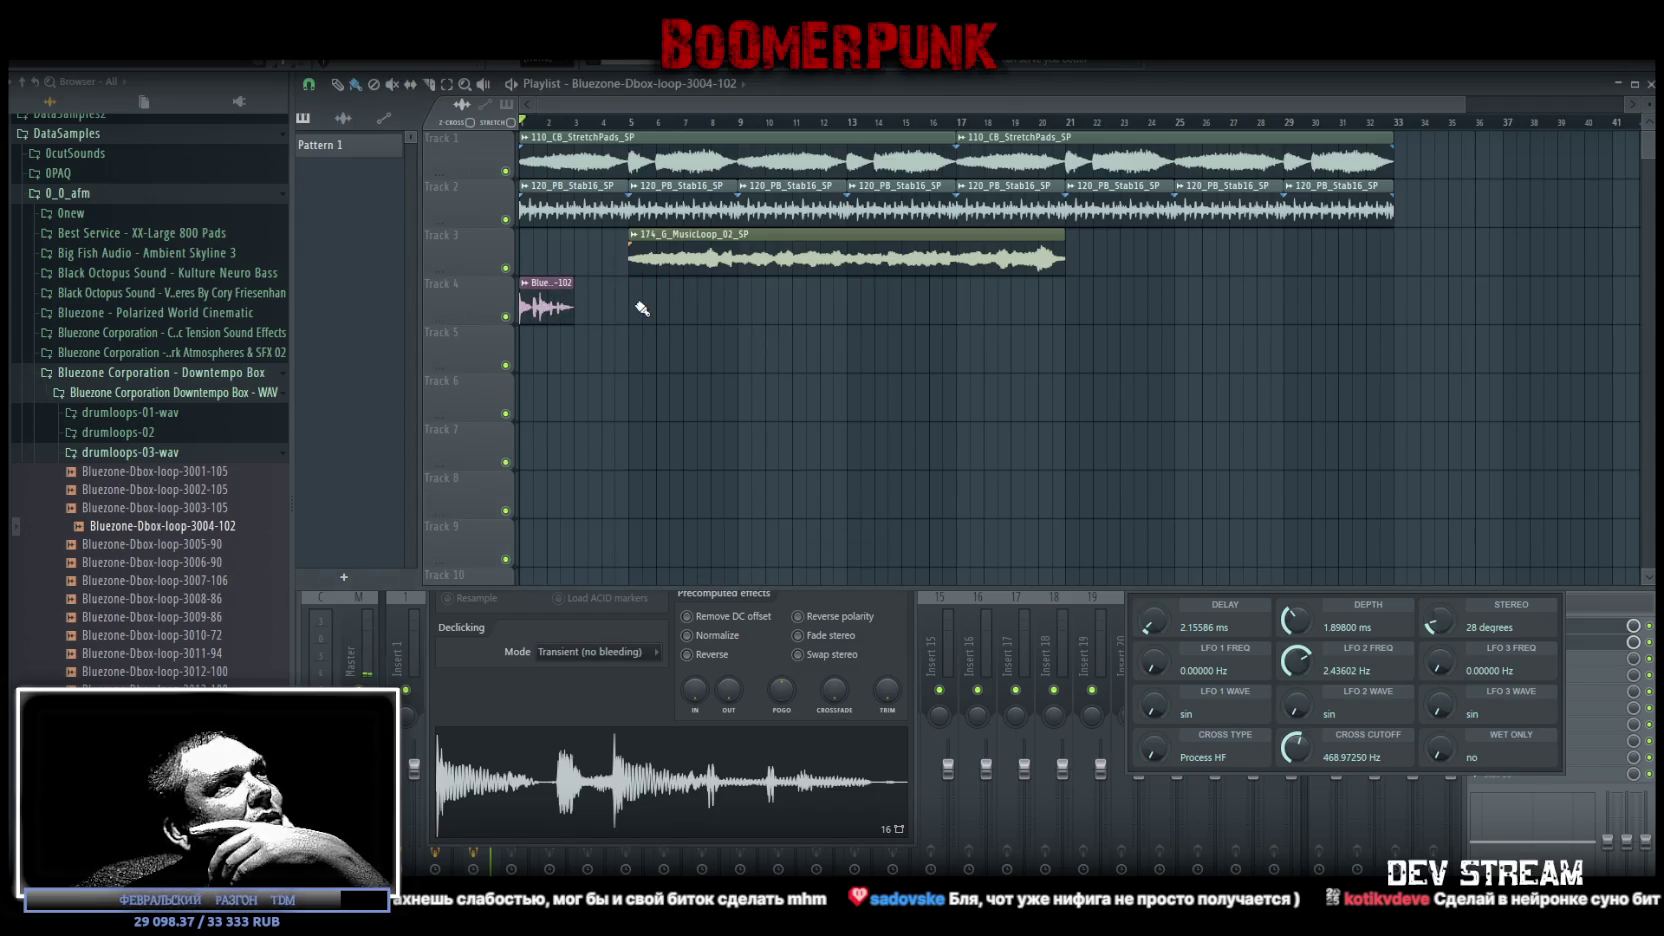
{"action": "left_click", "coordinate": [750, 300]}
{"action": "left_click", "coordinate": [860, 295]}
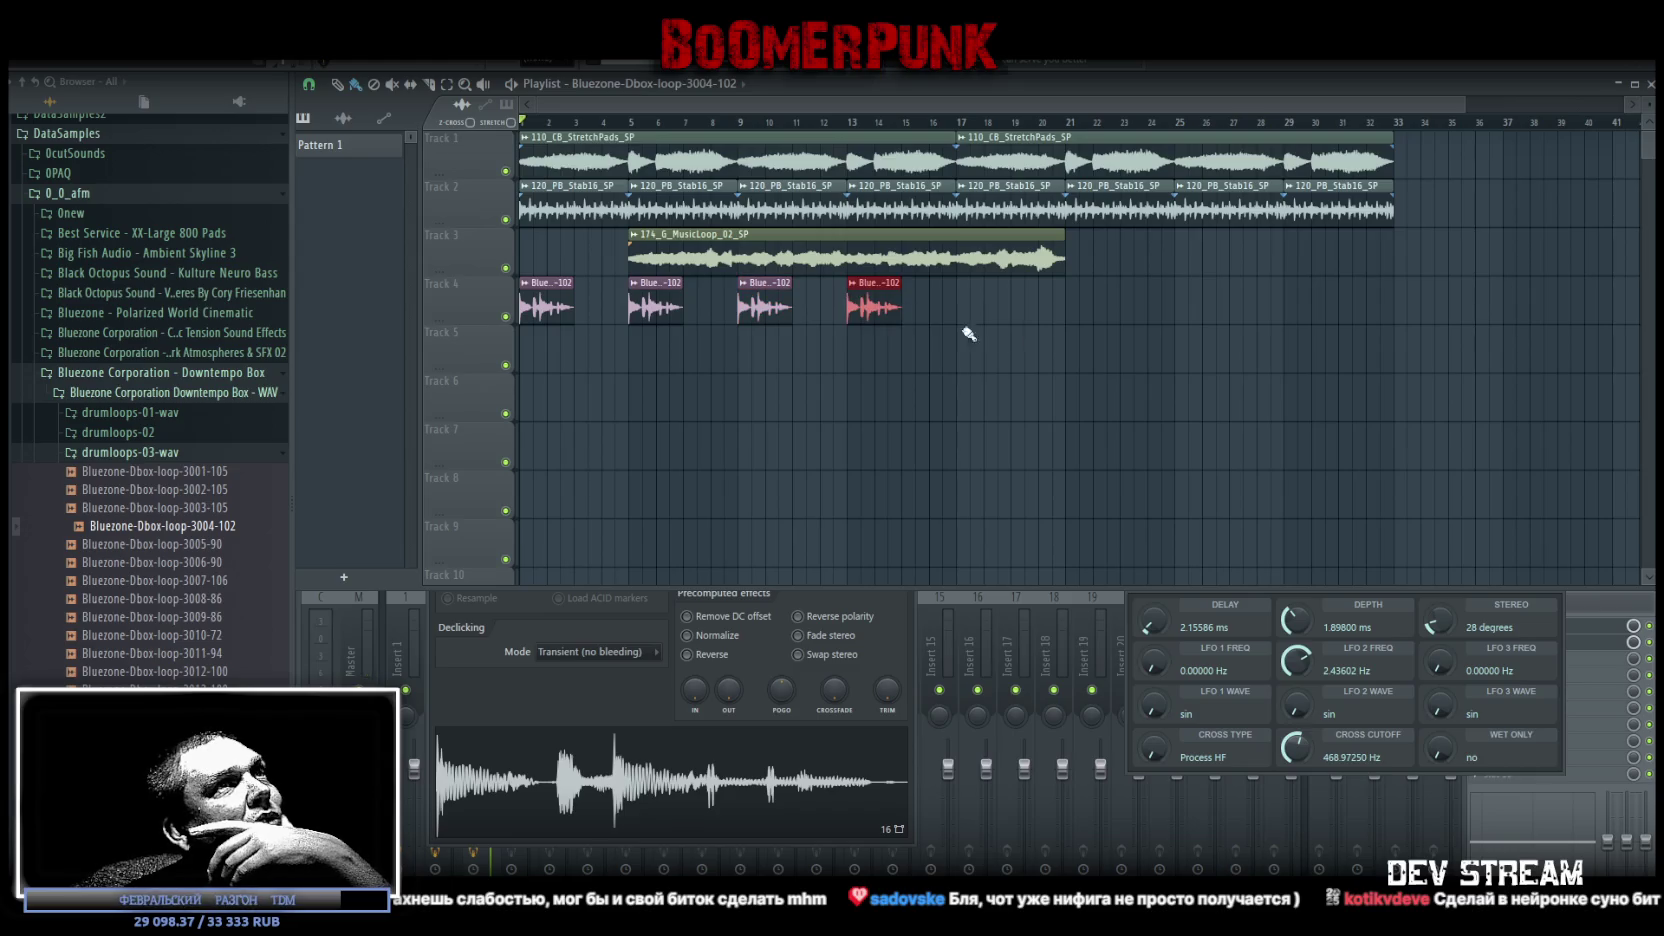
{"action": "left_click", "coordinate": [970, 297]}
{"action": "left_click", "coordinate": [1080, 298]}
{"action": "left_click", "coordinate": [1183, 290]}
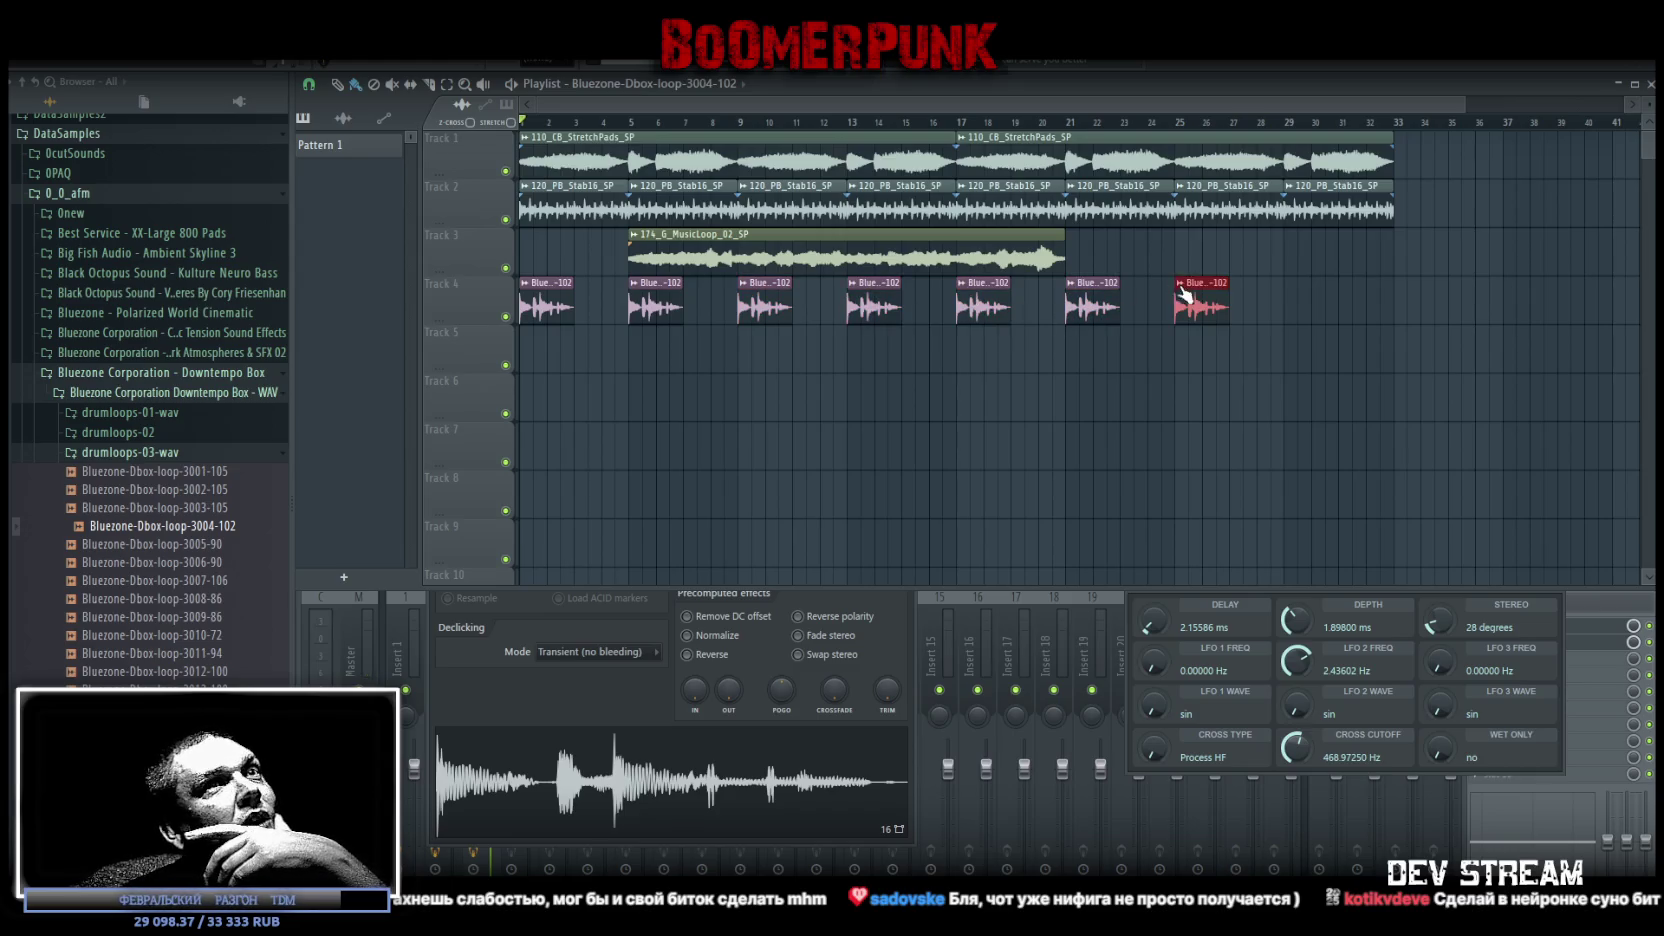
{"action": "left_click", "coordinate": [1300, 292]}
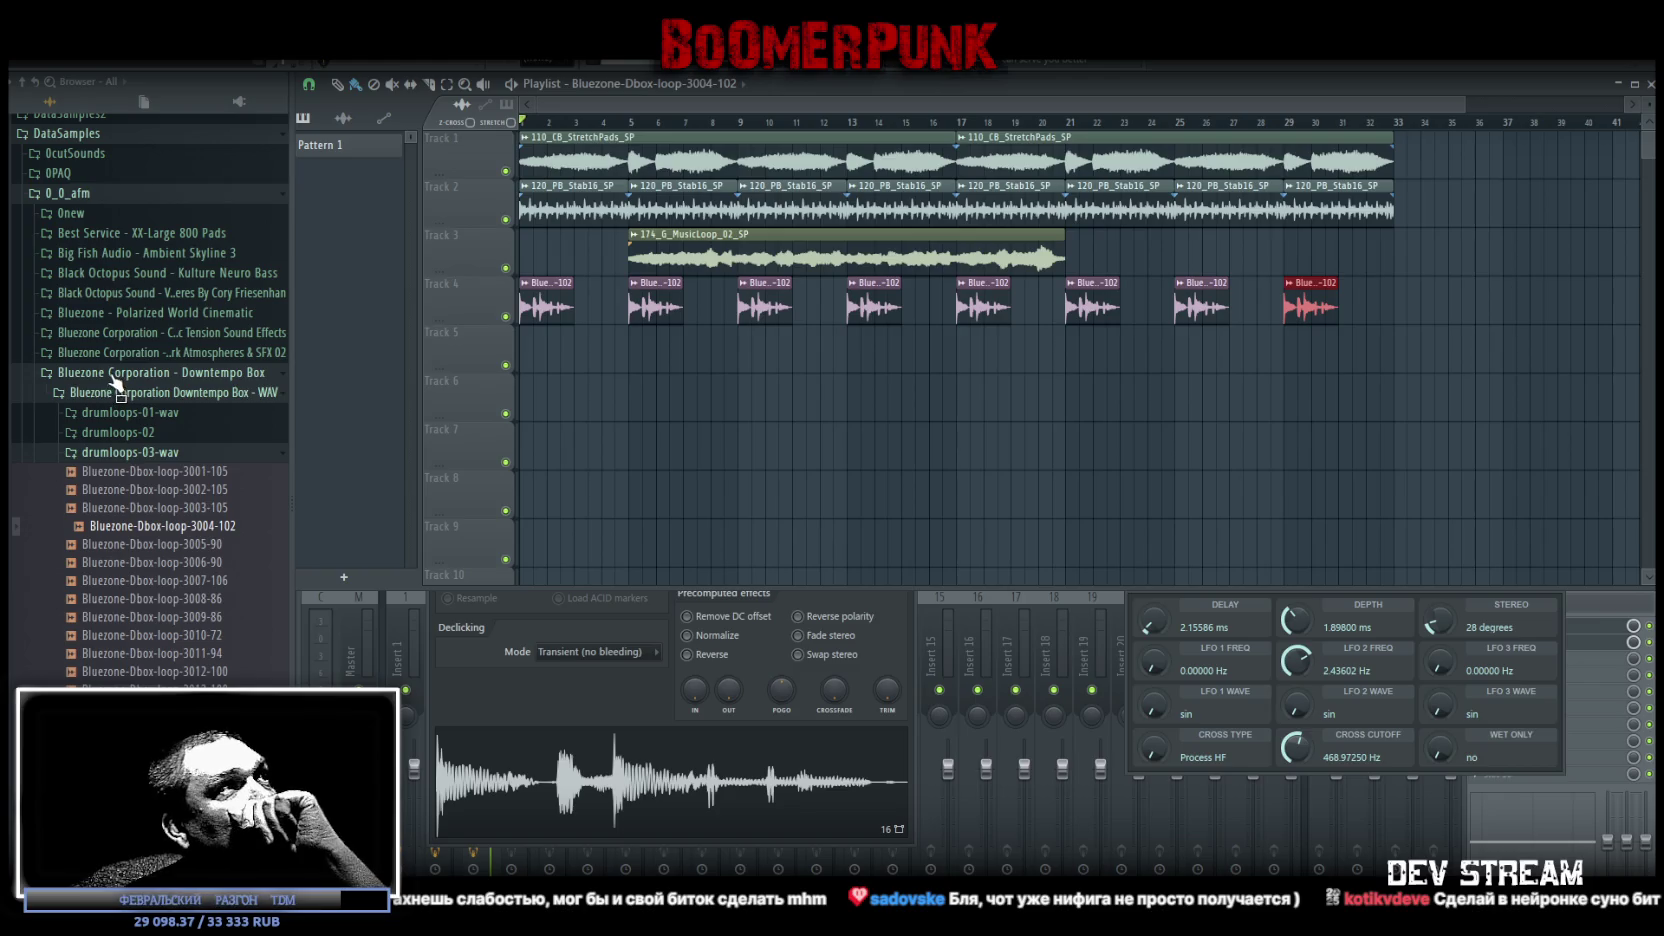
{"action": "left_click", "coordinate": [113, 375]}
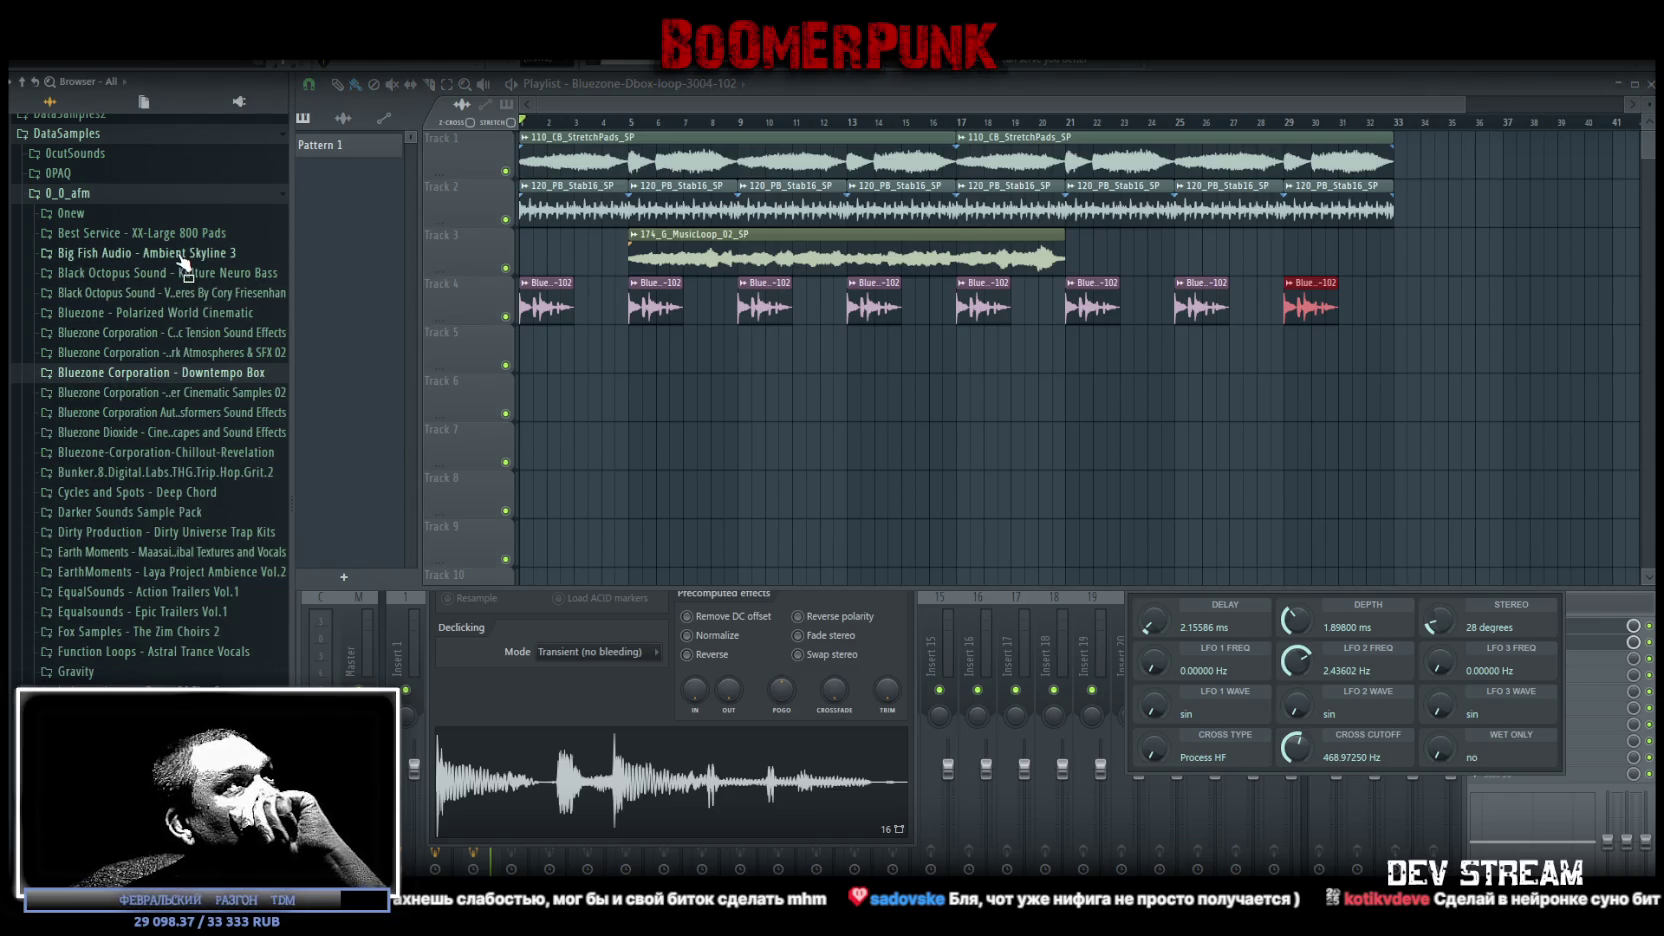
Open Ambient Skyline 3's Ambient Percussion Loops 60 BPM folder and add Ambient Percussion 076 to the playlist
{"action": "left_click", "coordinate": [183, 254]}
{"action": "left_click", "coordinate": [180, 273]}
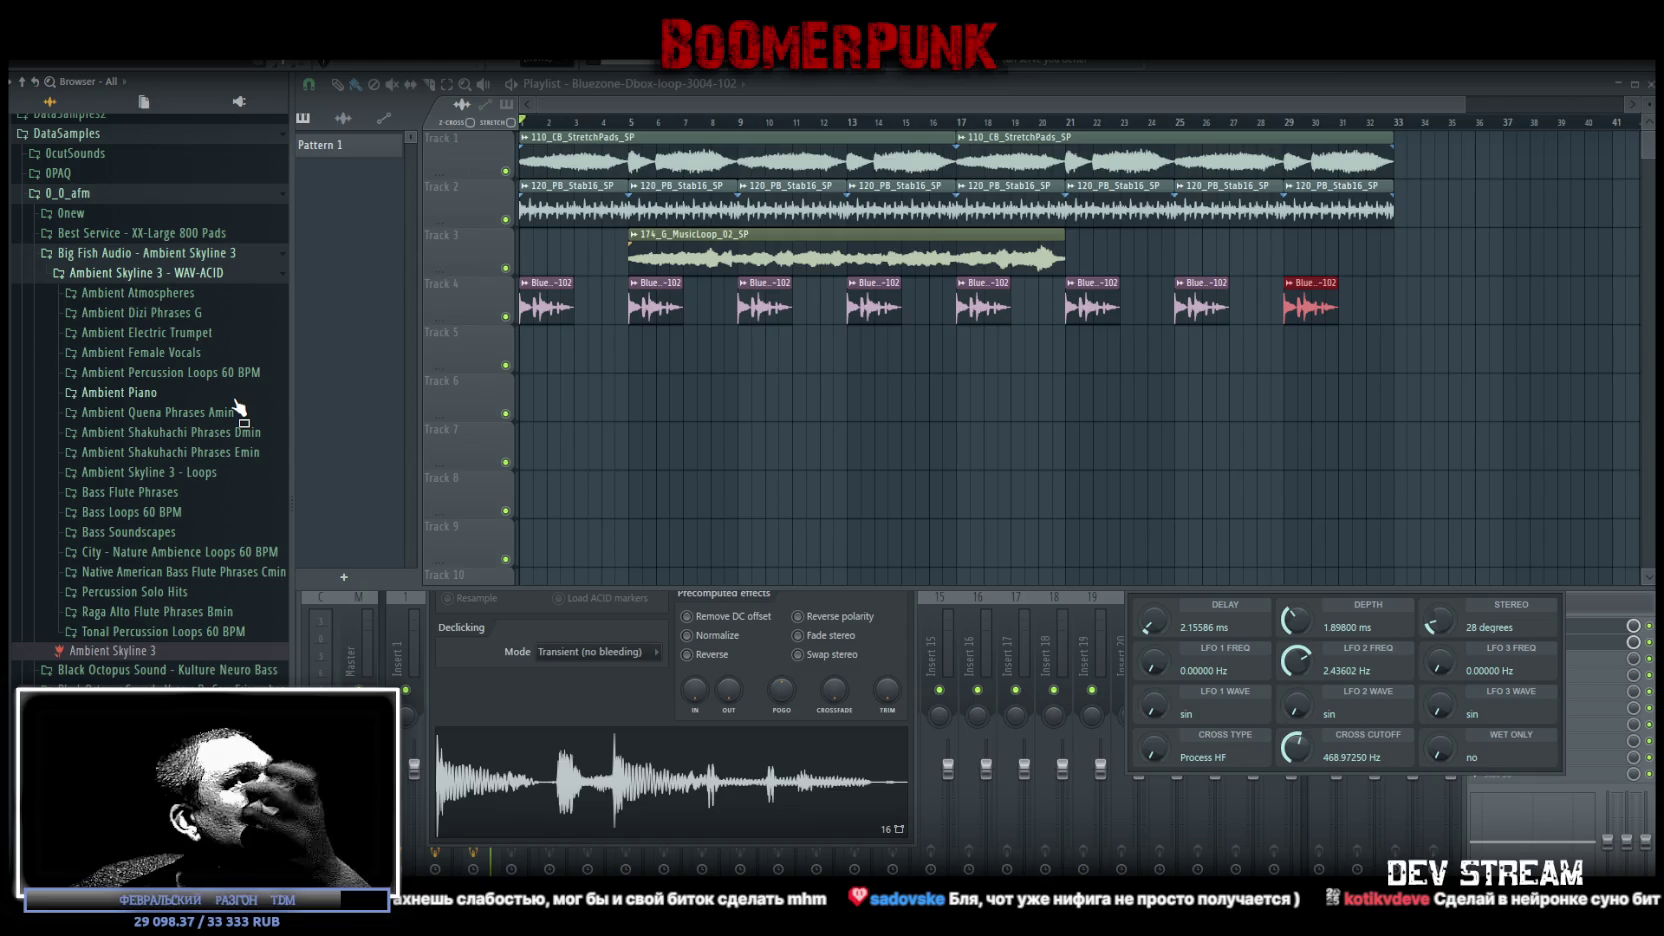
{"action": "left_click", "coordinate": [170, 372]}
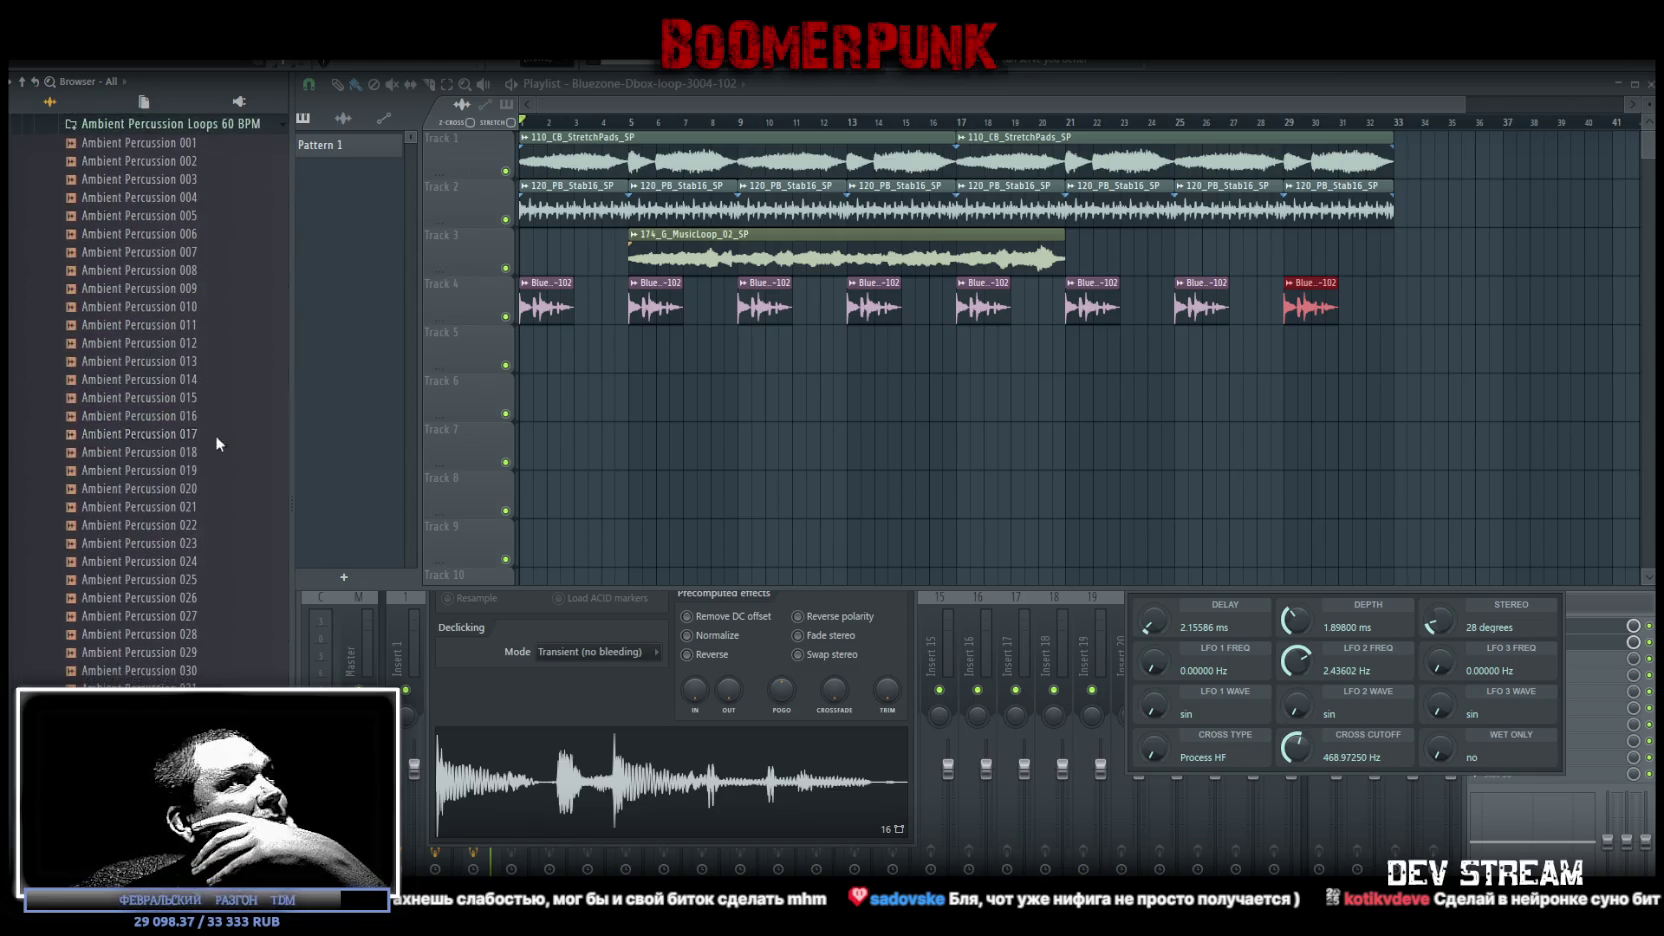
{"action": "scroll", "coordinate": [221, 414], "scroll_direction": "up", "scroll_amount": 4}
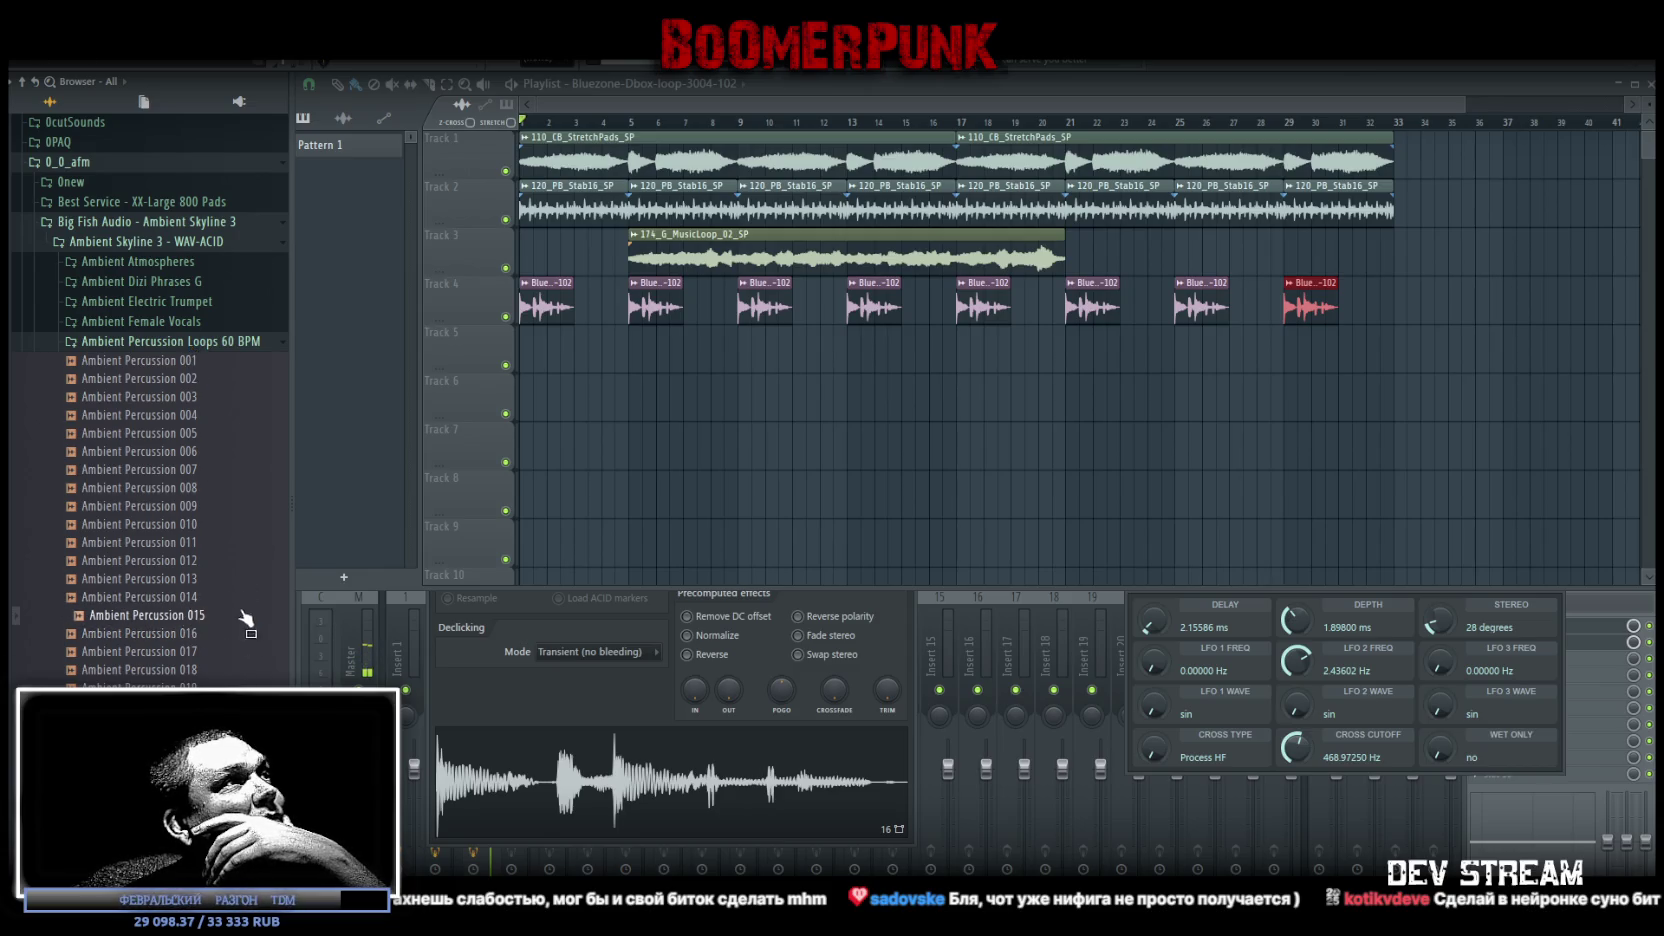
{"action": "scroll", "coordinate": [211, 478], "scroll_direction": "up", "scroll_amount": 2}
{"action": "left_click", "coordinate": [211, 470]}
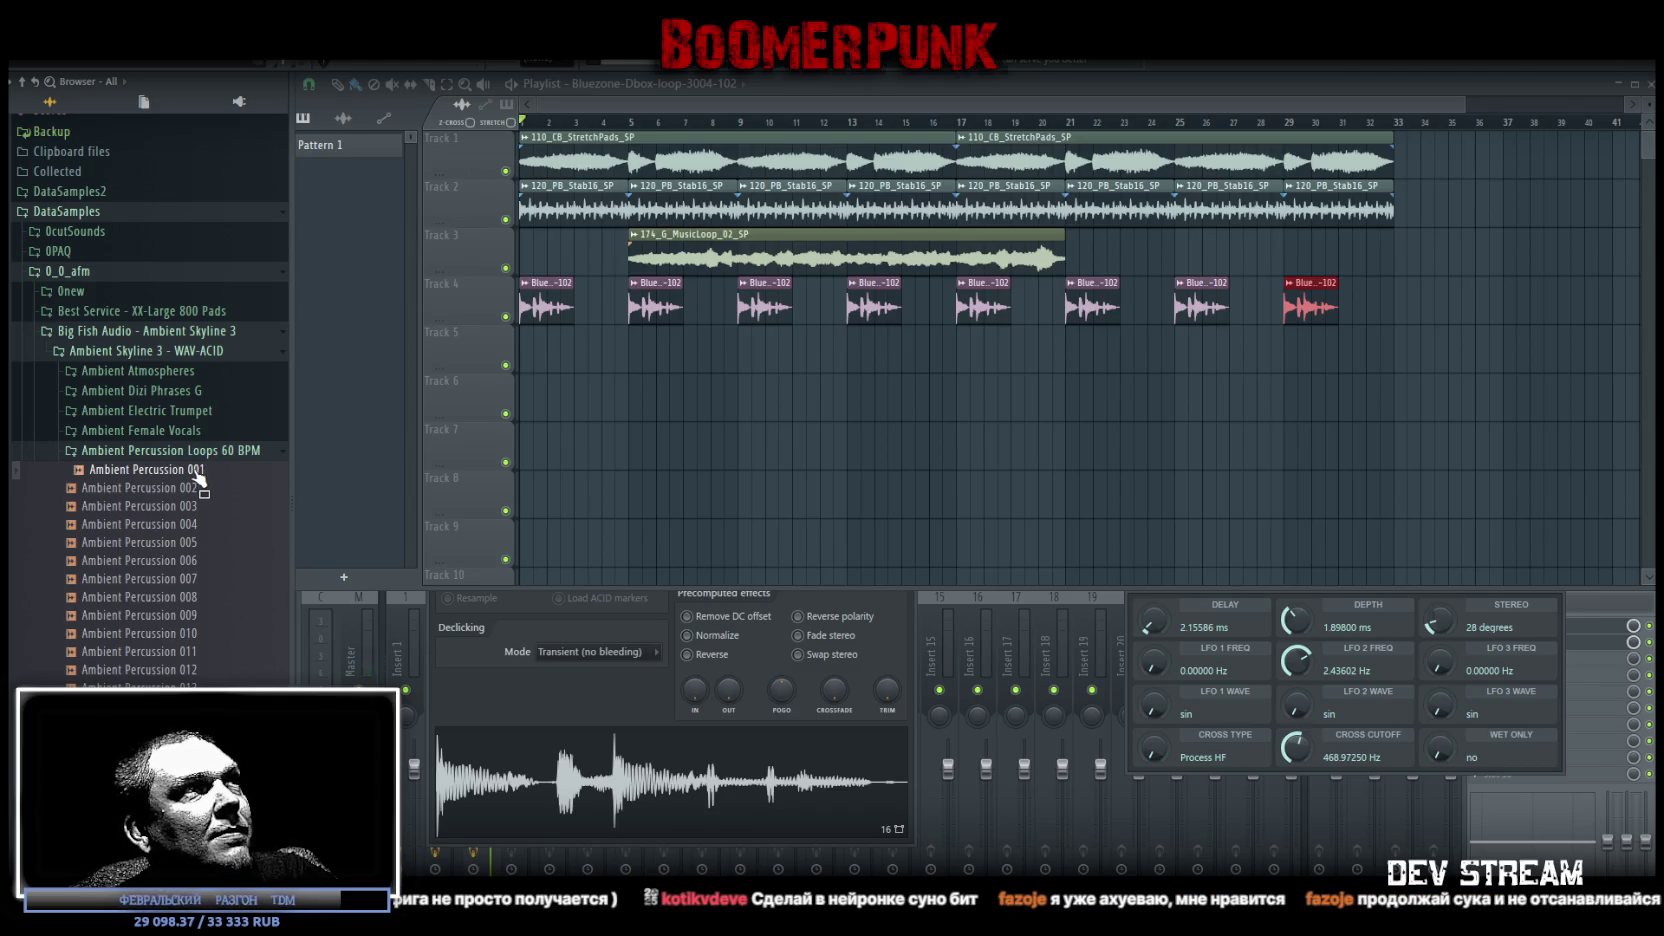
{"action": "scroll", "coordinate": [180, 524], "scroll_direction": "down", "scroll_amount": 20}
{"action": "scroll", "coordinate": [281, 666], "scroll_direction": "down", "scroll_amount": 2}
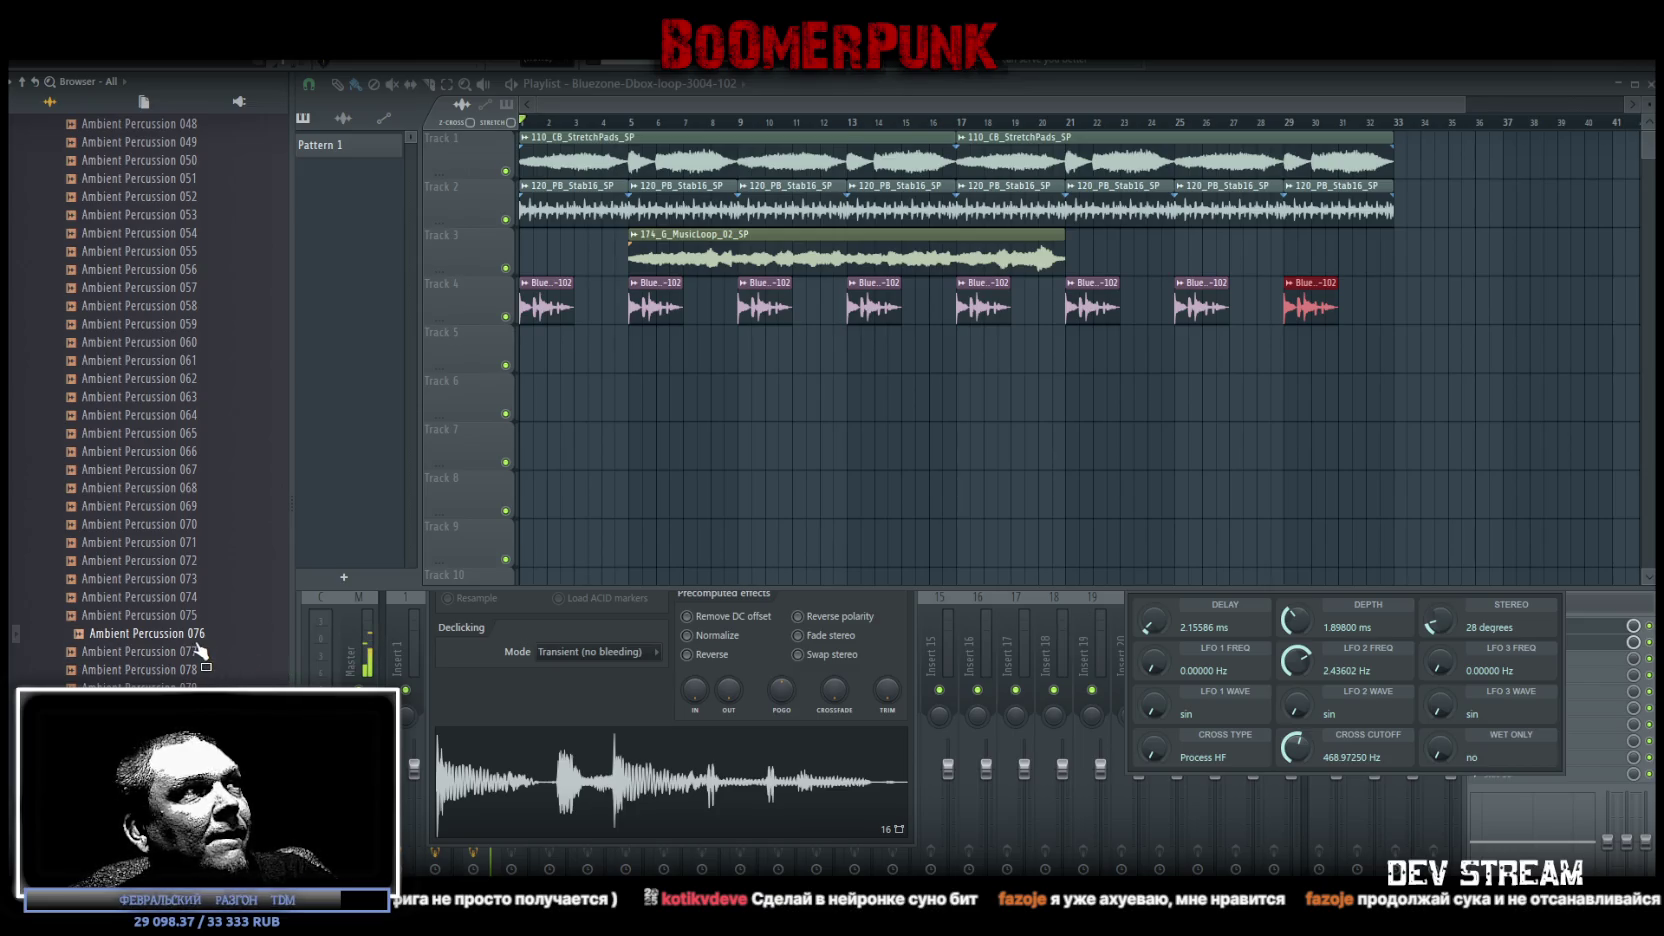
{"action": "left_click_drag", "start_coordinate": [555, 469], "coordinate": [575, 399]}
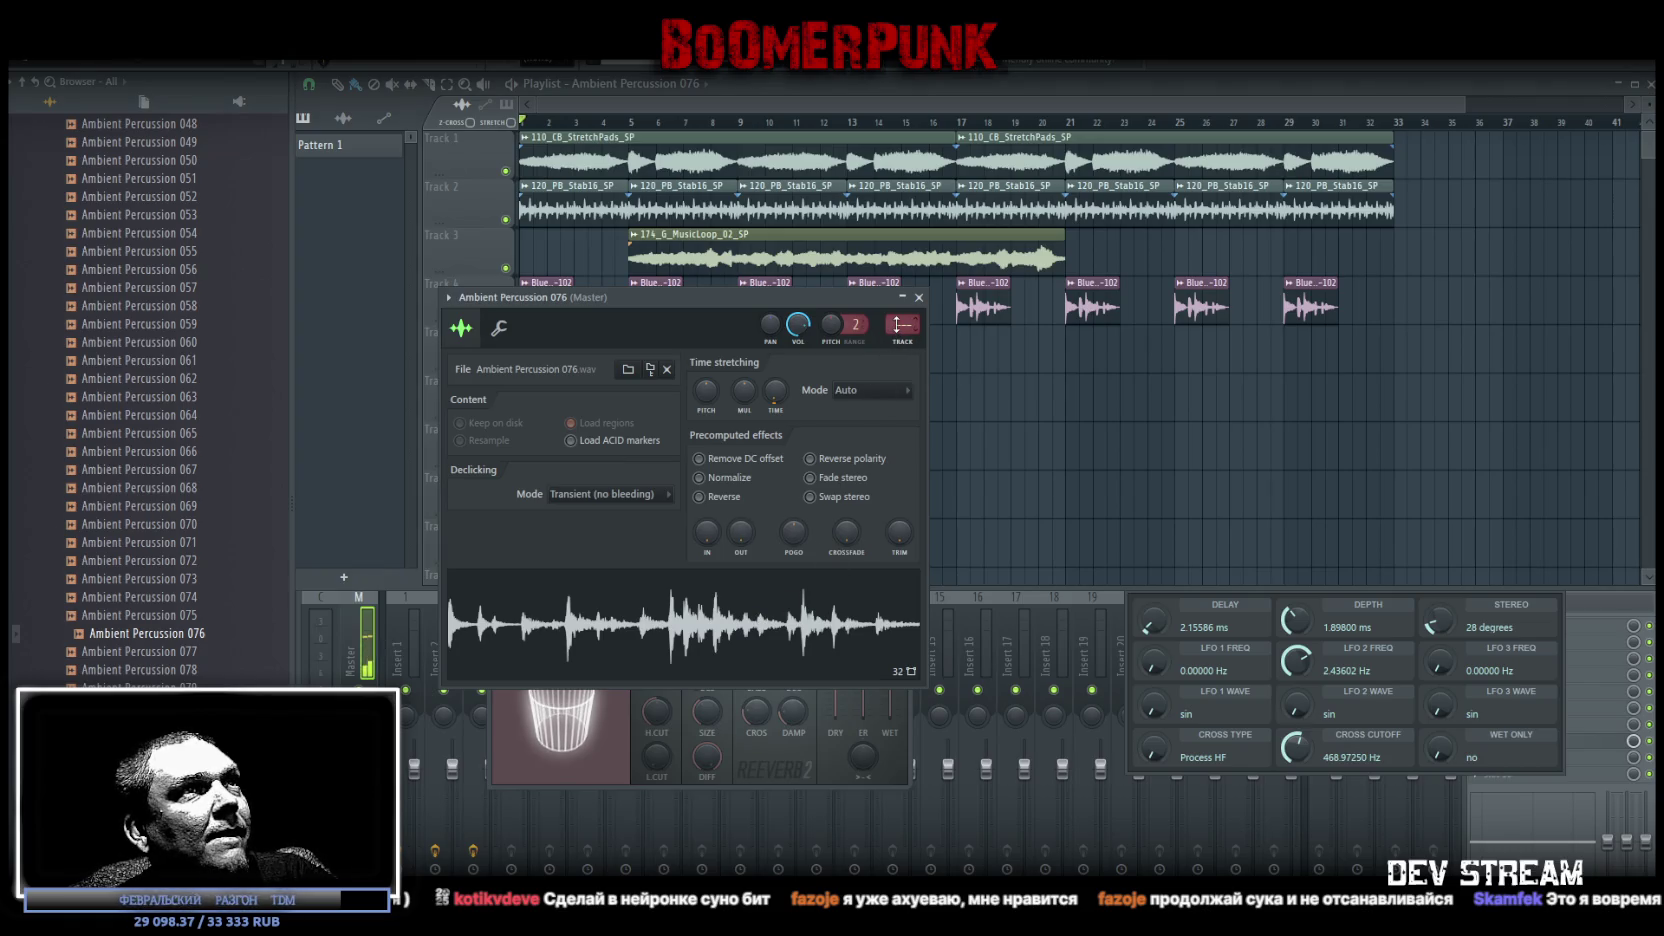
Route Ambient Percussion 076 to insert 1, stretch it, and repeat it across Track 5 from bar 1 to 33
{"action": "left_click_drag", "start_coordinate": [897, 322], "coordinate": [885, 349]}
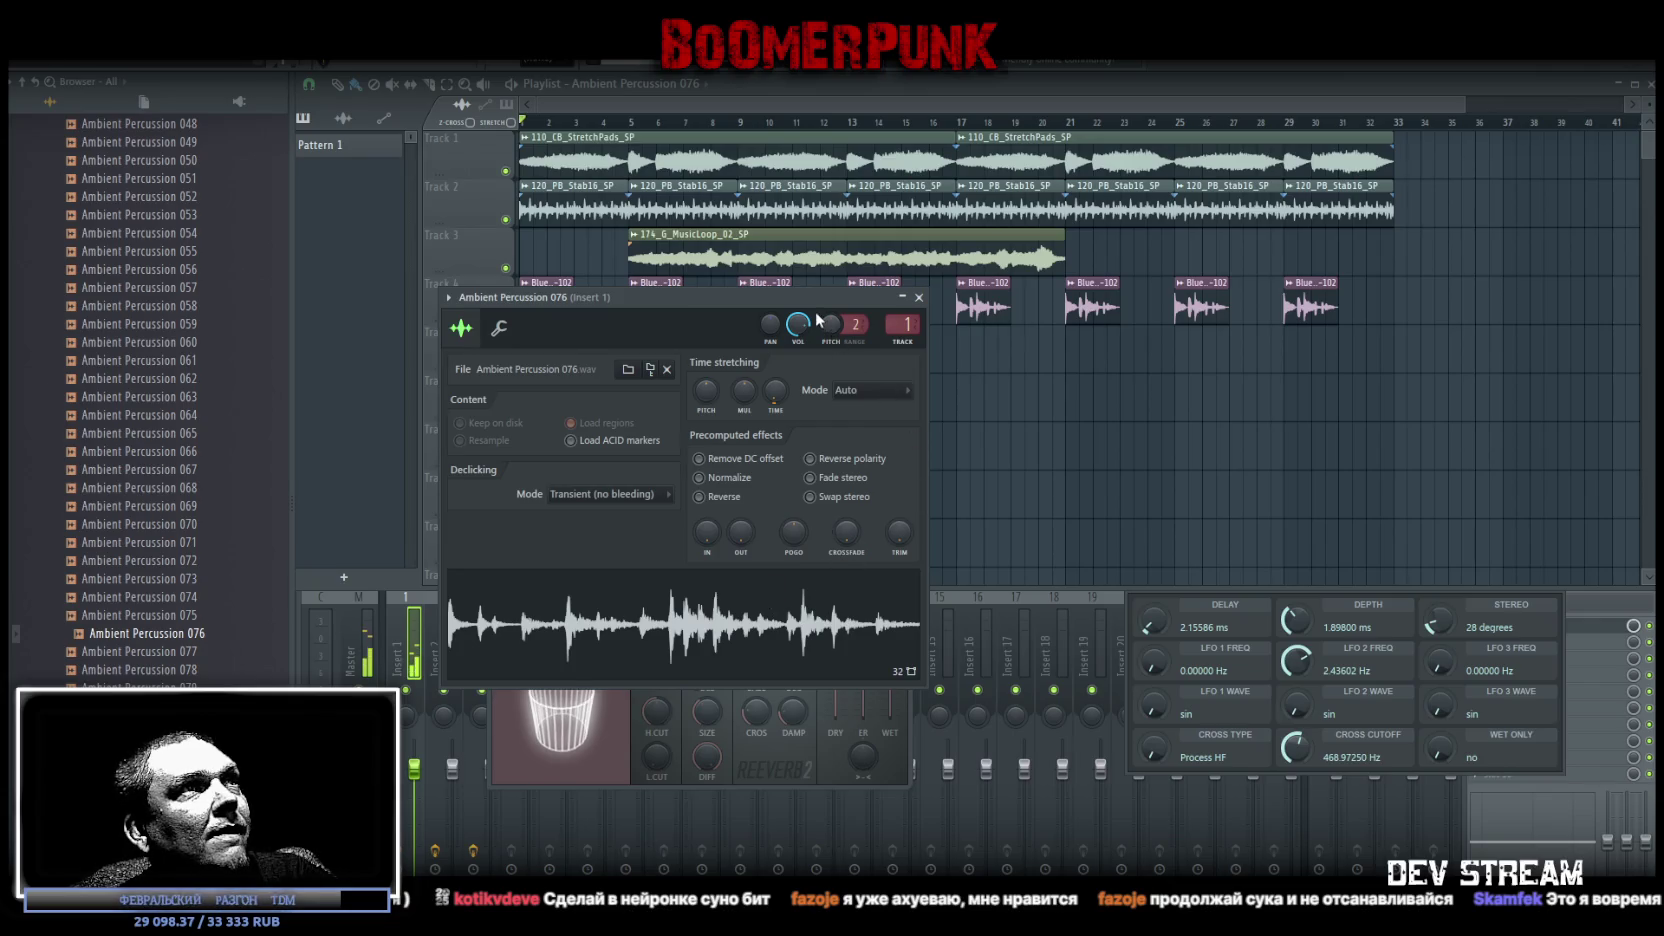
{"action": "left_click_drag", "start_coordinate": [866, 294], "coordinate": [966, 450]}
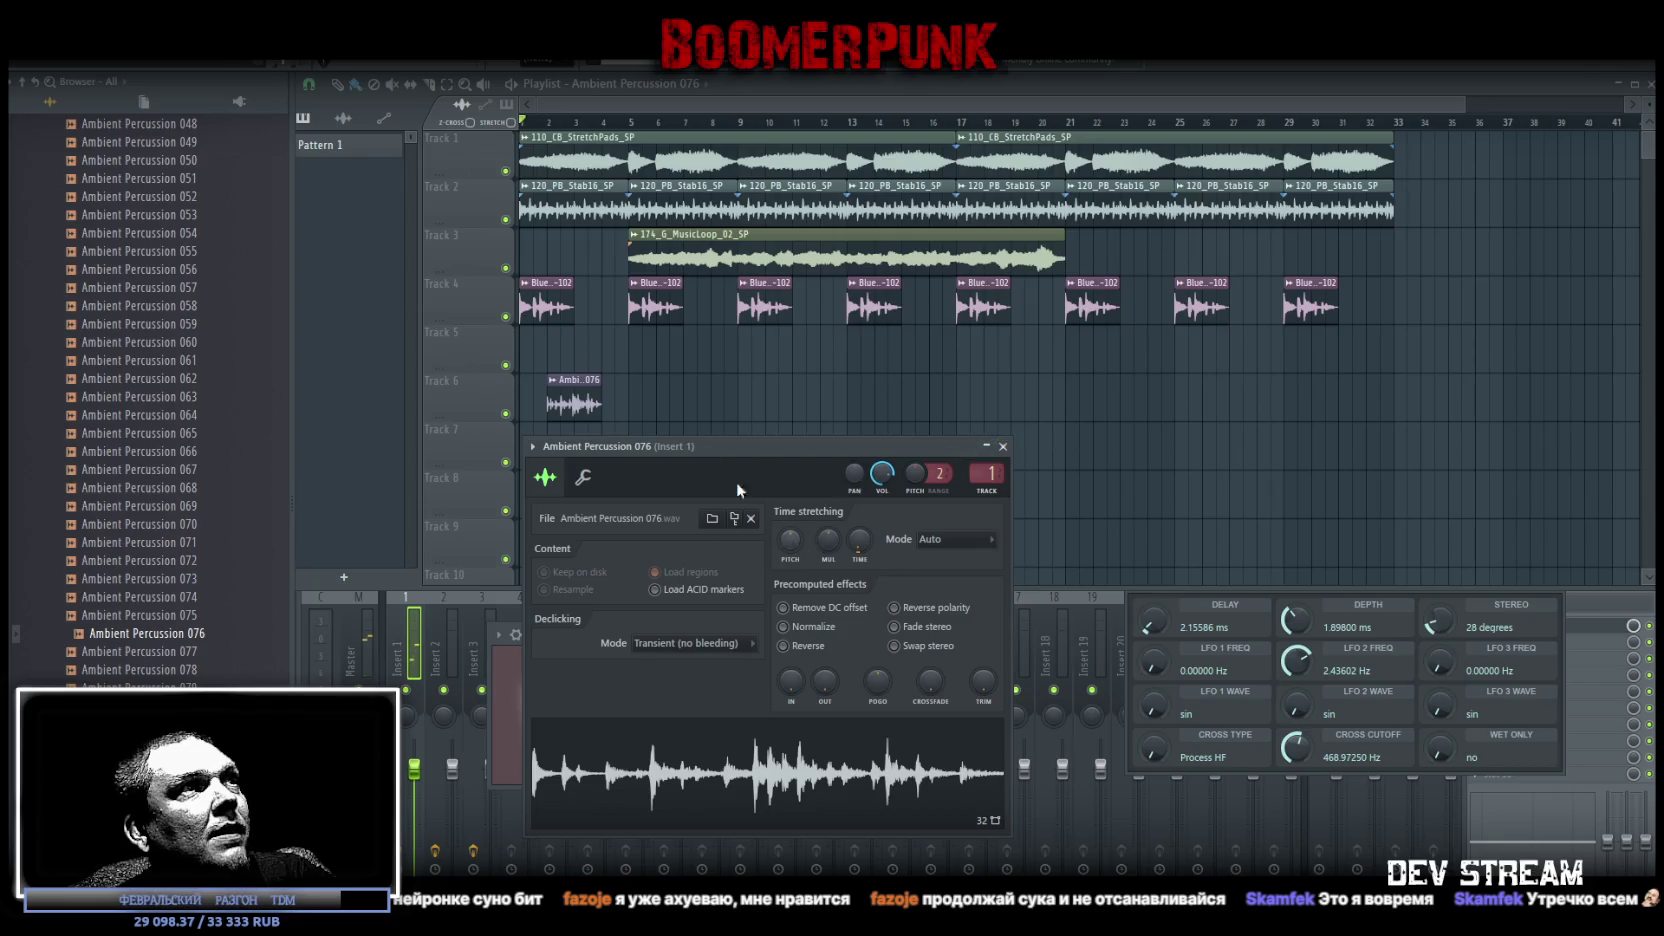
{"action": "left_click_drag", "start_coordinate": [572, 400], "coordinate": [522, 321]}
{"action": "left_click", "coordinate": [649, 710]}
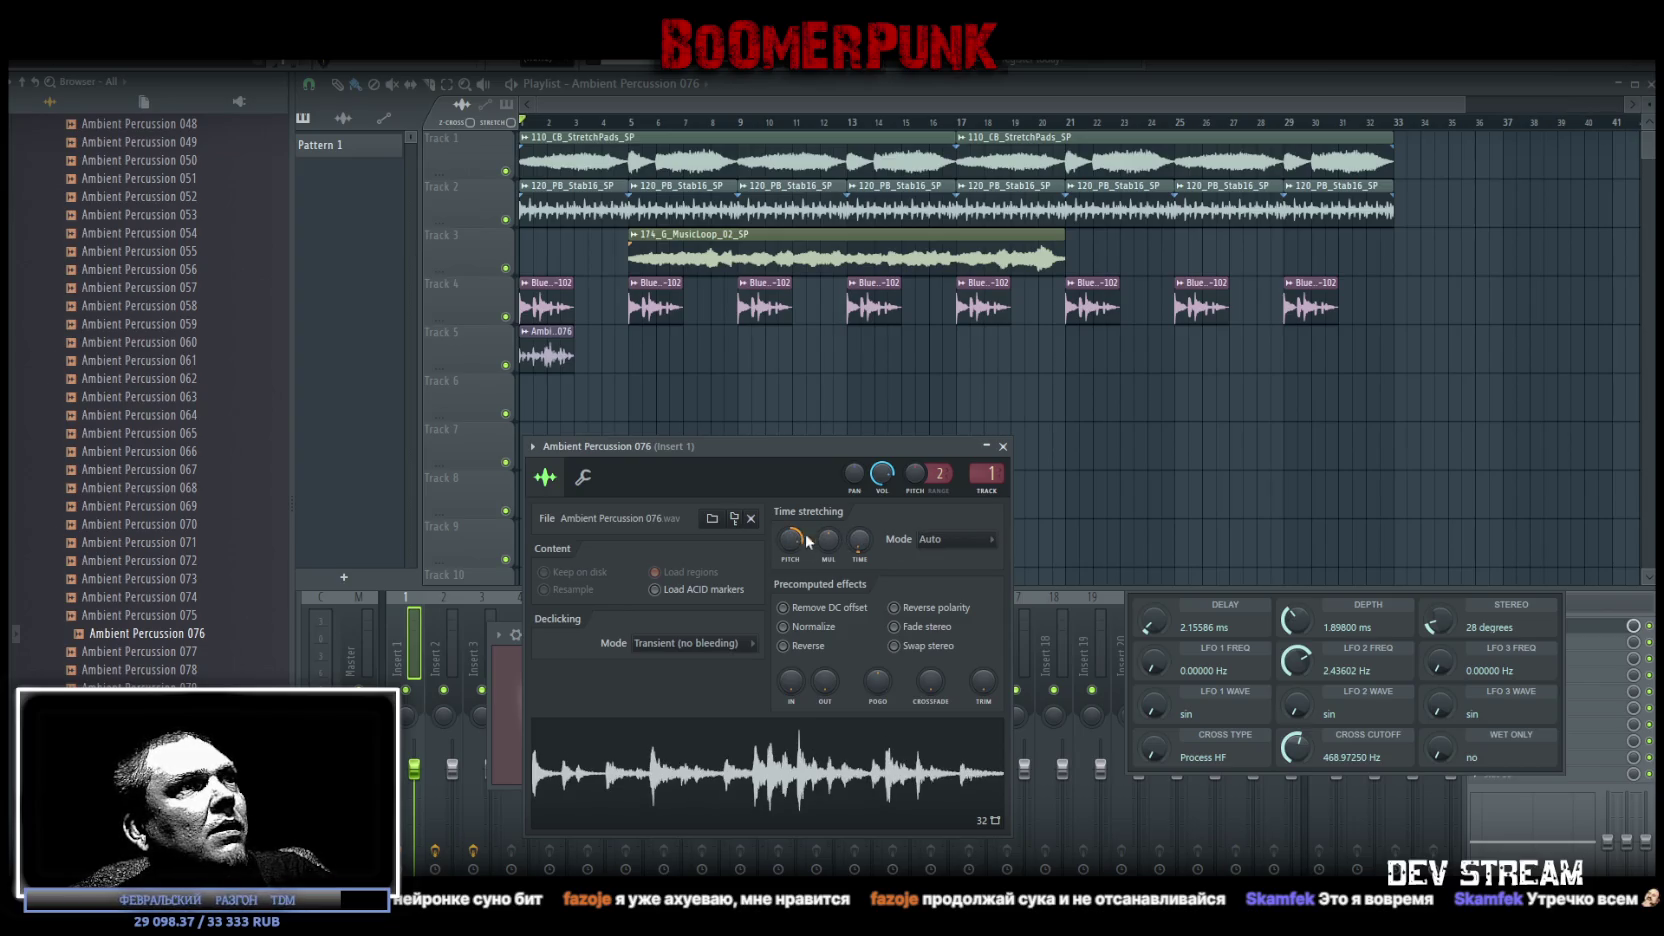
{"action": "left_click_drag", "start_coordinate": [859, 541], "coordinate": [859, 525]}
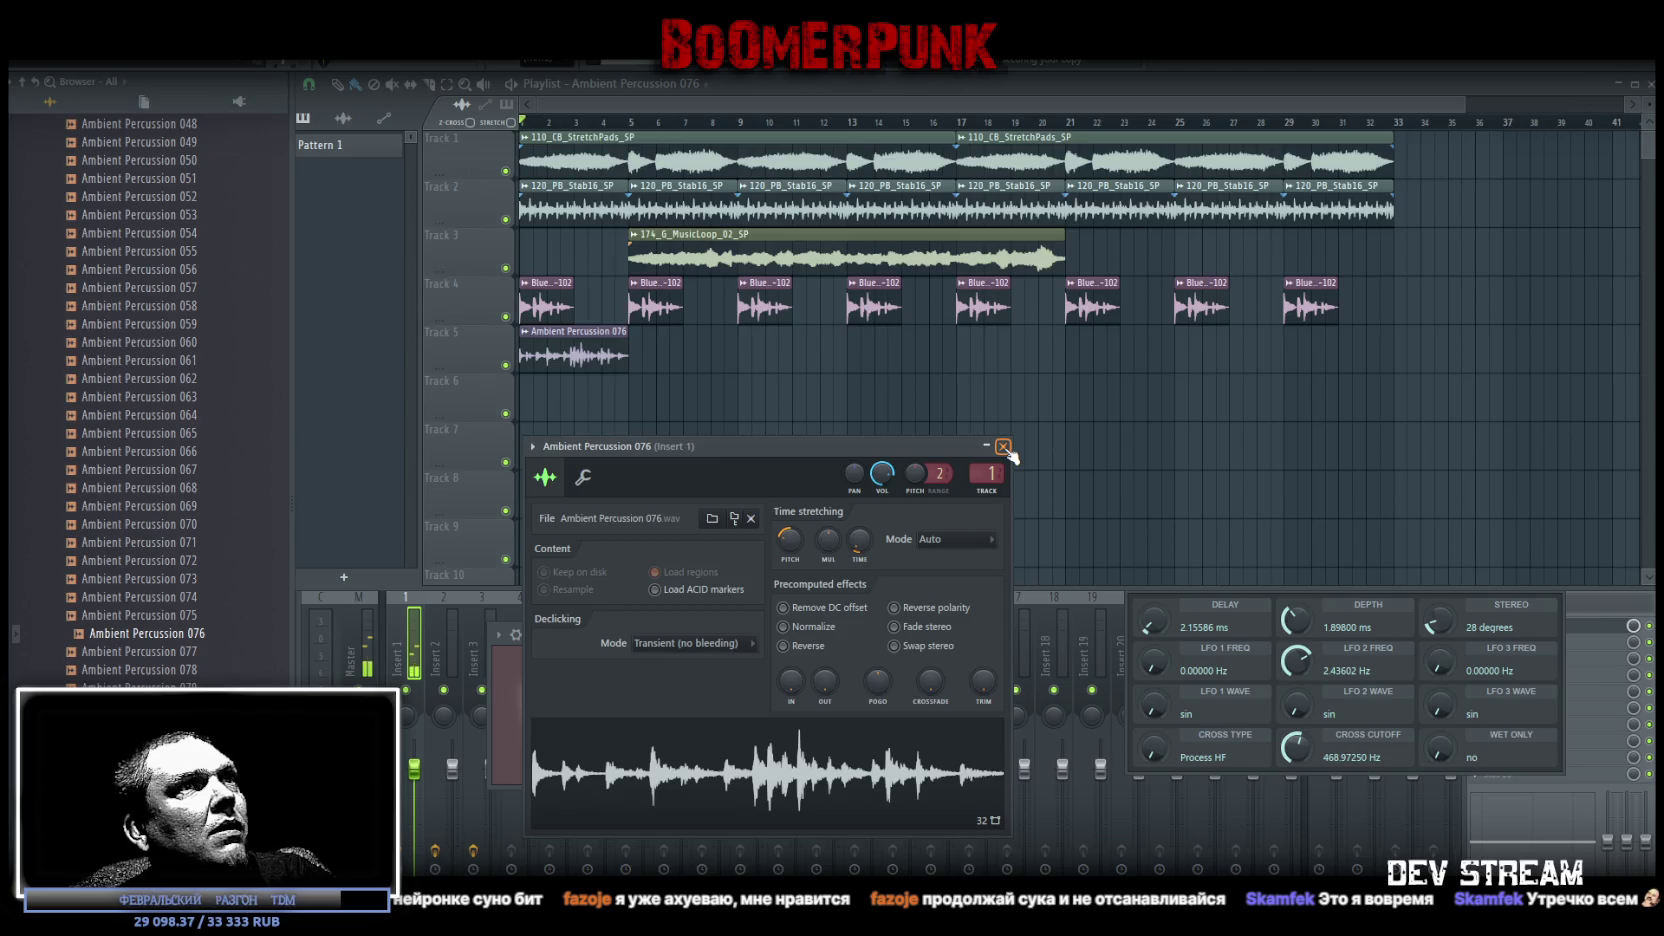
{"action": "left_click_drag", "start_coordinate": [568, 358], "coordinate": [1320, 360]}
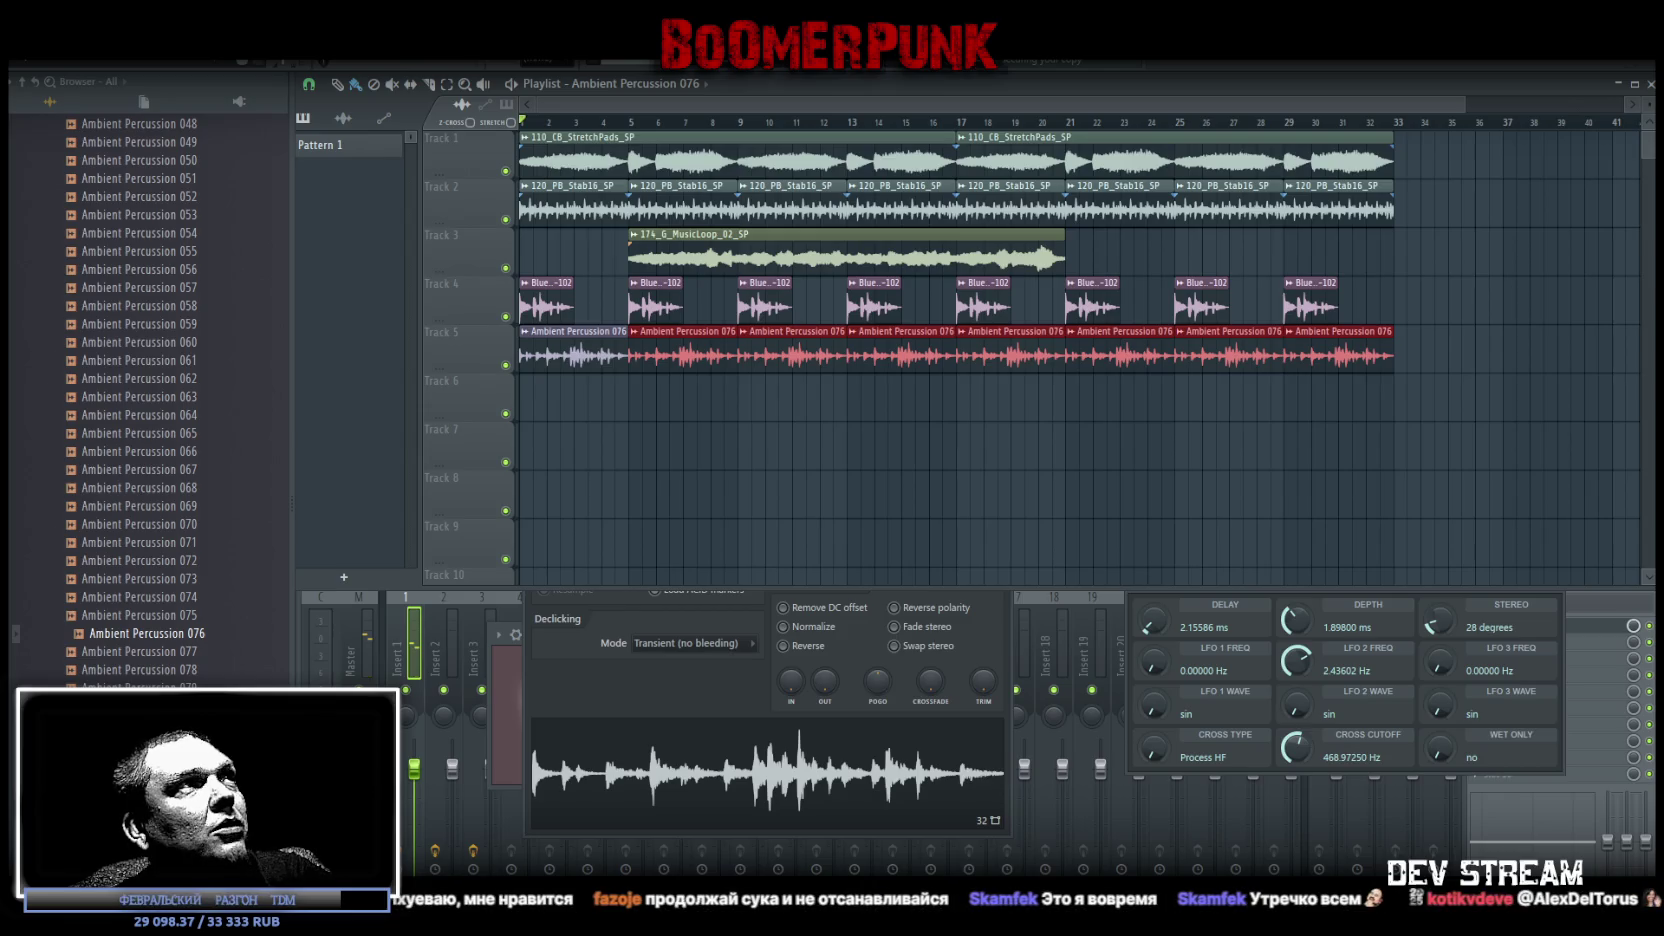
{"action": "key", "text": "space"}
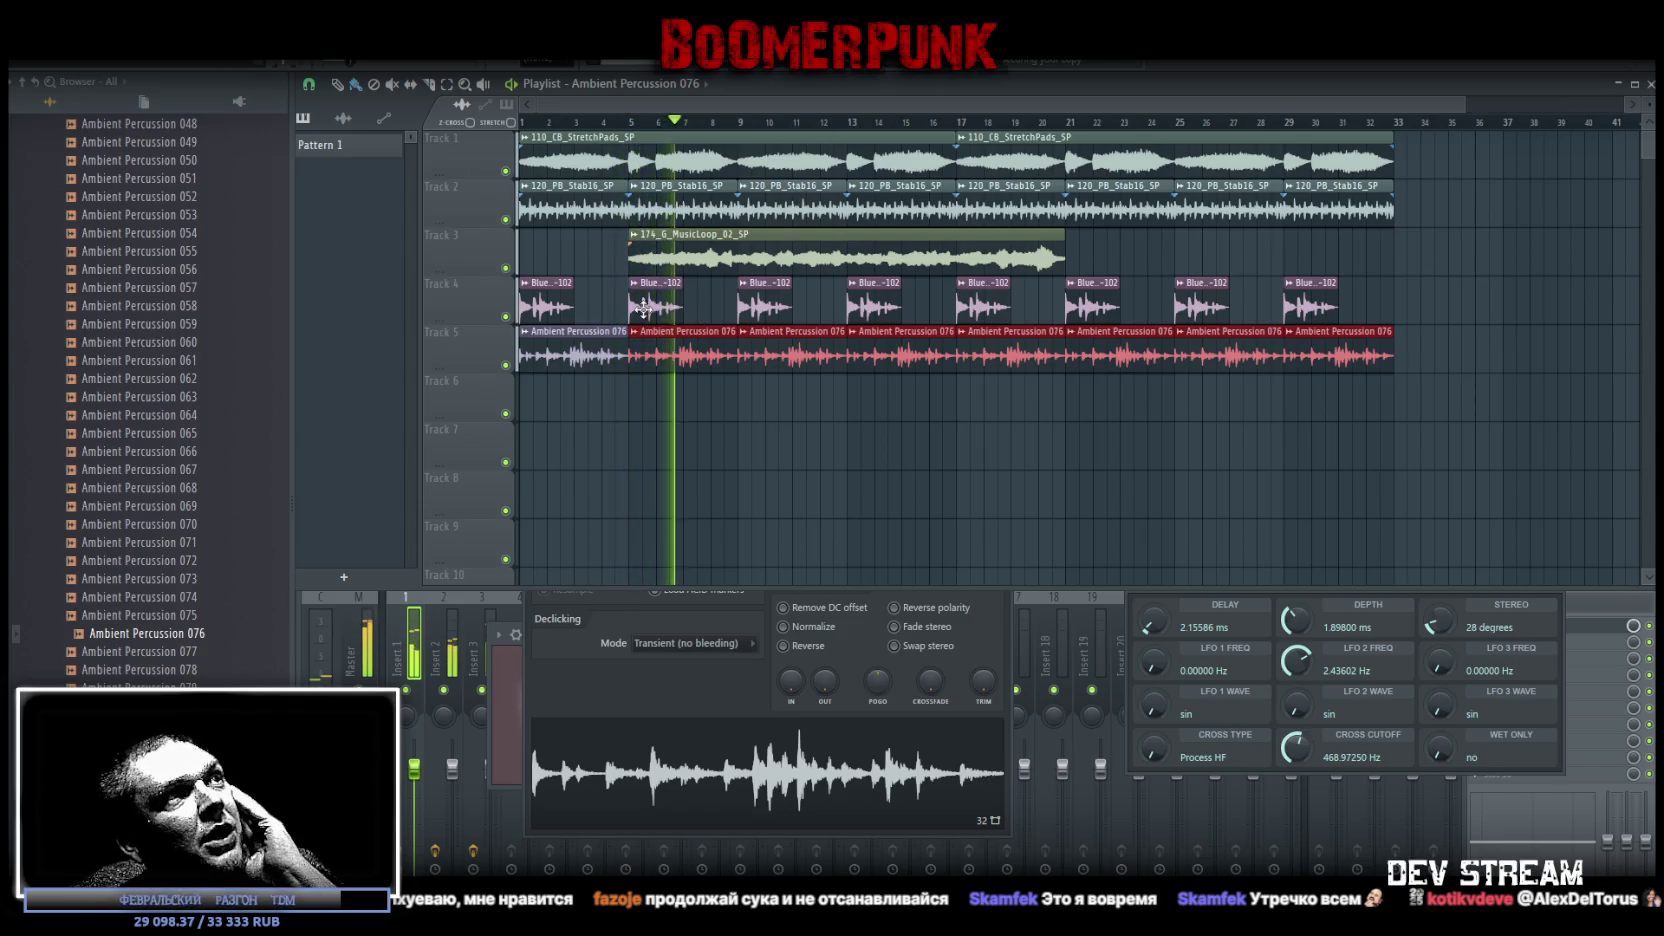
Delete every Blue clip from Track 4, restoring the accidentally removed Track 3 loop, and restart playback
{"action": "left_click_drag", "start_coordinate": [670, 297], "coordinate": [1254, 298]}
{"action": "left_click", "coordinate": [1310, 300]}
{"action": "left_click", "coordinate": [740, 258]}
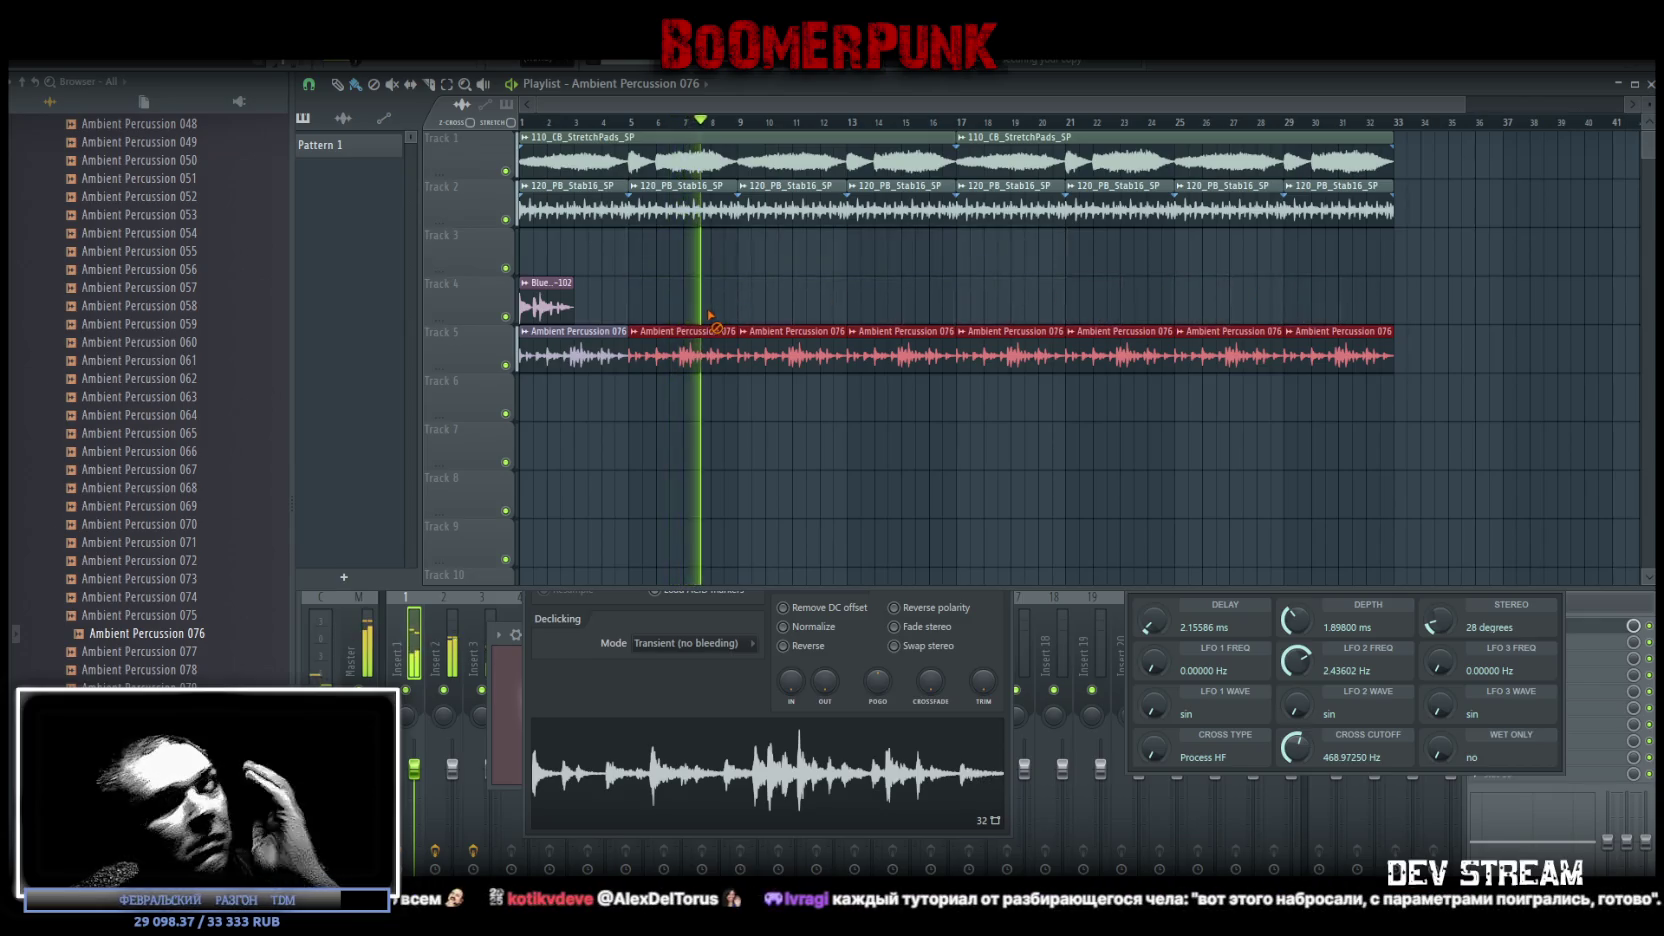
{"action": "key", "text": "ctrl+z"}
{"action": "left_click_drag", "start_coordinate": [540, 300], "coordinate": [1399, 296]}
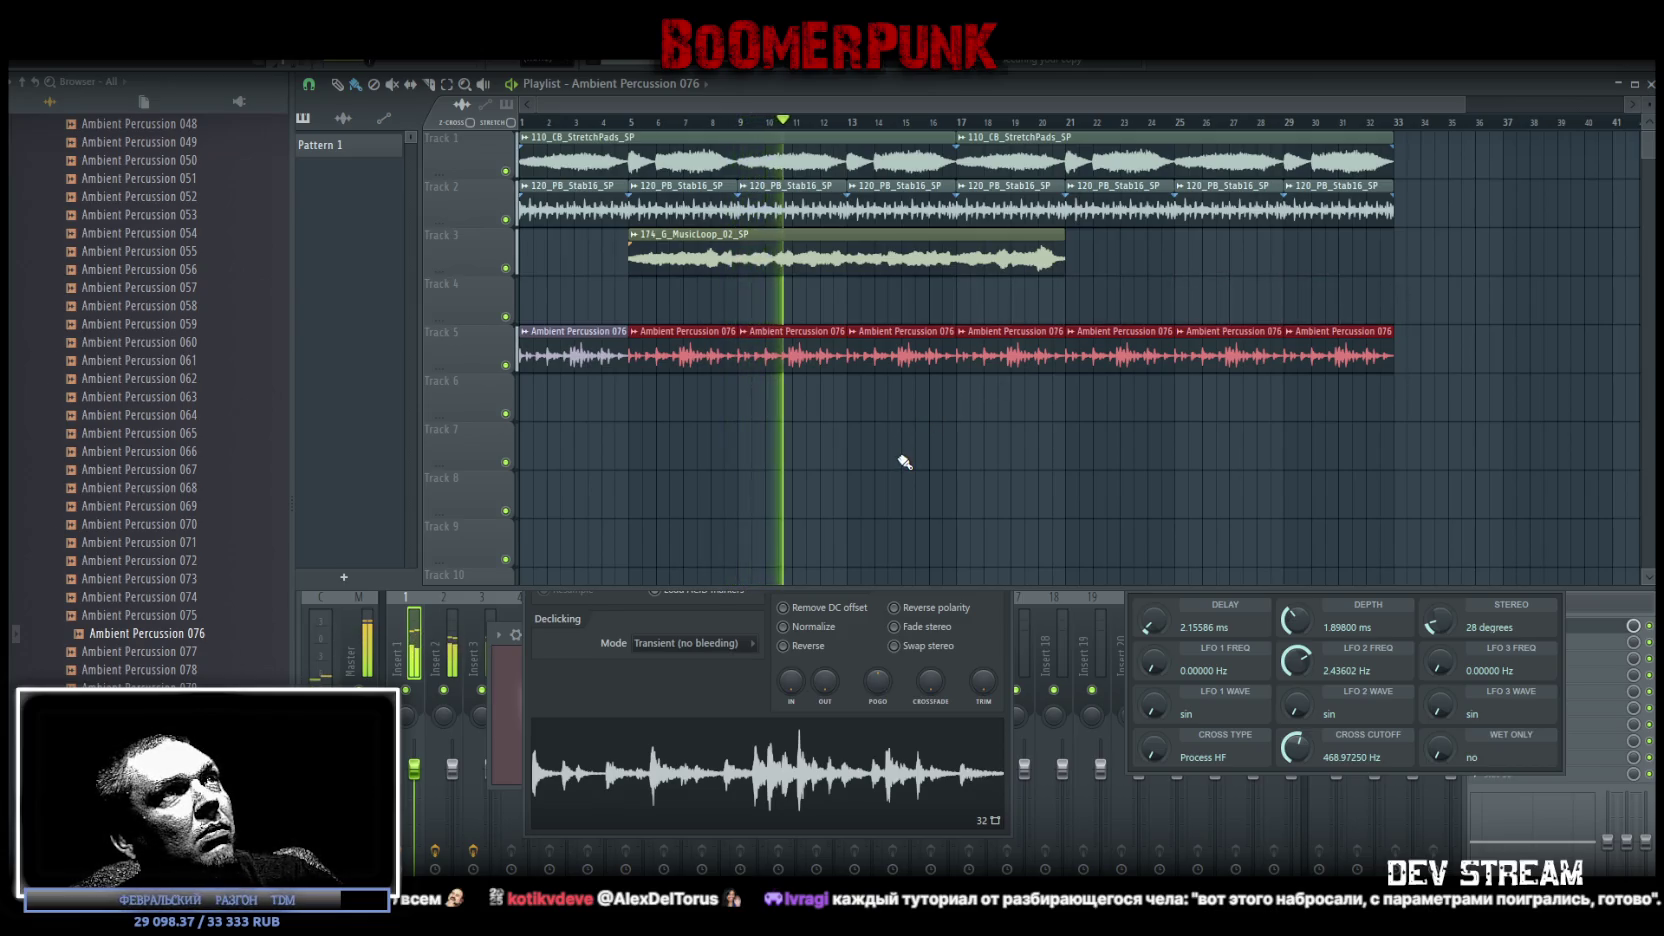
{"action": "key", "text": "space"}
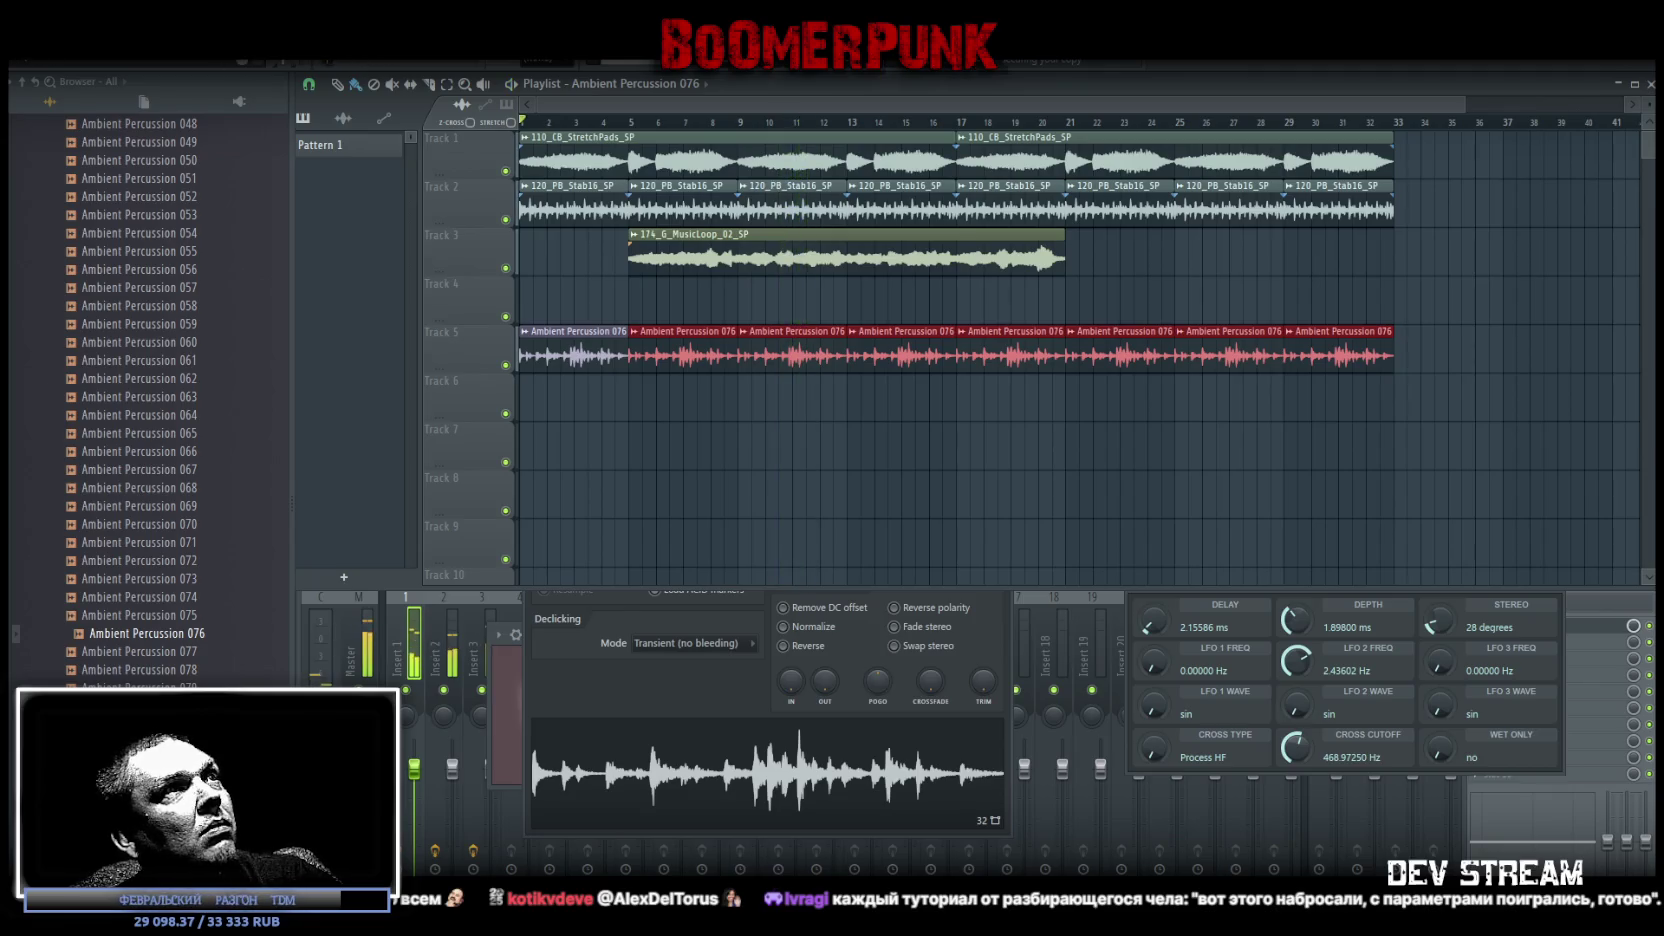
{"action": "key", "text": "space"}
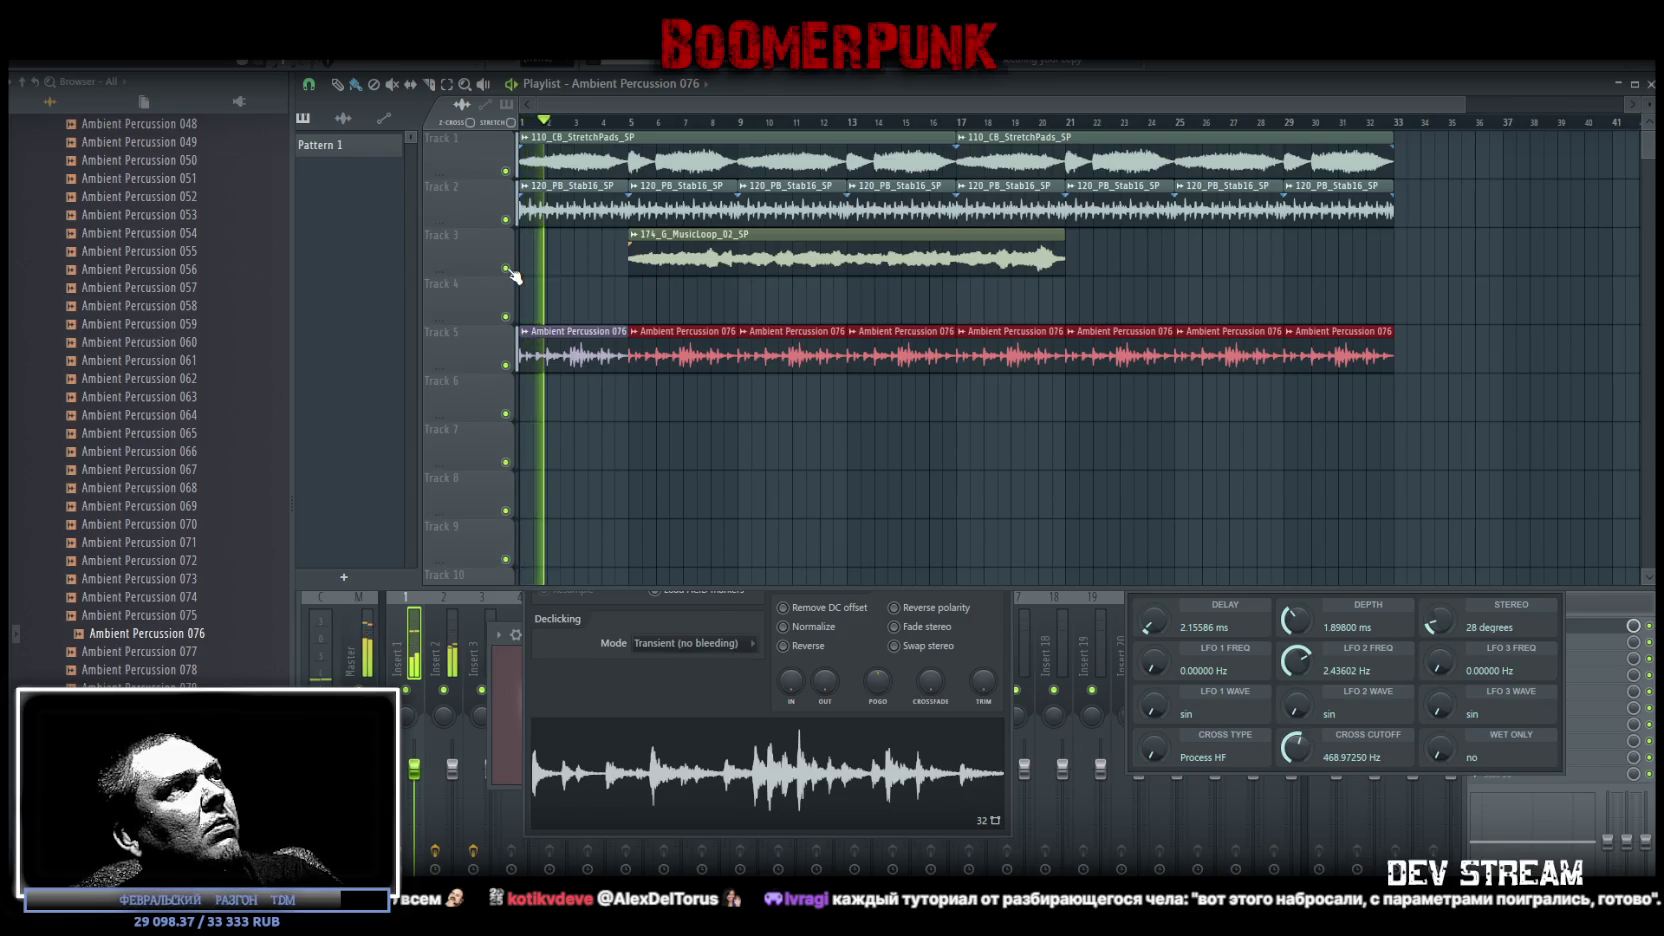
{"action": "double_click", "coordinate": [784, 268]}
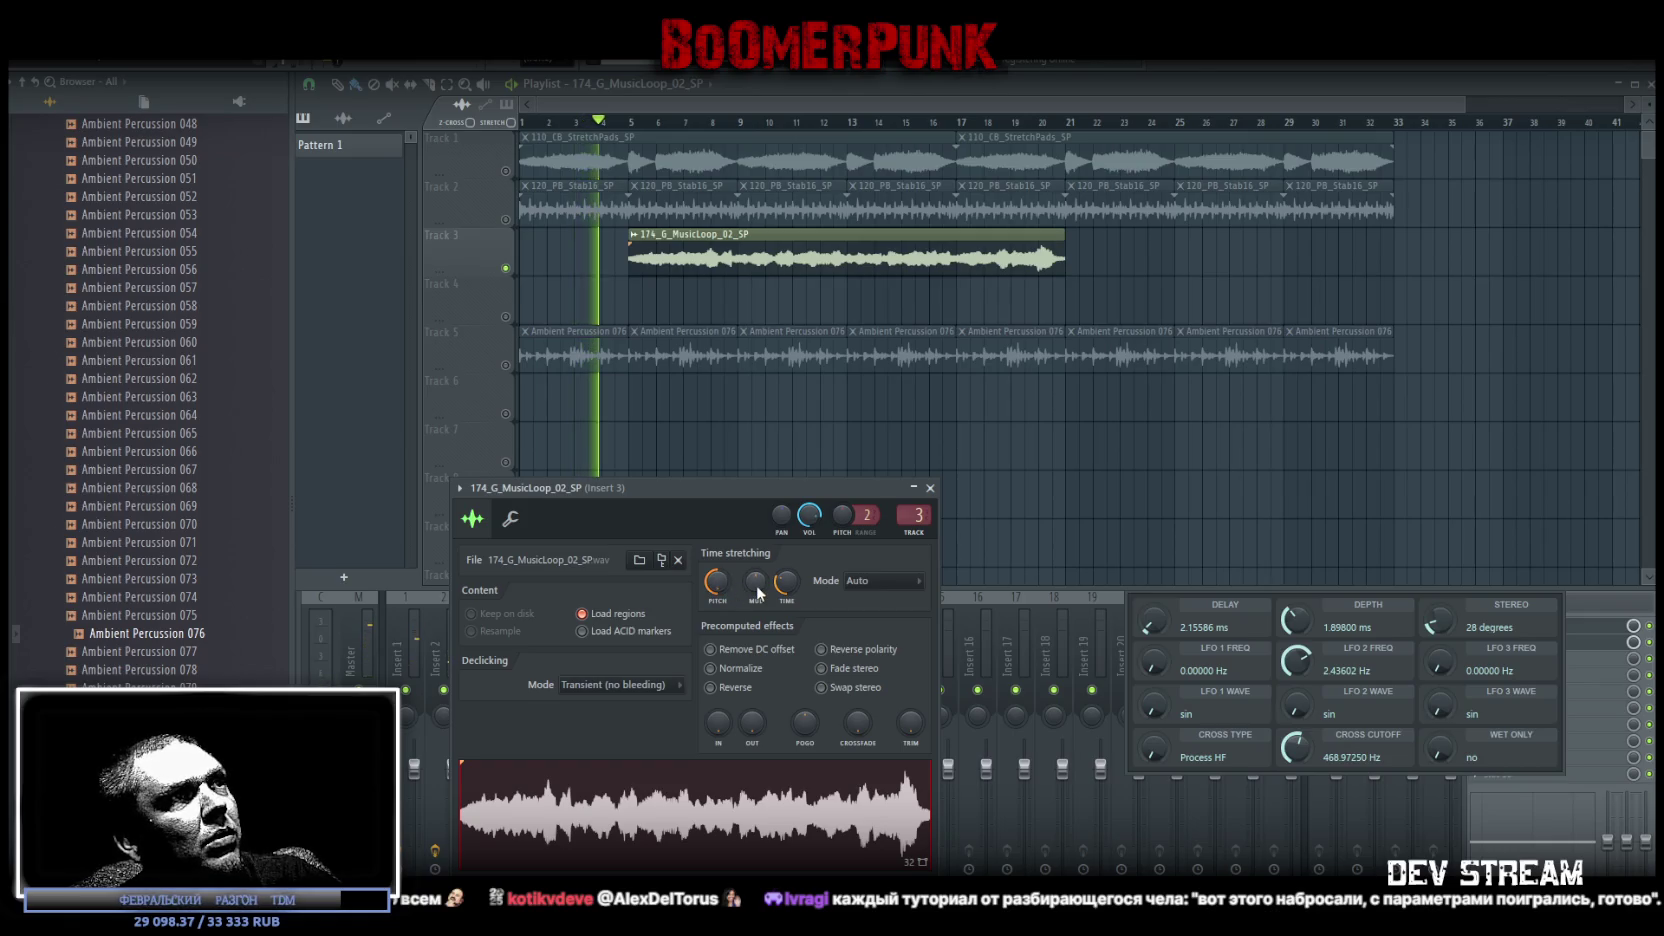
Set the music loop to Resample, shift it to start near bar 3, and stretch it to about bar 29
{"action": "left_click", "coordinate": [896, 581]}
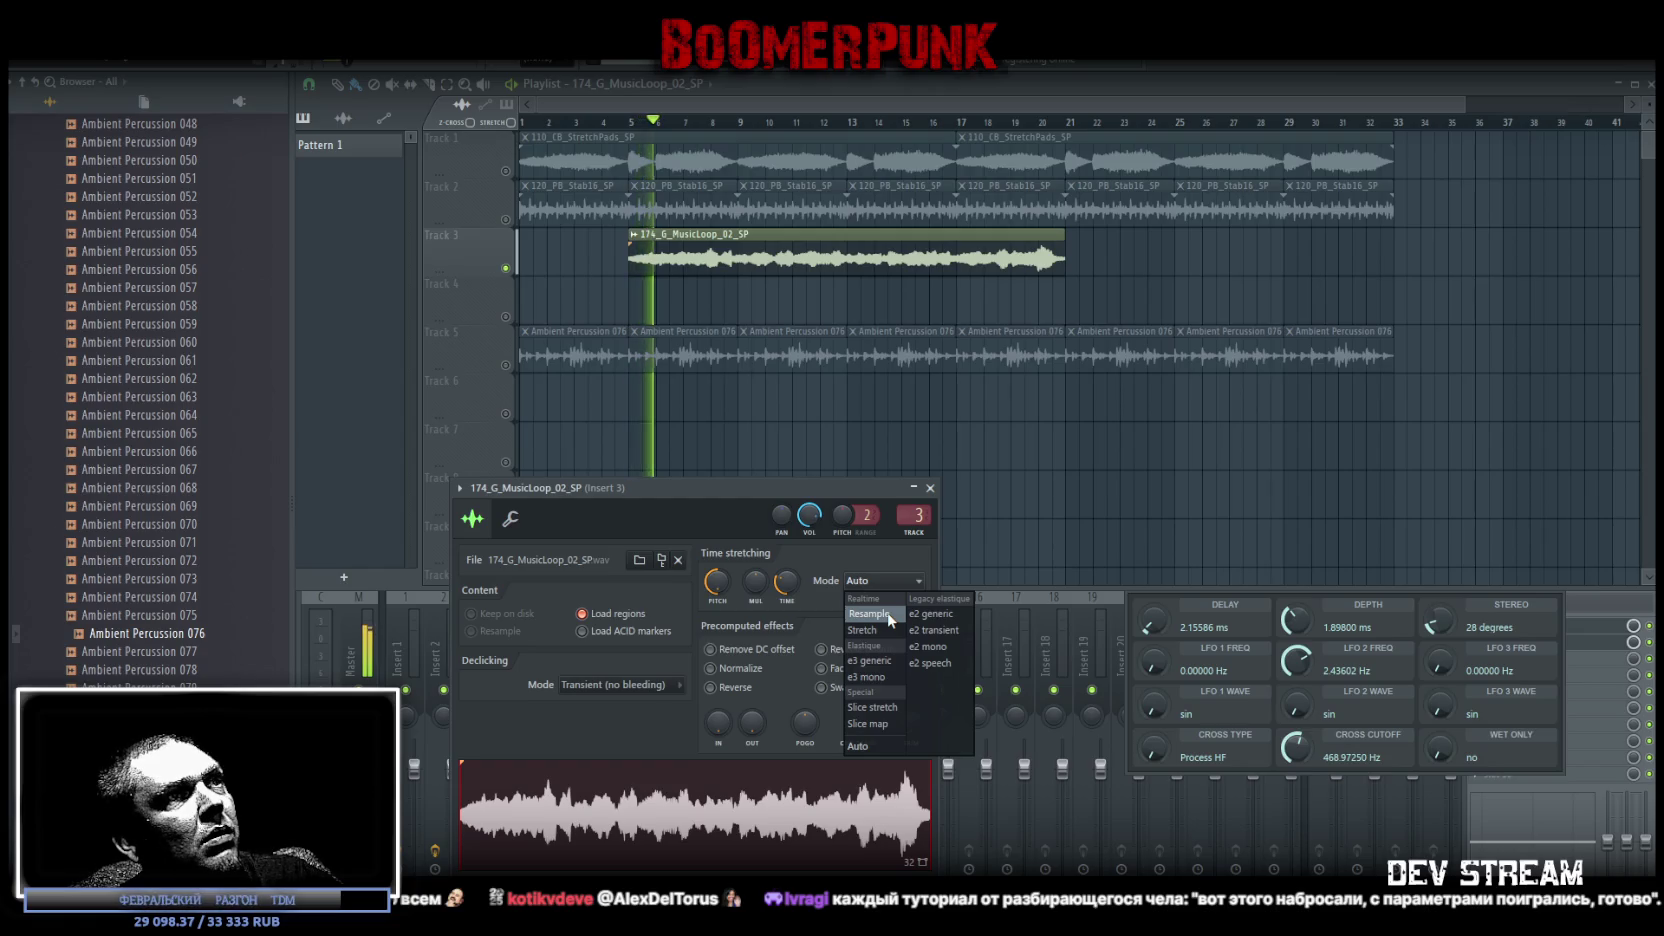
{"action": "left_click", "coordinate": [889, 617]}
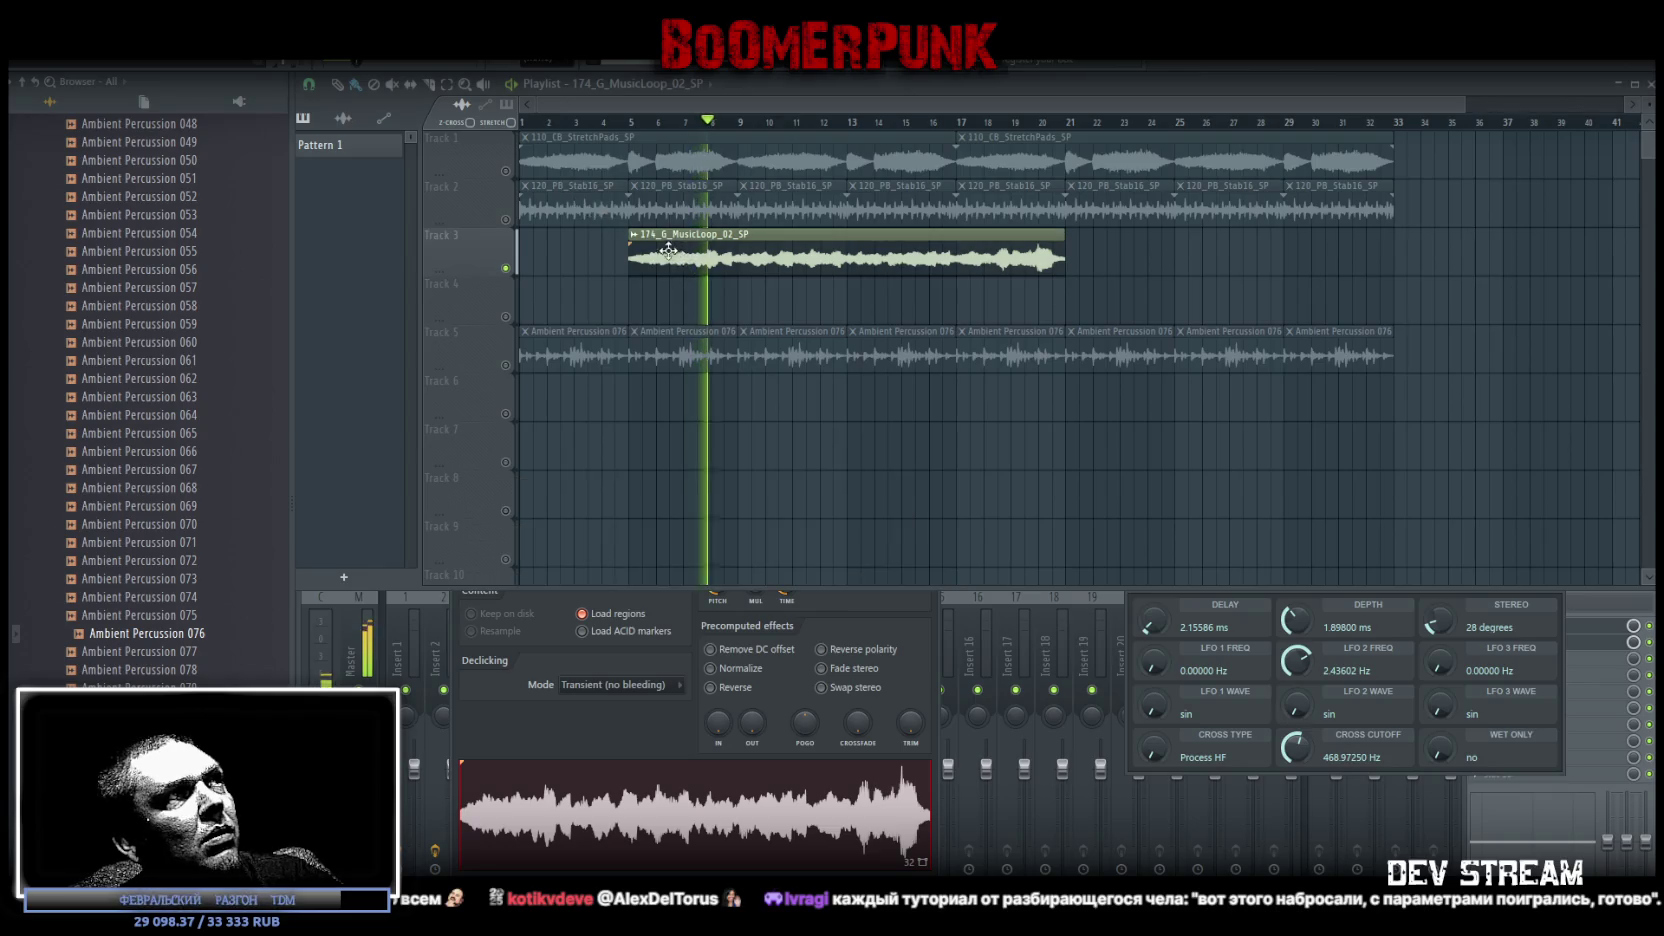
{"action": "left_click_drag", "start_coordinate": [616, 232], "coordinate": [561, 232]}
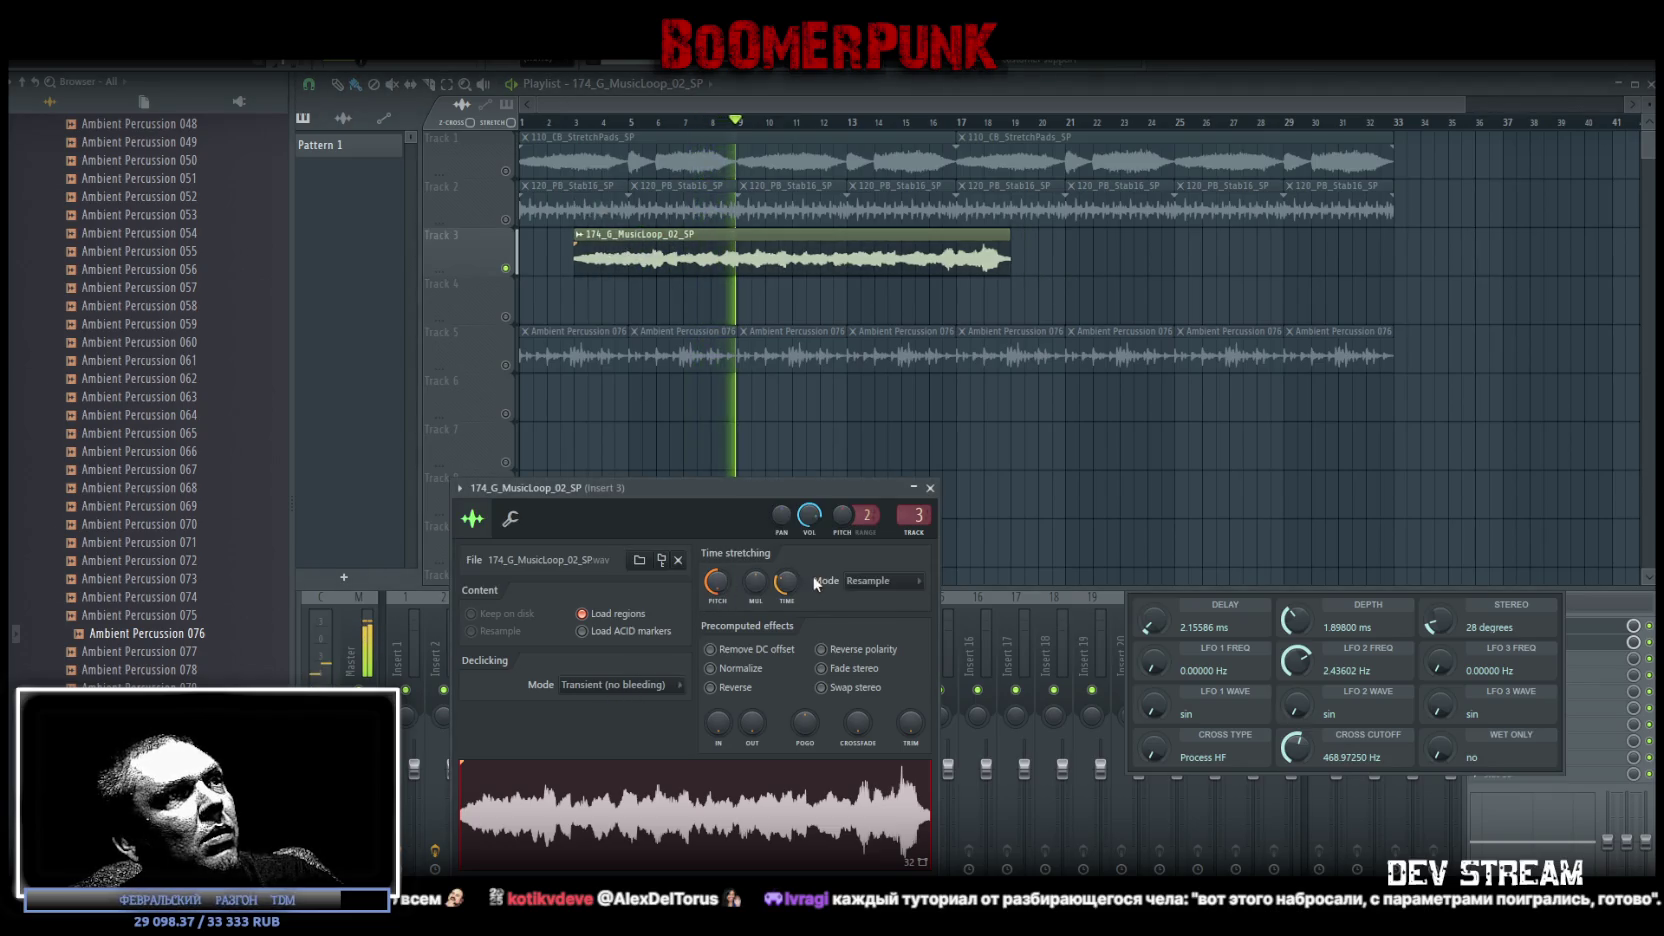
{"action": "left_click_drag", "start_coordinate": [786, 580], "coordinate": [786, 545]}
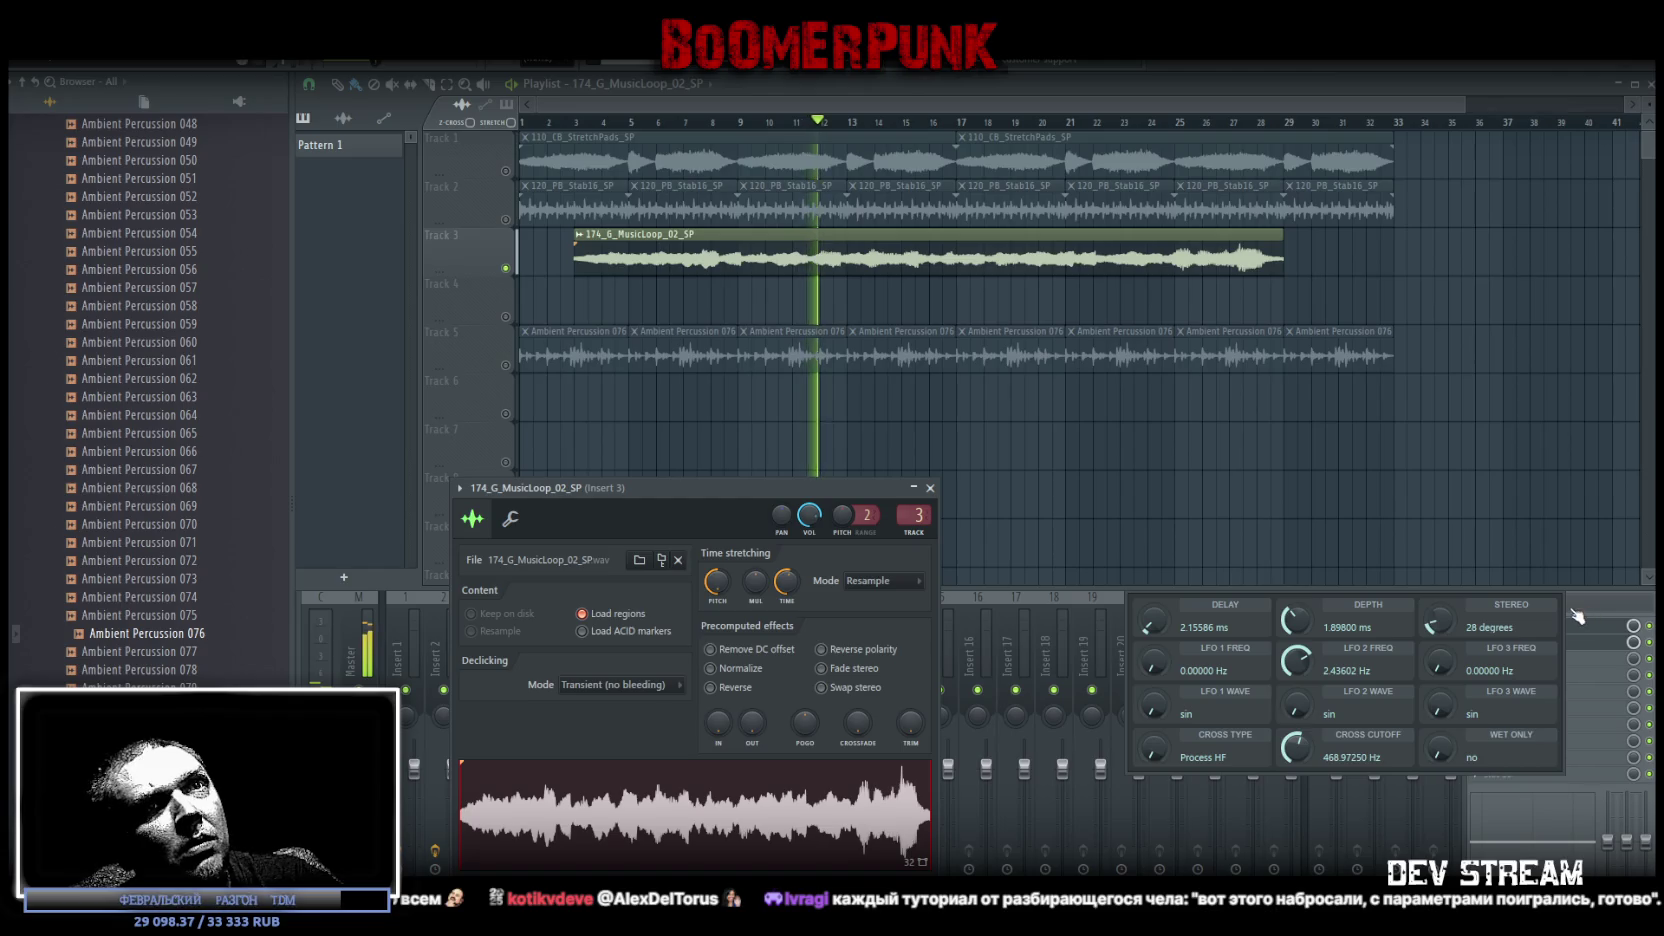
{"action": "left_click_drag", "start_coordinate": [1410, 585], "coordinate": [1225, 660]}
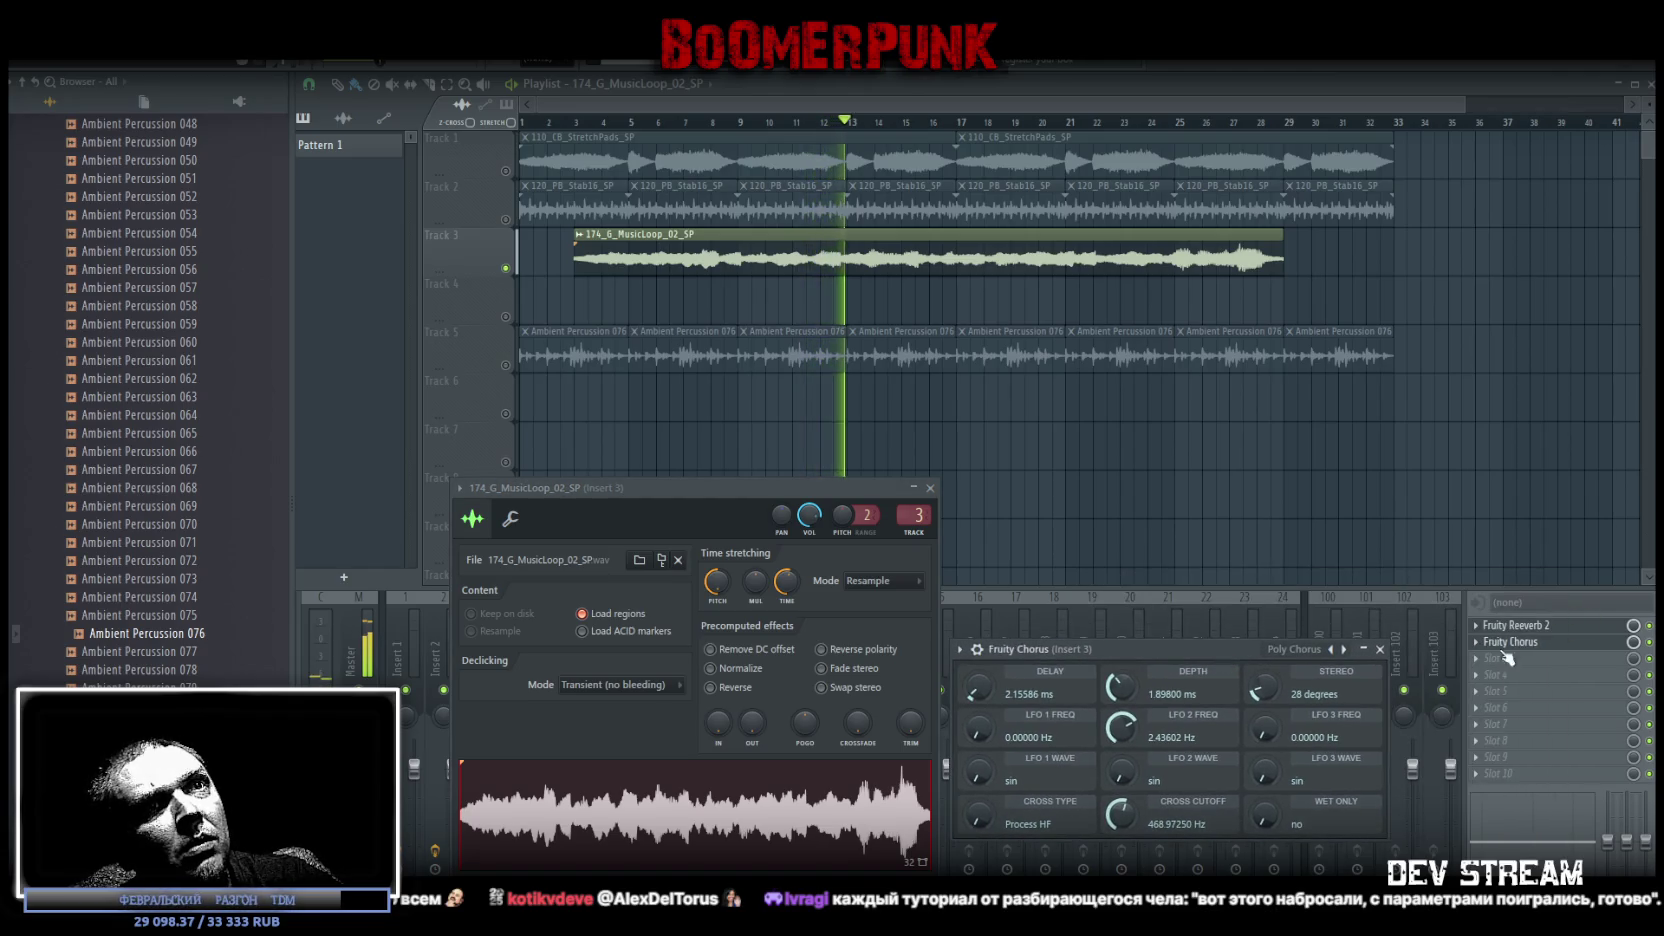
{"action": "key", "text": "space"}
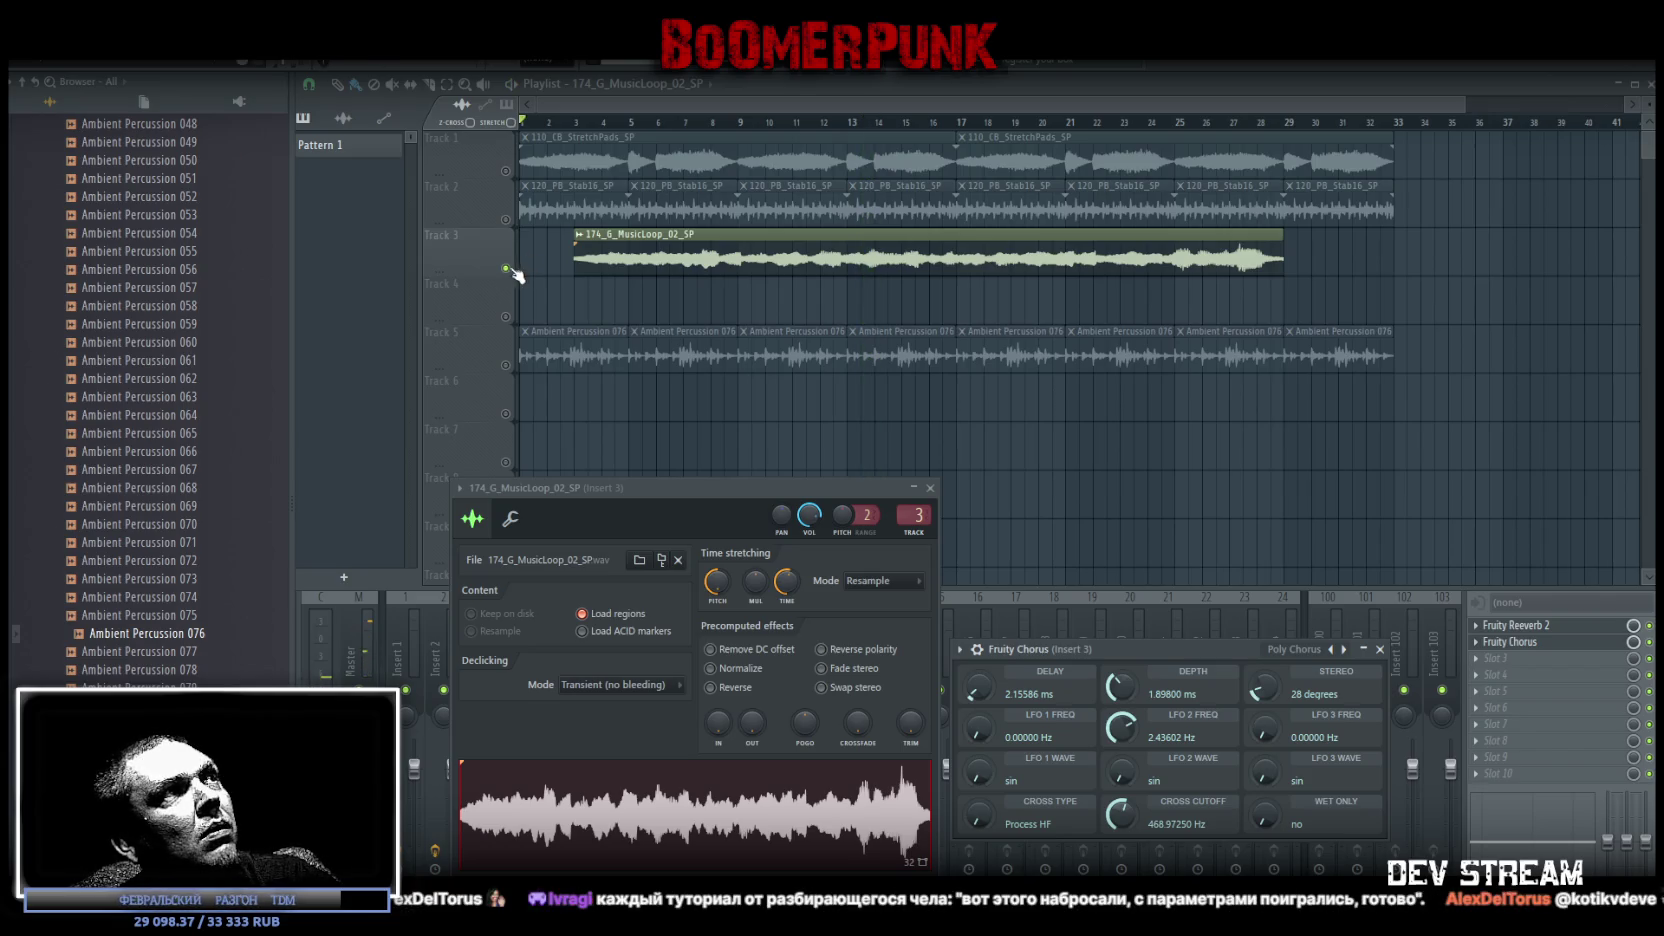
Play the arrangement, solo Track 2 briefly, unsolo it, and stop playback
{"action": "left_click", "coordinate": [516, 274]}
{"action": "key", "text": "space"}
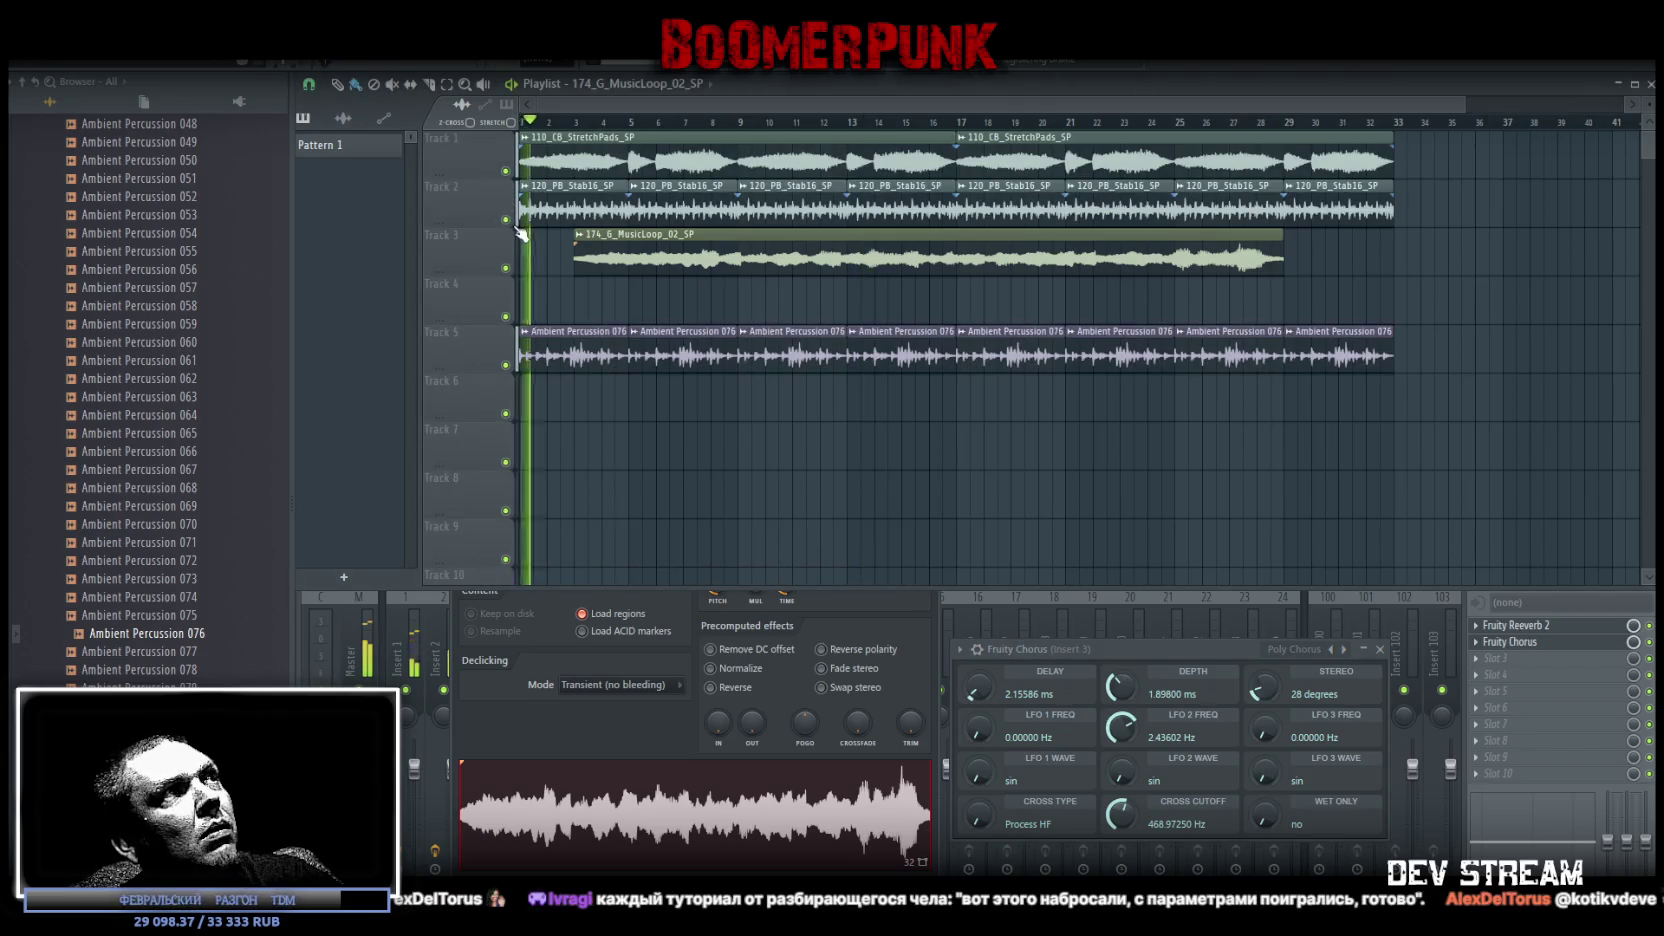
{"action": "right_click", "coordinate": [505, 219]}
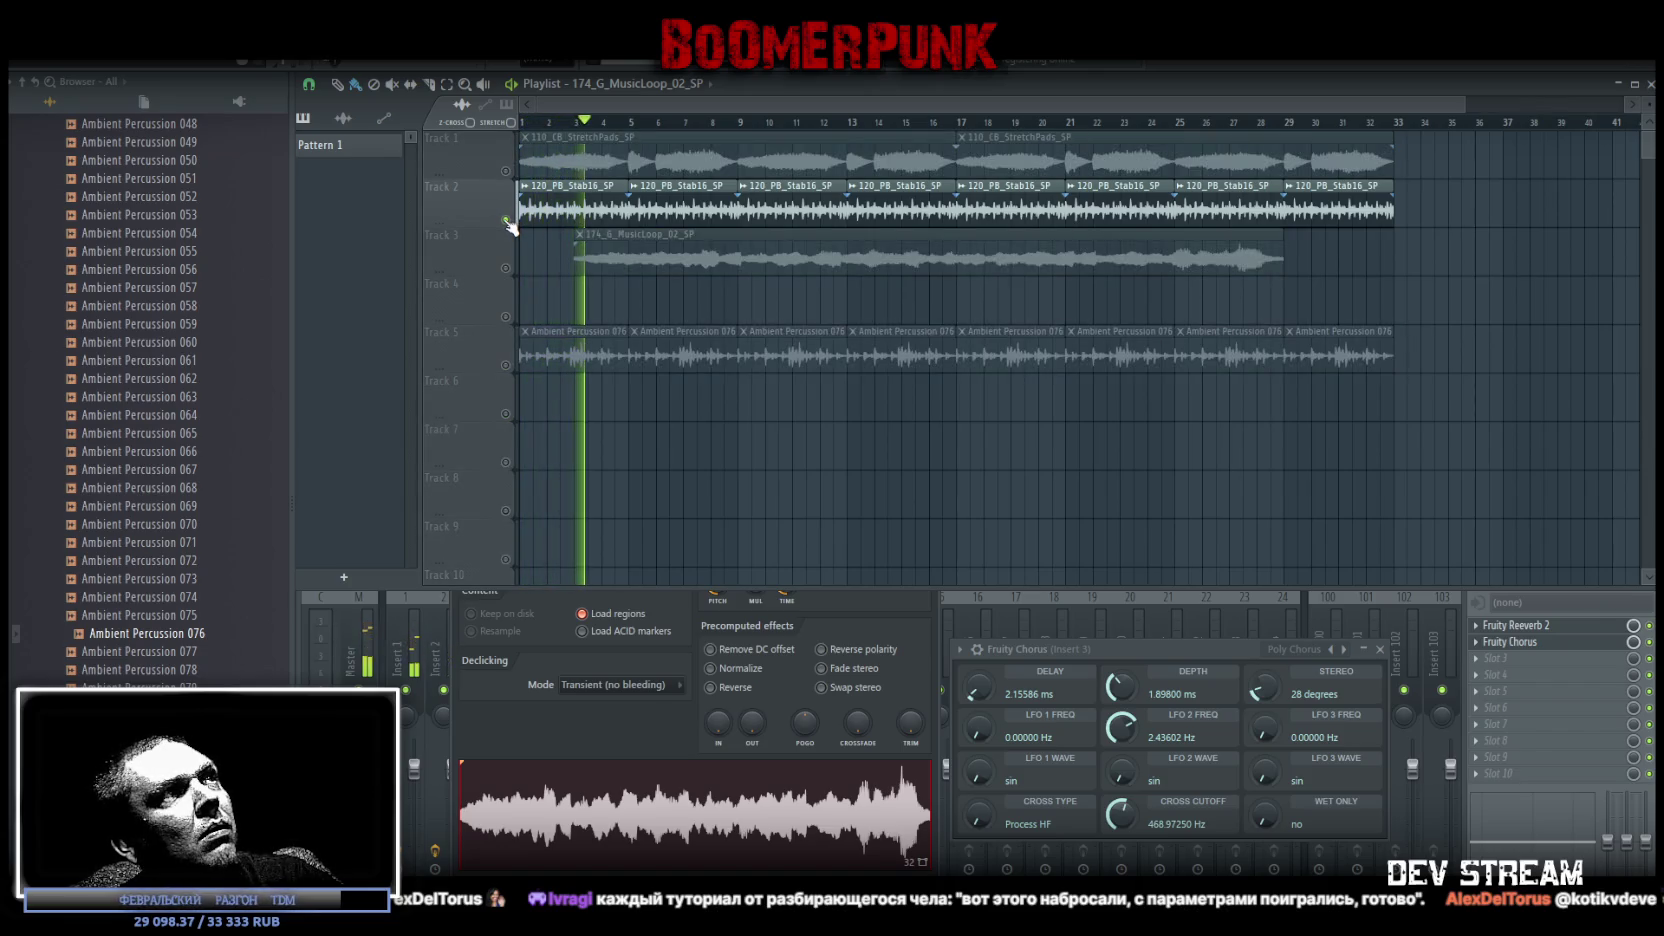
{"action": "right_click", "coordinate": [506, 219]}
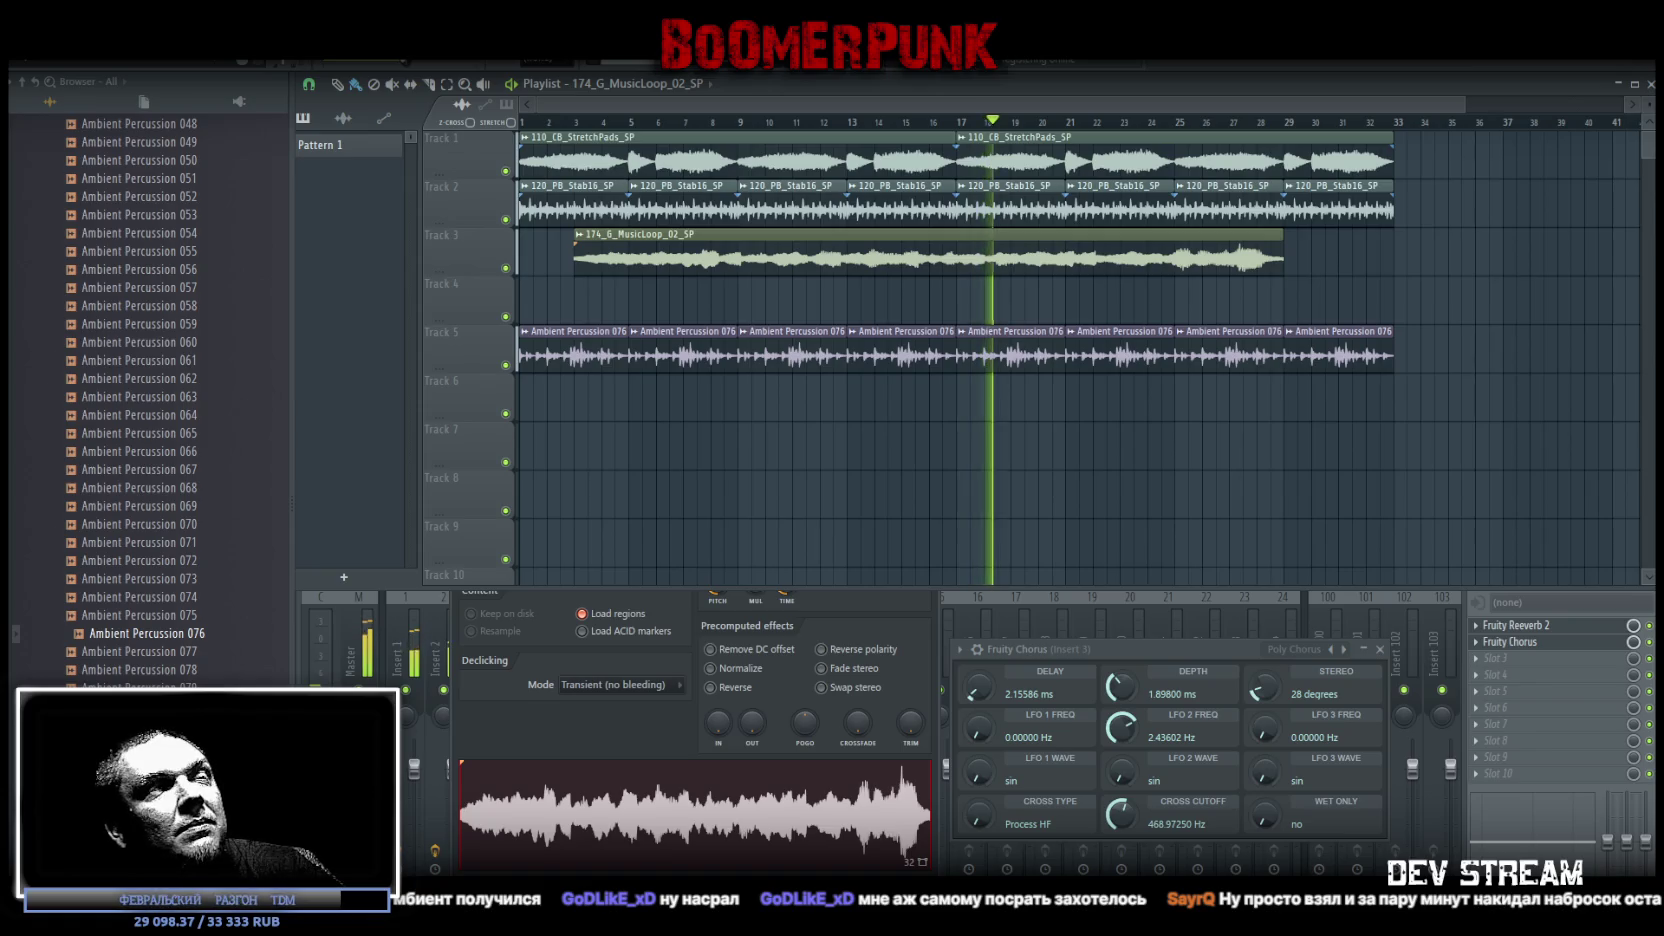
{"action": "key", "text": "space"}
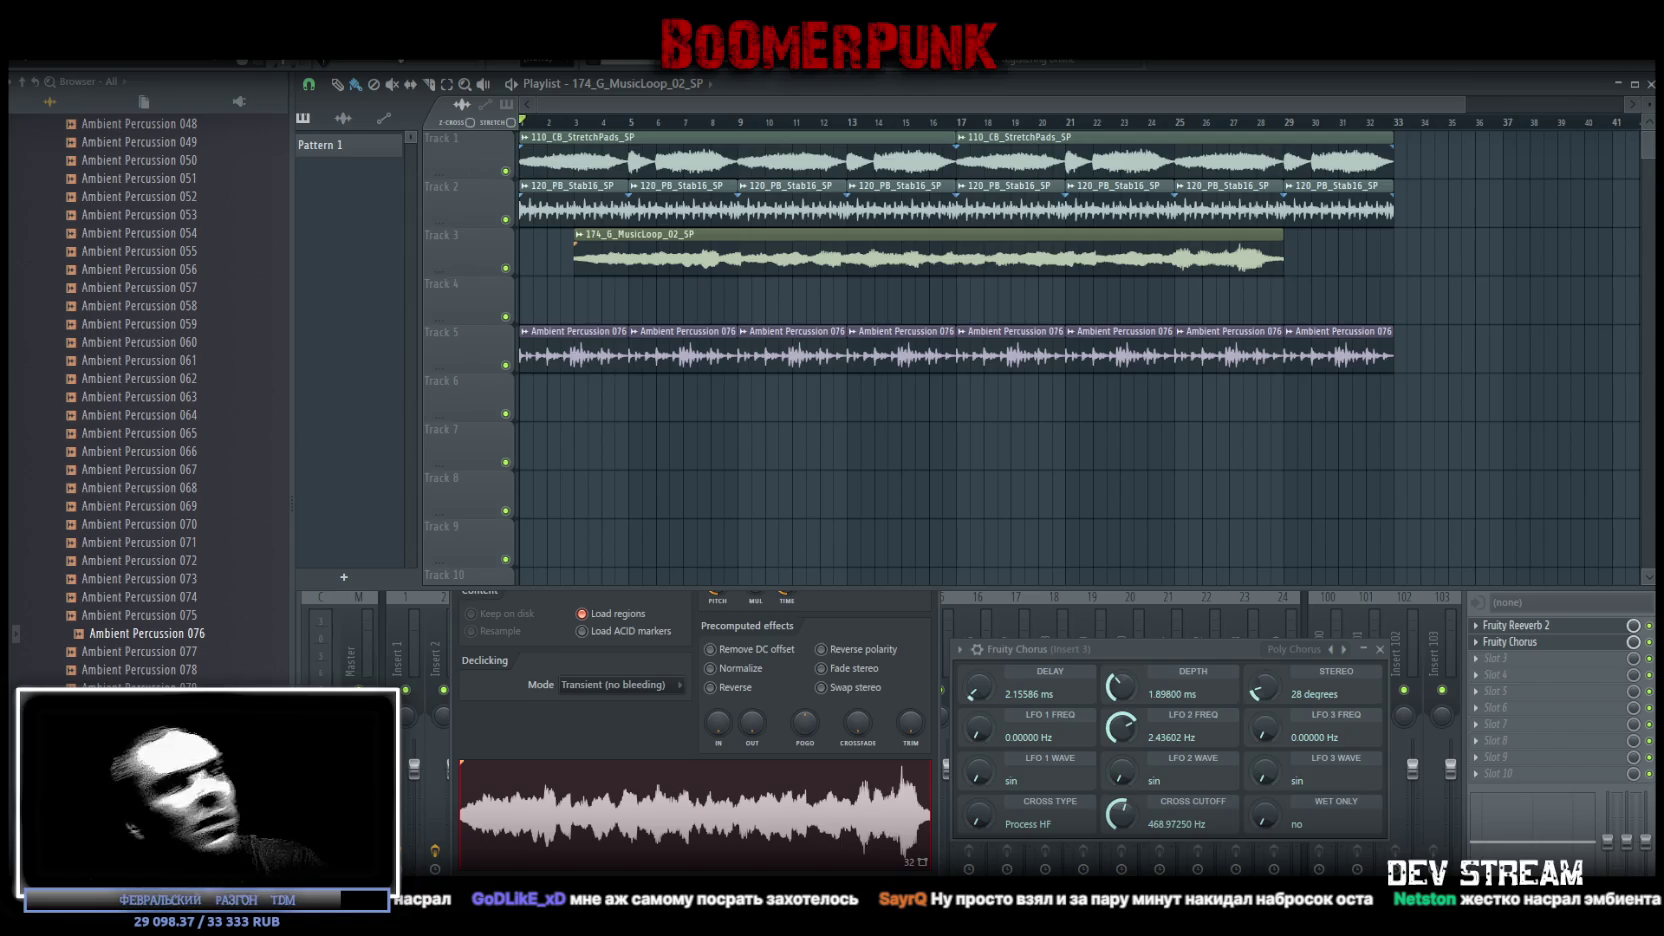
{"action": "scroll", "coordinate": [76, 426], "scroll_direction": "up", "scroll_amount": 20}
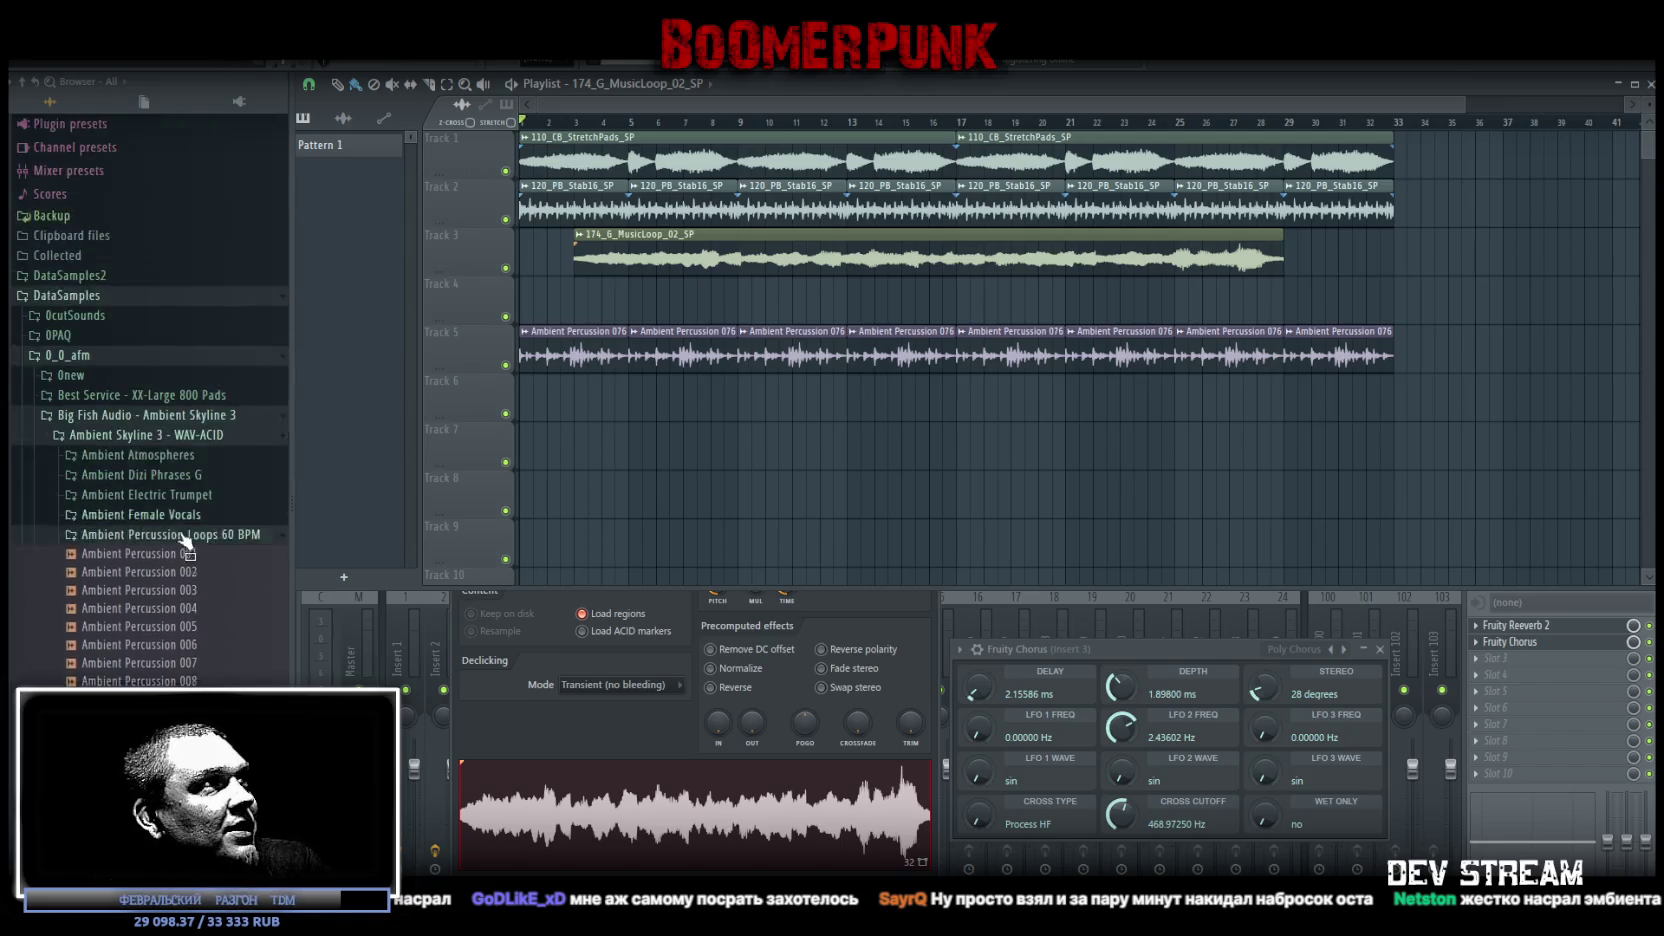
Clear the 120_PB_Stab16_SP clips from Track 2 and open the Deep House & Disco Drums folder
{"action": "left_click", "coordinate": [60, 486]}
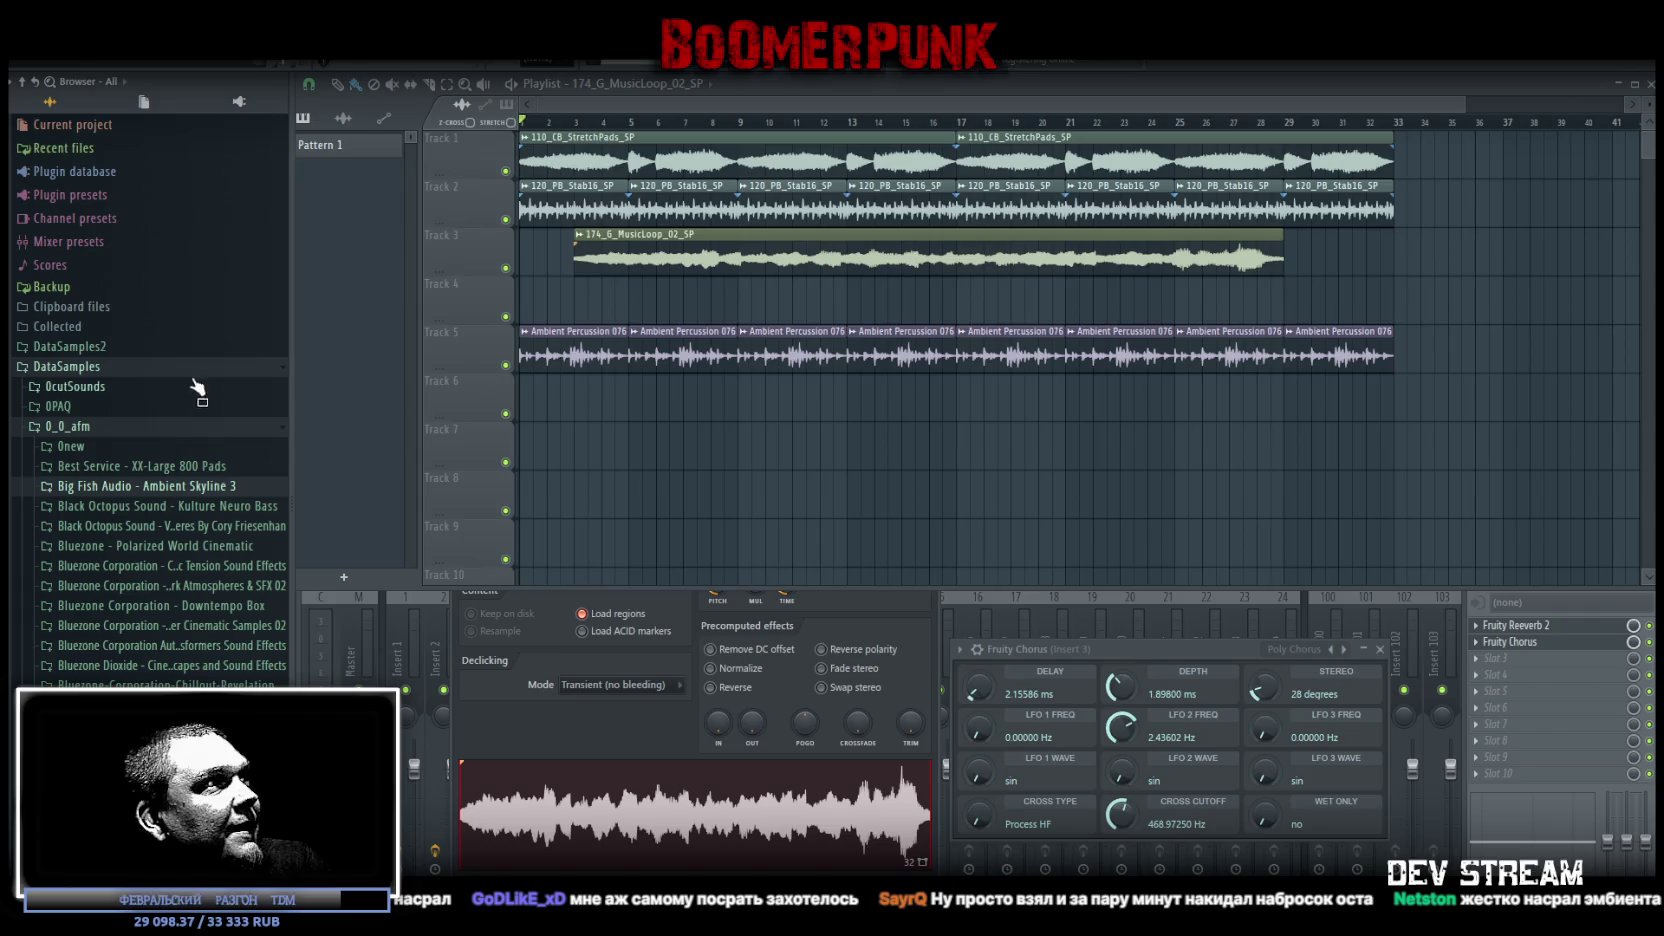
{"action": "left_click_drag", "start_coordinate": [562, 208], "coordinate": [1400, 208]}
{"action": "scroll", "coordinate": [133, 452], "scroll_direction": "down", "scroll_amount": 15}
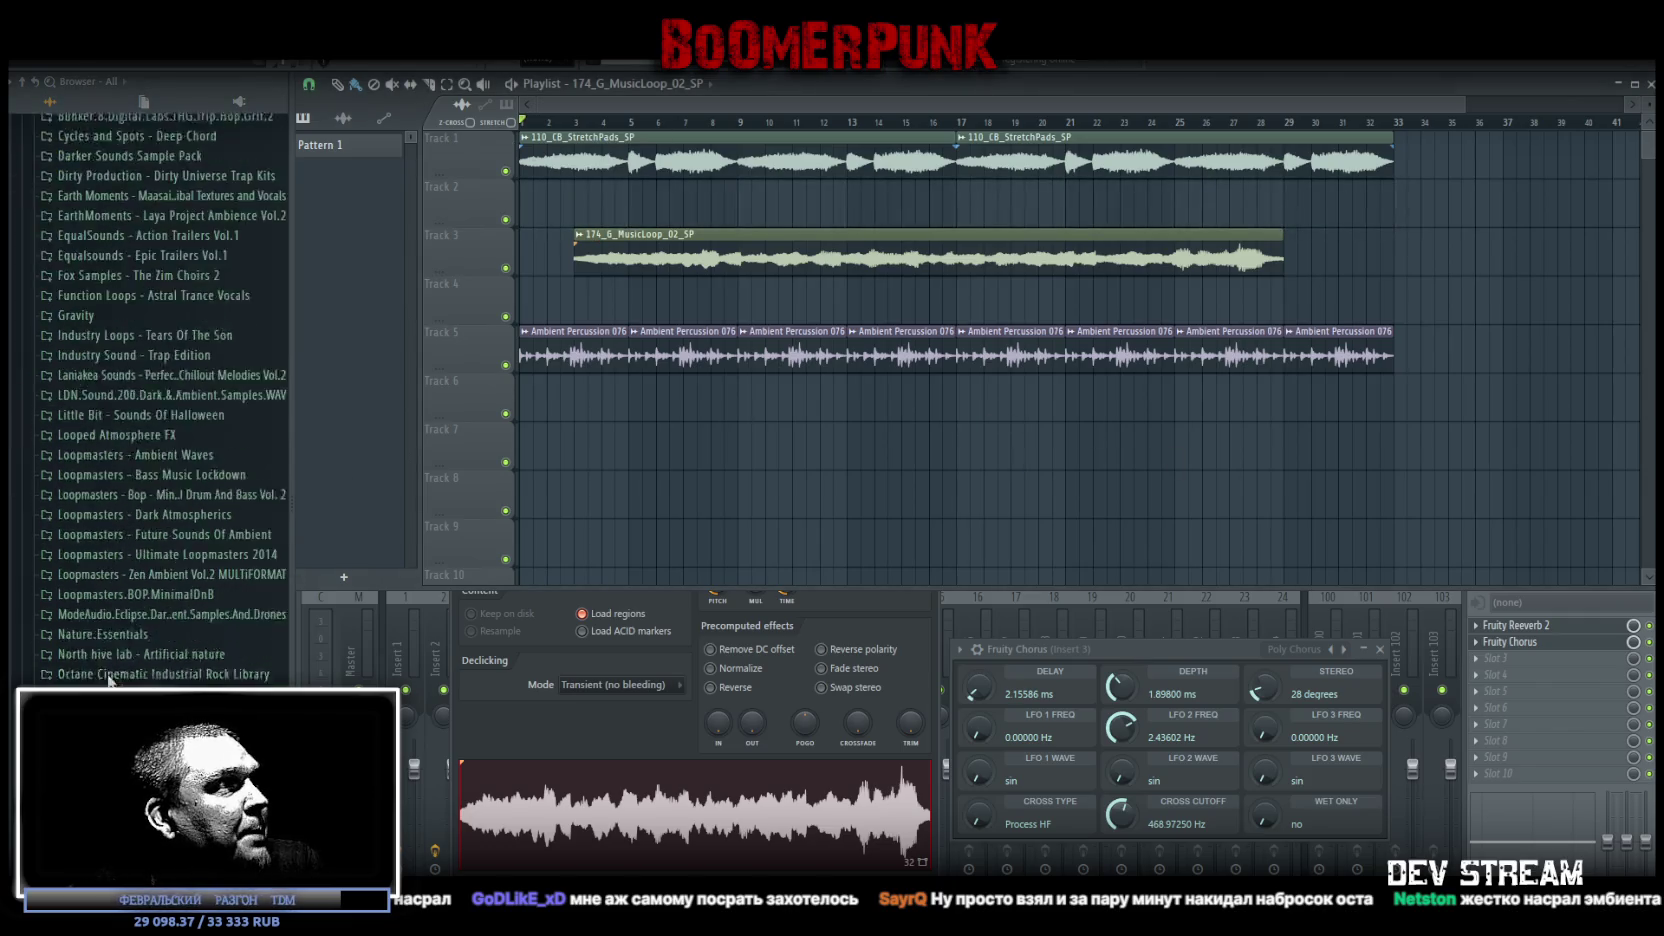
{"action": "left_click", "coordinate": [137, 630]}
{"action": "left_click", "coordinate": [105, 512]}
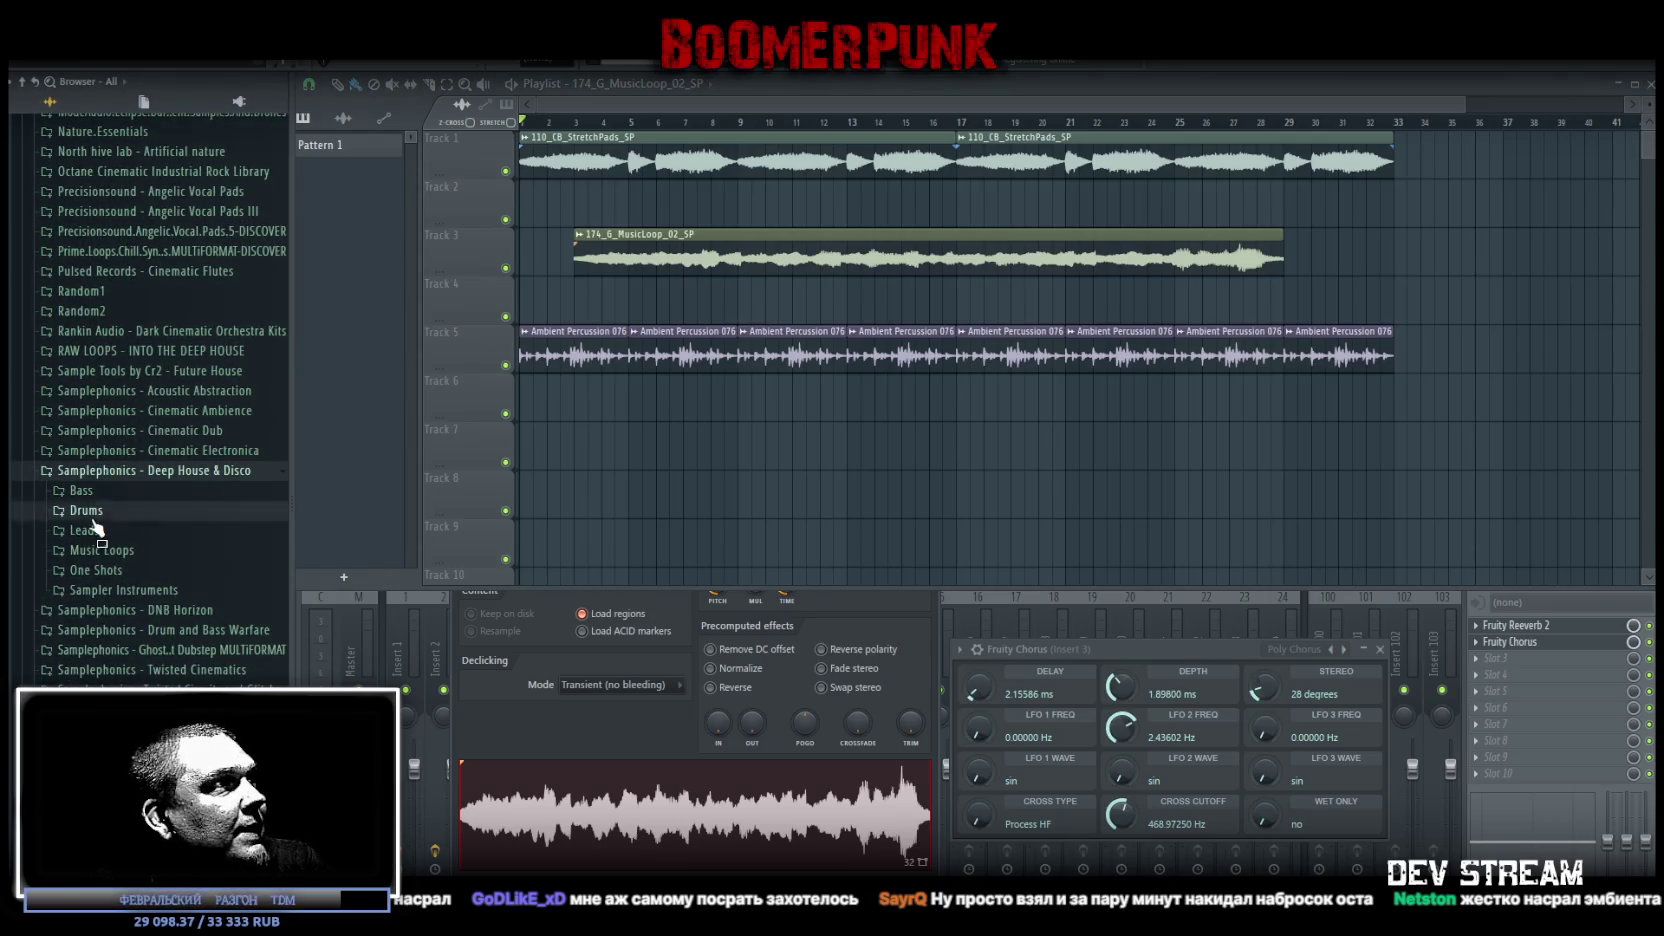
{"action": "scroll", "coordinate": [80, 677], "scroll_direction": "up", "scroll_amount": 10}
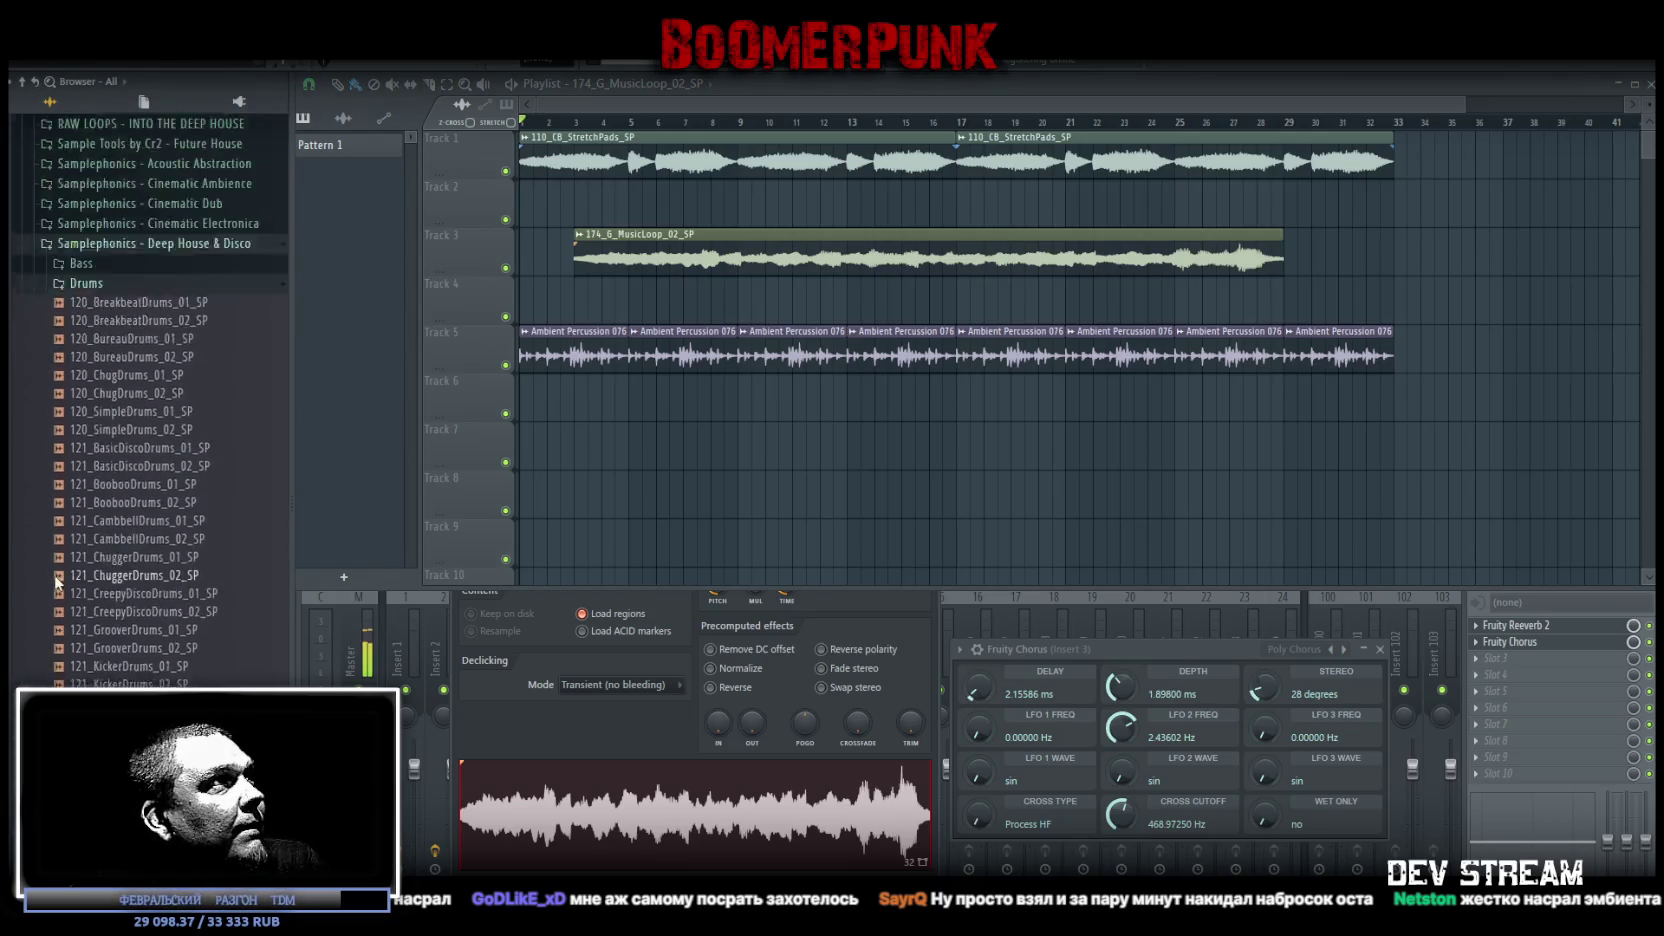
{"action": "scroll", "coordinate": [113, 470], "scroll_direction": "down", "scroll_amount": 10}
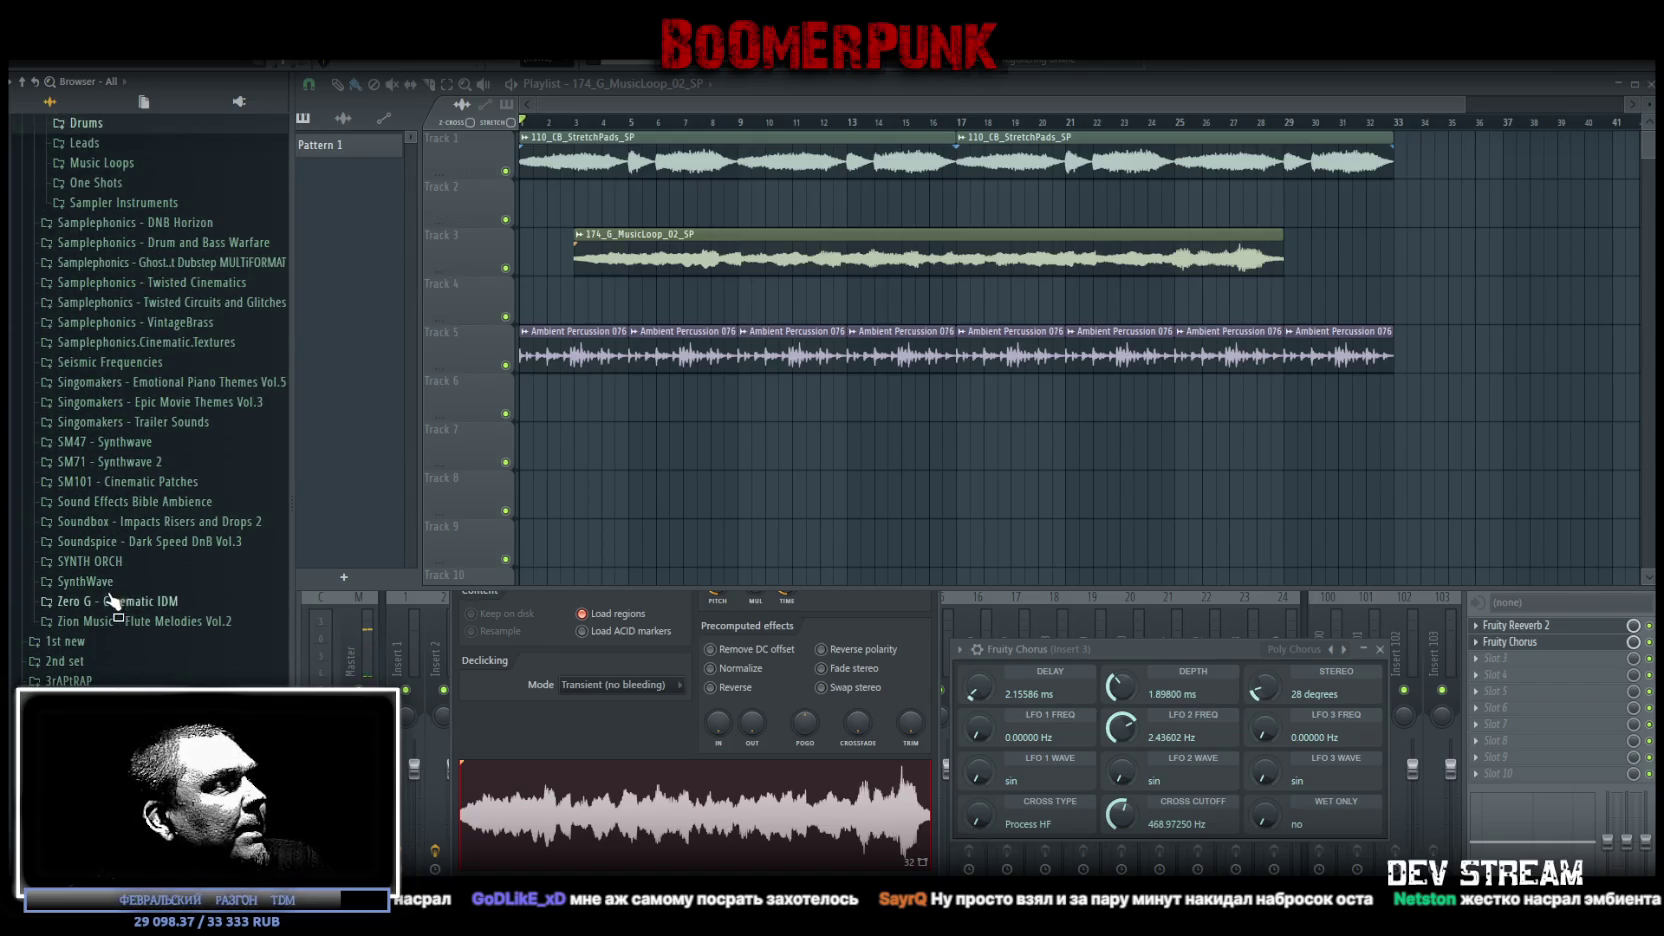
Browse the SYNTH ORCH and Soundbox Impacts Risers and Drops 2 folders, then collapse them
{"action": "left_click", "coordinate": [112, 561]}
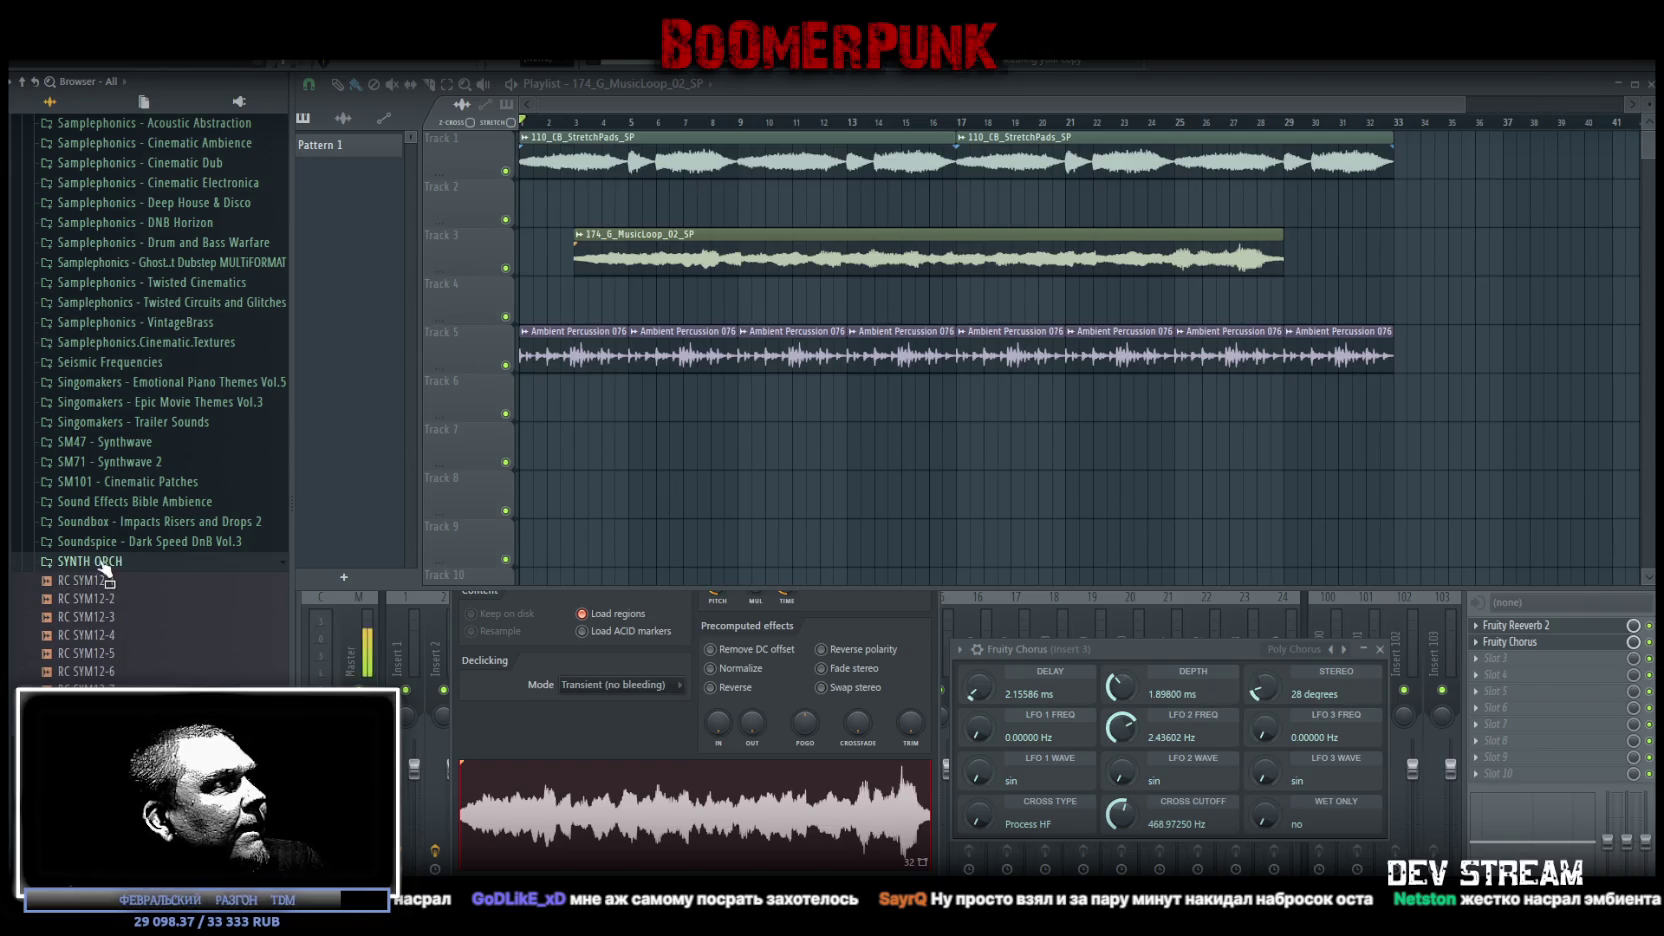
{"action": "left_click", "coordinate": [125, 521]}
{"action": "left_click", "coordinate": [122, 562]}
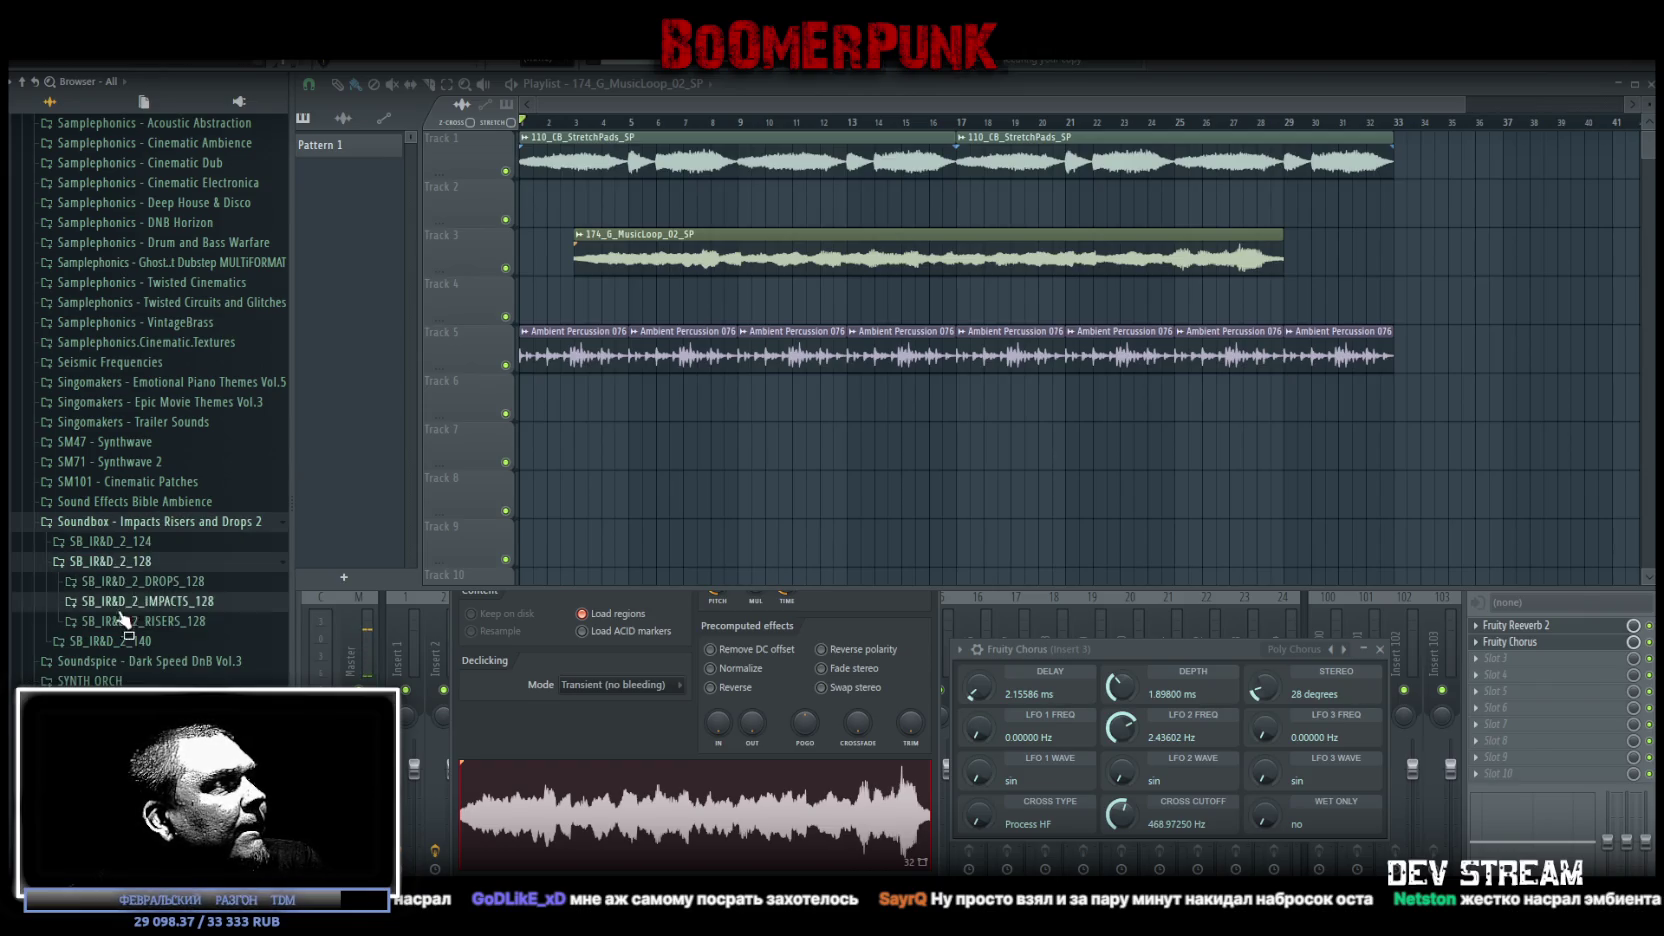
{"action": "scroll", "coordinate": [182, 610], "scroll_direction": "up", "scroll_amount": 6}
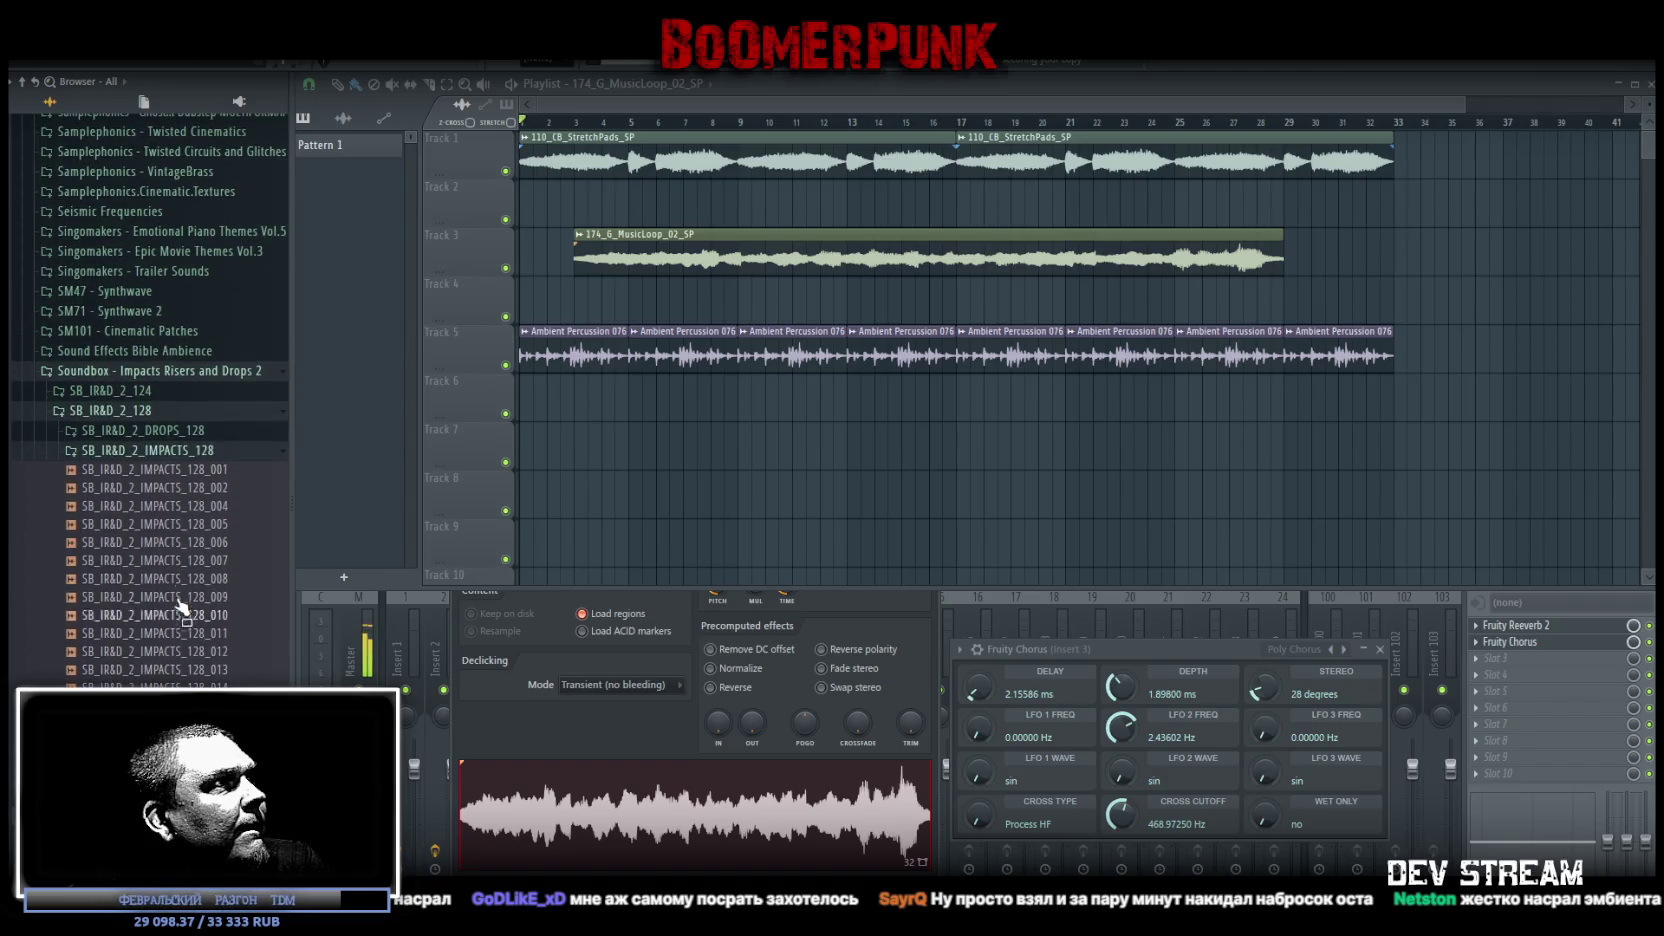
{"action": "left_click", "coordinate": [150, 452]}
{"action": "scroll", "coordinate": [105, 560], "scroll_direction": "up", "scroll_amount": 4}
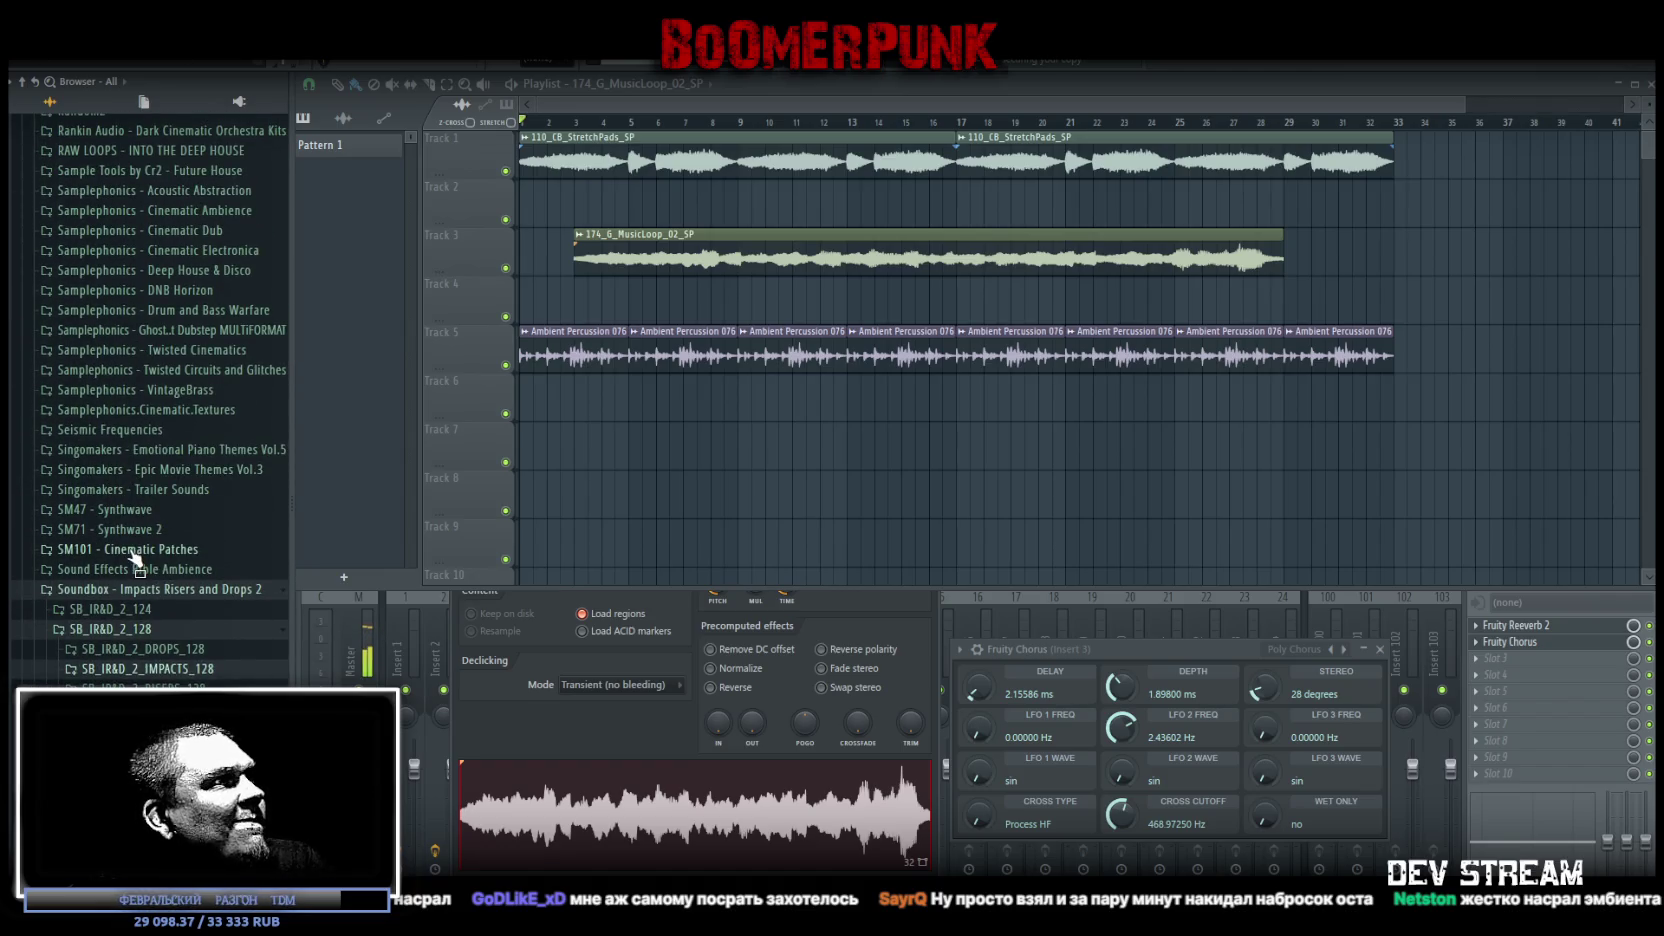
{"action": "left_click", "coordinate": [132, 551]}
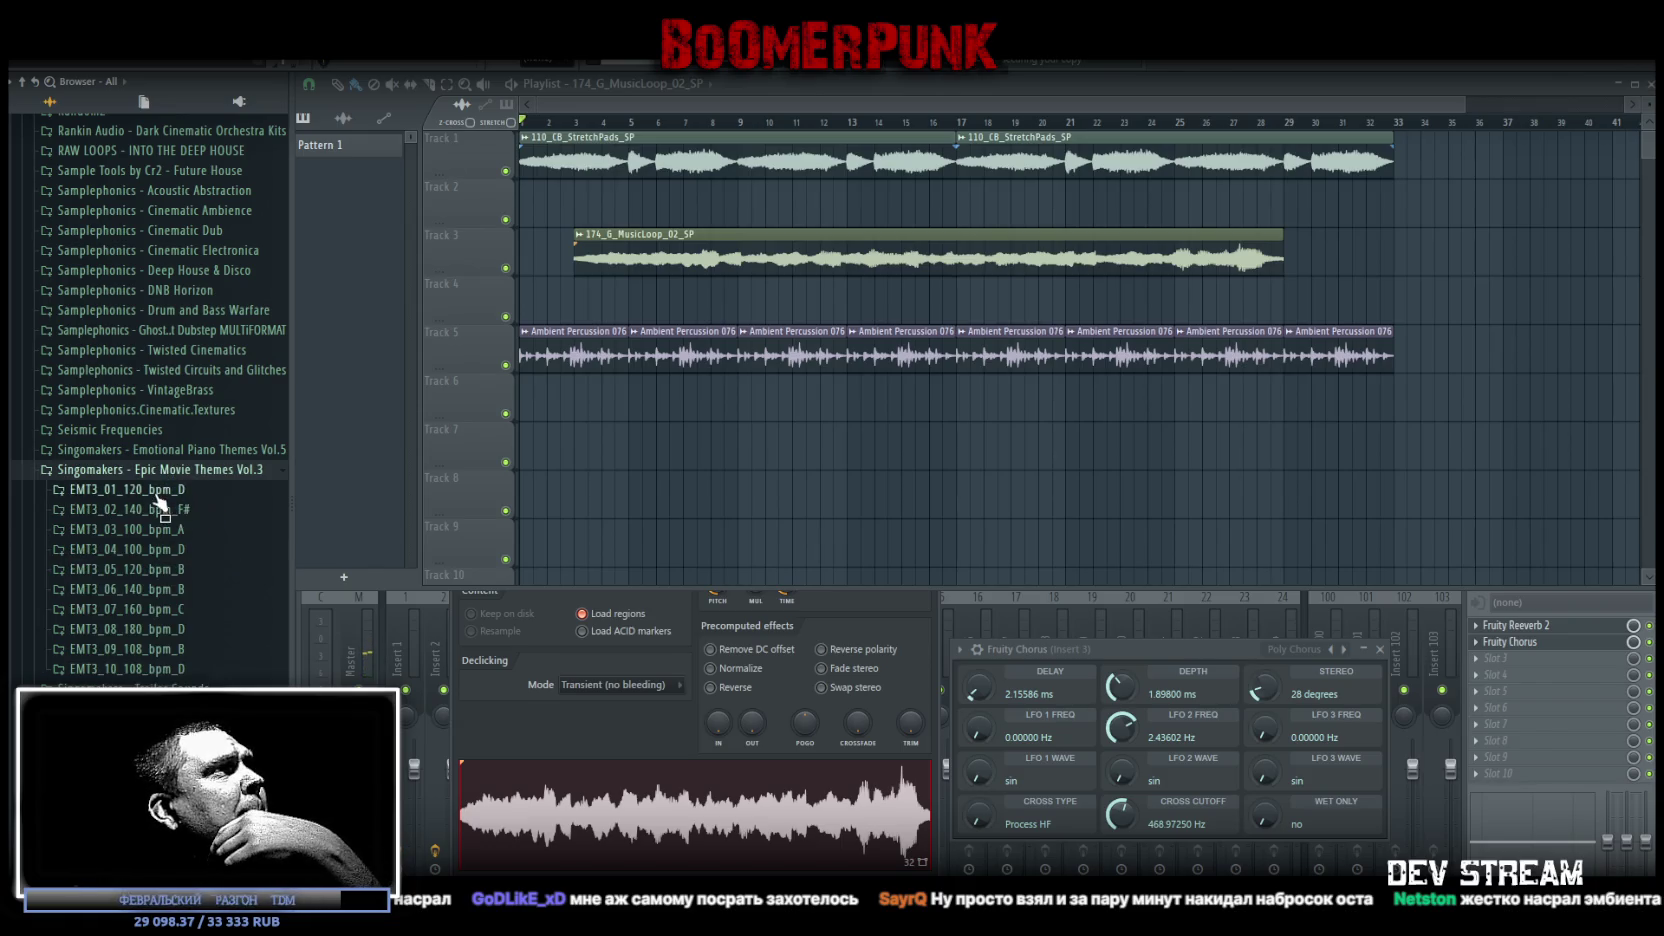
Preview the EMT3_01_120_bpm_D Clock and BrassSect samples from Wav24_Parts
{"action": "left_click", "coordinate": [176, 489]}
{"action": "left_click", "coordinate": [178, 531]}
{"action": "left_click", "coordinate": [165, 585]}
{"action": "left_click", "coordinate": [210, 548]}
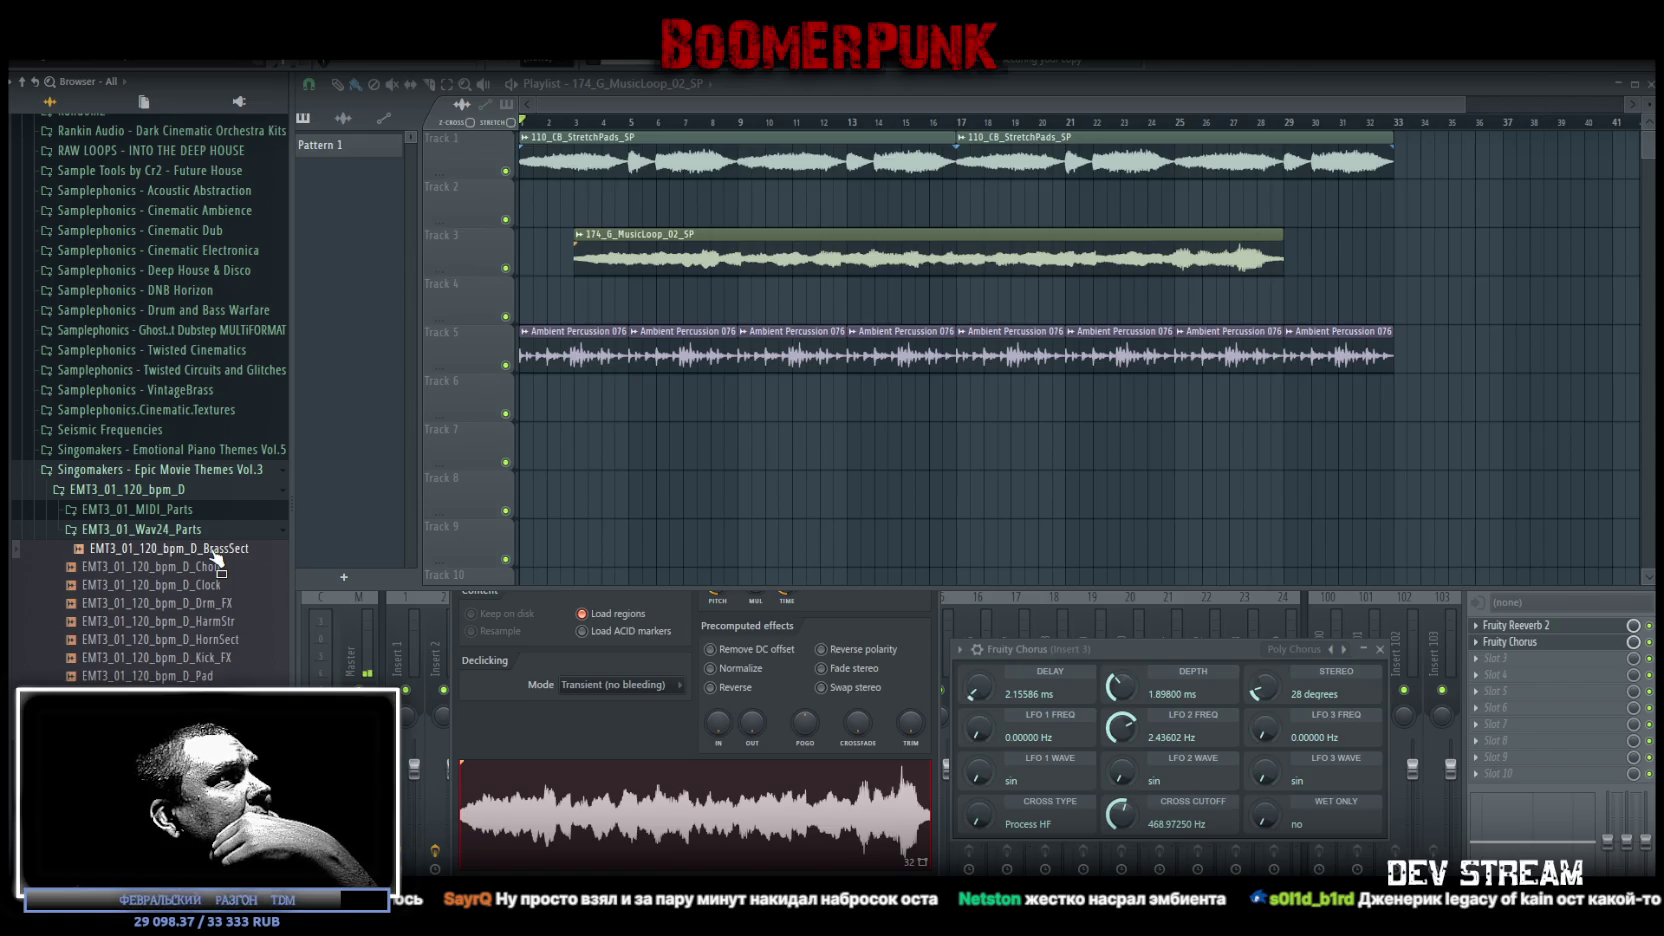
{"action": "scroll", "coordinate": [210, 558], "scroll_direction": "up", "scroll_amount": 5}
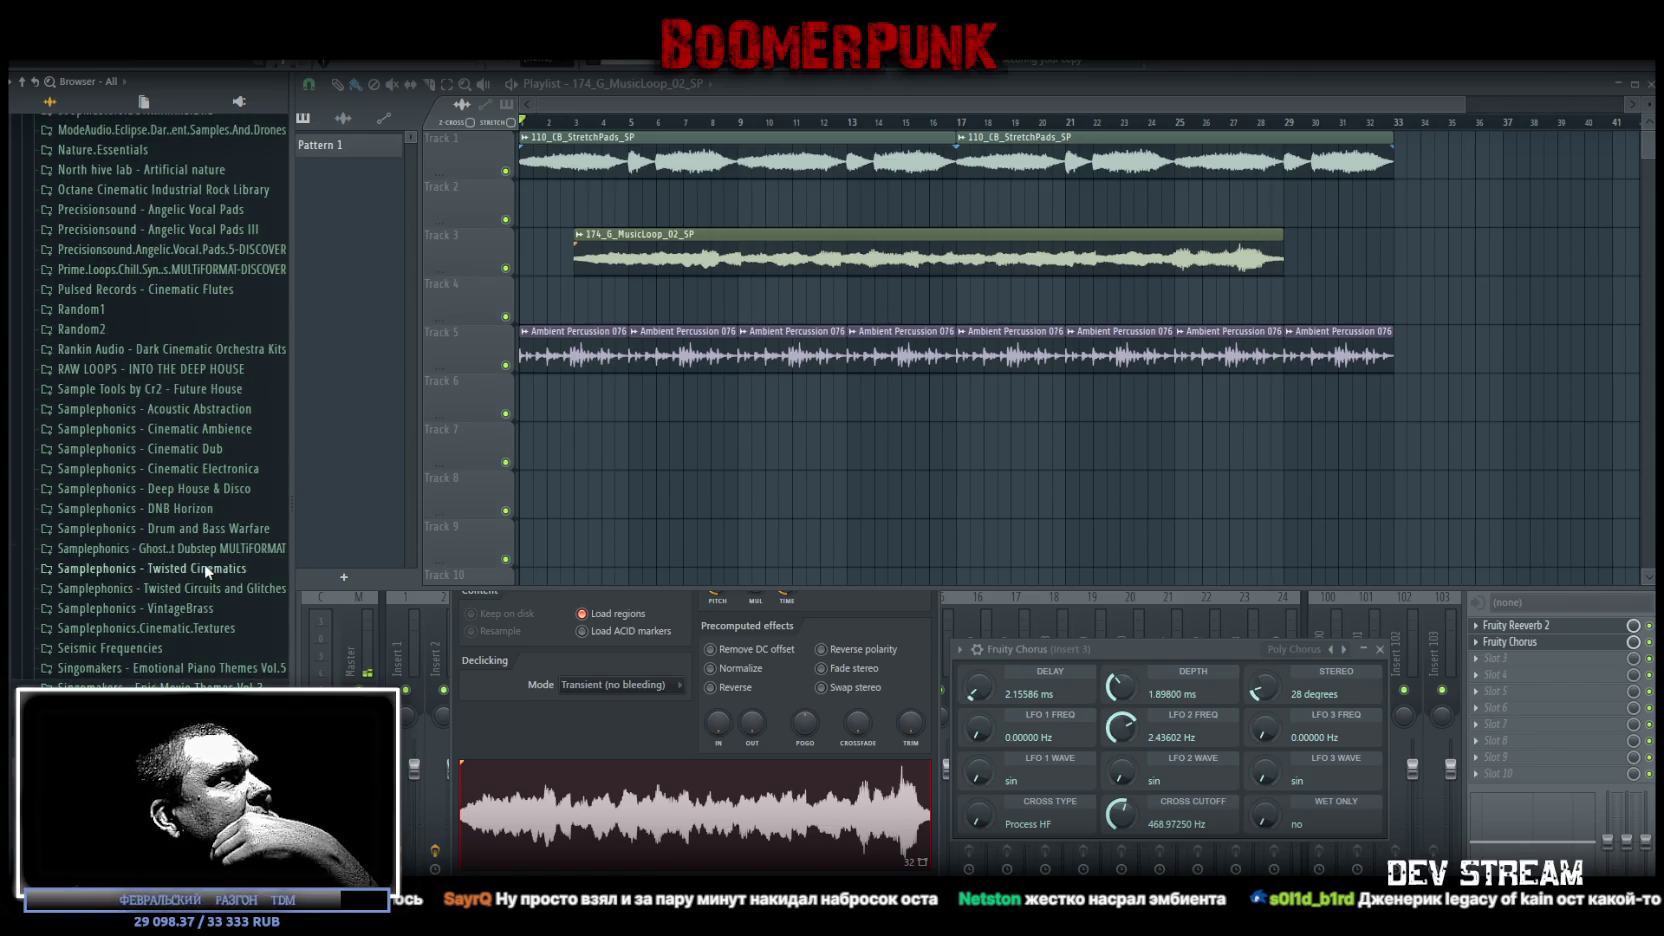
Preview Cinematic Dub percussion and drum loops like 135_BigBeat_SP_01 and 140_TickerBeat_SP_01
{"action": "left_click", "coordinate": [201, 452]}
{"action": "left_click", "coordinate": [200, 469]}
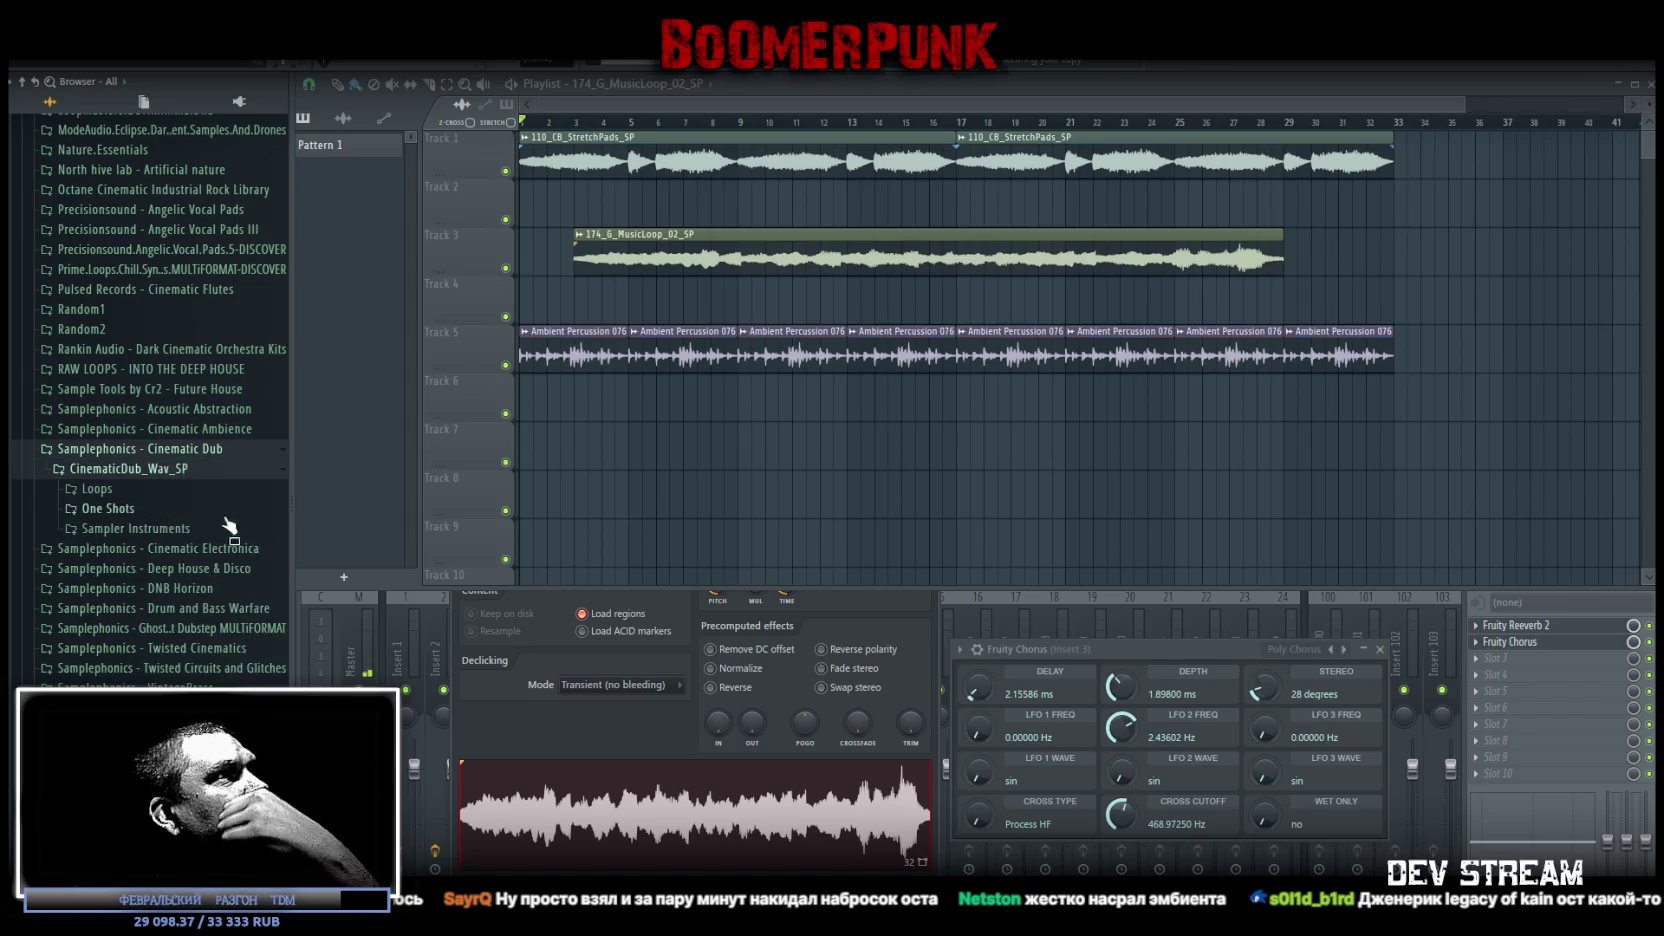
{"action": "left_click", "coordinate": [150, 489]}
{"action": "left_click", "coordinate": [163, 545]}
{"action": "left_click", "coordinate": [160, 588]}
{"action": "left_click", "coordinate": [163, 604]}
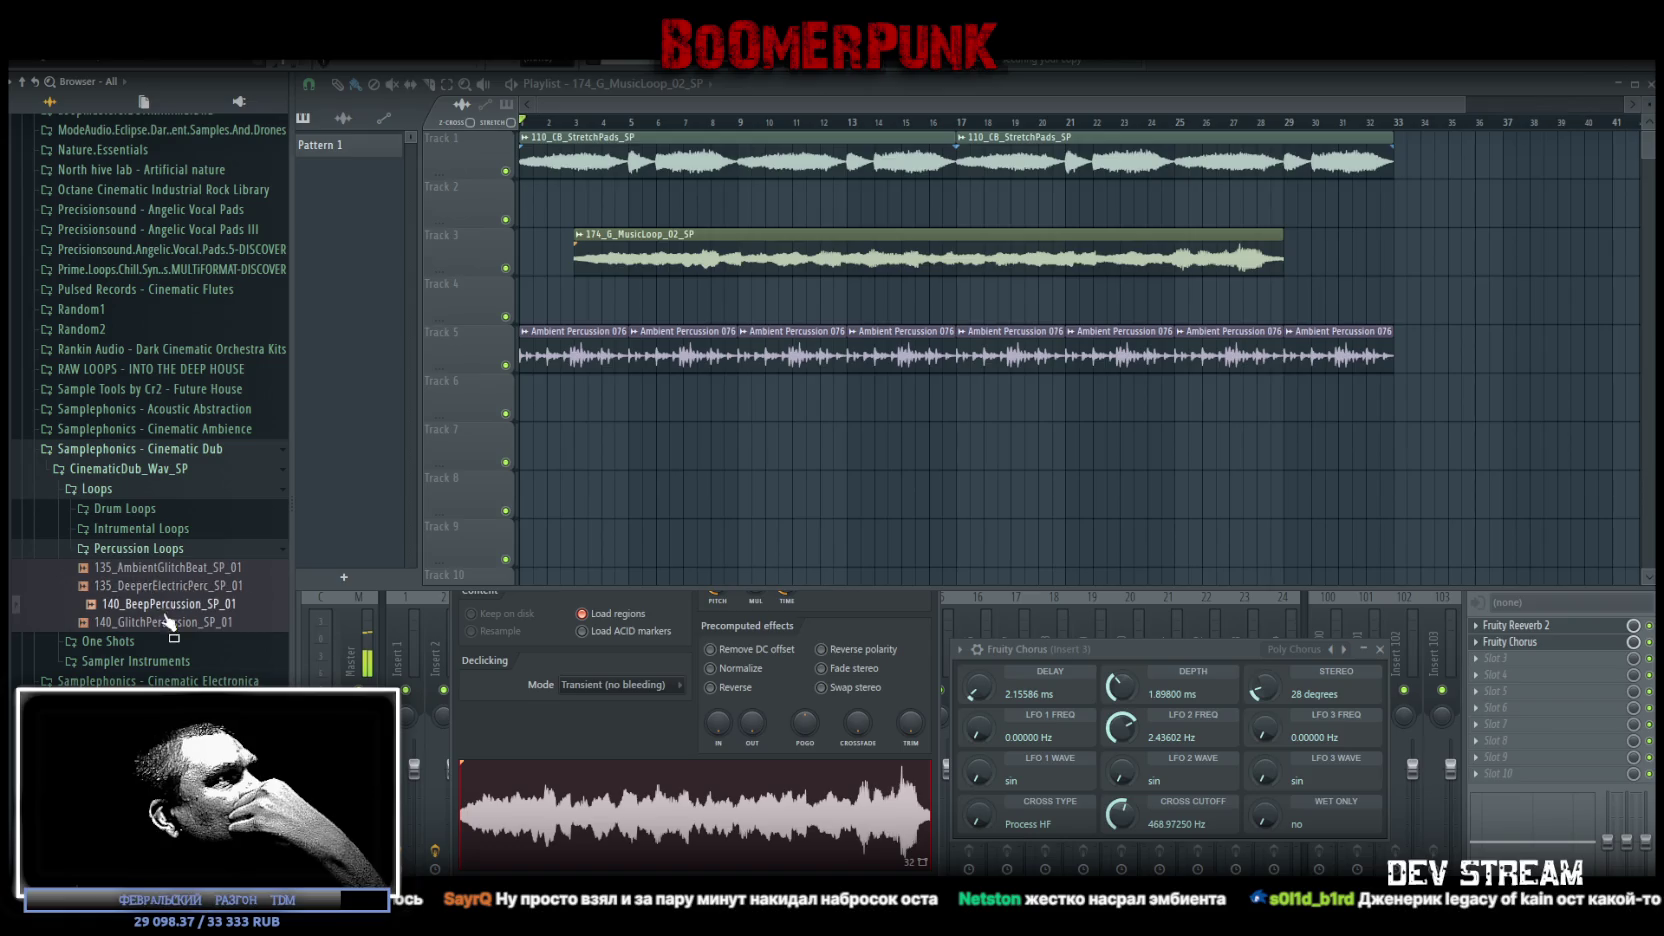
{"action": "left_click", "coordinate": [125, 508]}
{"action": "left_click", "coordinate": [150, 560]}
{"action": "scroll", "coordinate": [168, 602], "scroll_direction": "down", "scroll_amount": 8}
{"action": "left_click", "coordinate": [155, 562]}
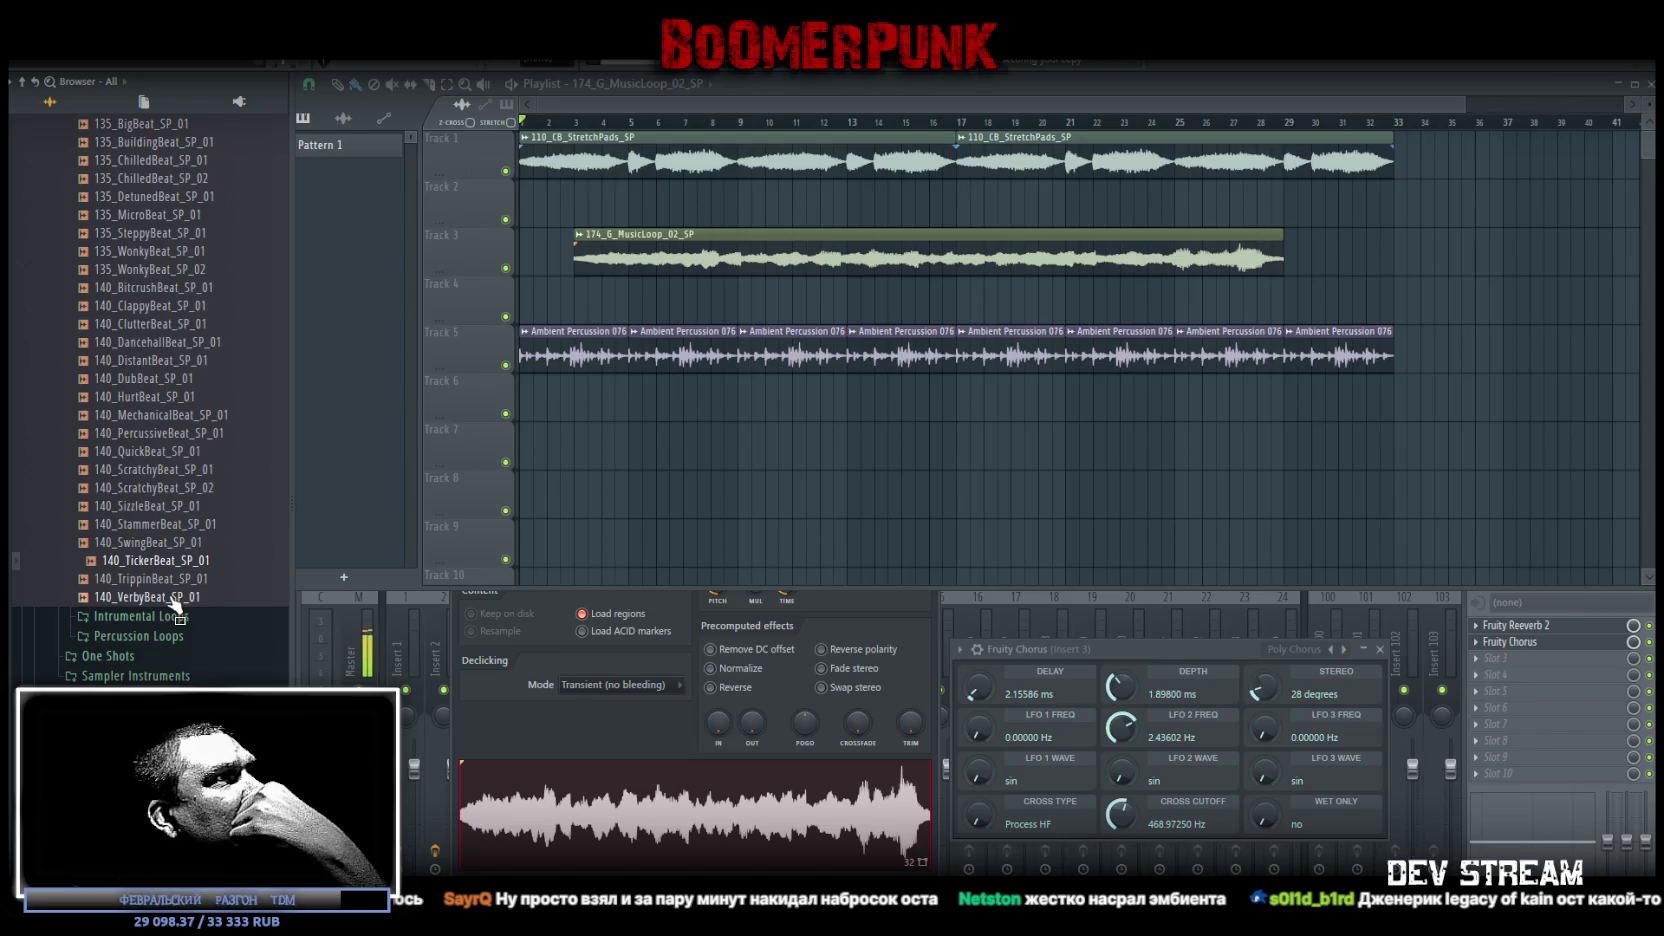
Preview the 140_Dm_ClutterBass_SP_01 bass loop and the 135_Dm_DrivingDubPad_SP_02 pad loop
{"action": "left_click", "coordinate": [145, 617]}
{"action": "left_click", "coordinate": [135, 637]}
{"action": "left_click", "coordinate": [150, 636]}
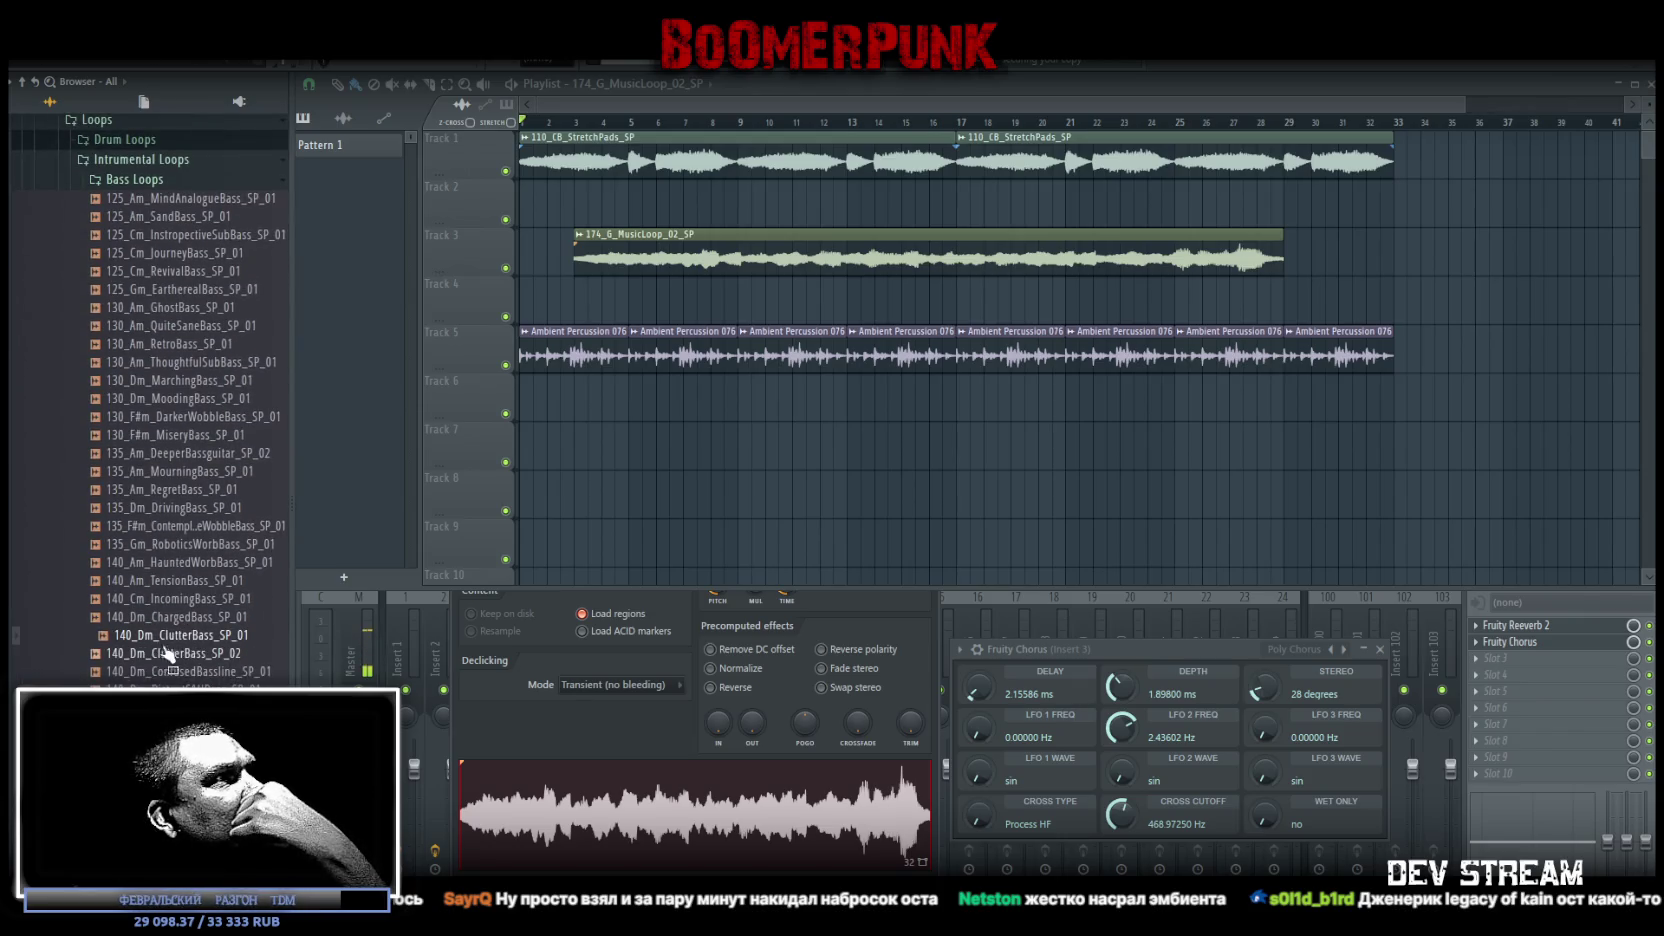
{"action": "left_click", "coordinate": [117, 181]}
{"action": "left_click", "coordinate": [145, 240]}
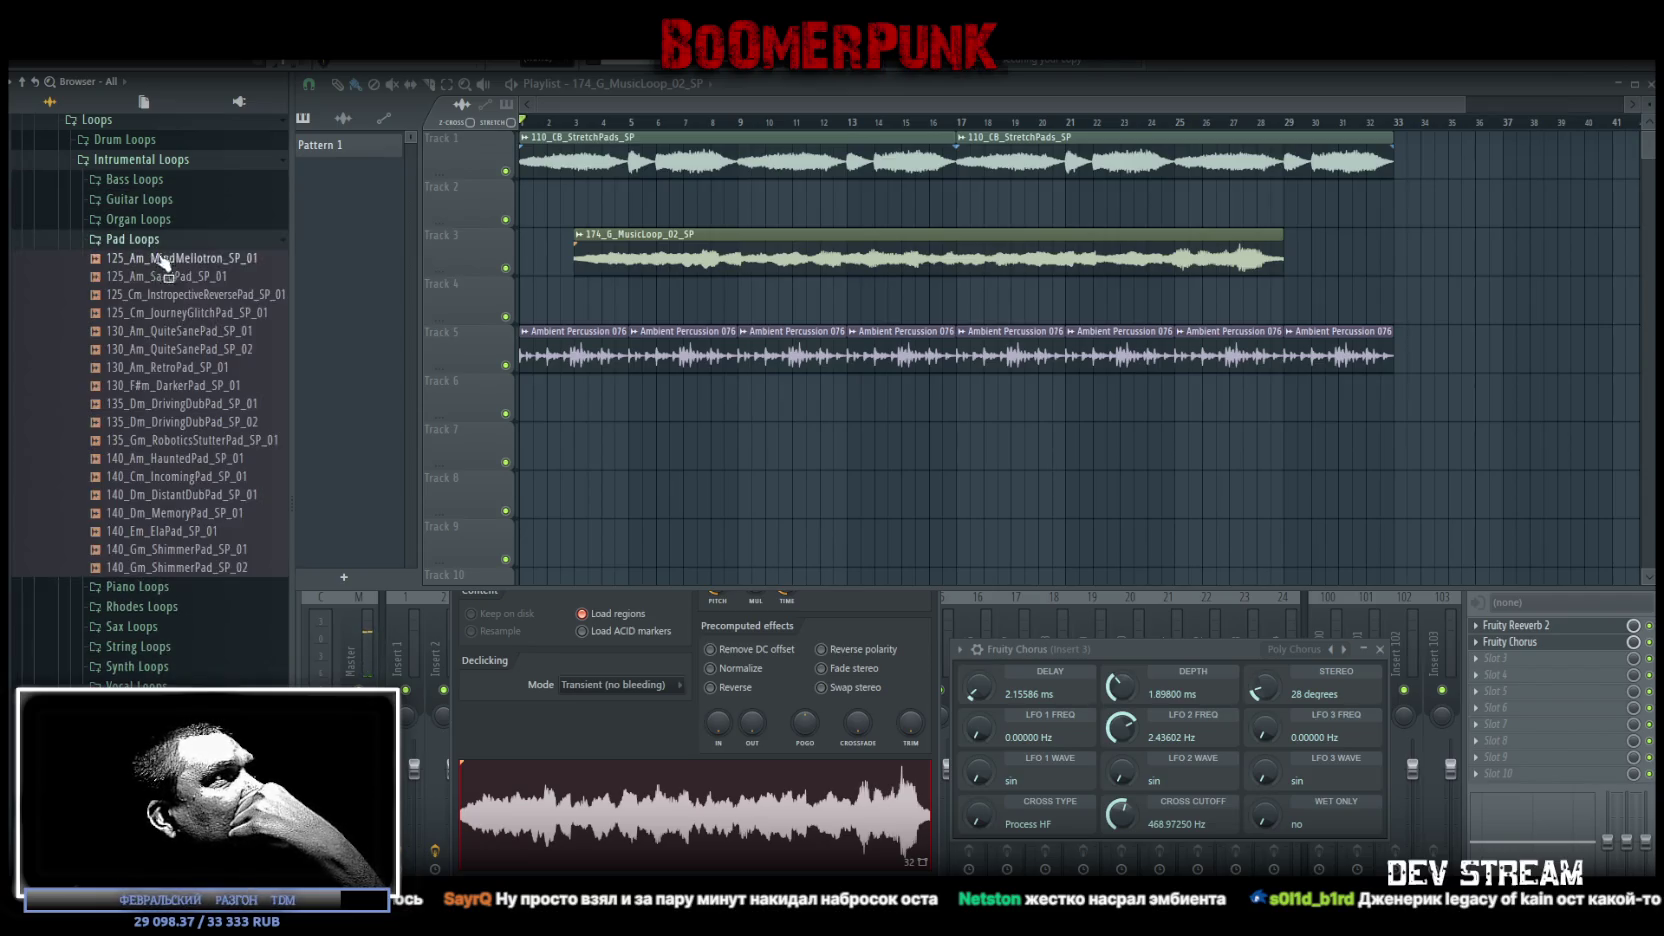
{"action": "left_click", "coordinate": [180, 421]}
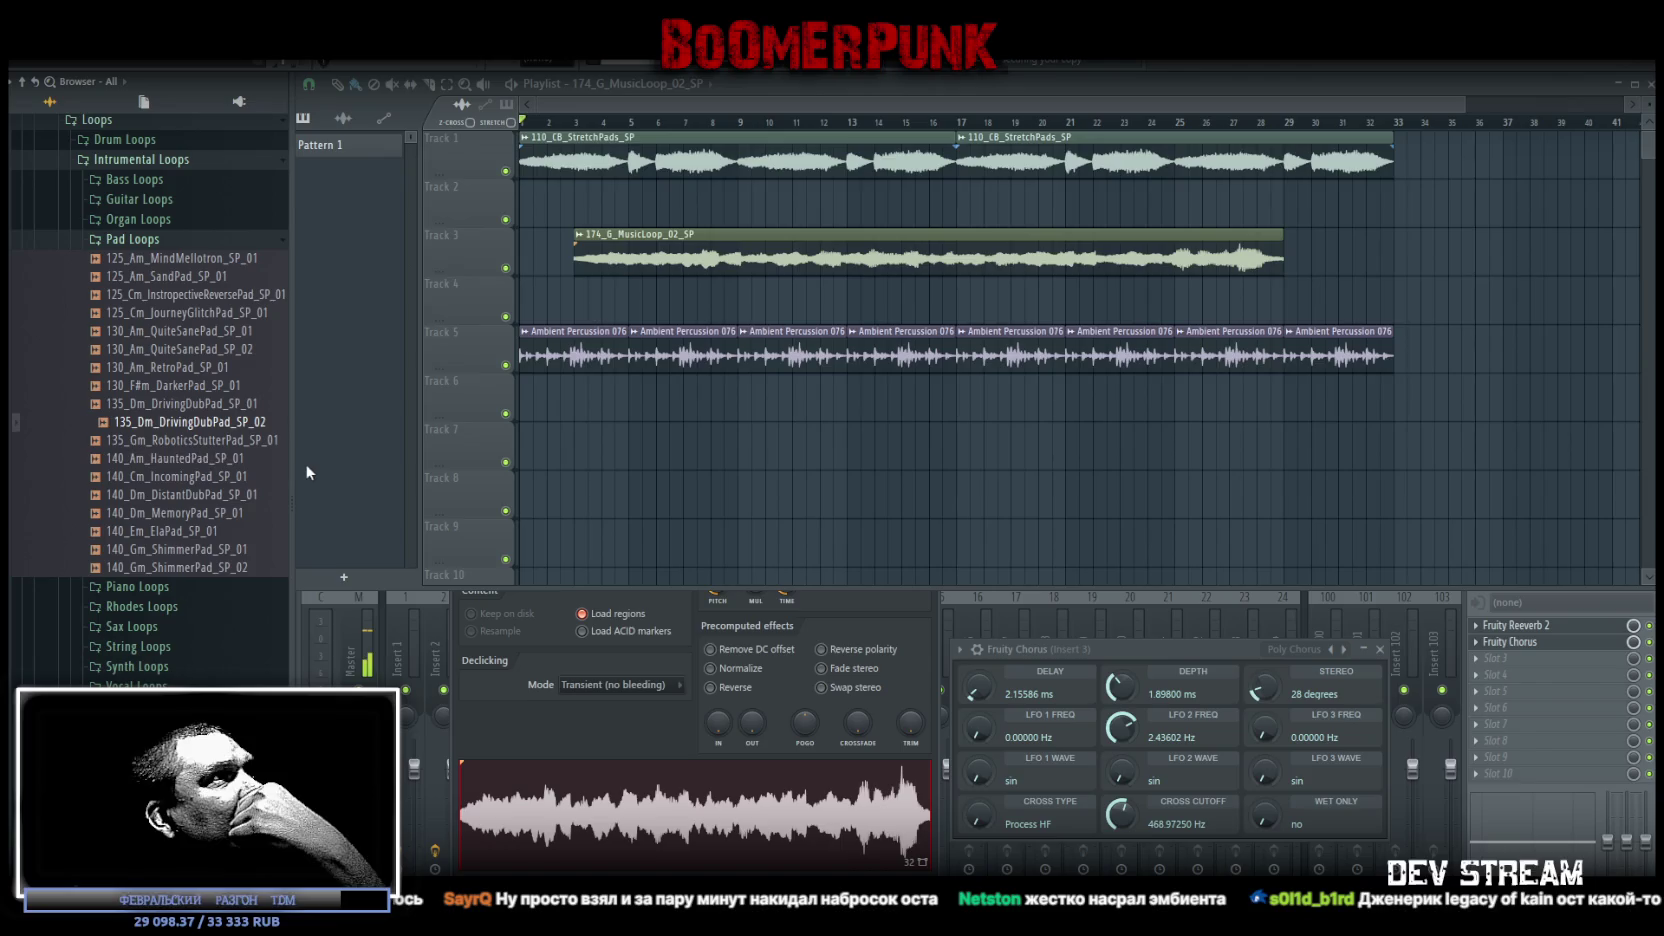
Place the 140_Dm_DistantDubPad_SP_01 loop at the start of Track 2, undoing a move to lane six
{"action": "left_click_drag", "start_coordinate": [210, 494], "coordinate": [212, 505]}
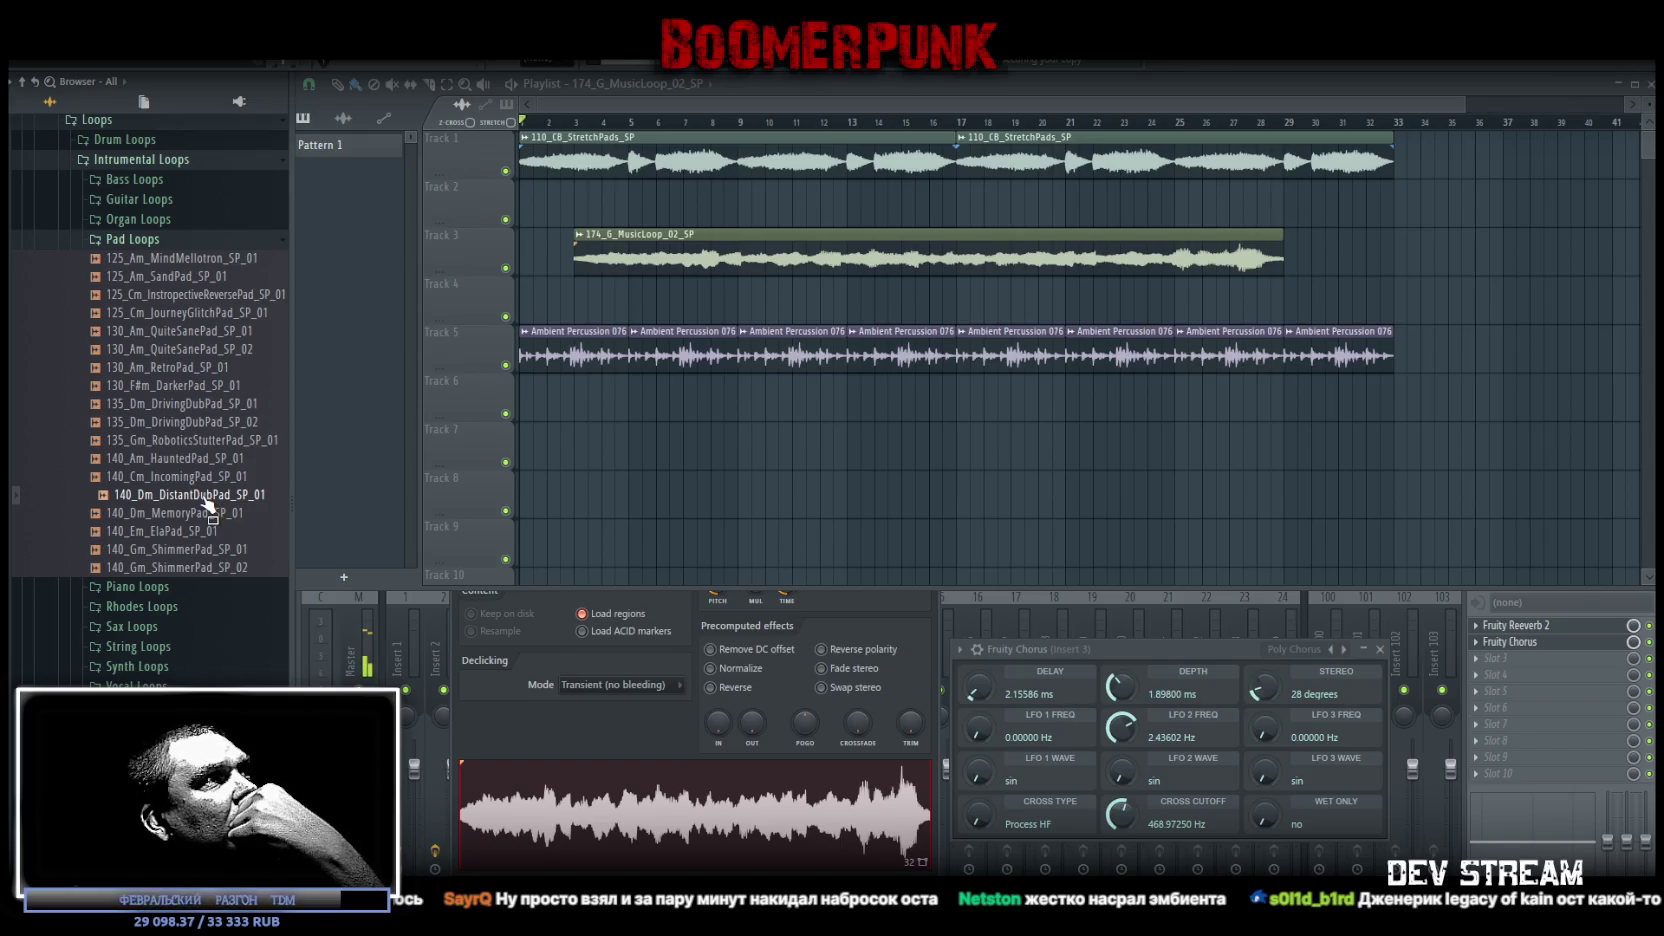
{"action": "mouse_move", "coordinate": [208, 505]}
{"action": "left_mouse_down"}
{"action": "mouse_move", "coordinate": [515, 374]}
{"action": "mouse_move", "coordinate": [623, 440]}
{"action": "mouse_move", "coordinate": [910, 398]}
{"action": "mouse_move", "coordinate": [606, 199]}
{"action": "left_mouse_up"}
{"action": "left_click_drag", "start_coordinate": [452, 393], "coordinate": [651, 428]}
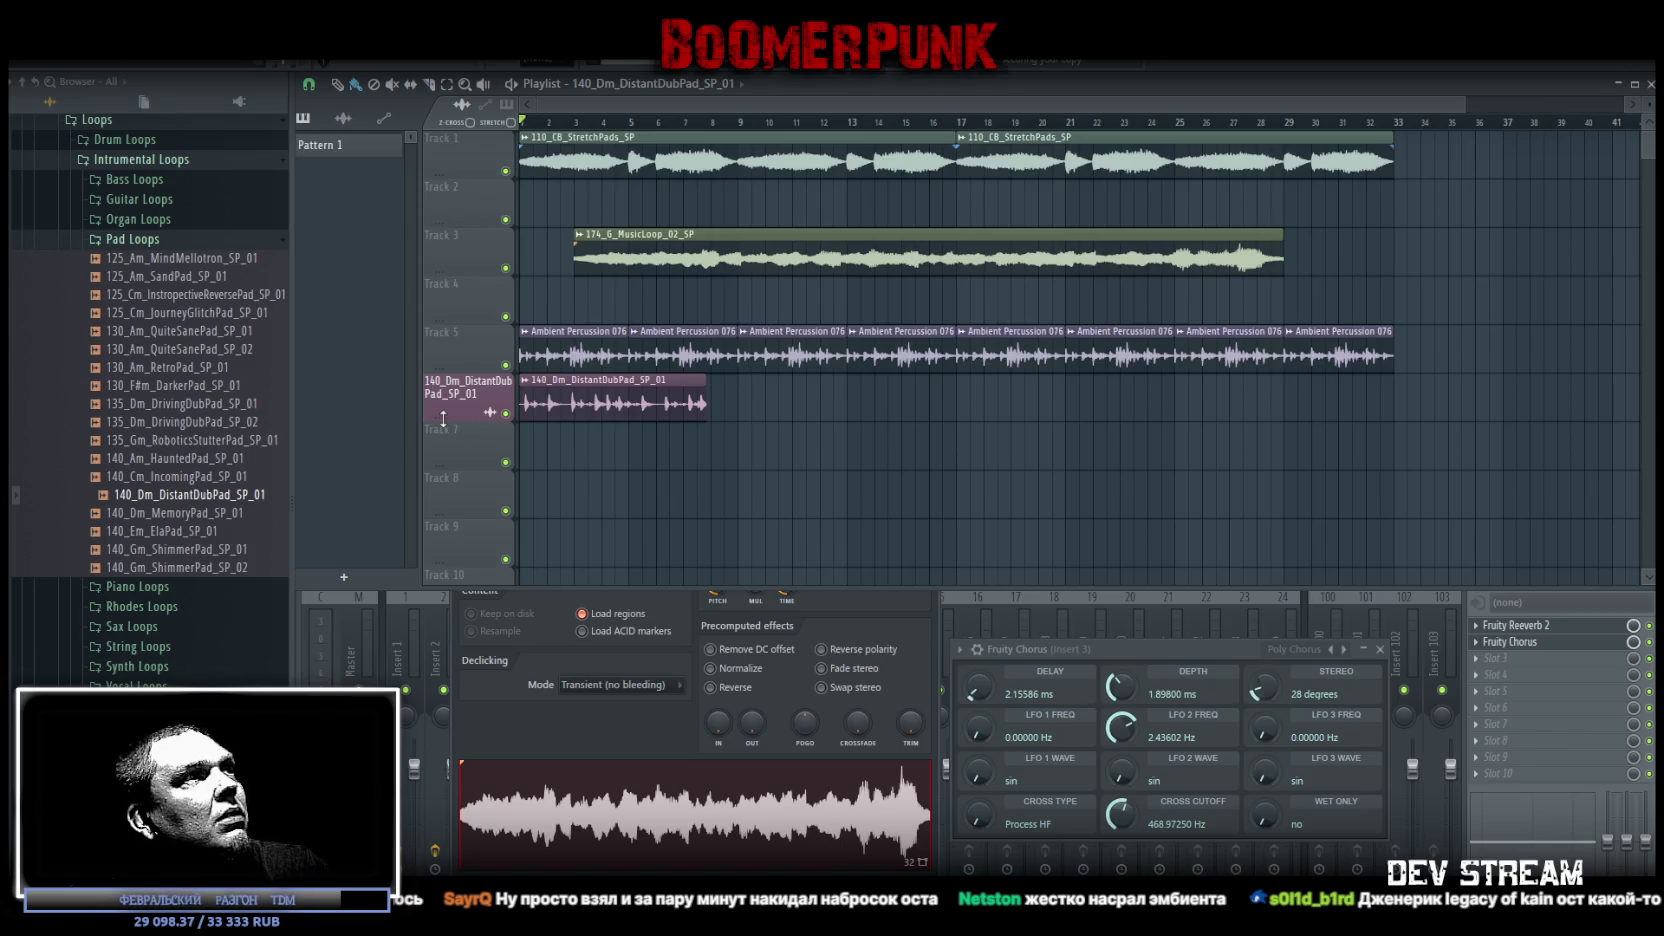
{"action": "right_click", "coordinate": [455, 394]}
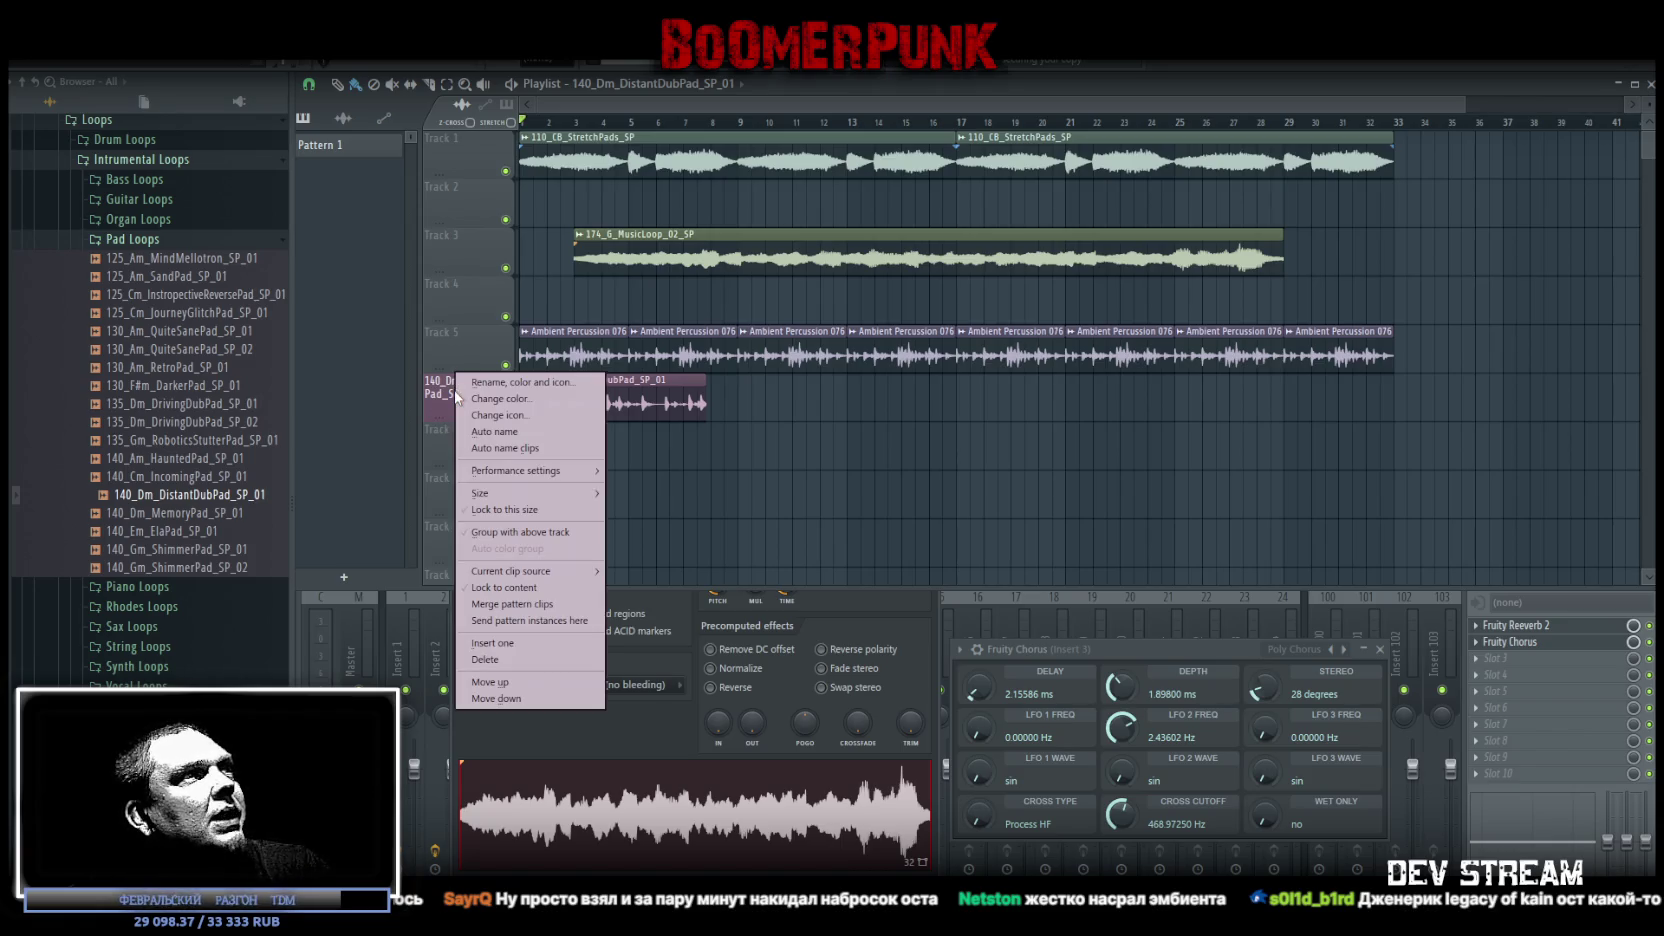
{"action": "key", "text": "Escape"}
{"action": "key", "text": "ctrl+z"}
Cancel deleting the new pad track and mute it instead
{"action": "right_click", "coordinate": [461, 402]}
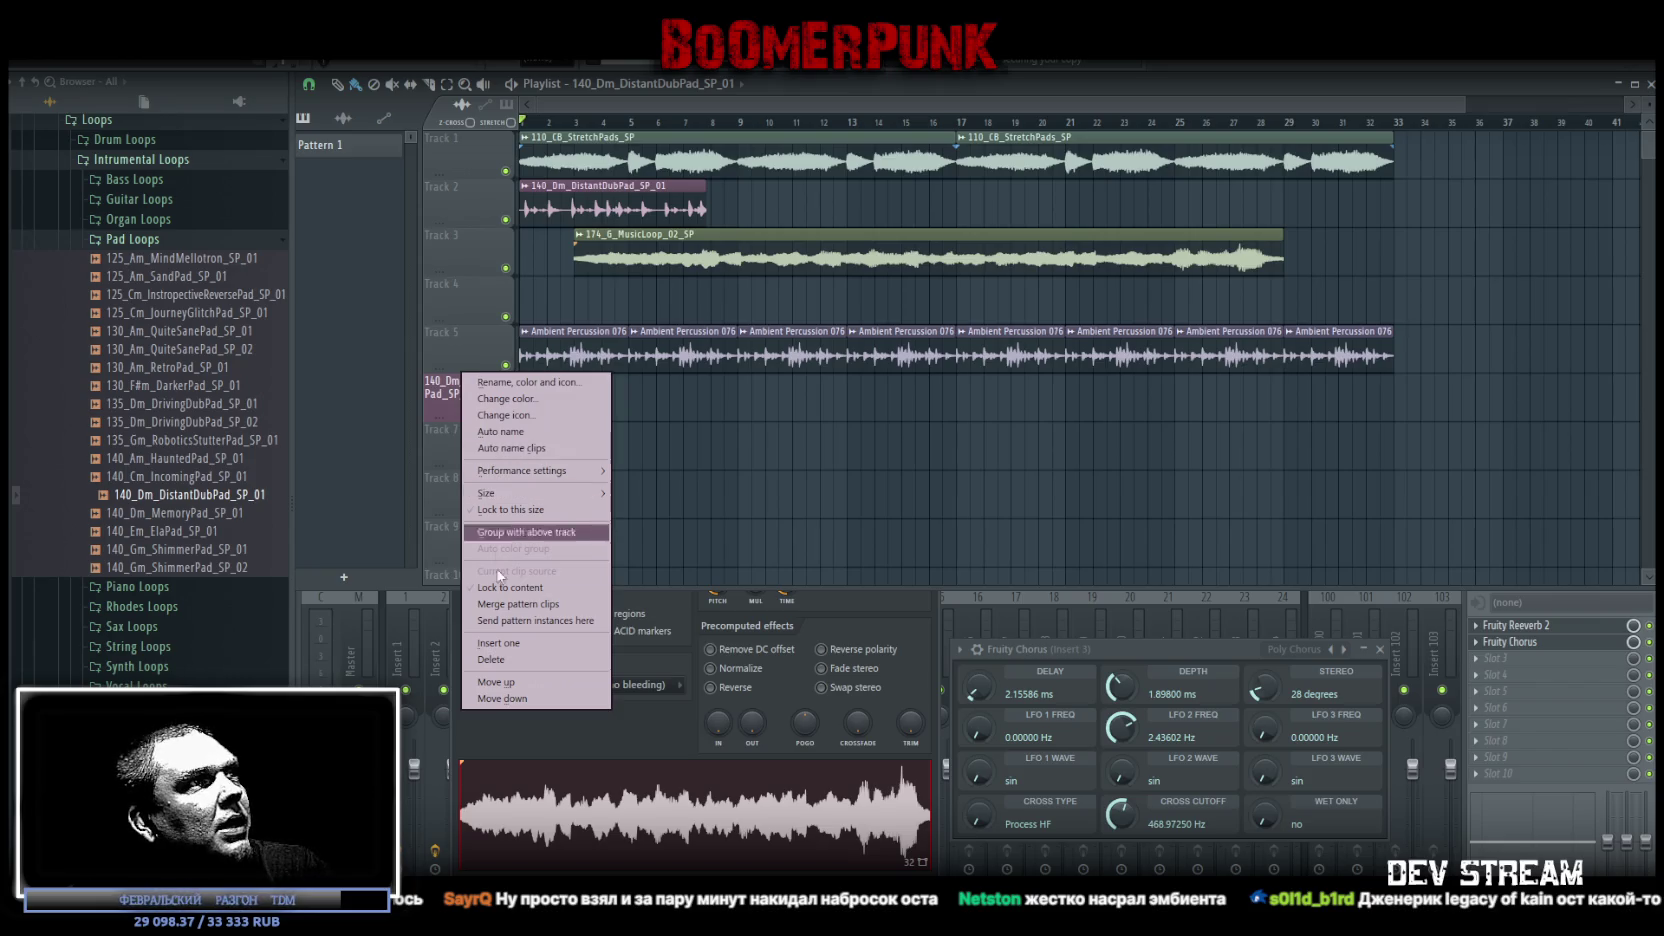
{"action": "left_click", "coordinate": [521, 658]}
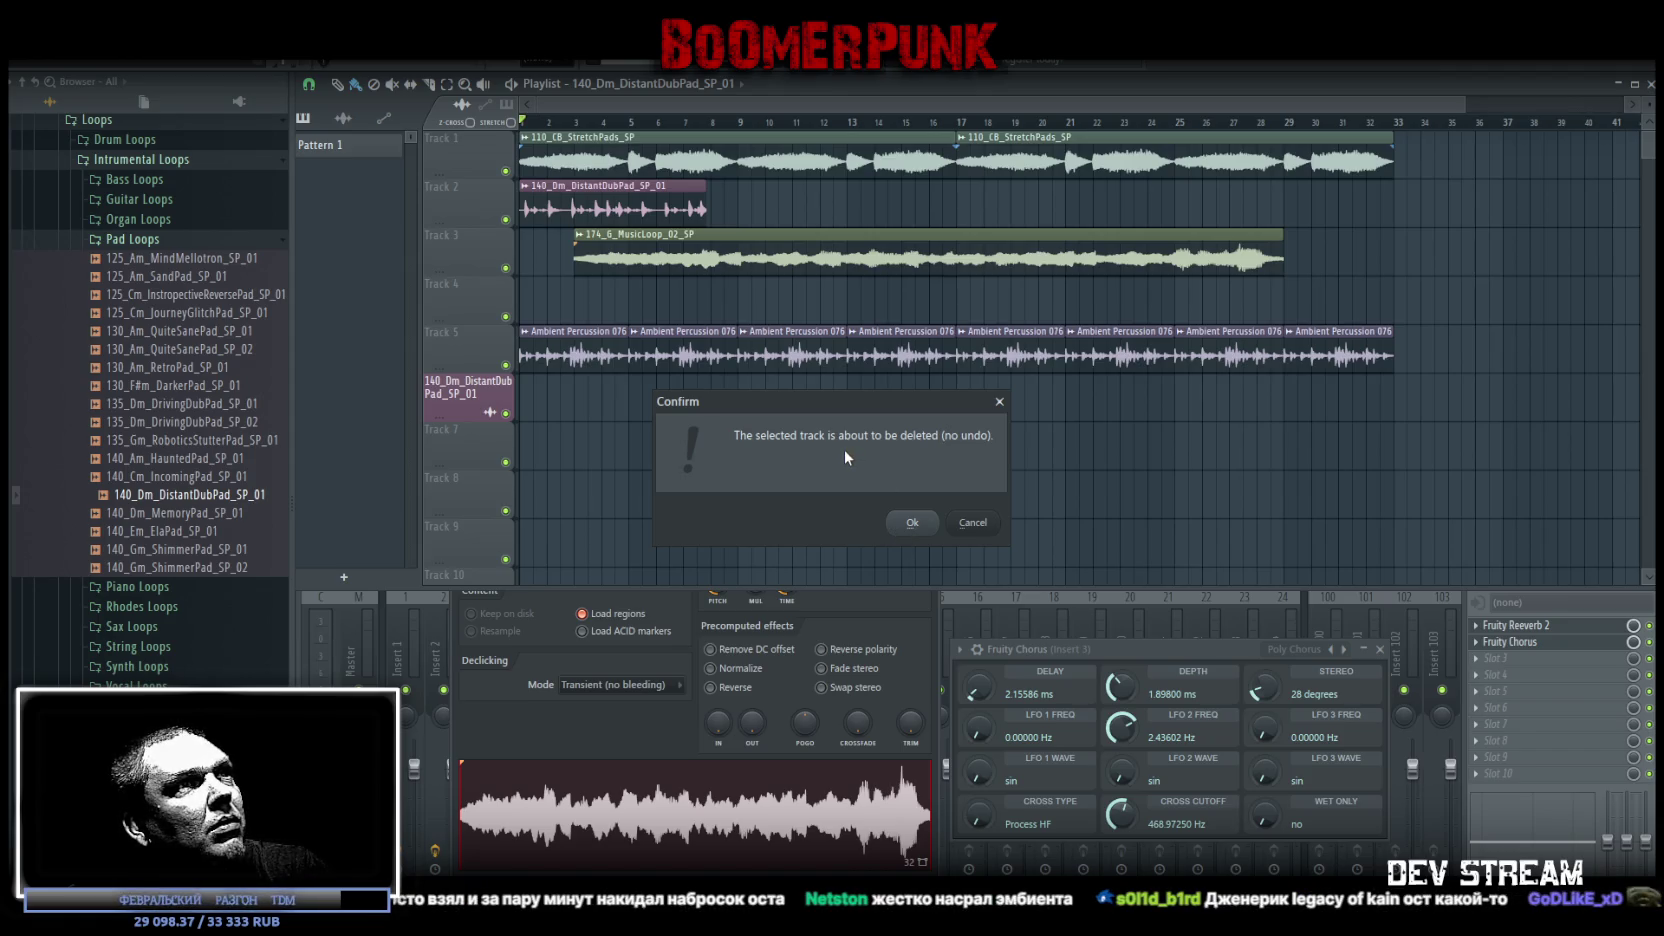
{"action": "left_click", "coordinate": [973, 522]}
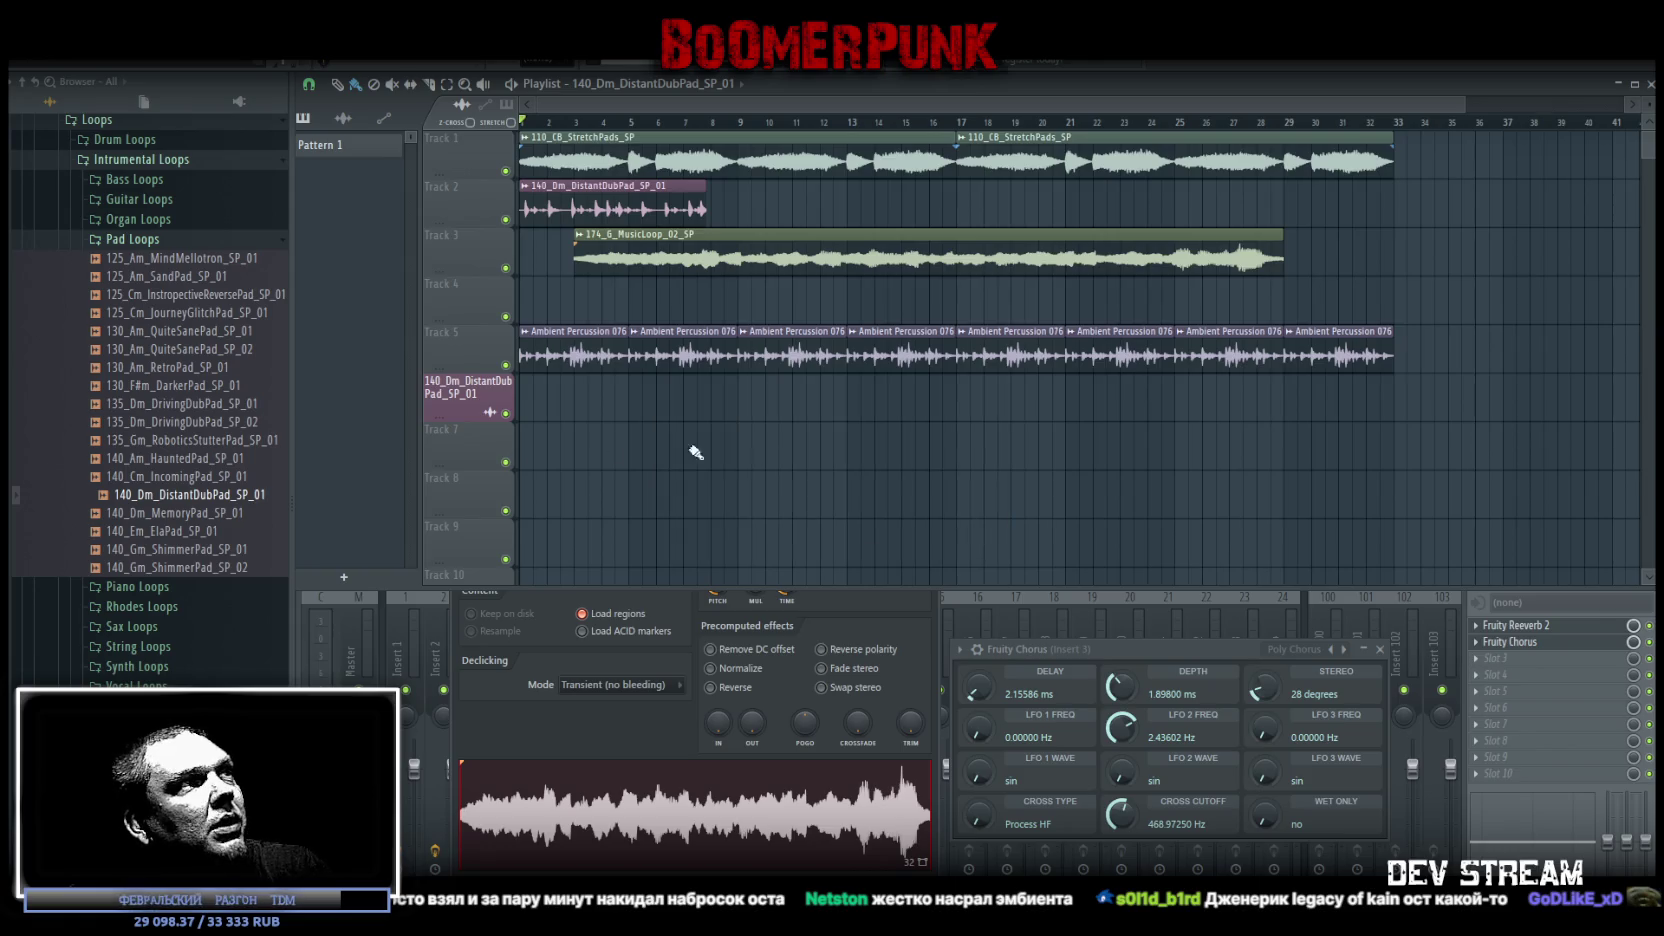
{"action": "left_click", "coordinate": [506, 413]}
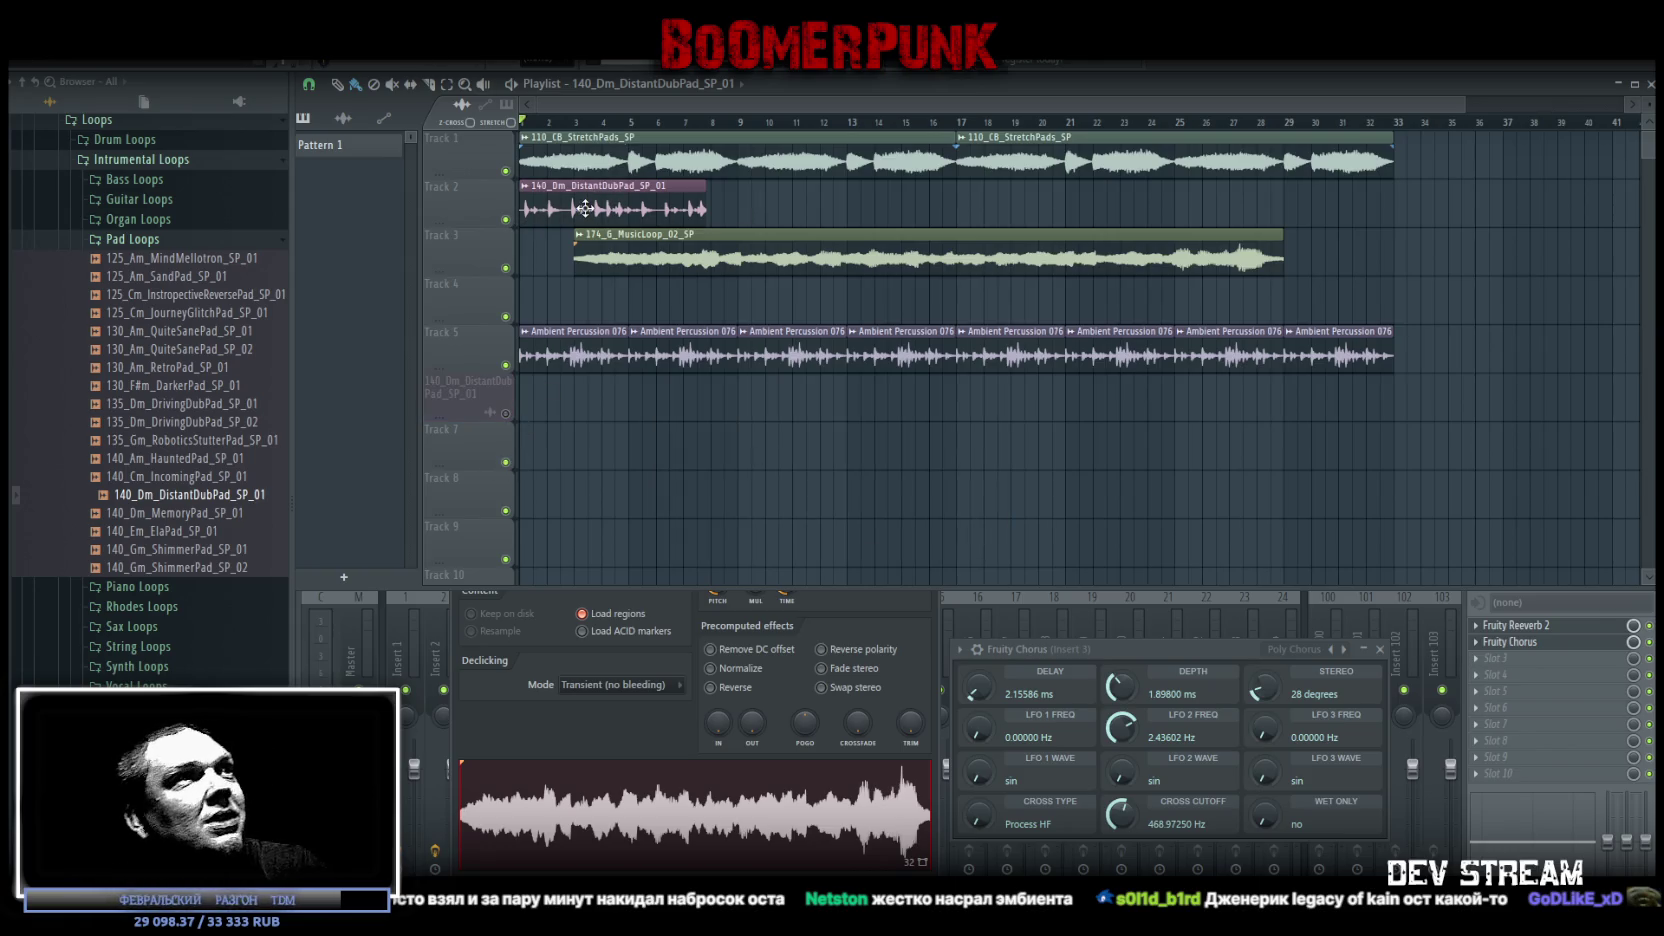
Time-stretch the DistantDubPad clip, route it to insert 2, repeat it into four clips, and play
{"action": "double_click", "coordinate": [586, 208]}
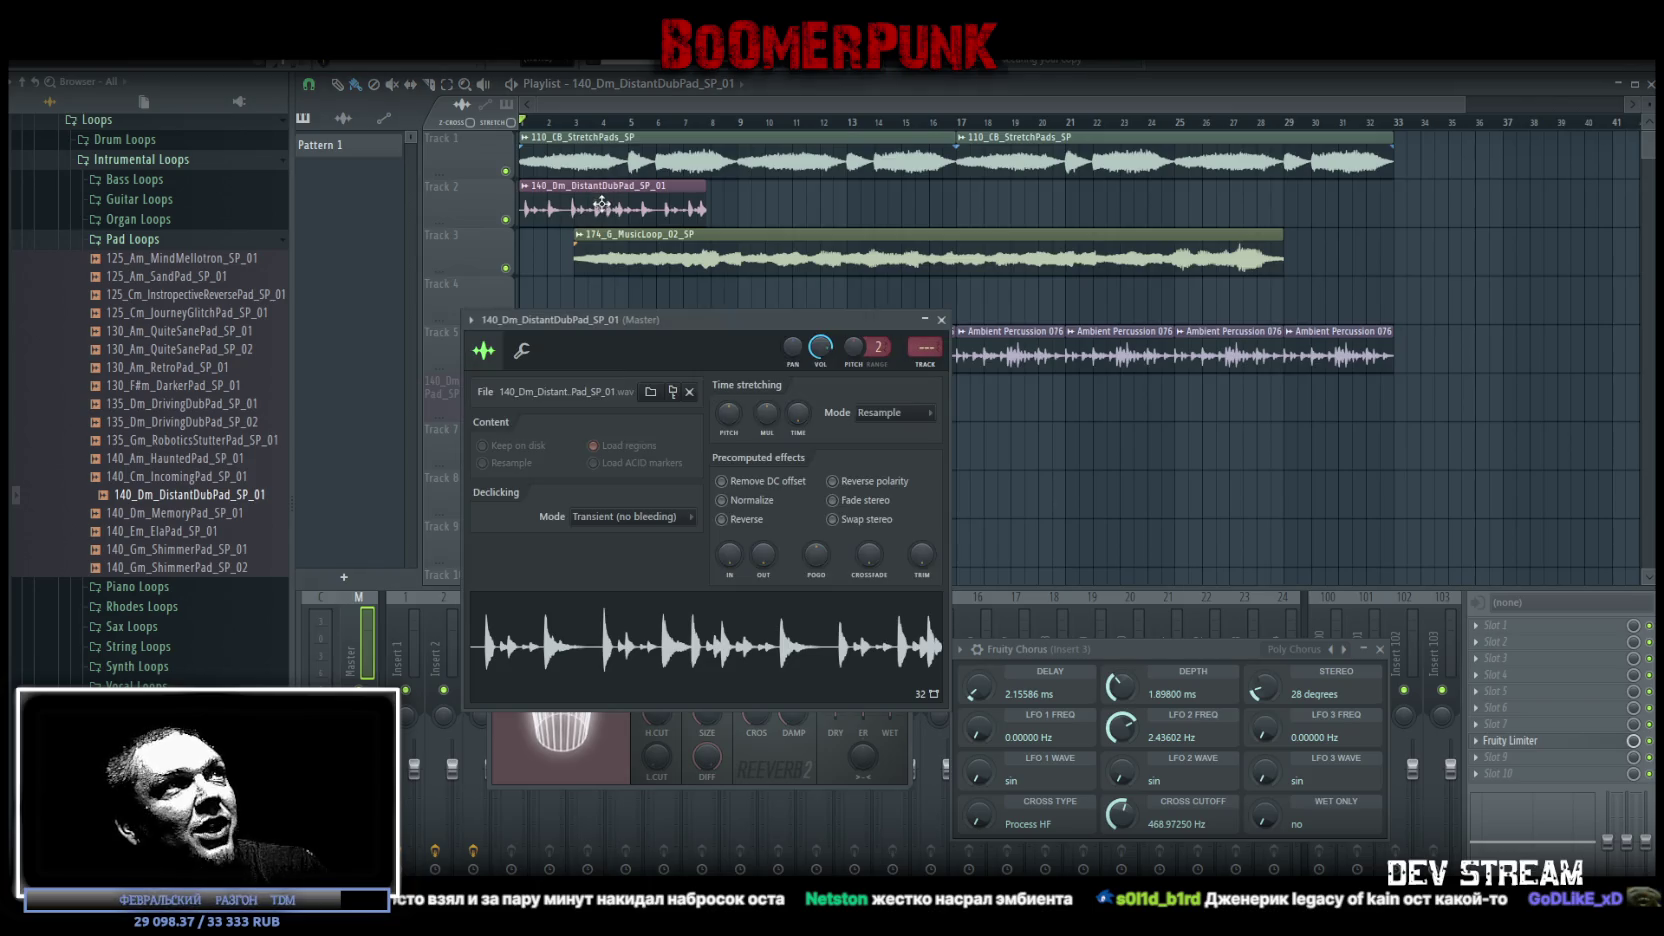
{"action": "left_click_drag", "start_coordinate": [740, 350], "coordinate": [789, 550]}
{"action": "left_click_drag", "start_coordinate": [841, 616], "coordinate": [841, 590]}
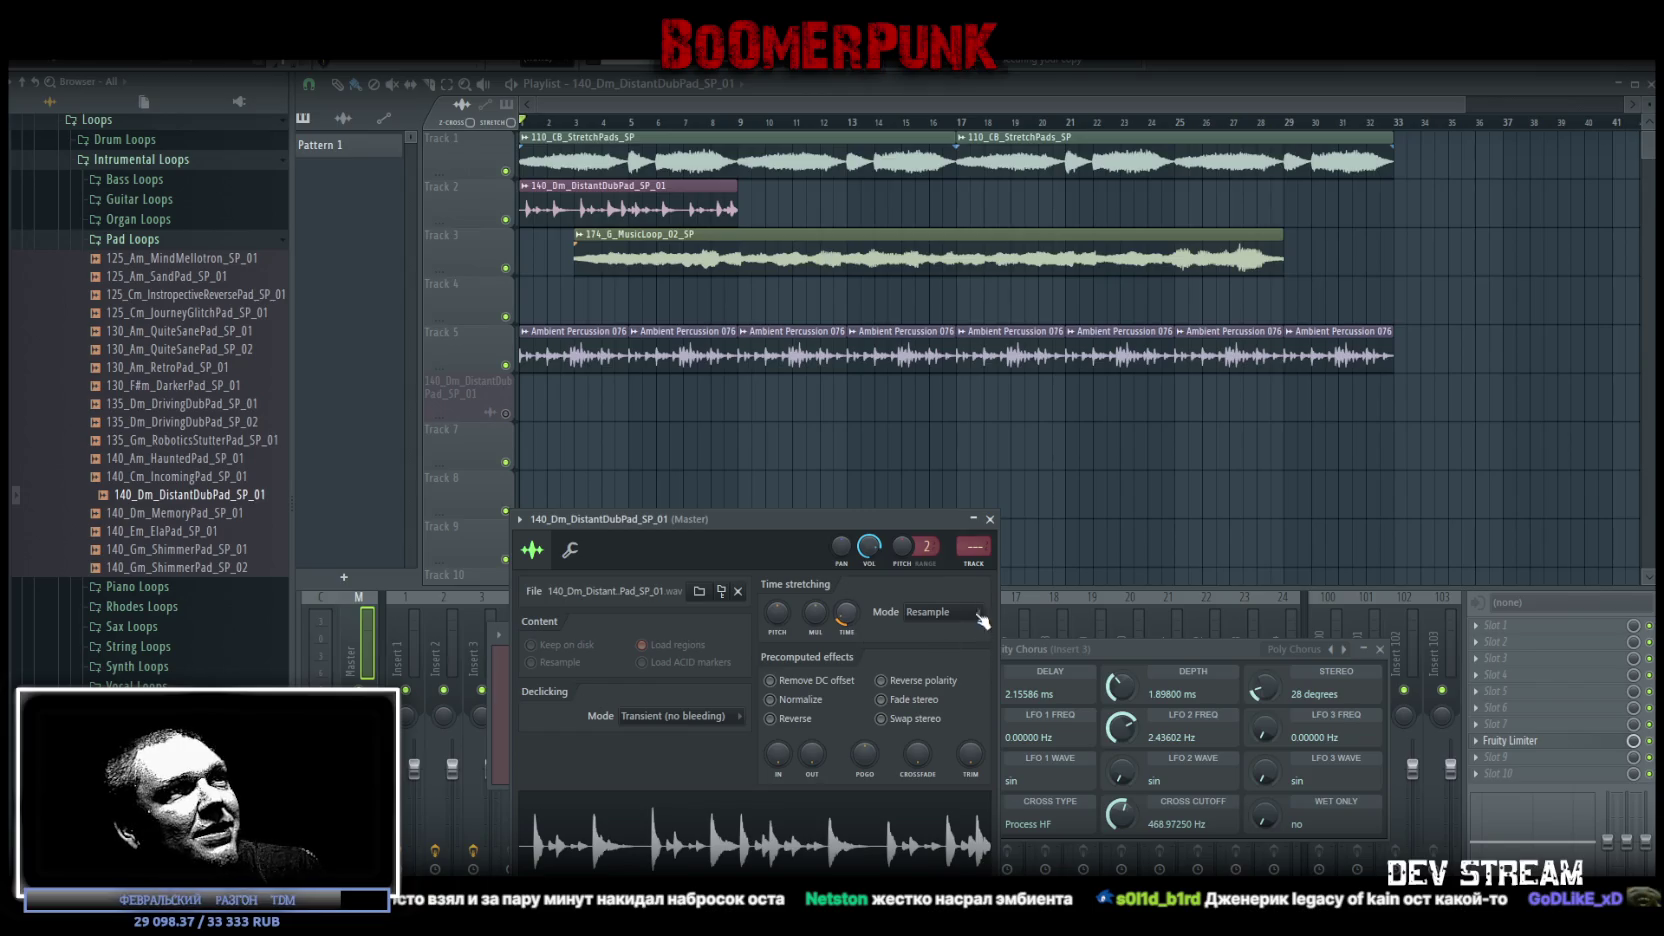
{"action": "scroll", "coordinate": [973, 546], "scroll_direction": "up", "scroll_amount": 2}
{"action": "left_click", "coordinate": [857, 834]}
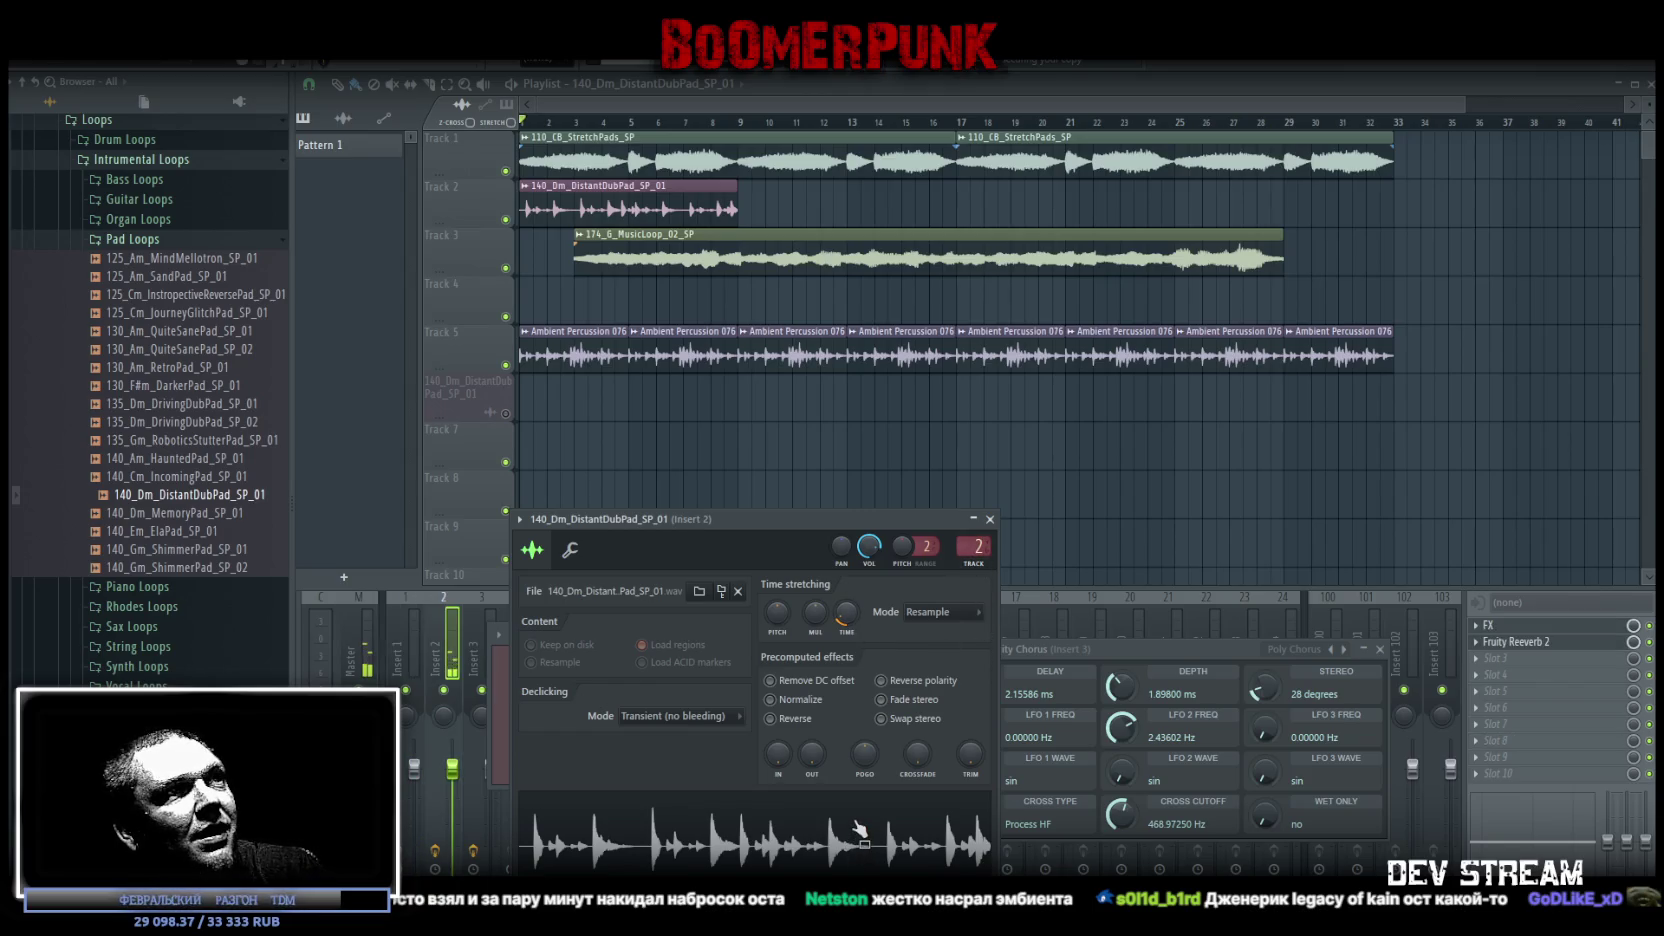
{"action": "left_click_drag", "start_coordinate": [768, 198], "coordinate": [1227, 212]}
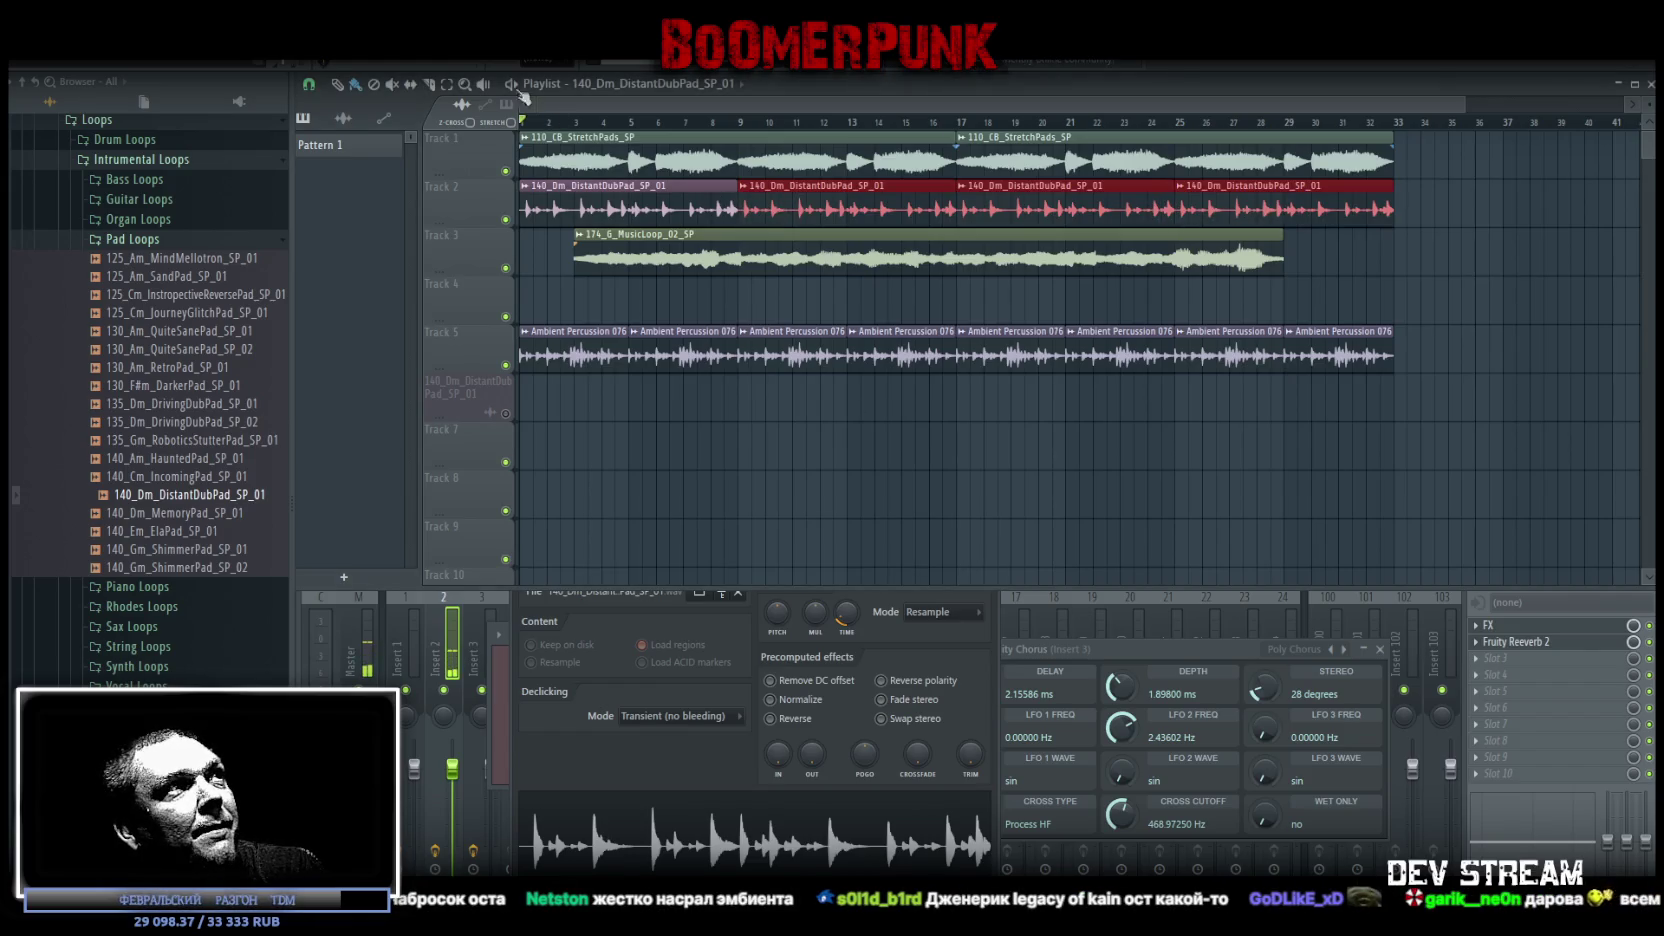
{"action": "key", "text": "space"}
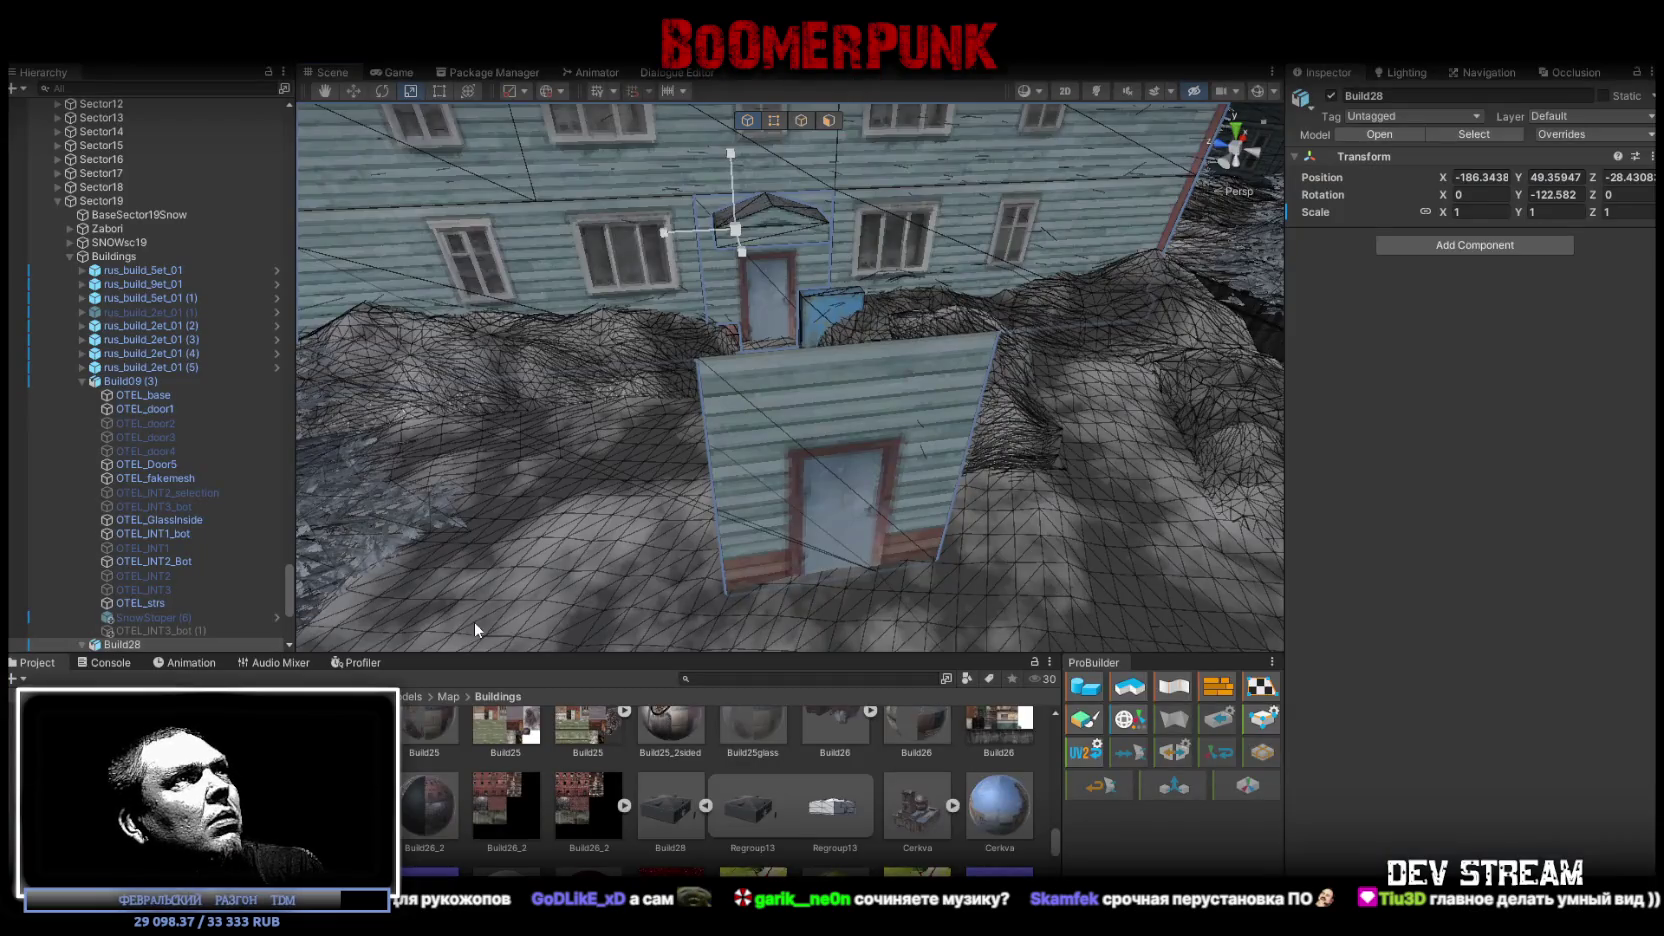
{"action": "key", "text": "f"}
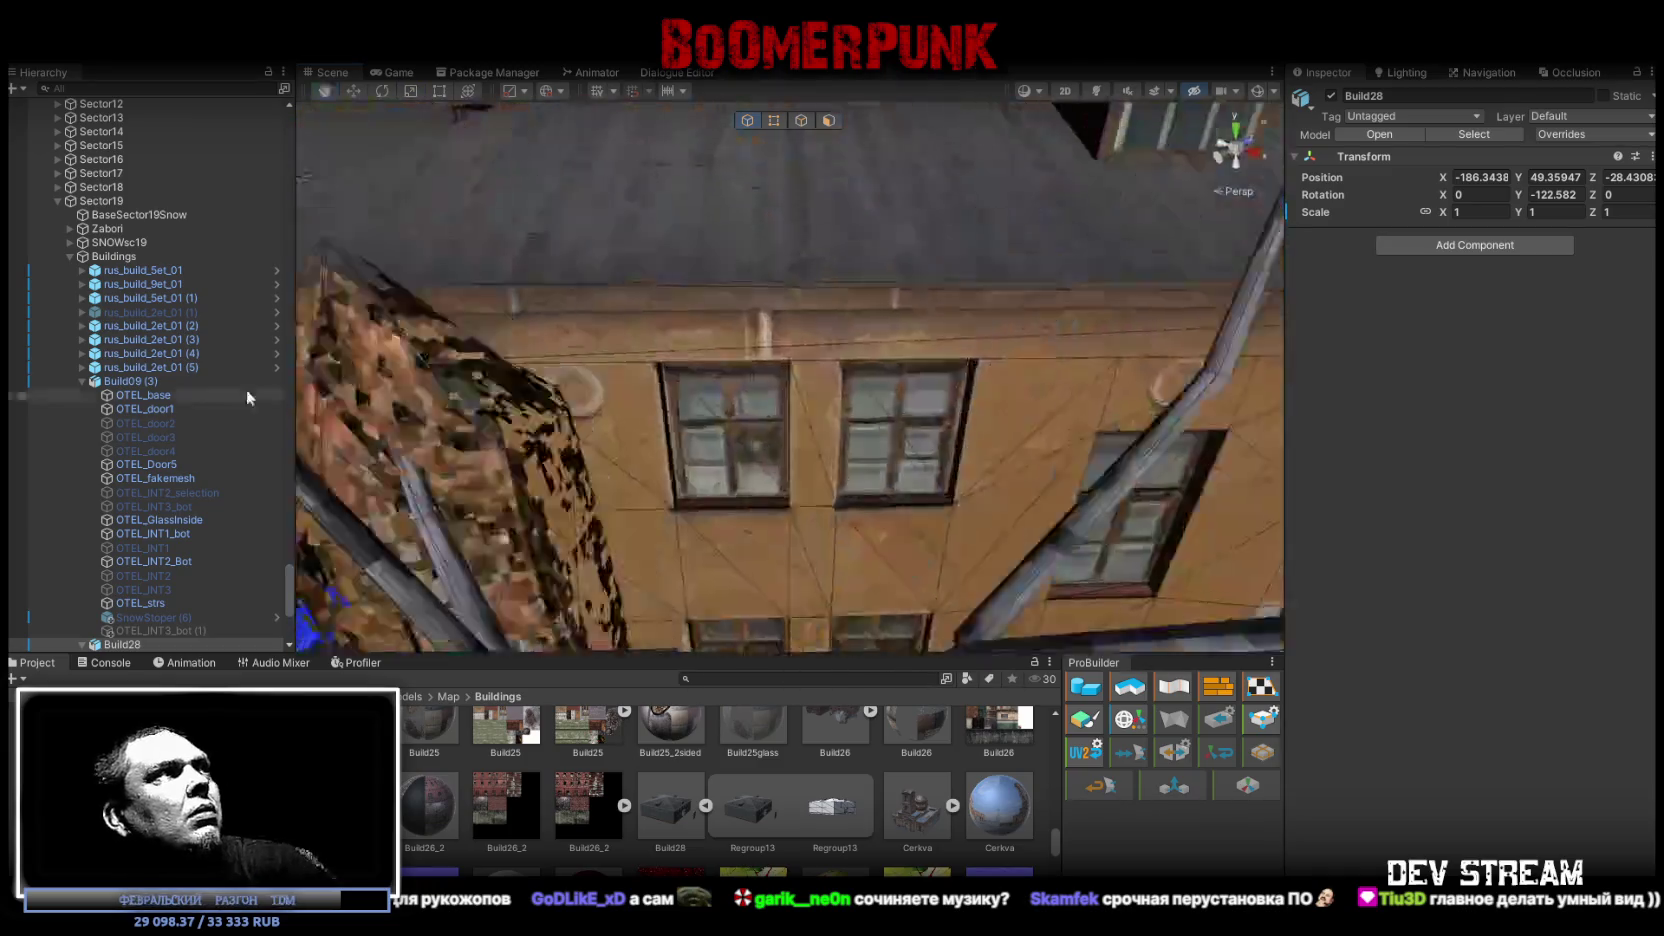
Collapse ###MAP###, select the Player, and move it to around X -33, Z 433
{"action": "scroll", "coordinate": [126, 370], "scroll_direction": "up", "scroll_amount": 8}
{"action": "scroll", "coordinate": [160, 400], "scroll_direction": "up", "scroll_amount": 10}
{"action": "mouse_move", "coordinate": [287, 503]}
{"action": "left_mouse_down"}
{"action": "mouse_move", "coordinate": [306, 269]}
{"action": "mouse_move", "coordinate": [290, 120]}
{"action": "left_mouse_up"}
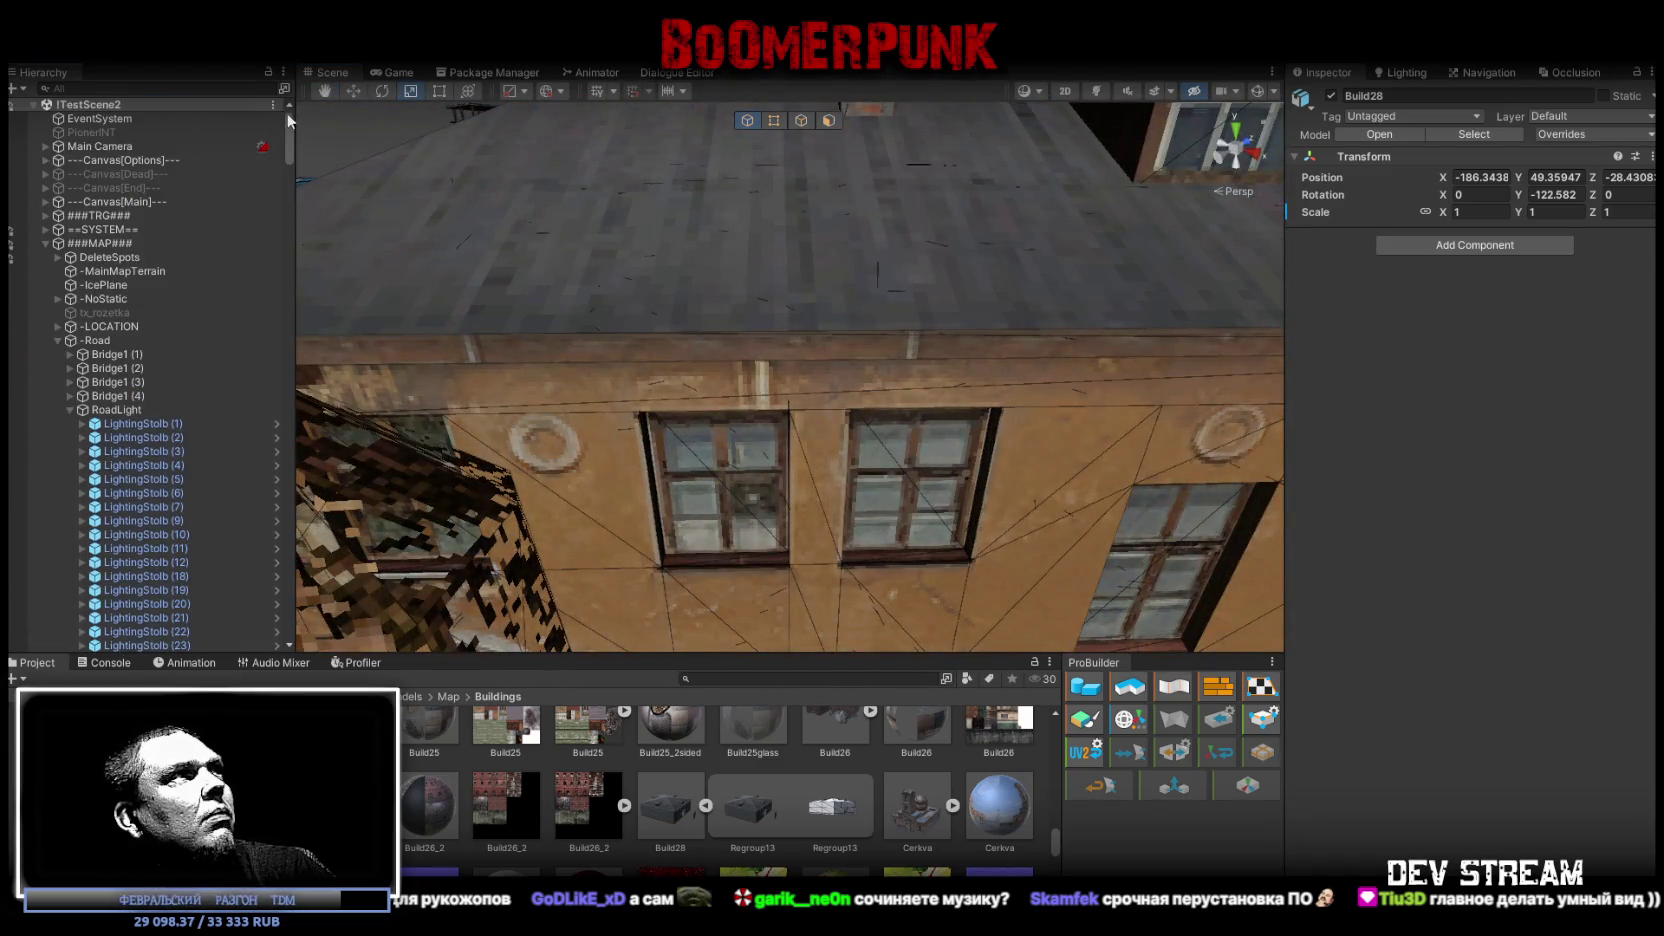
{"action": "left_click", "coordinate": [45, 243]}
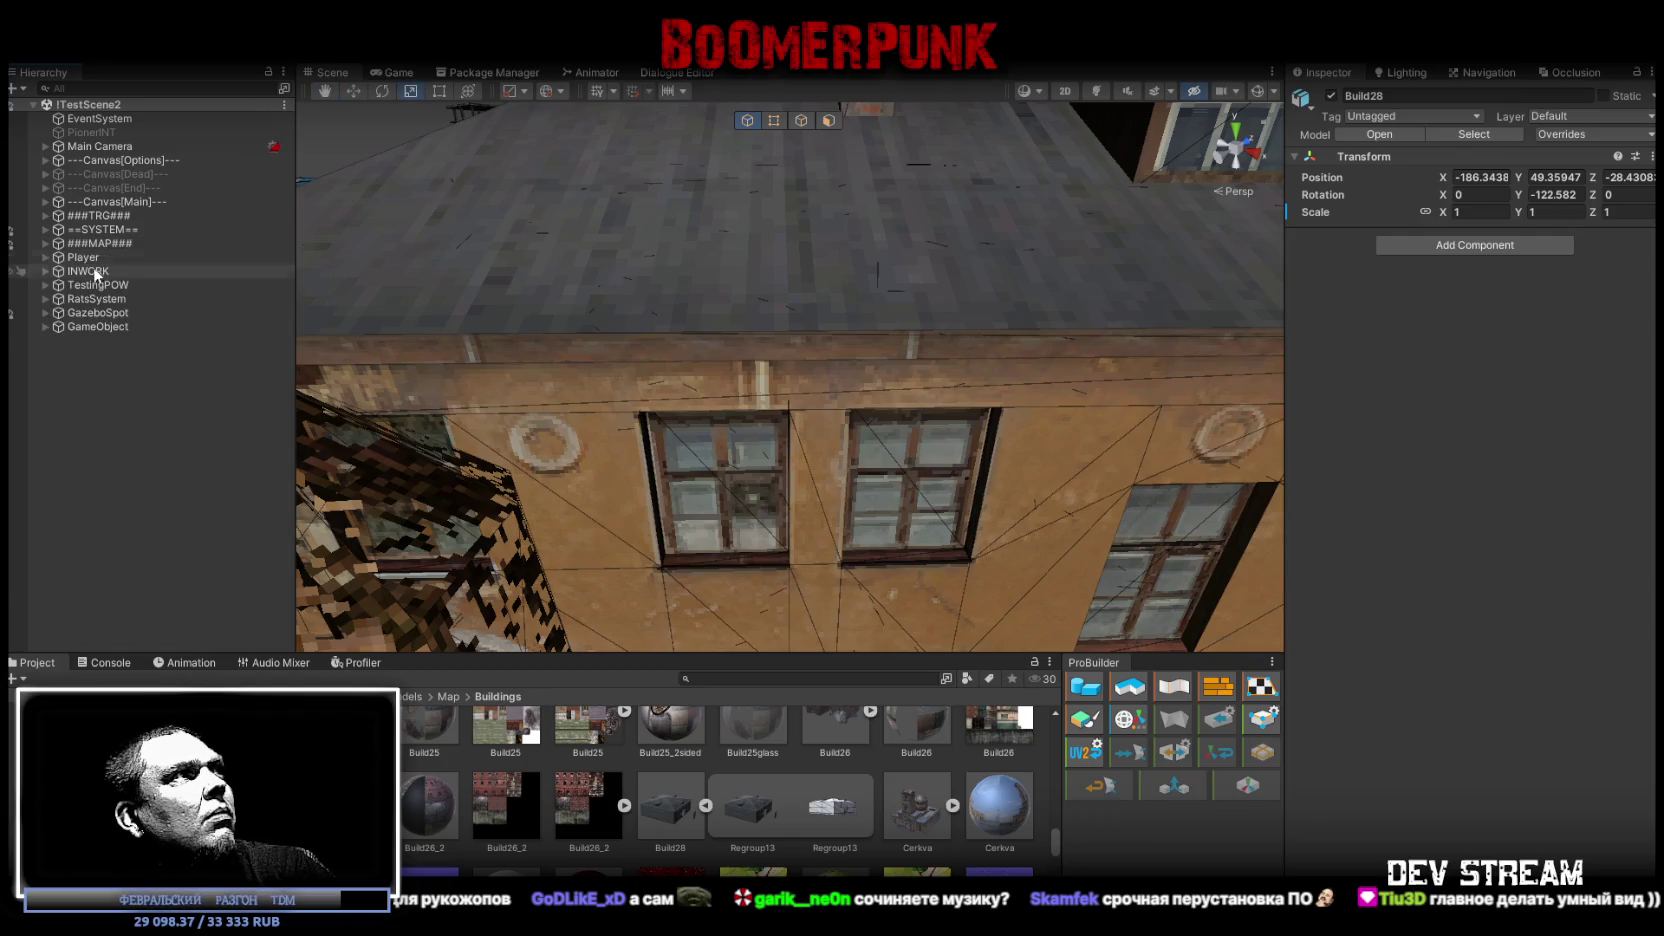
{"action": "double_click", "coordinate": [83, 257]}
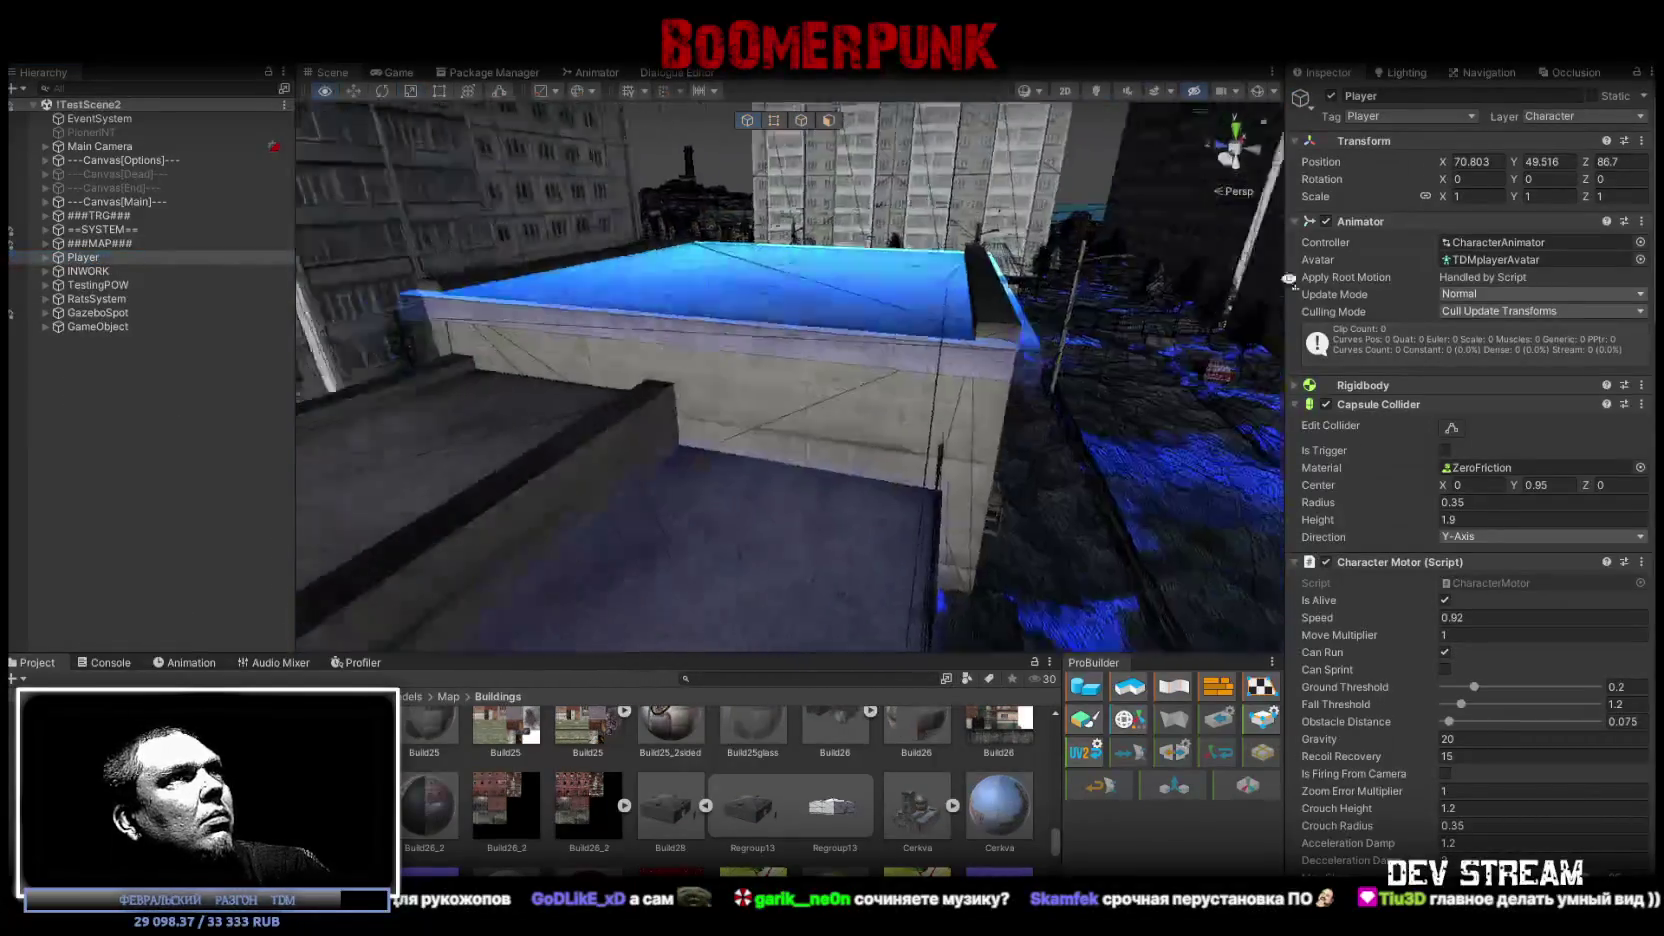
{"action": "mouse_move", "coordinate": [1290, 279]}
{"action": "left_mouse_down"}
{"action": "mouse_move", "coordinate": [979, 293]}
{"action": "mouse_move", "coordinate": [950, 213]}
{"action": "mouse_move", "coordinate": [1517, 325]}
{"action": "mouse_move", "coordinate": [1535, 352]}
{"action": "mouse_move", "coordinate": [1545, 335]}
{"action": "left_mouse_up"}
{"action": "mouse_move", "coordinate": [1040, 192]}
{"action": "left_mouse_down"}
{"action": "mouse_move", "coordinate": [690, 432]}
{"action": "mouse_move", "coordinate": [660, 405]}
{"action": "left_mouse_up"}
{"action": "key", "text": "f"}
{"action": "mouse_move", "coordinate": [880, 355]}
{"action": "left_mouse_down"}
{"action": "mouse_move", "coordinate": [820, 380]}
{"action": "mouse_move", "coordinate": [725, 488]}
{"action": "left_mouse_up"}
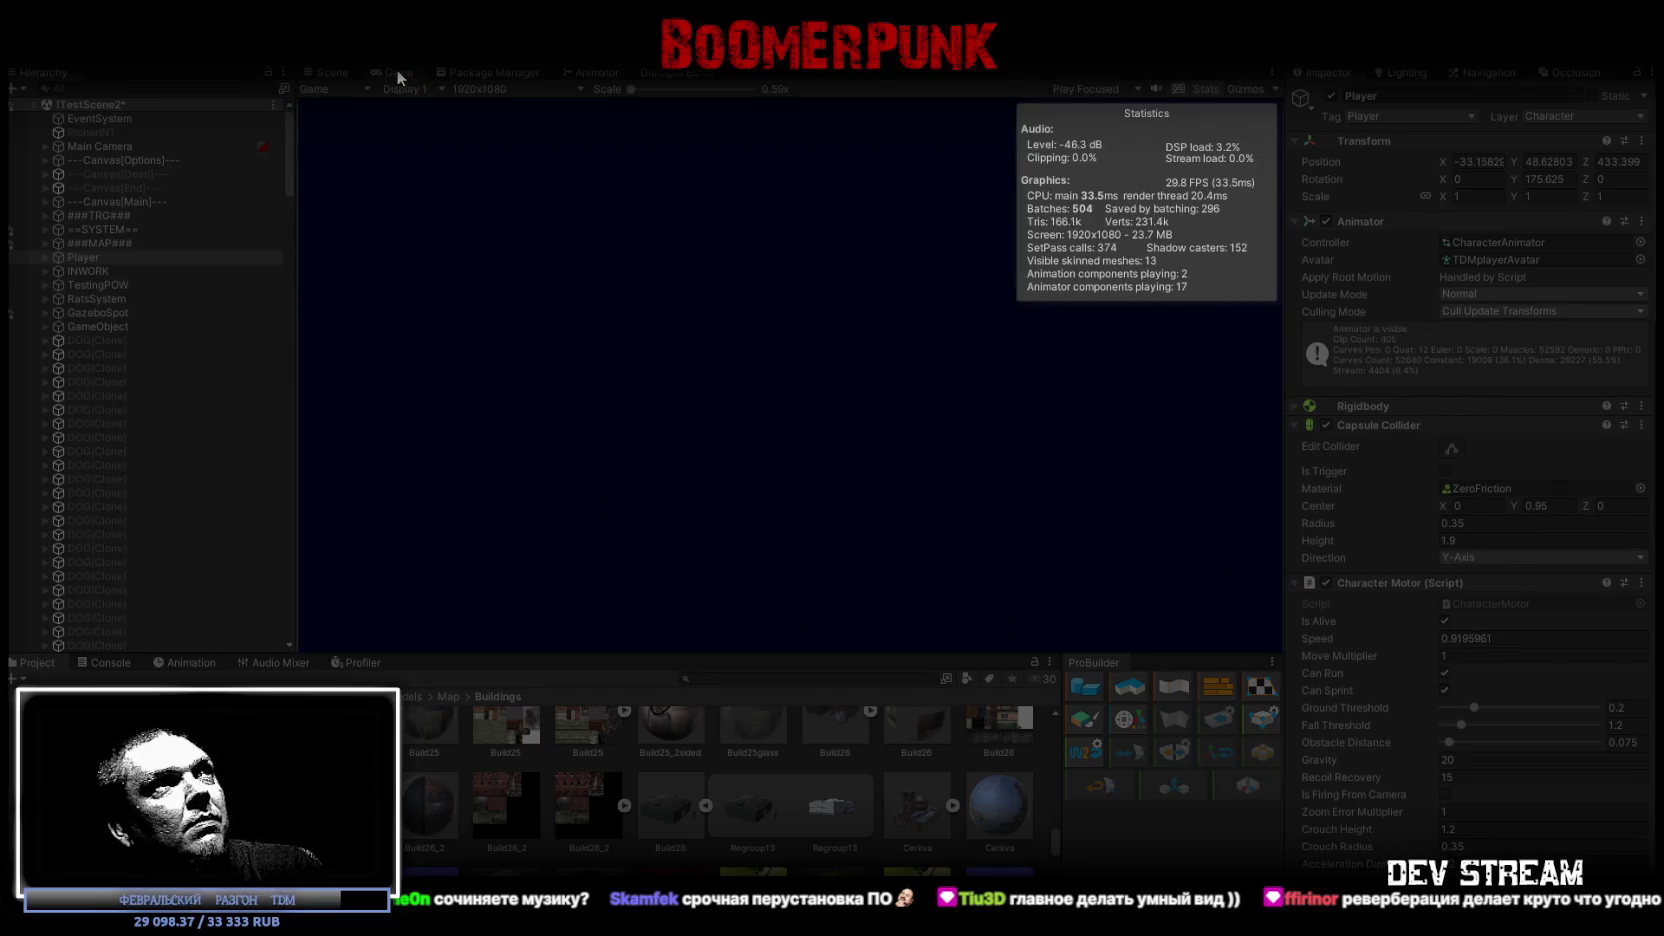
Maximize the Game view and turn the in-game music volume almost to zero
{"action": "double_click", "coordinate": [396, 69]}
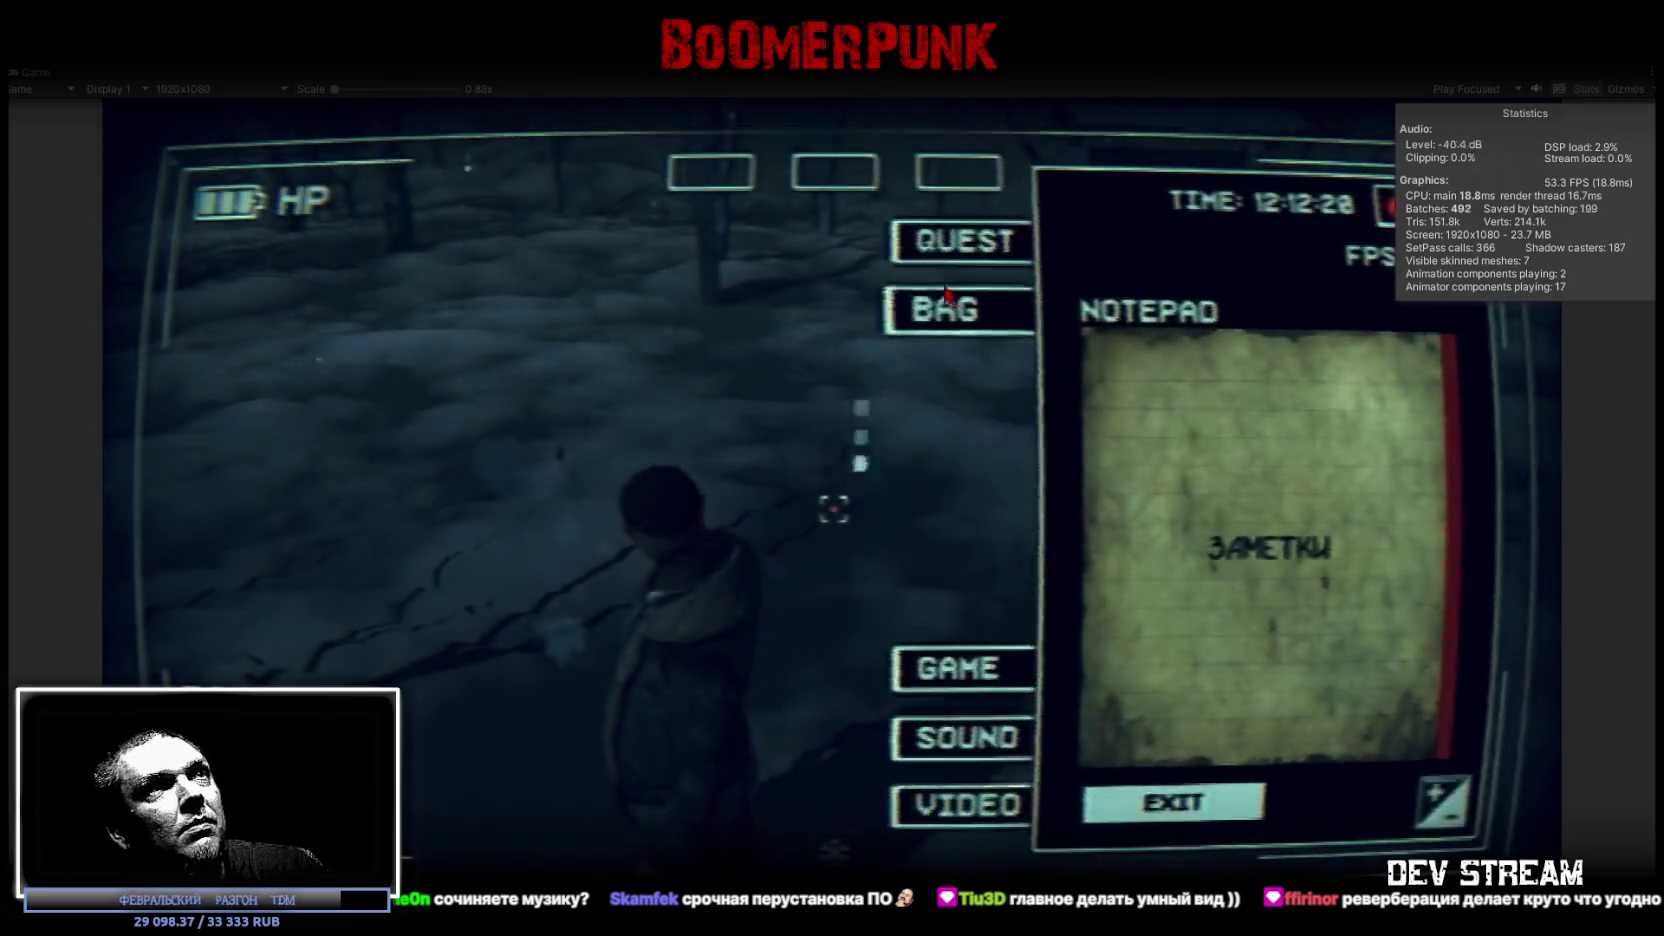
{"action": "left_click", "coordinate": [946, 300]}
{"action": "left_click", "coordinate": [960, 737]}
{"action": "left_click_drag", "start_coordinate": [1272, 423], "coordinate": [1092, 425]}
{"action": "key", "text": "Escape"}
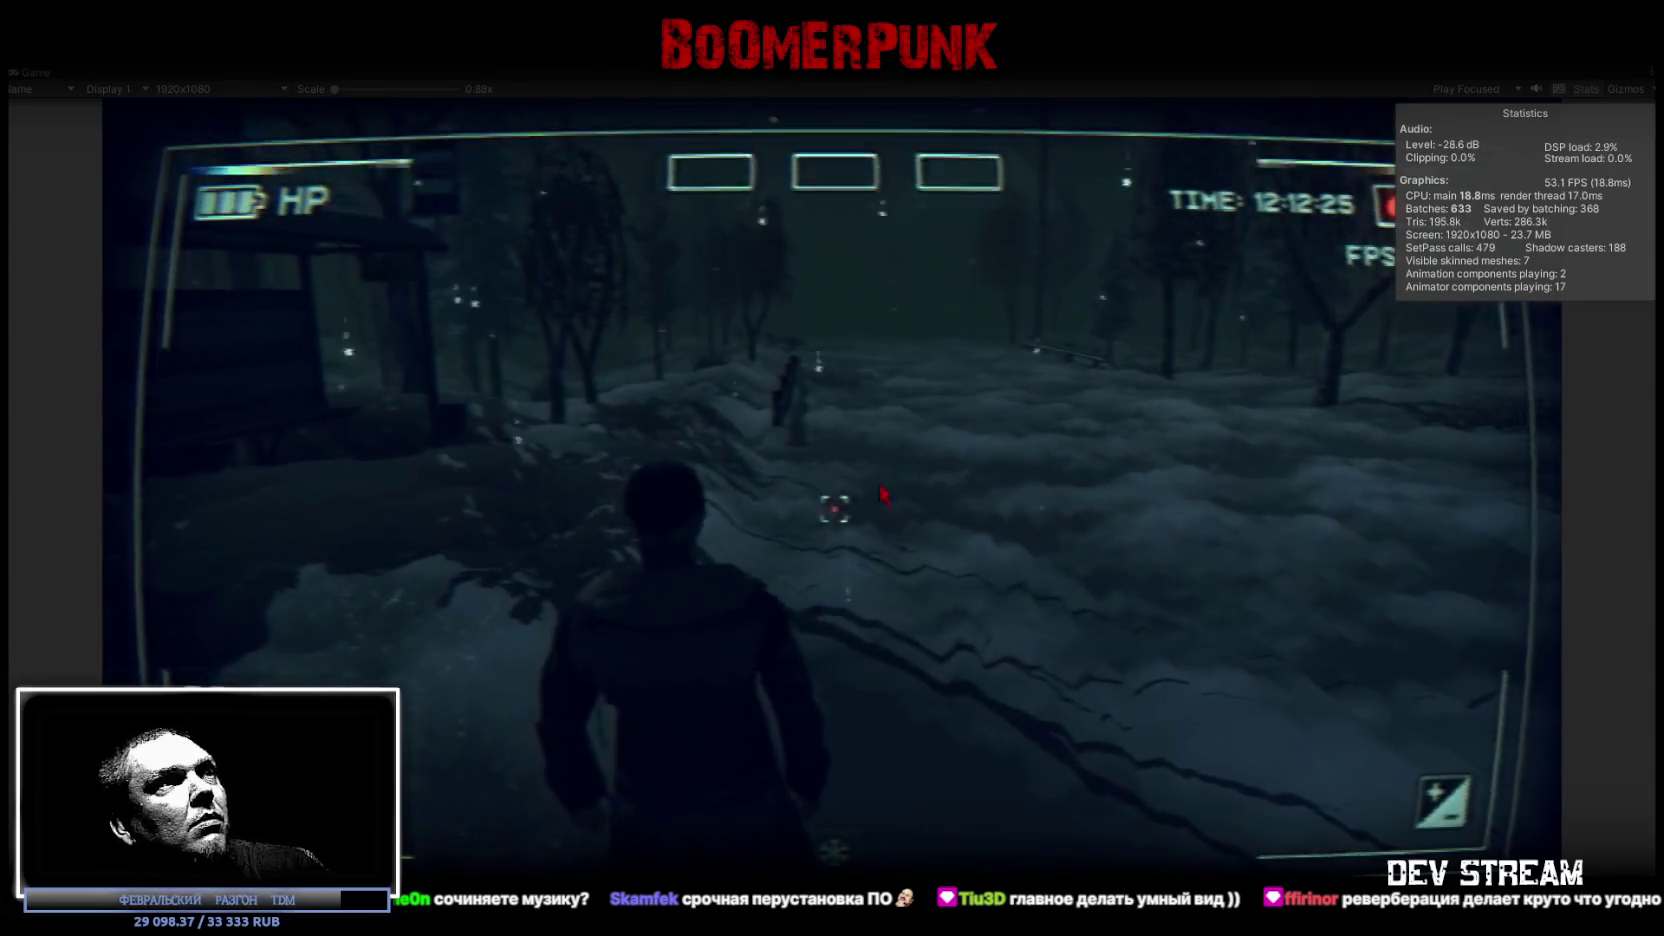
Equip the mask, the golden helmet and the bottom-left item from the bag
{"action": "key", "text": "Escape"}
{"action": "left_click", "coordinate": [1000, 314]}
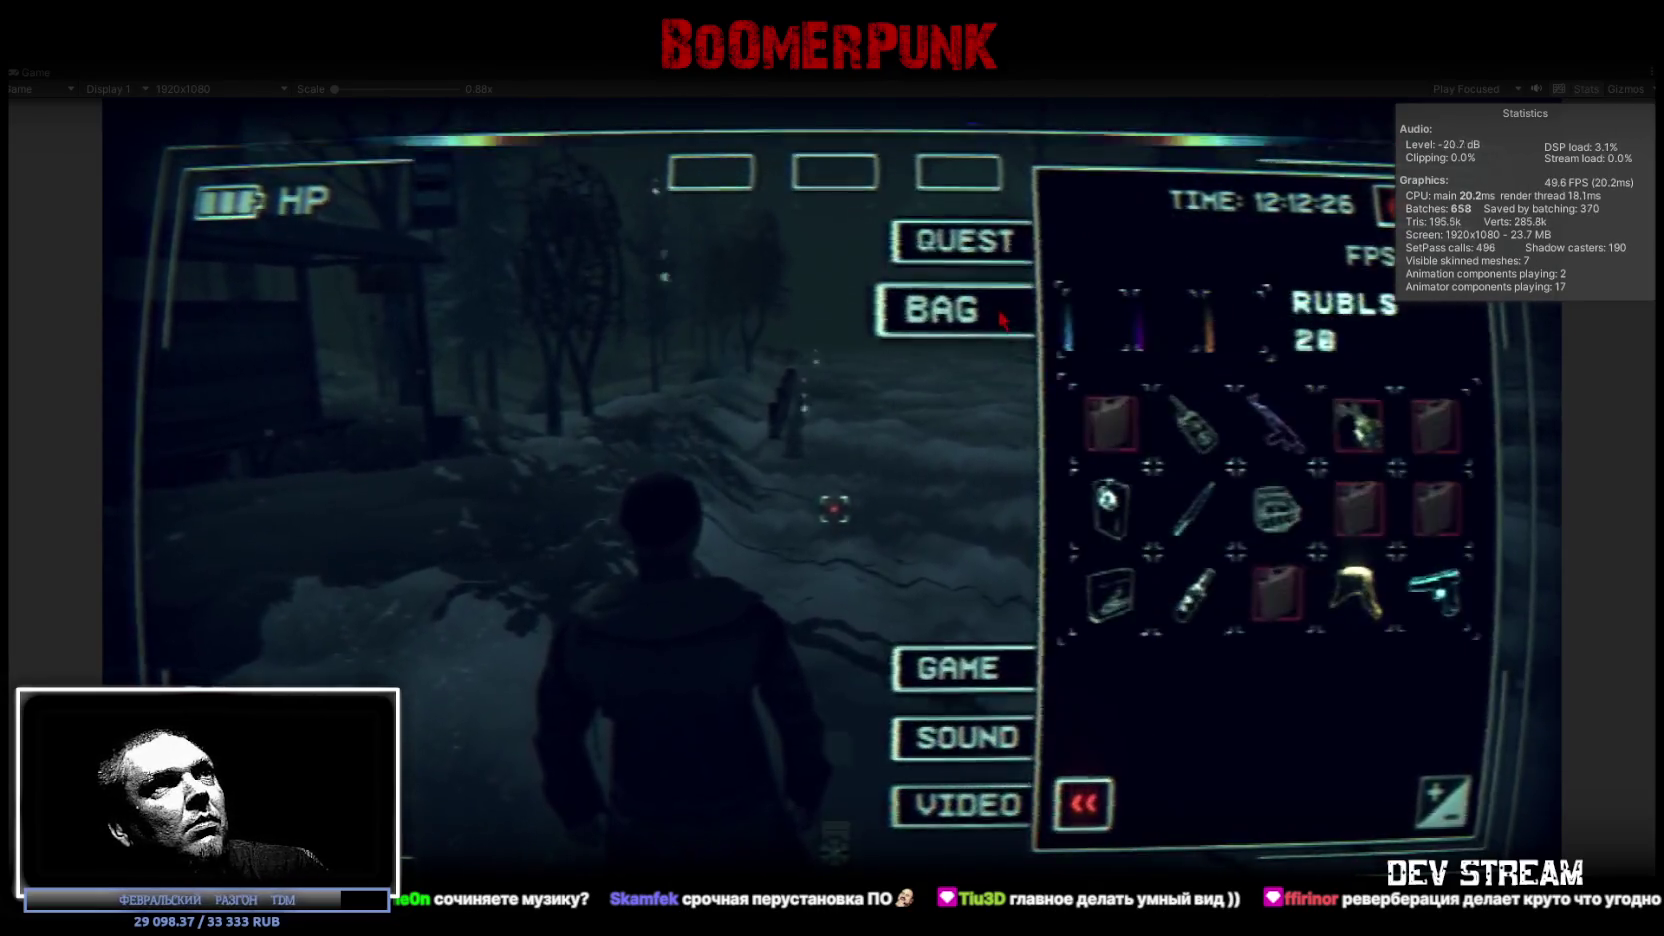
{"action": "left_click", "coordinate": [1276, 508]}
{"action": "left_click", "coordinate": [1352, 573]}
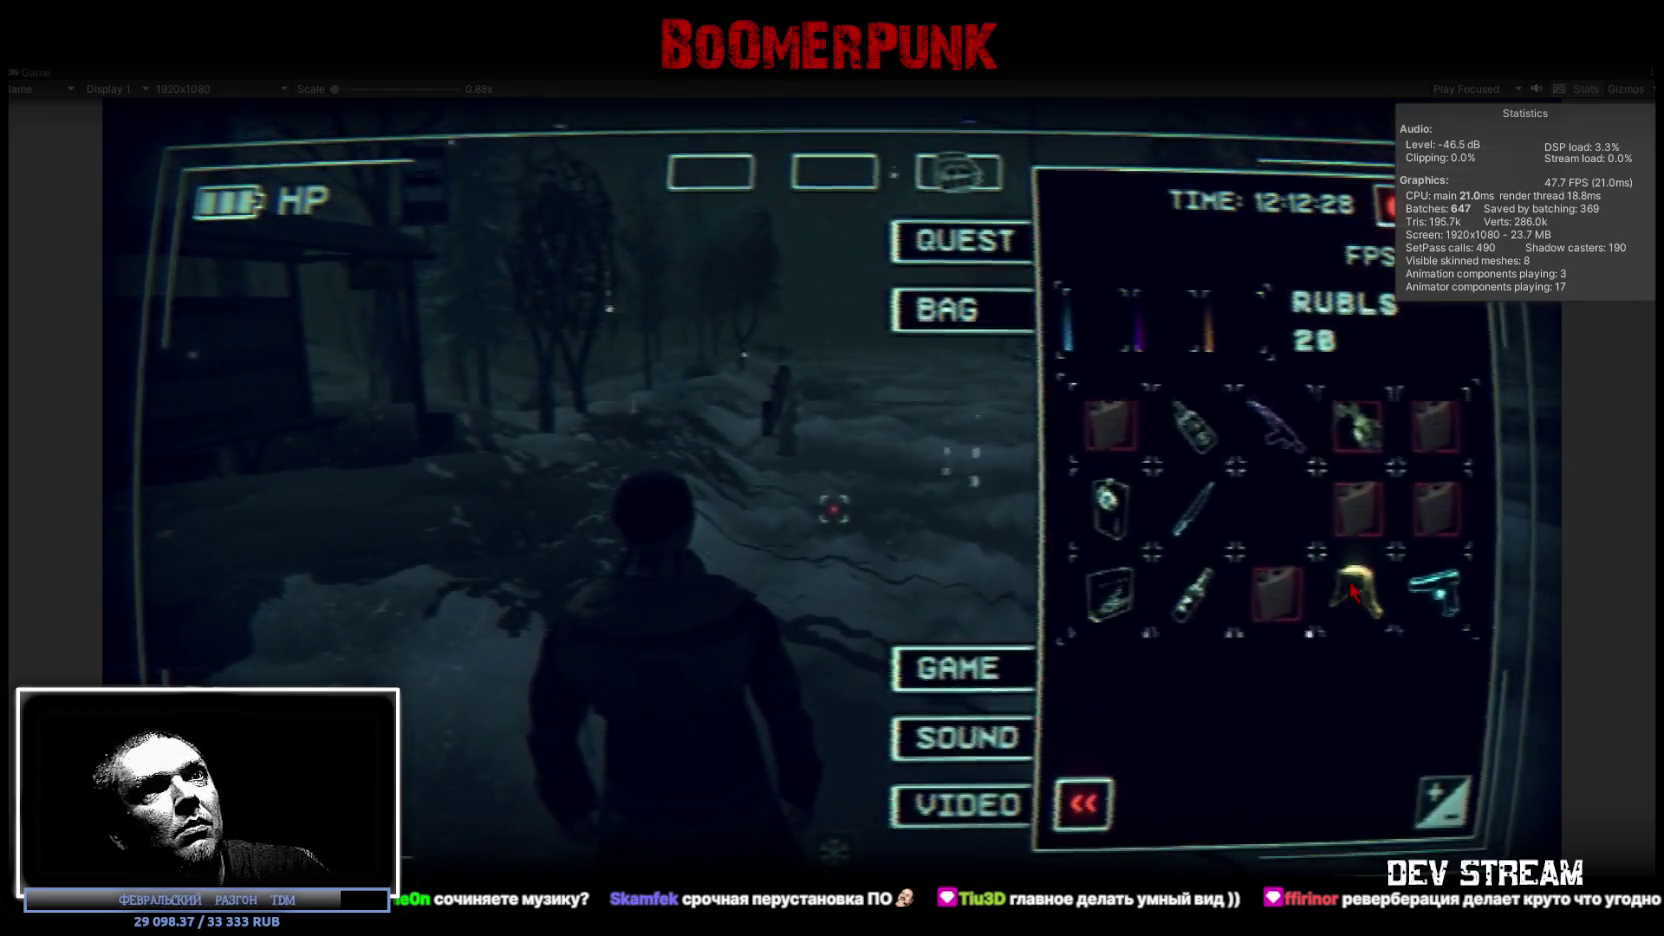
{"action": "left_click", "coordinate": [1108, 590]}
{"action": "key", "text": "Escape"}
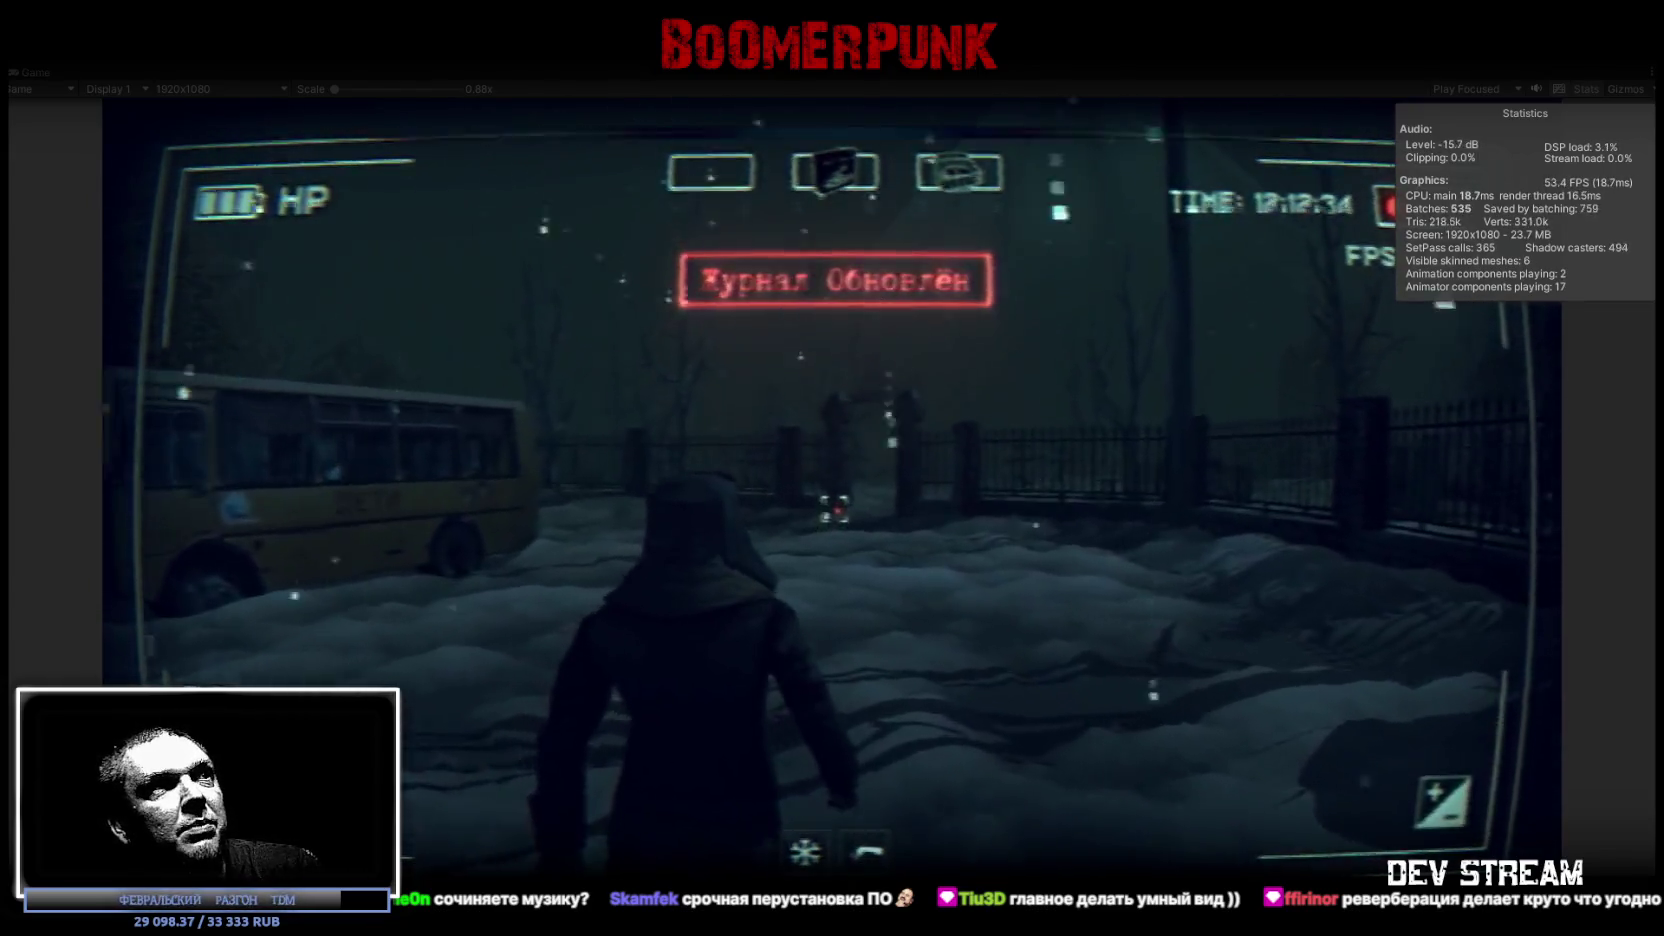
Walk the character through the cemetery gate, past the crosses, into the snowy yard
{"action": "key", "text": "w"}
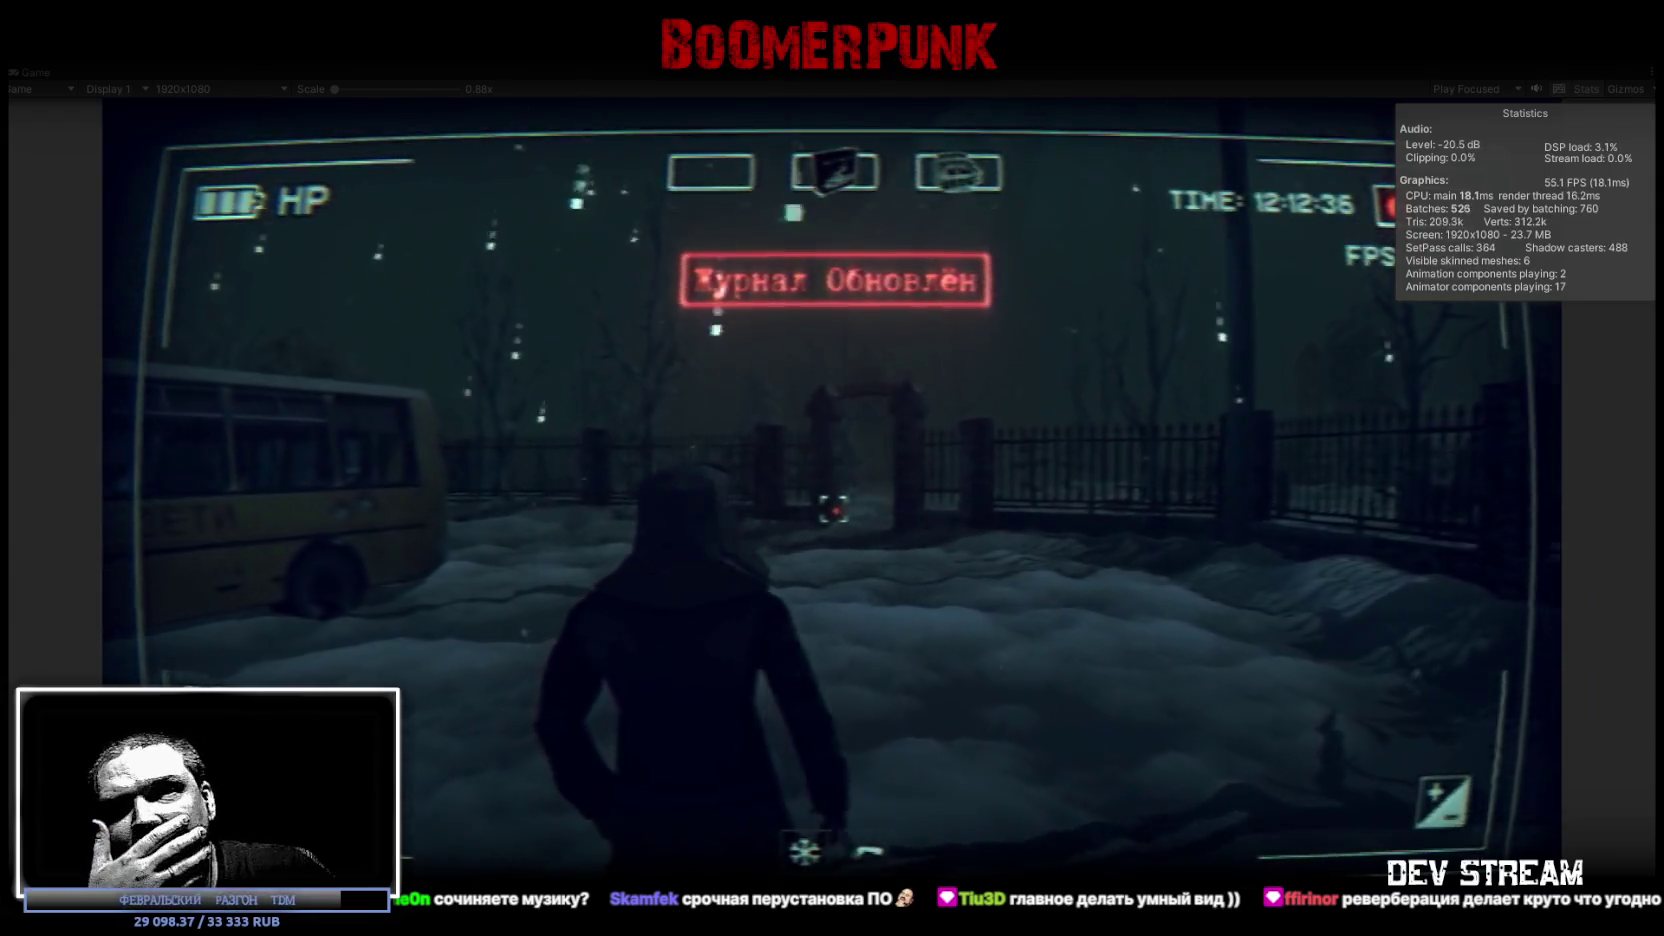
{"action": "key", "text": "w"}
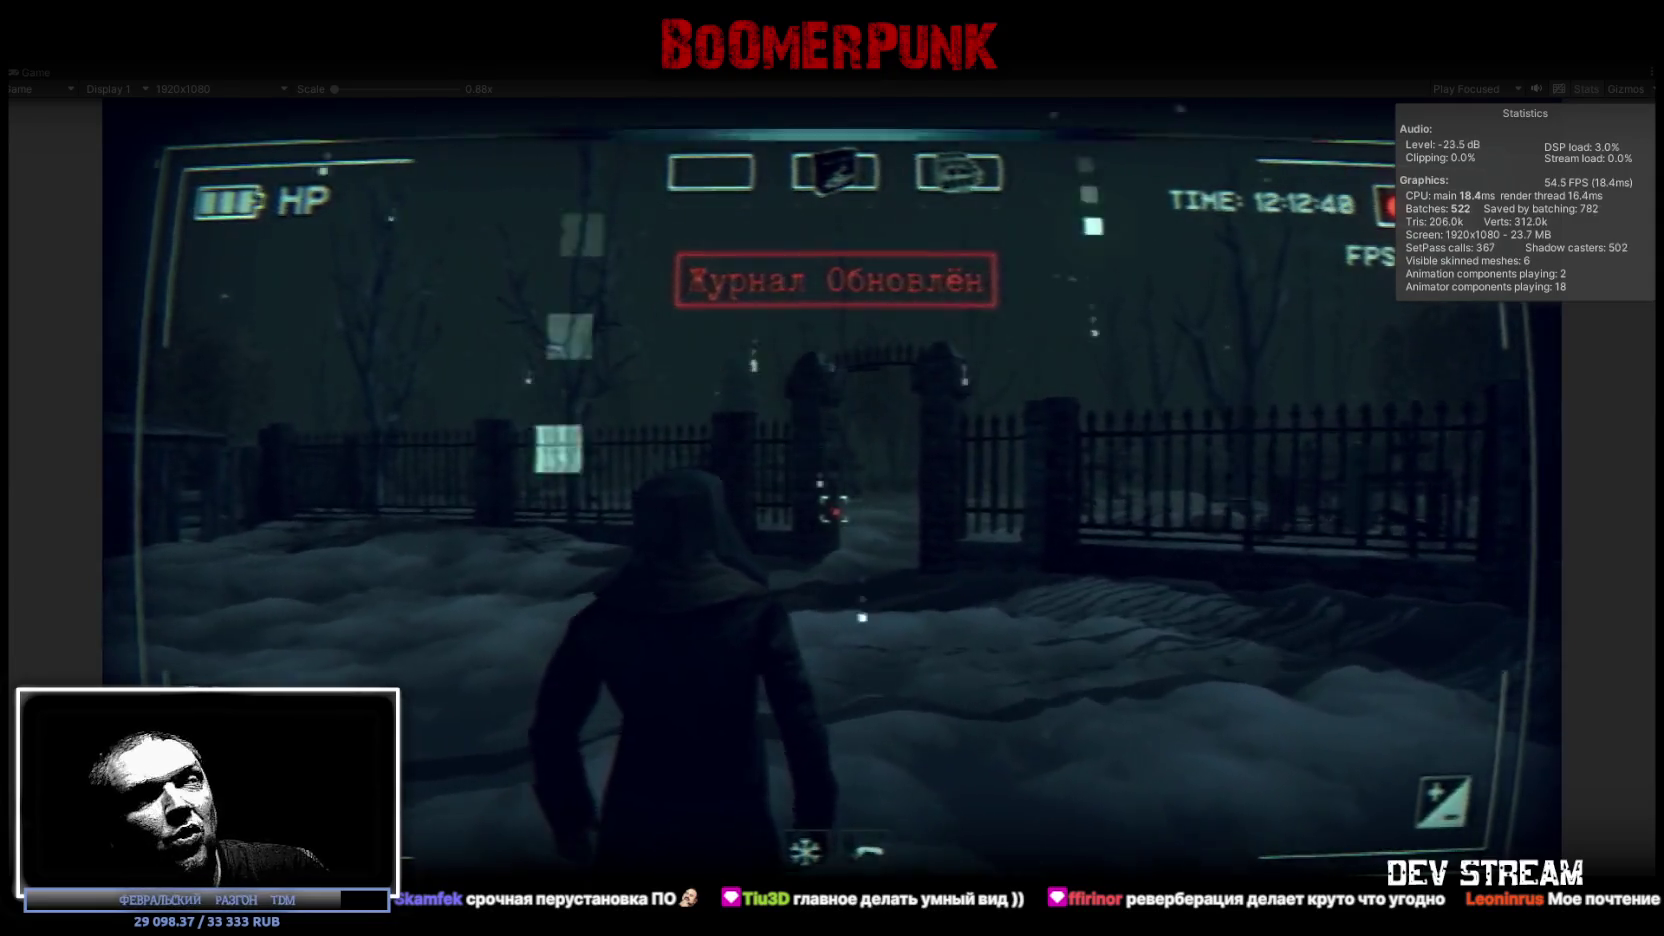
{"action": "key", "text": "w"}
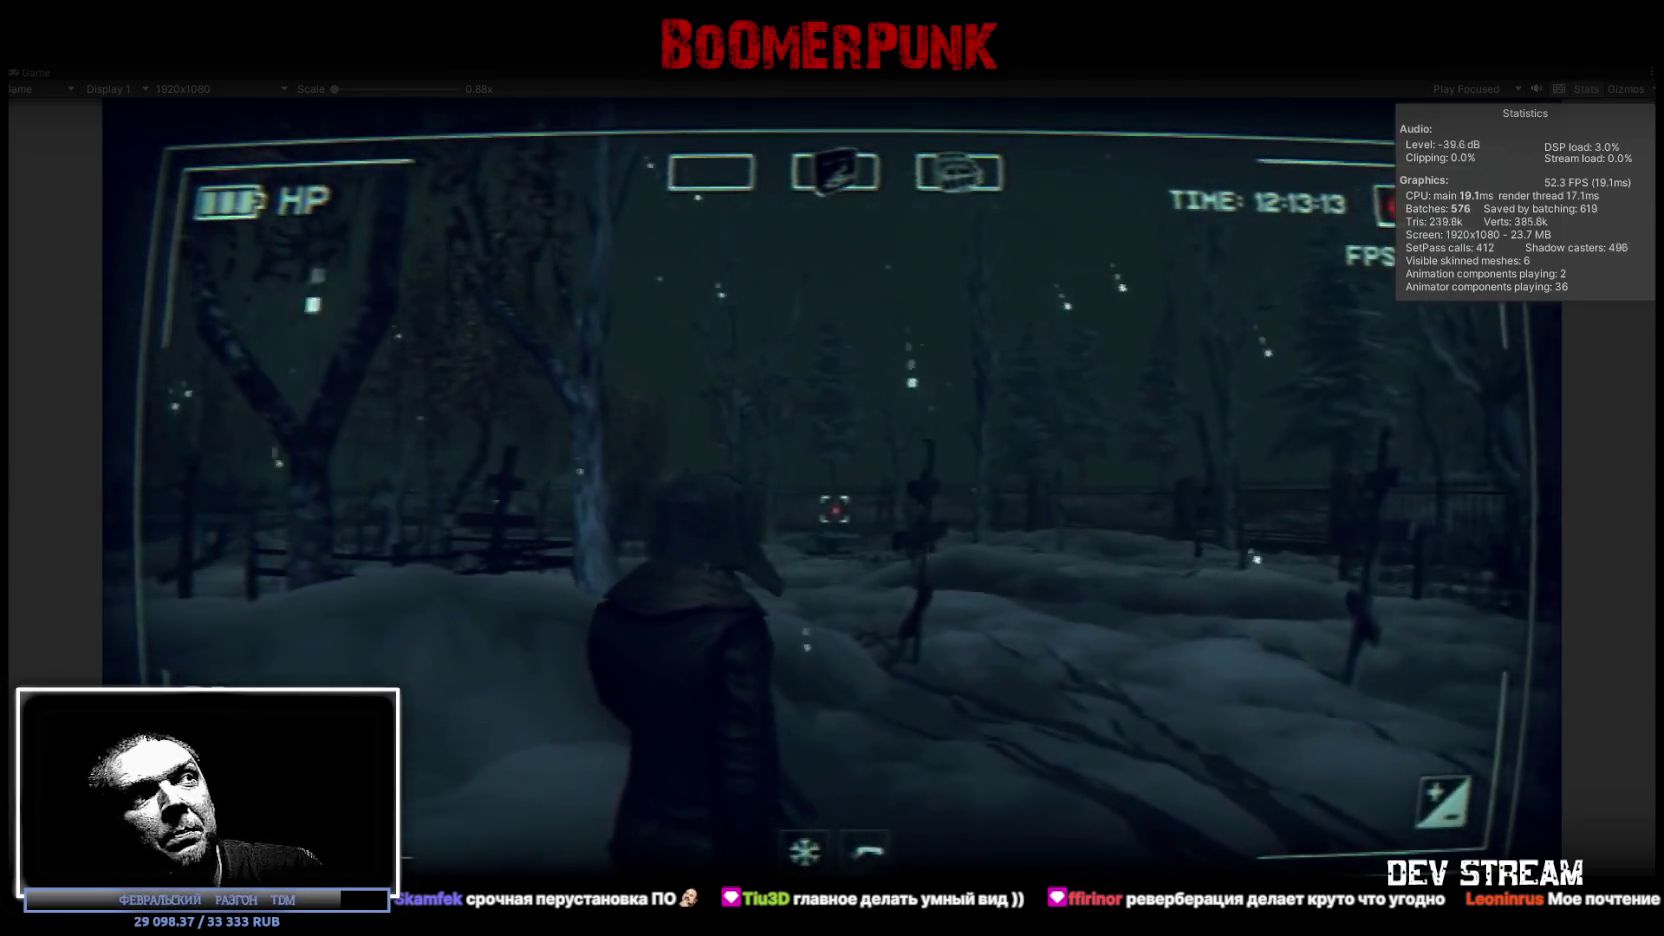
{"action": "key", "text": "w"}
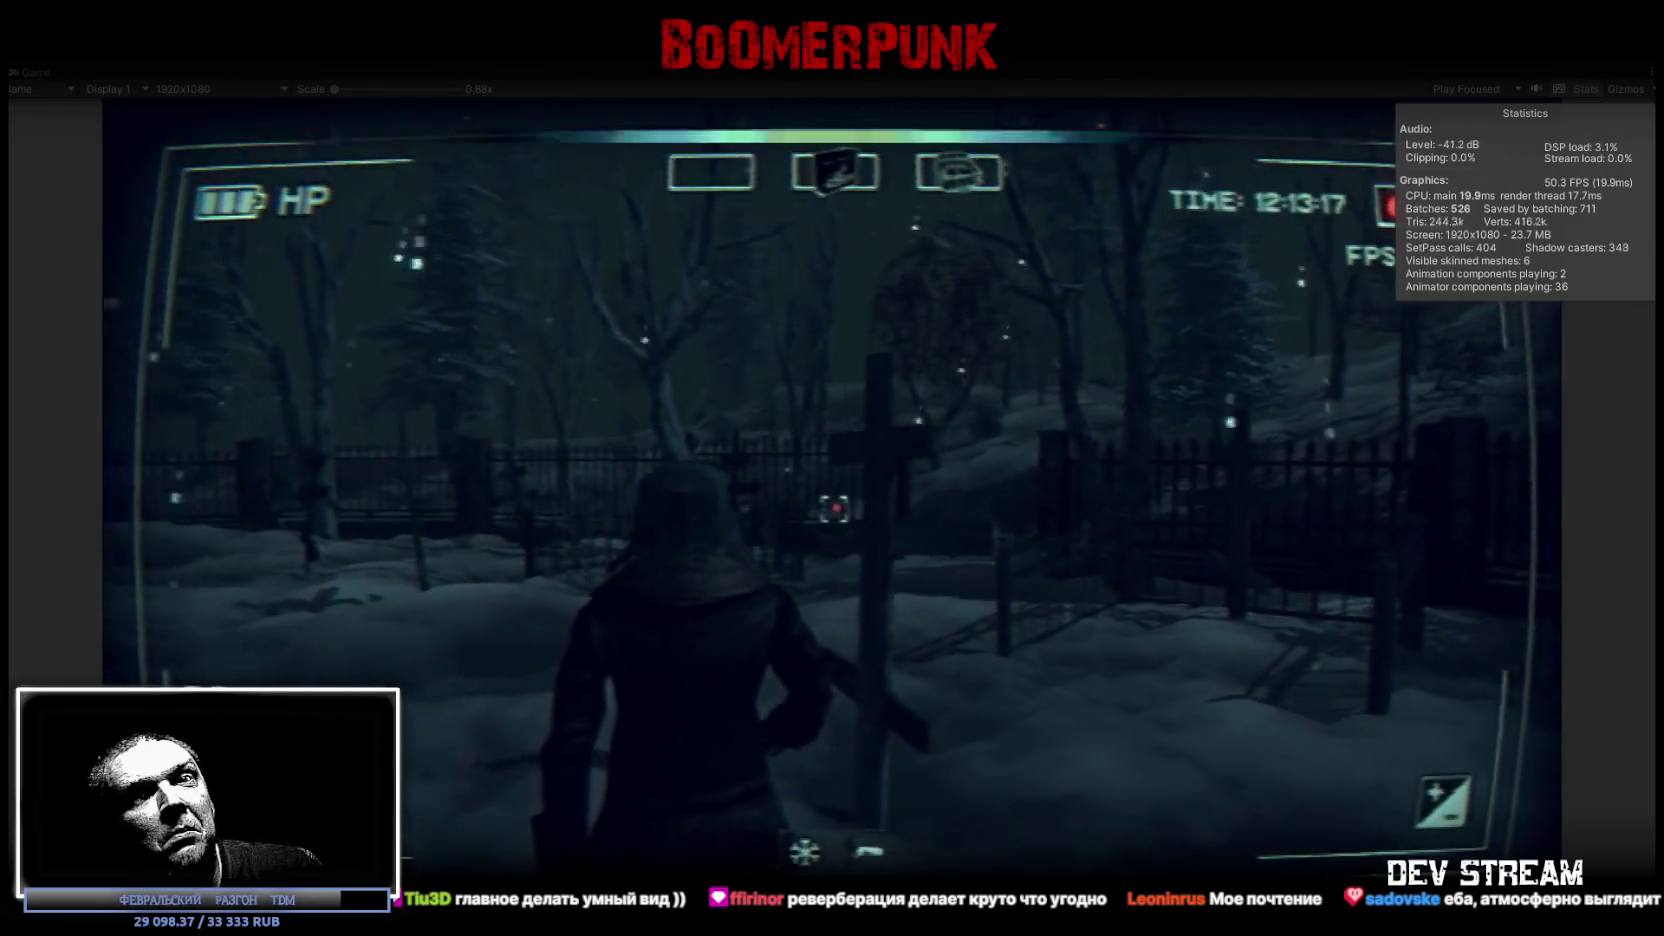
{"action": "key", "text": "w"}
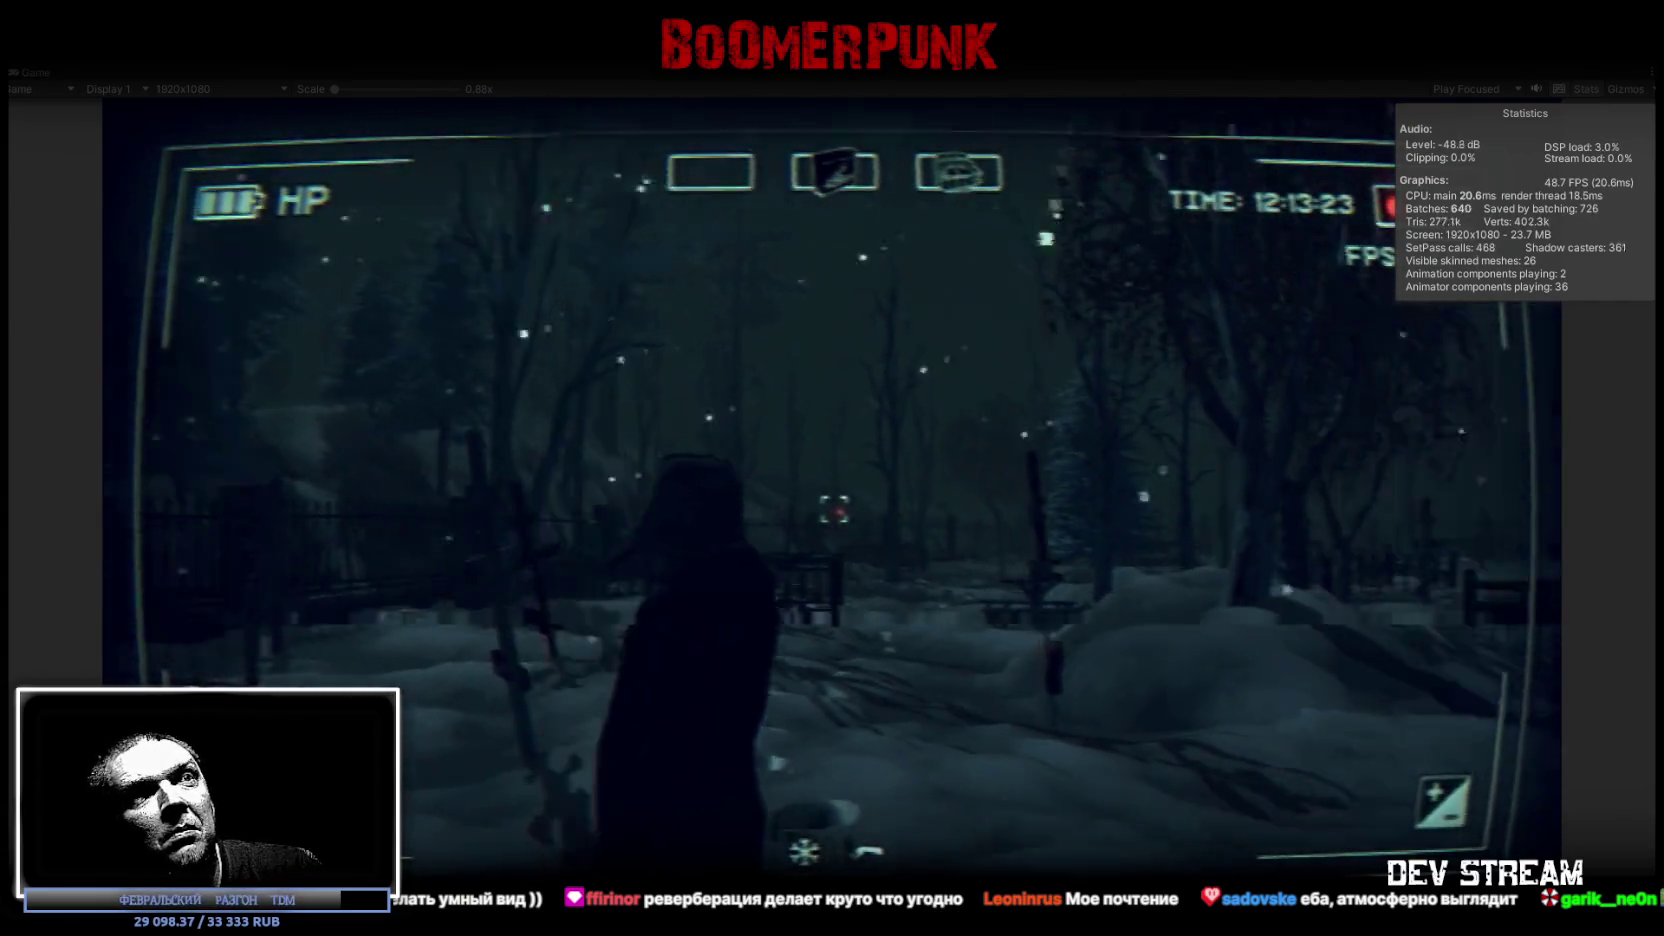
{"action": "key", "text": "w"}
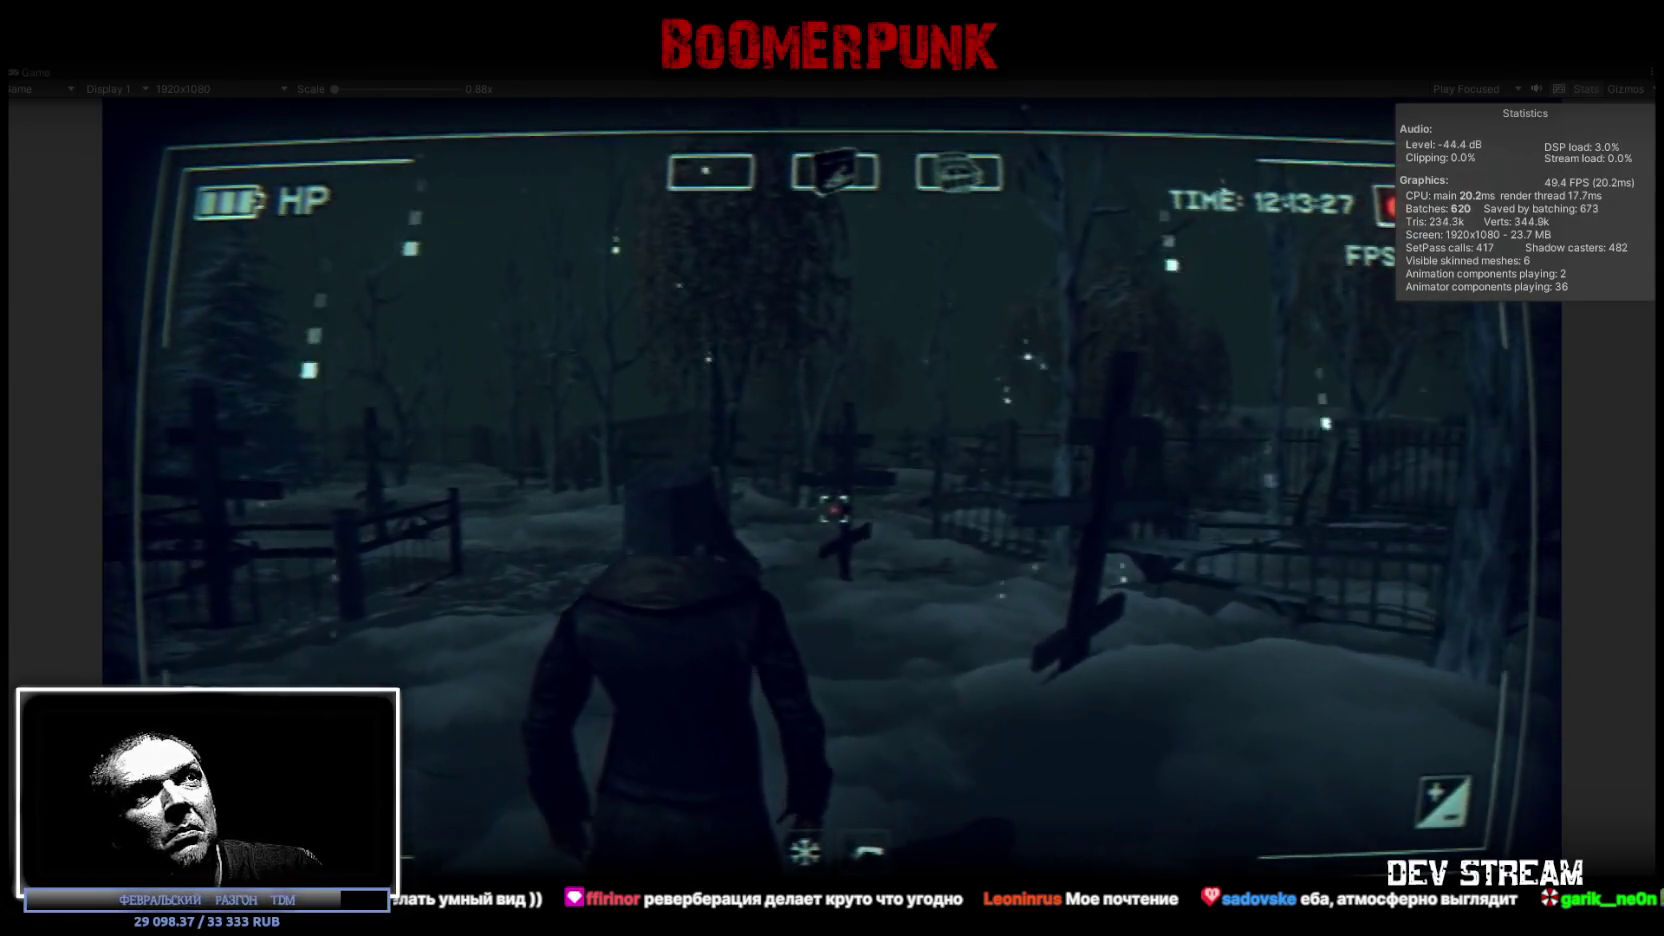
{"action": "key", "text": "w"}
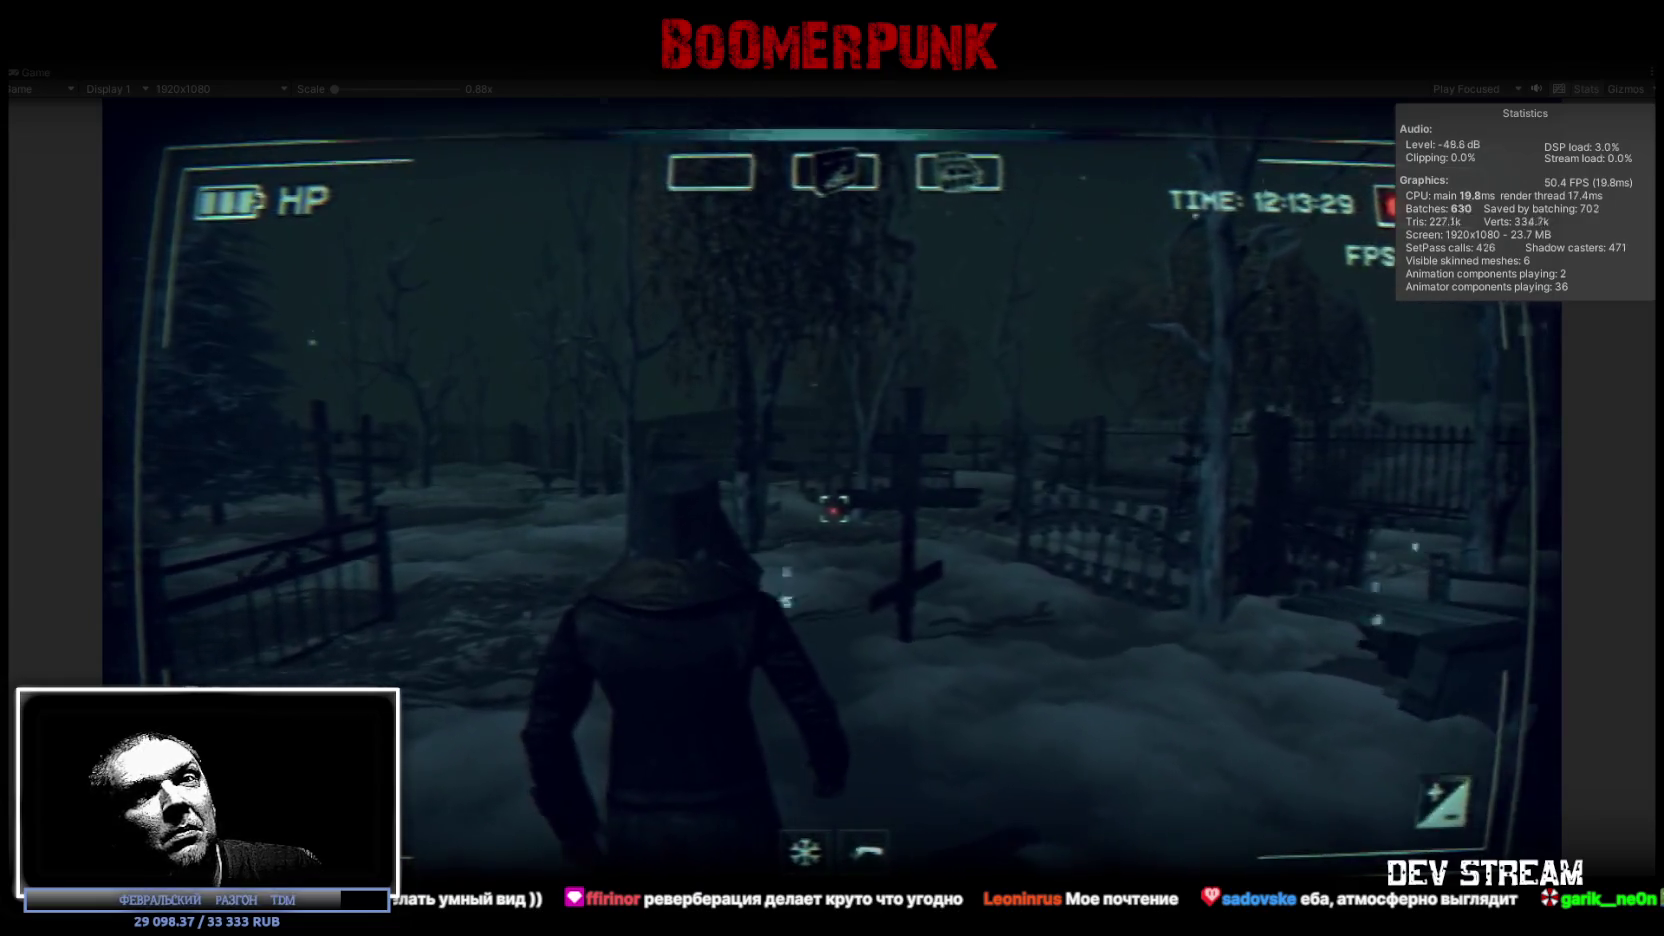
{"action": "key", "text": "w"}
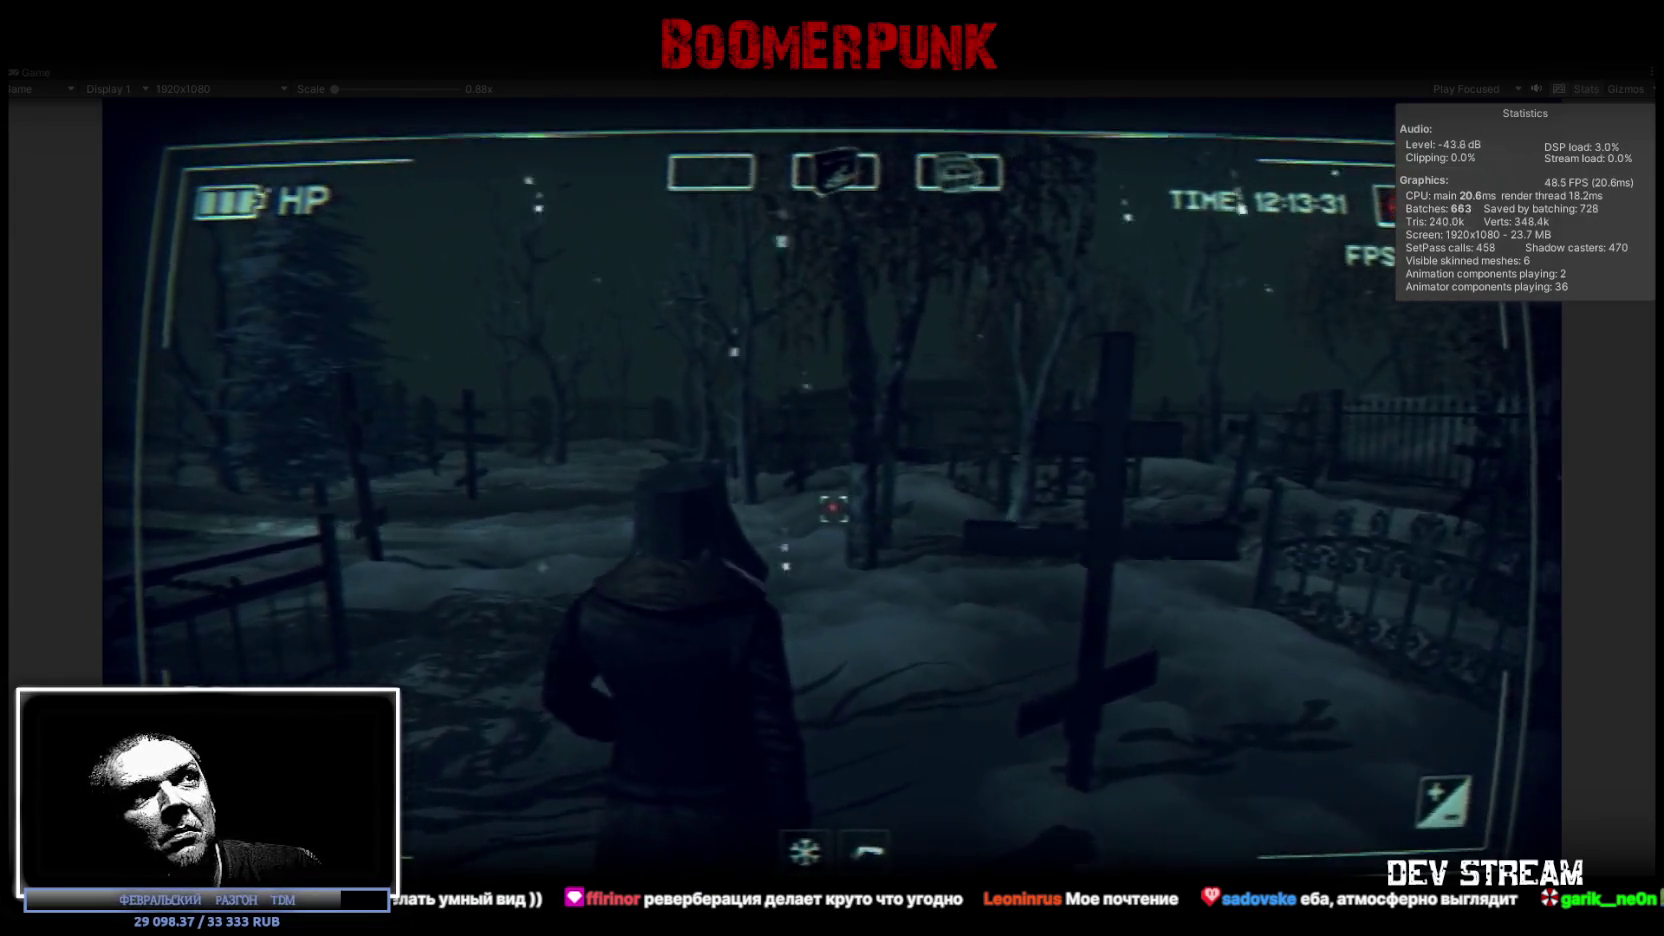
{"action": "key", "text": "w"}
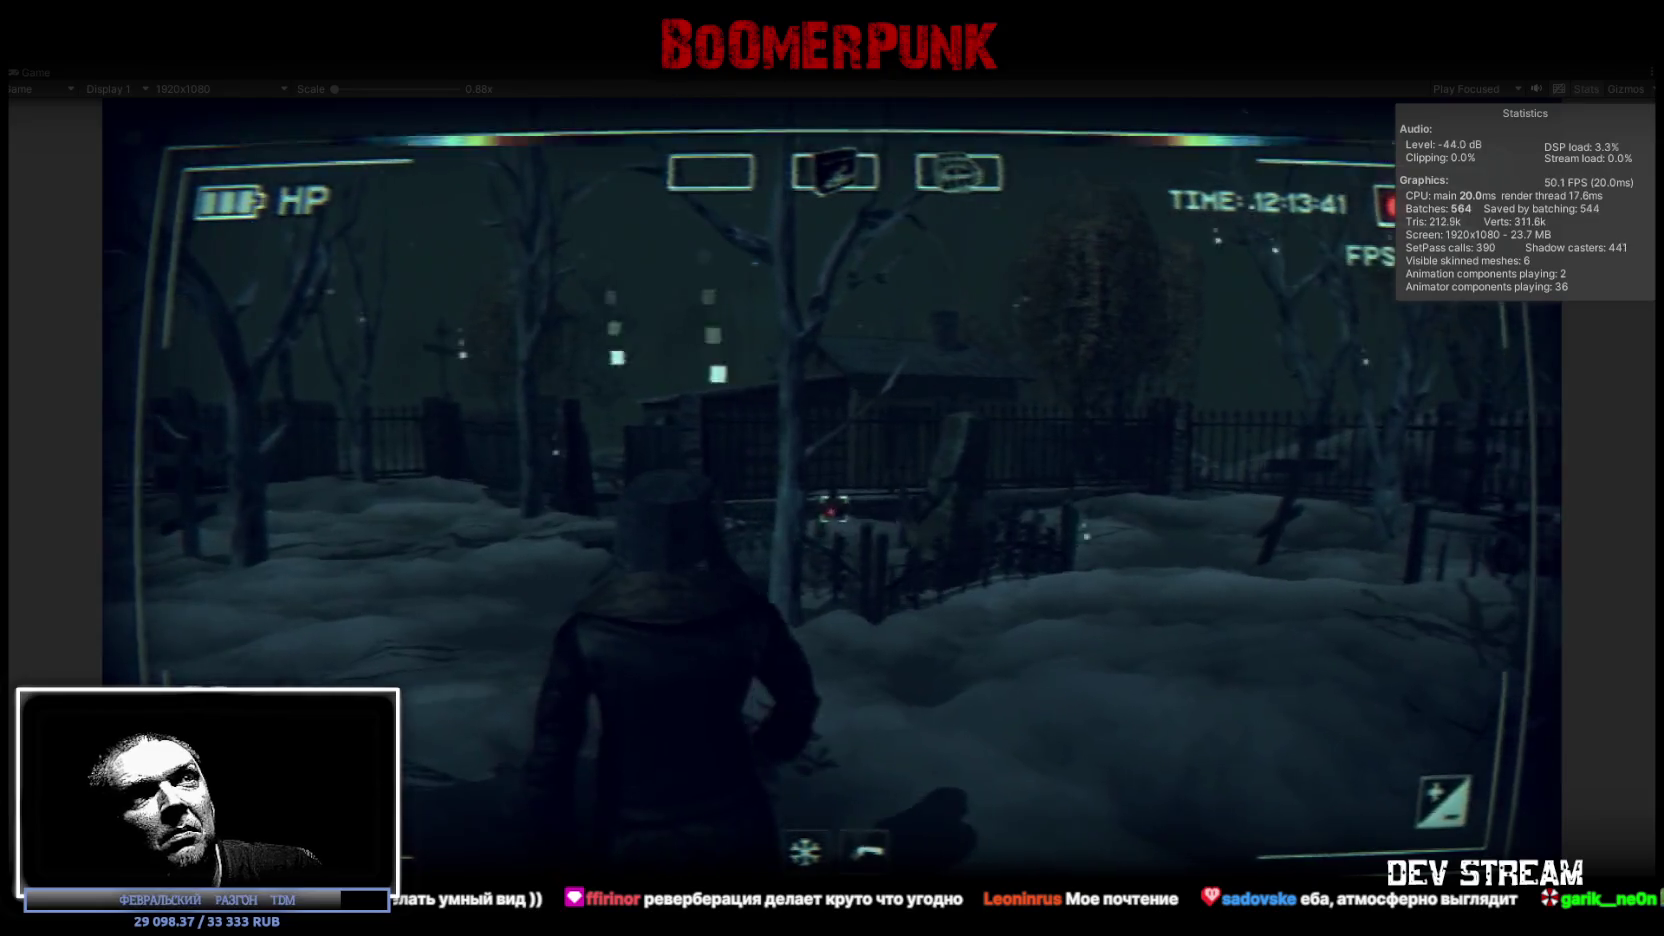
{"action": "key", "text": "w"}
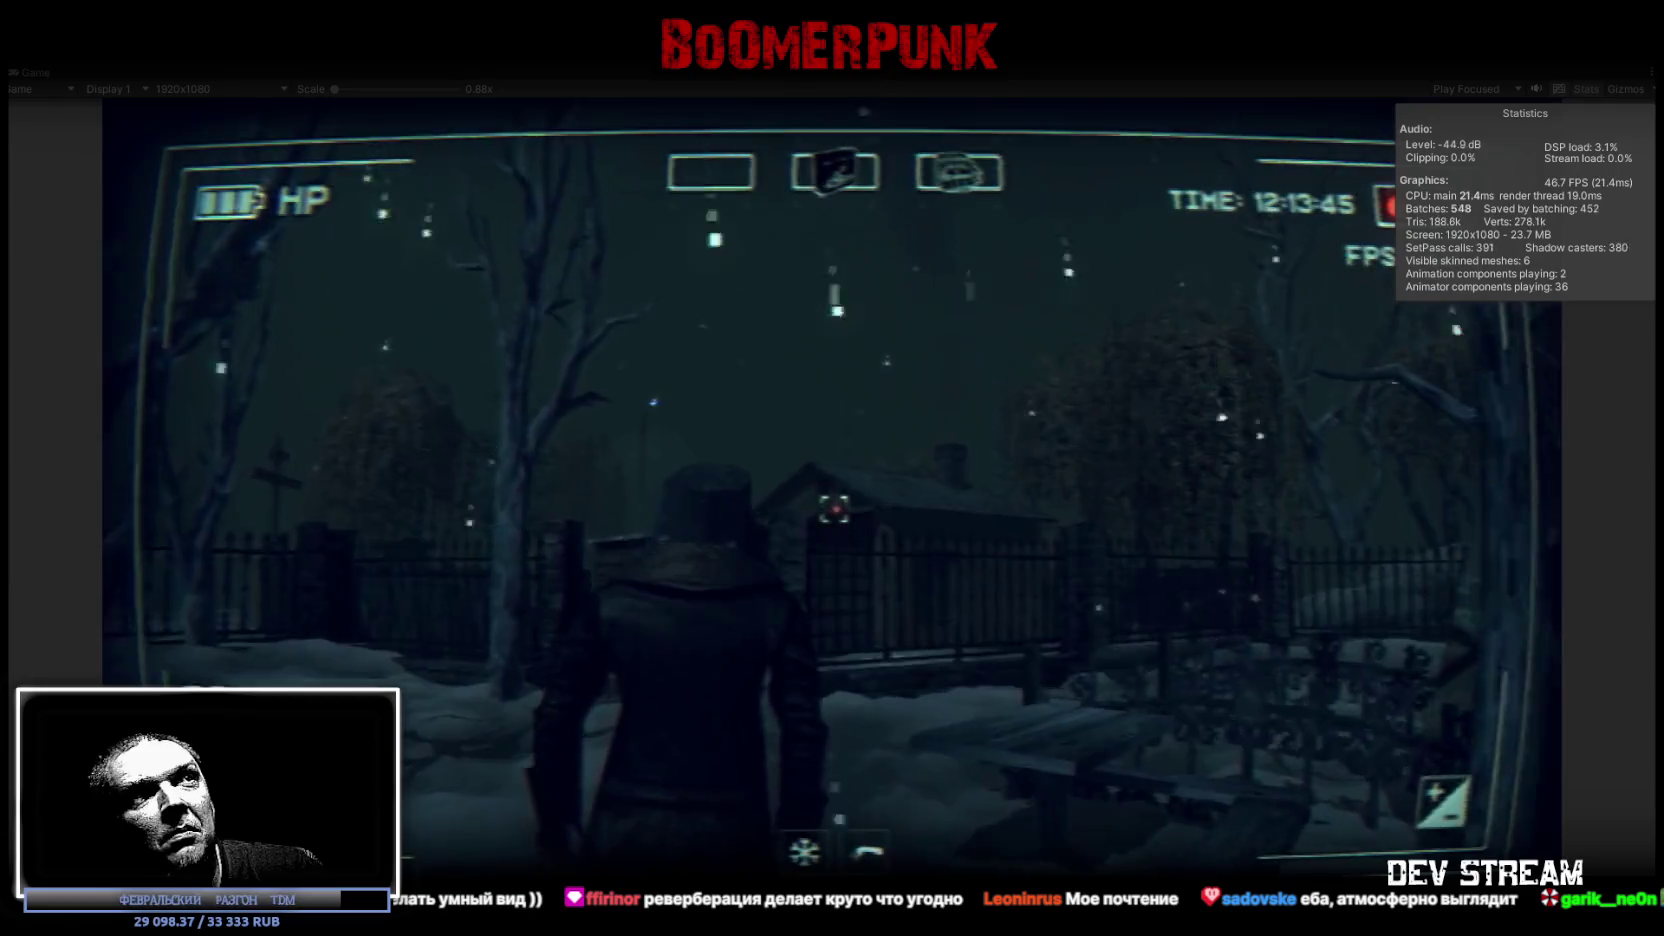
{"action": "key", "text": "w"}
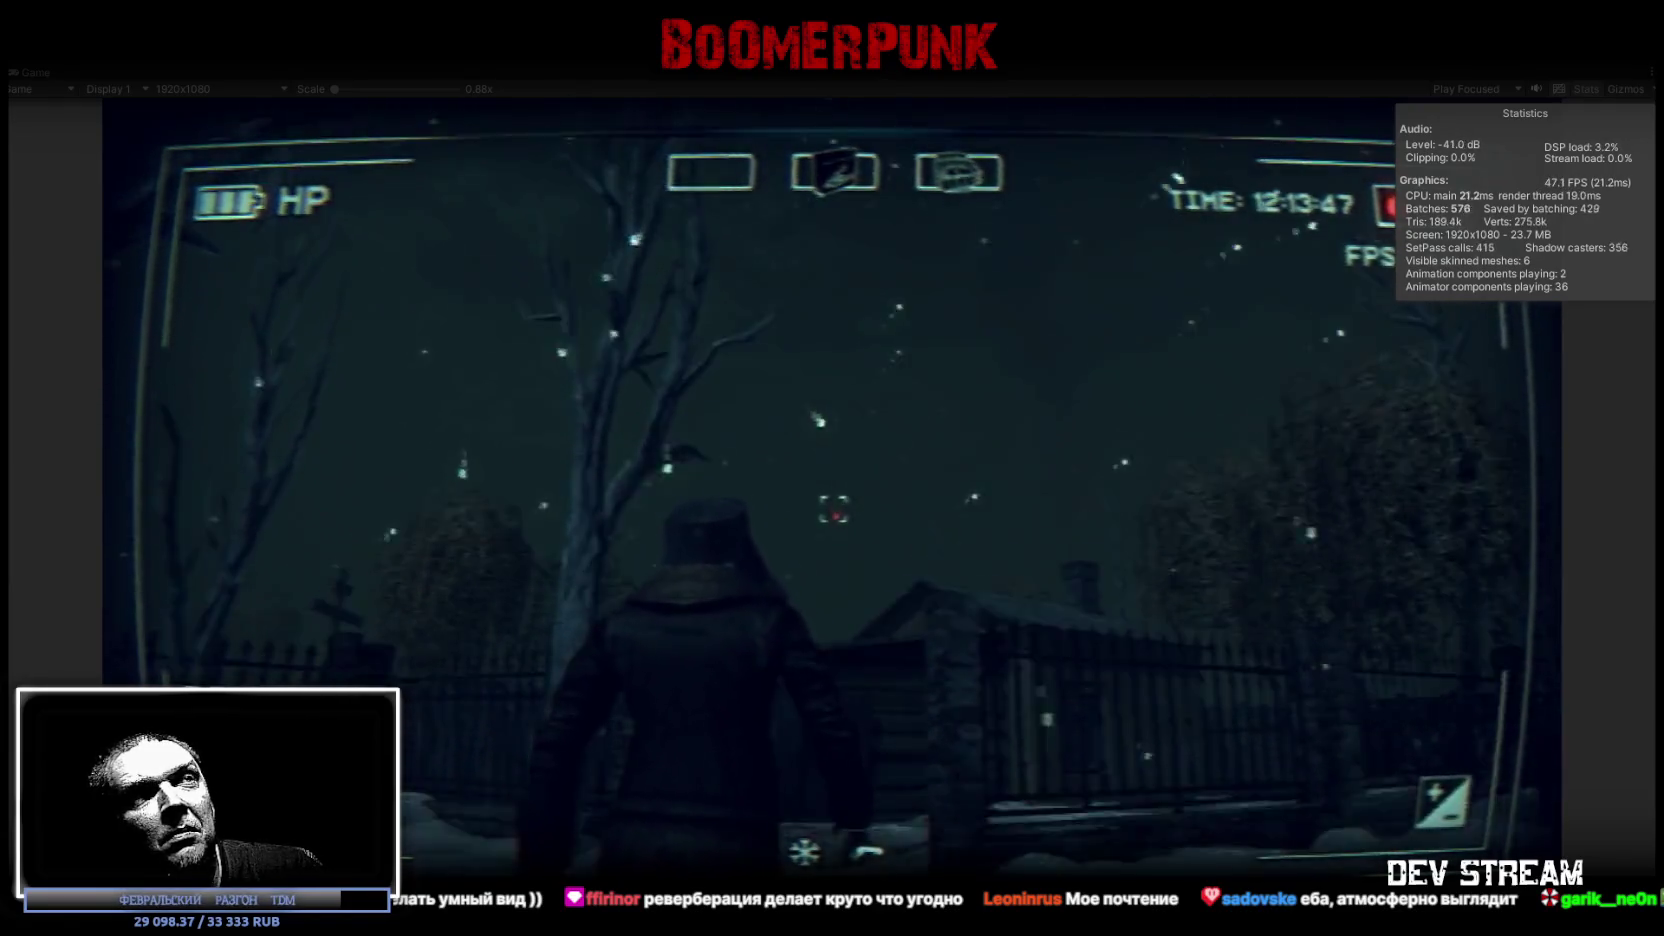
{"action": "key", "text": "w"}
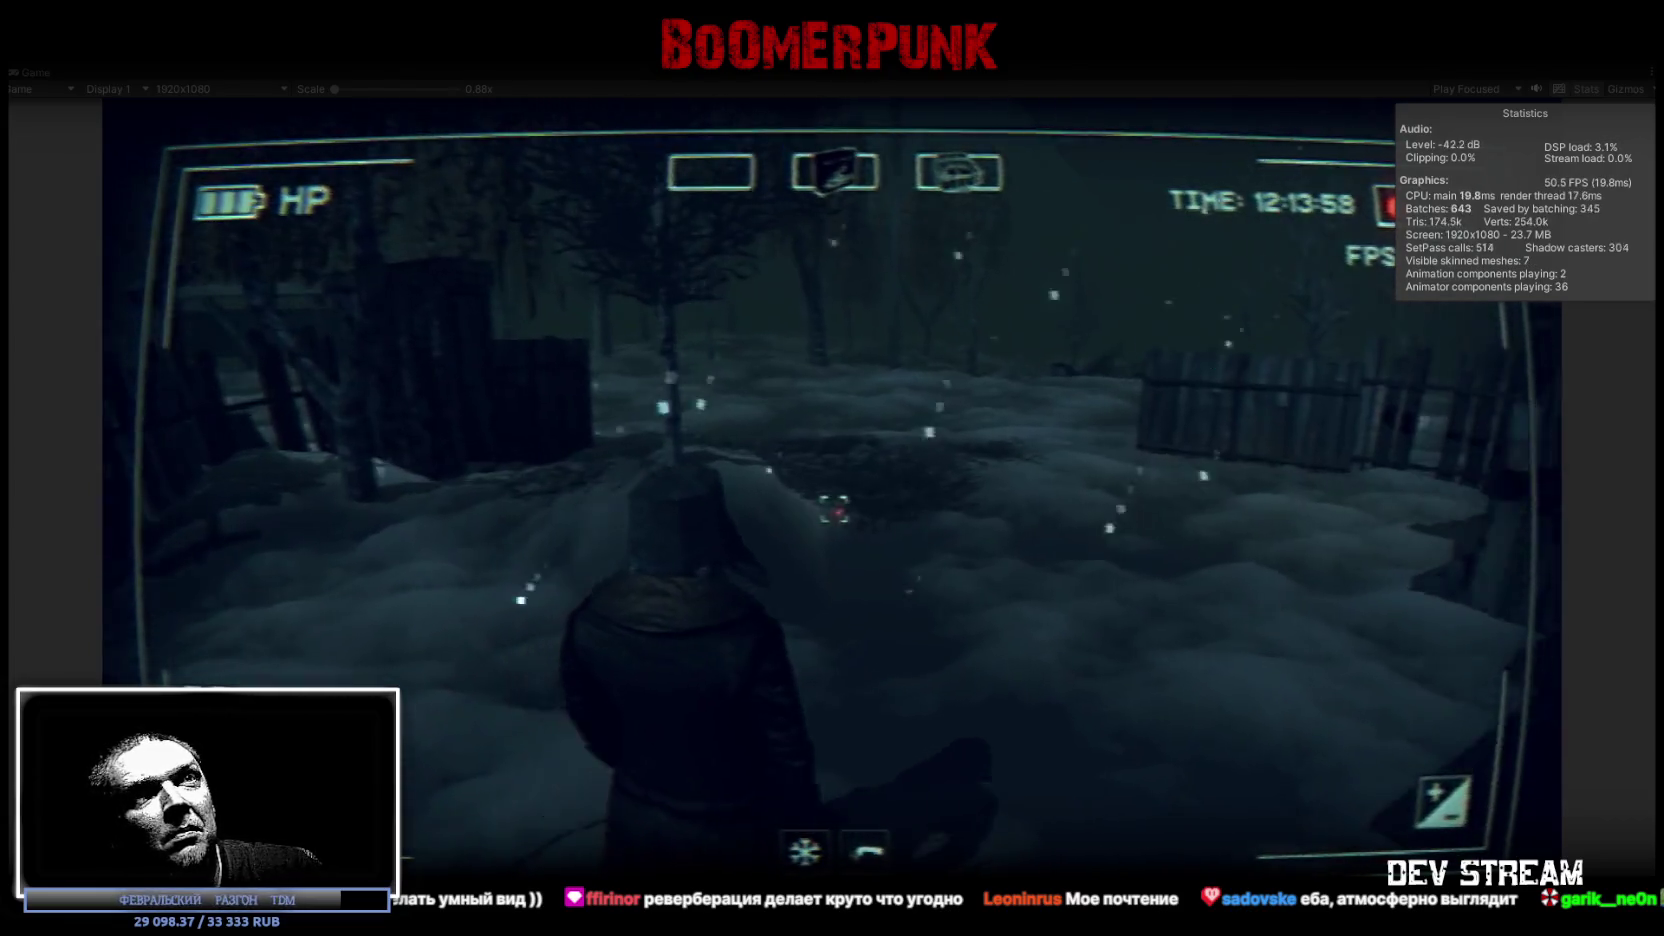
Walk the character up to the wooden shed, open the inventory, then switch to FL Studio
{"action": "key", "text": "w"}
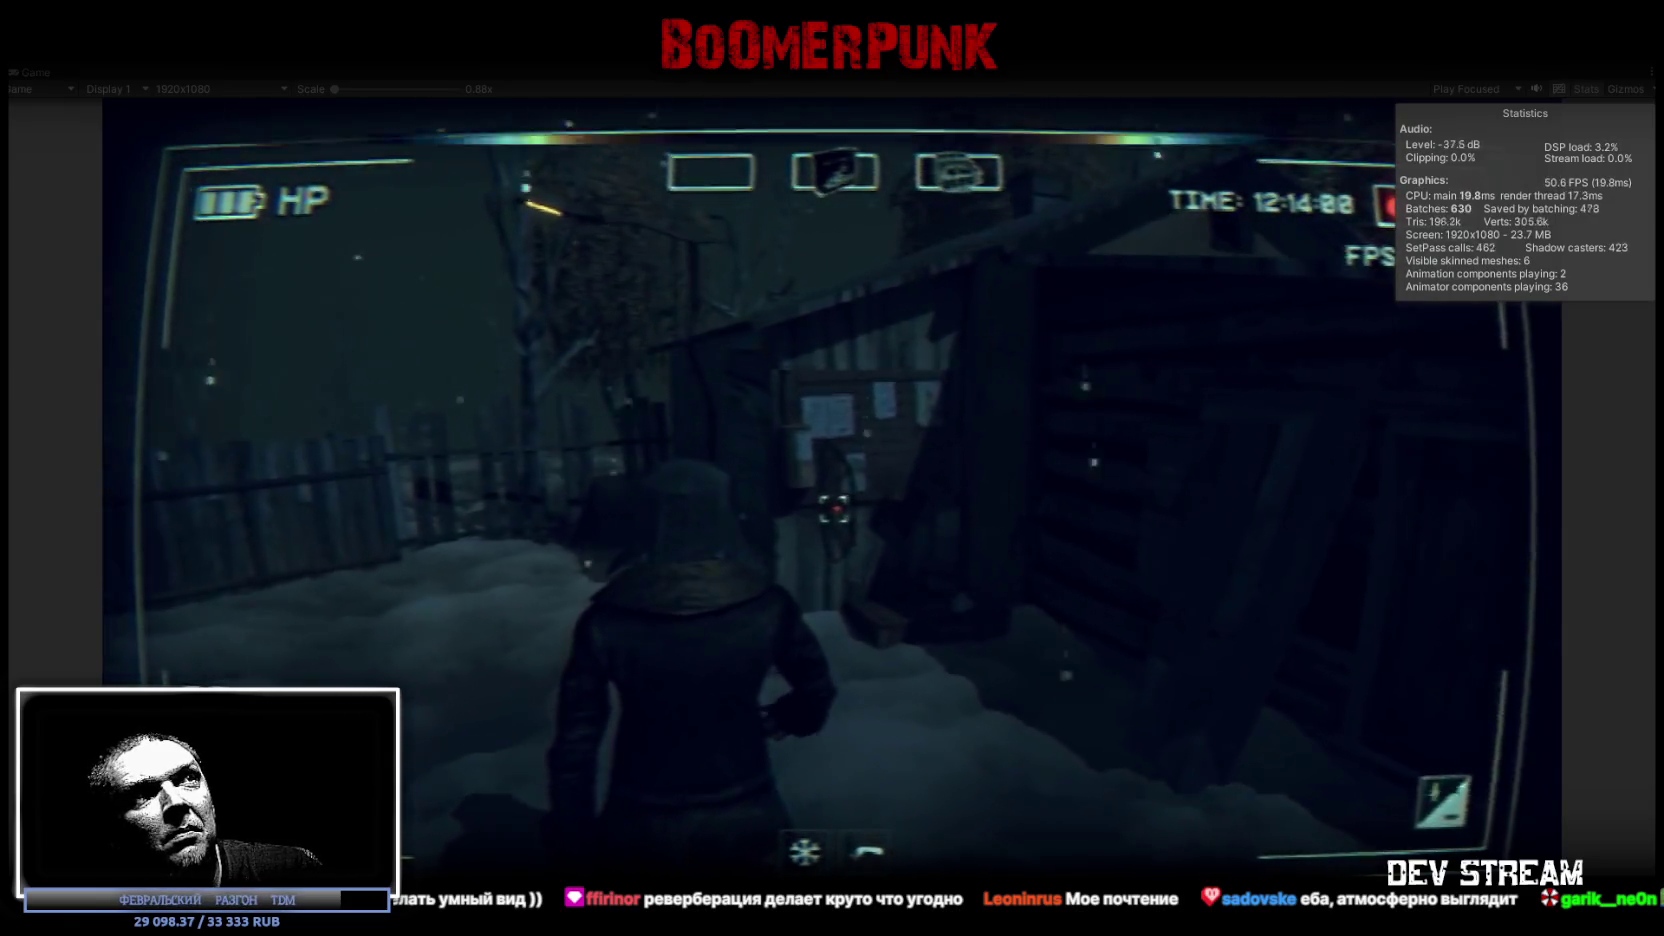
{"action": "key", "text": "w"}
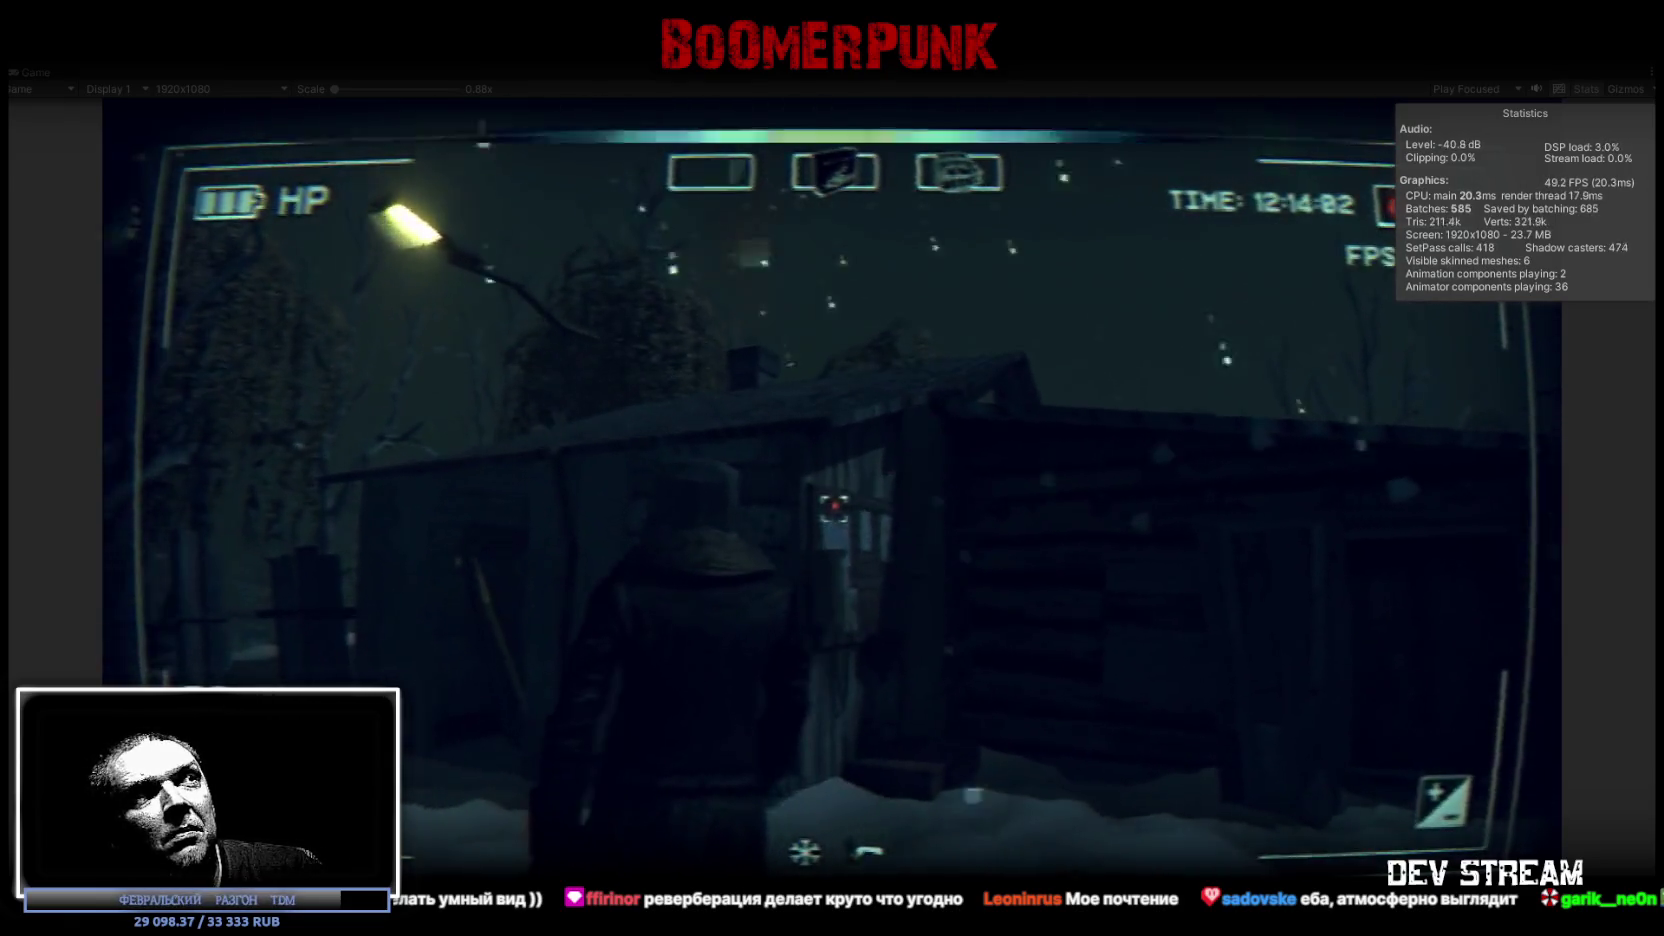
{"action": "key", "text": "w"}
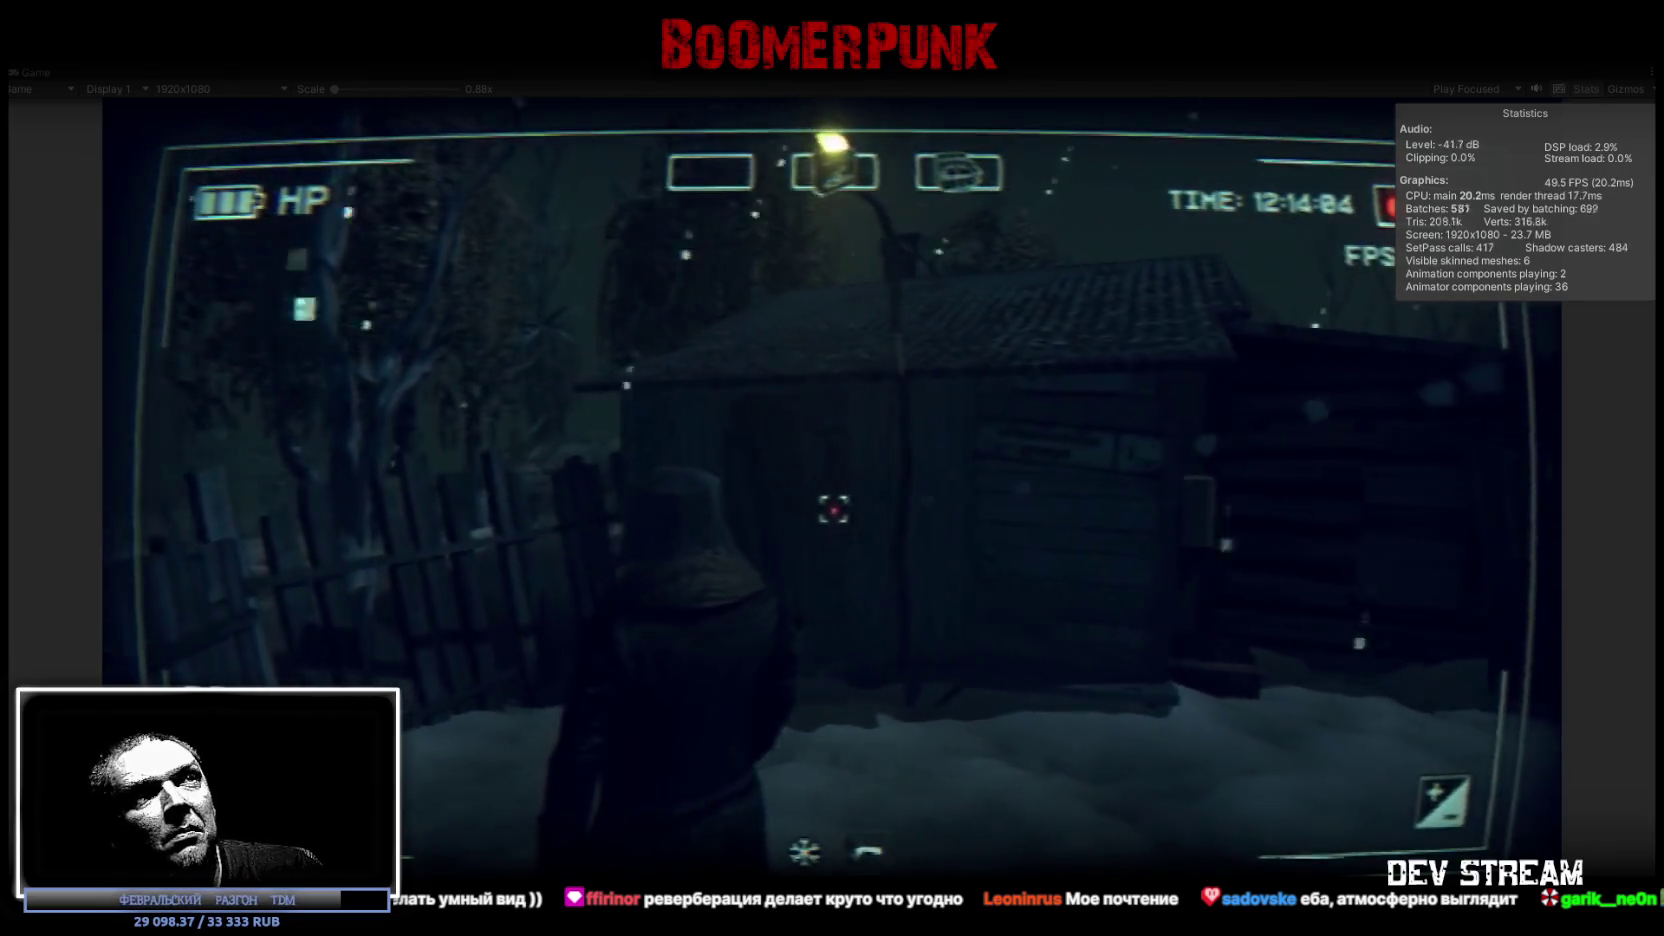
{"action": "key", "text": "w"}
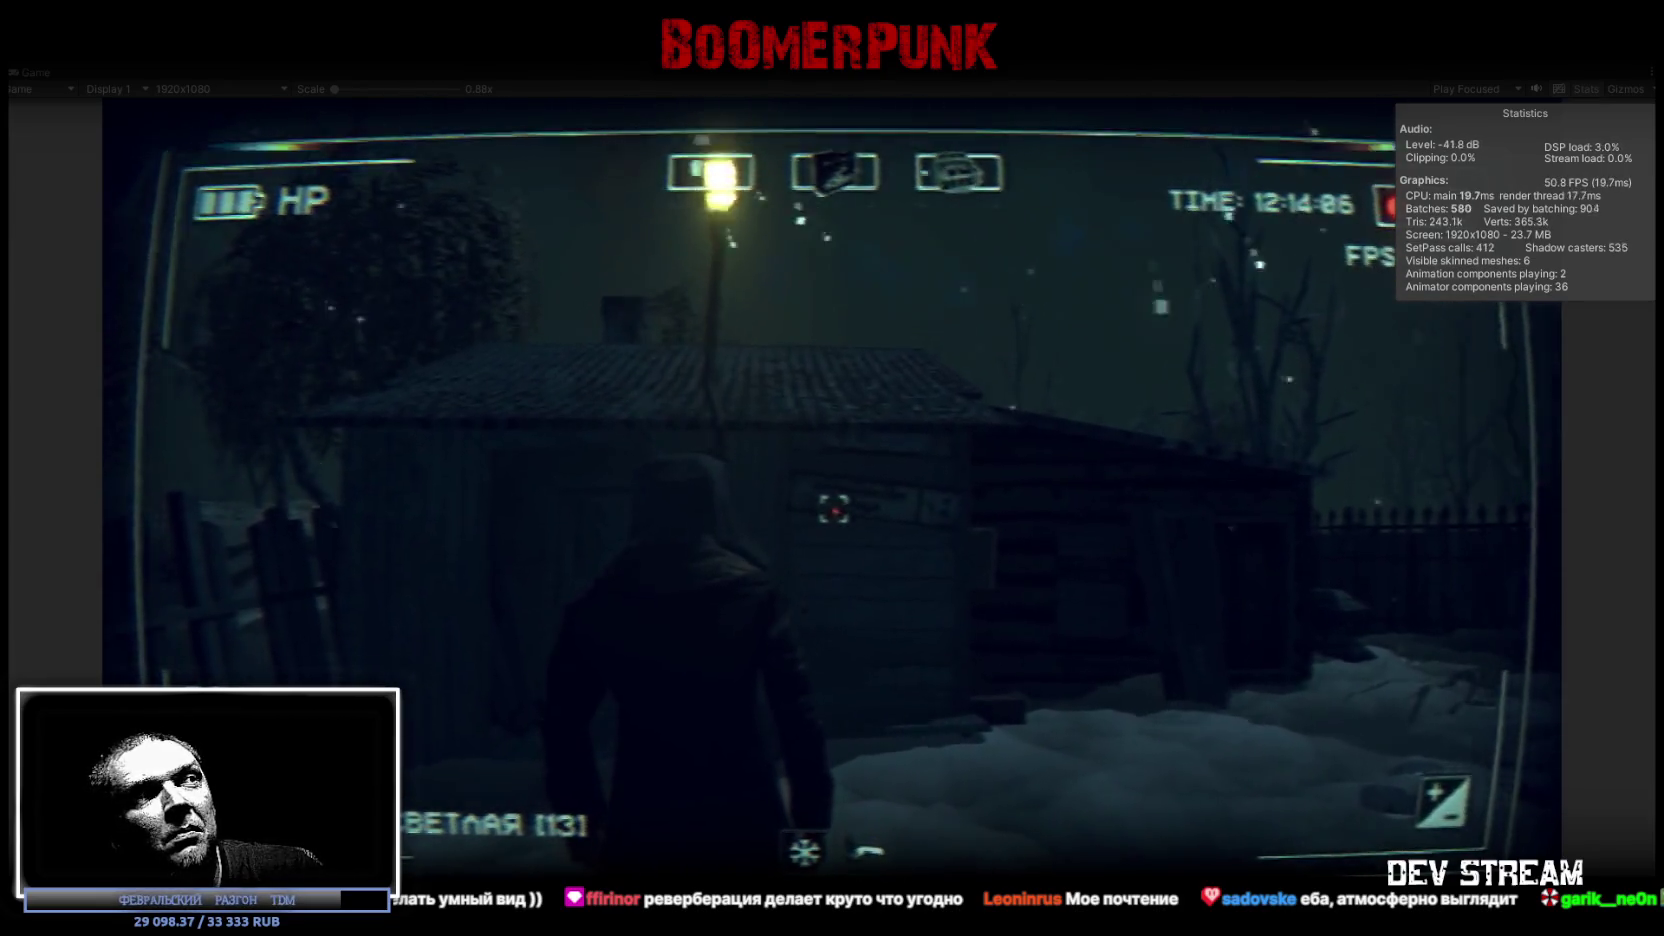
{"action": "key", "text": "w"}
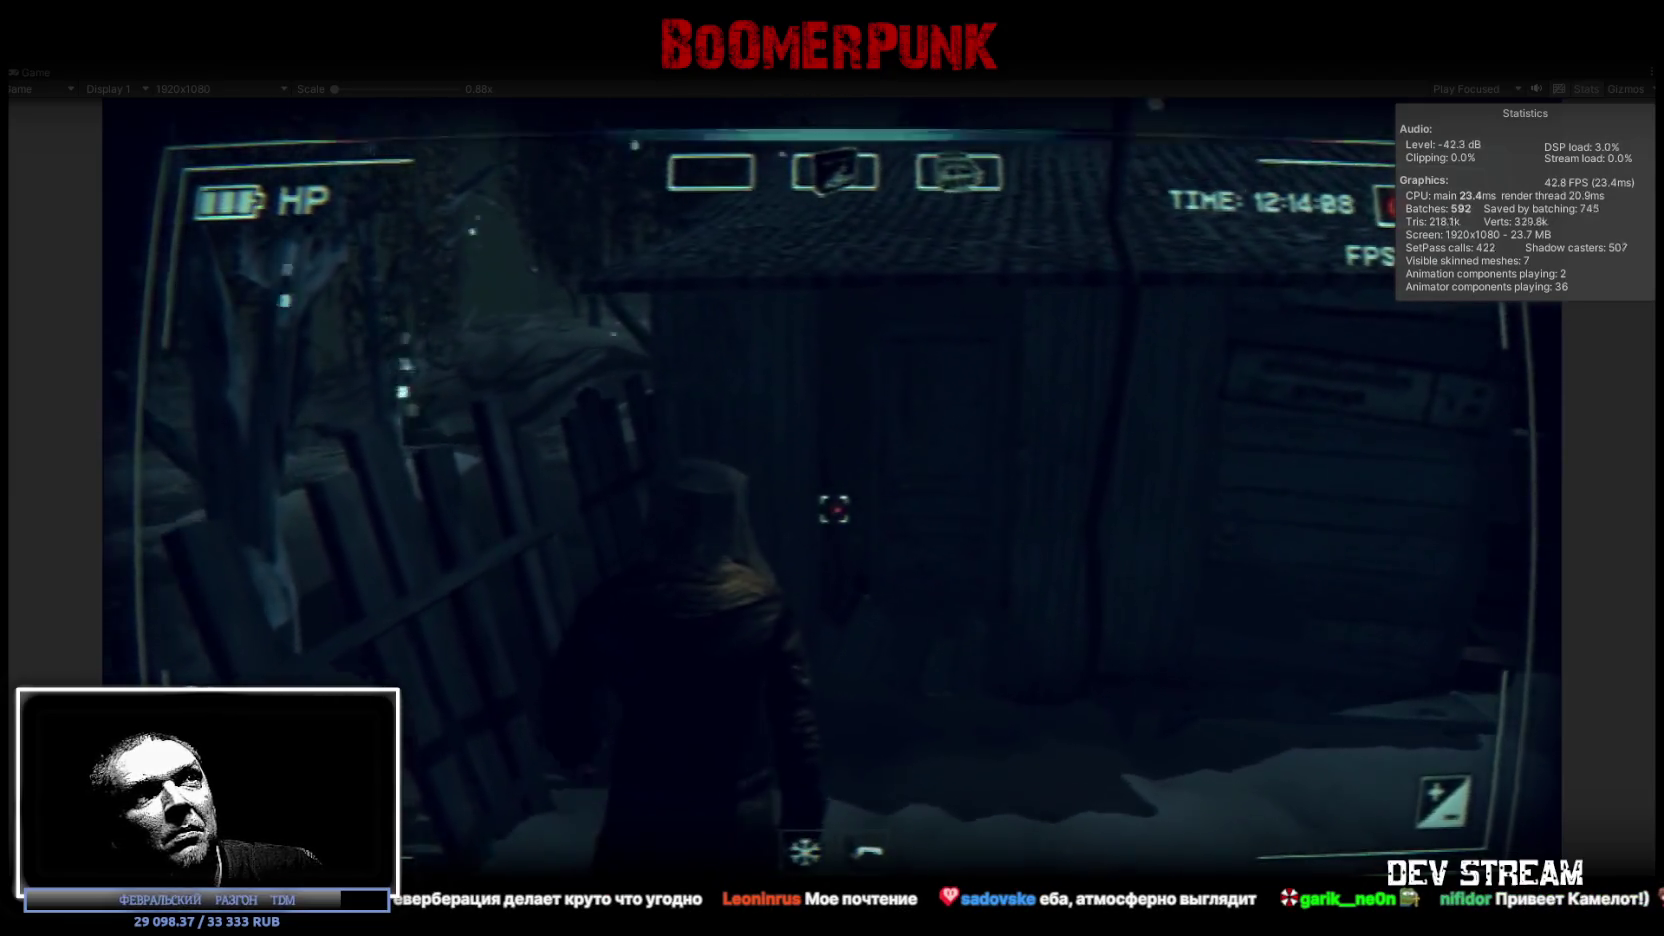
{"action": "key", "text": "w"}
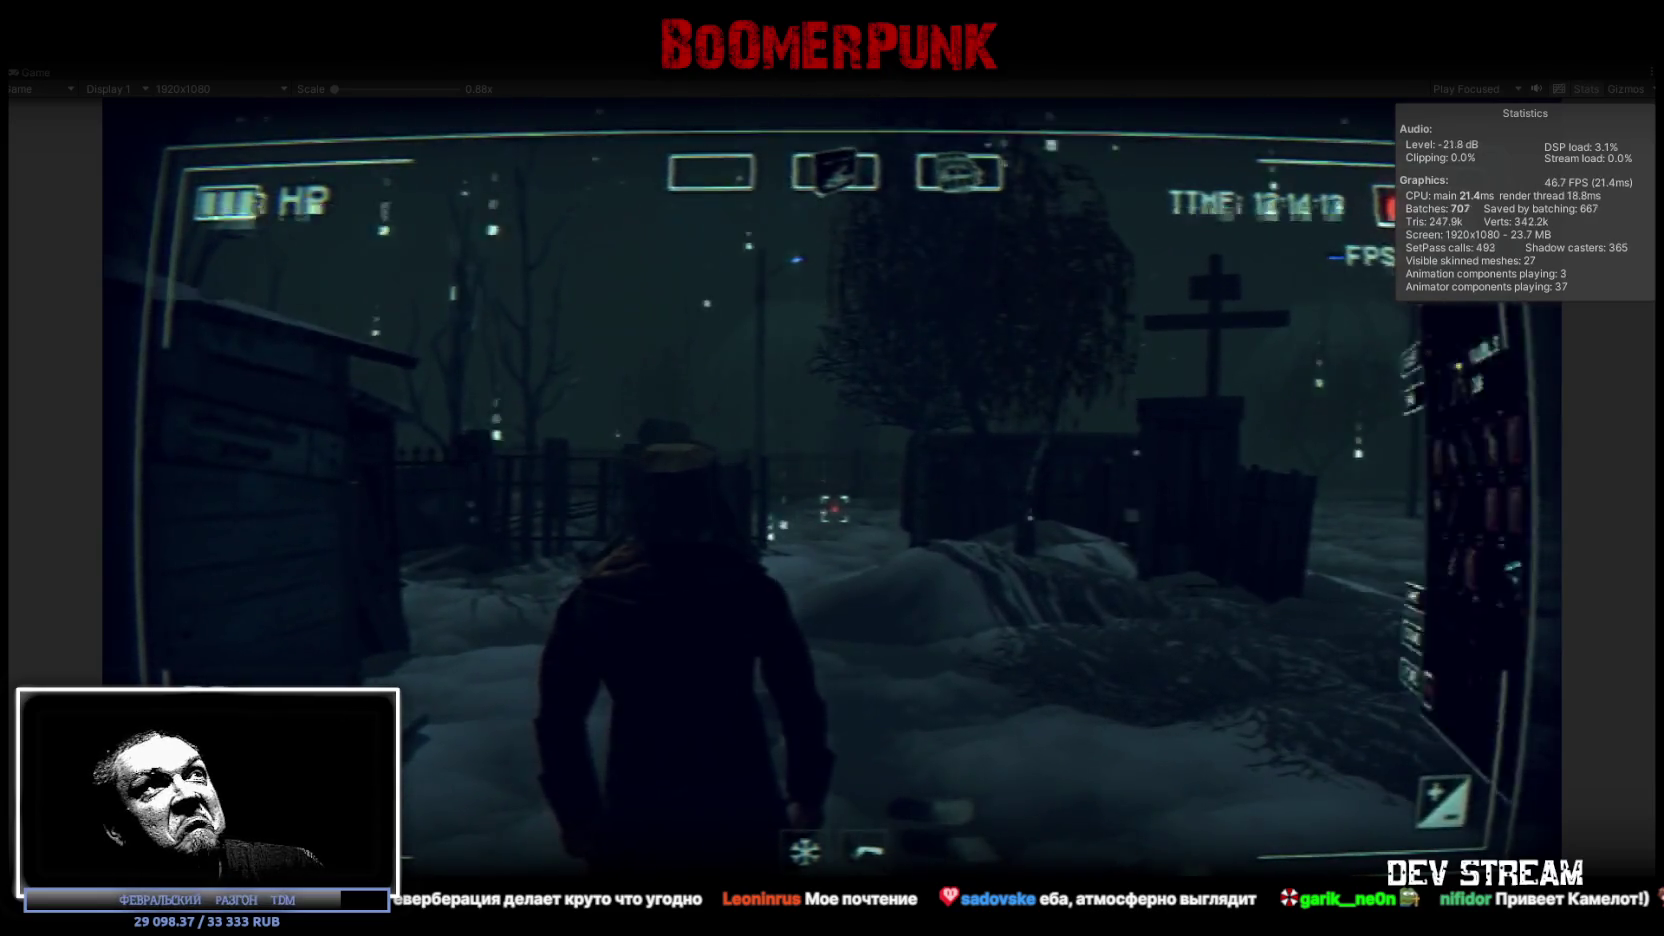
{"action": "key", "text": "Tab"}
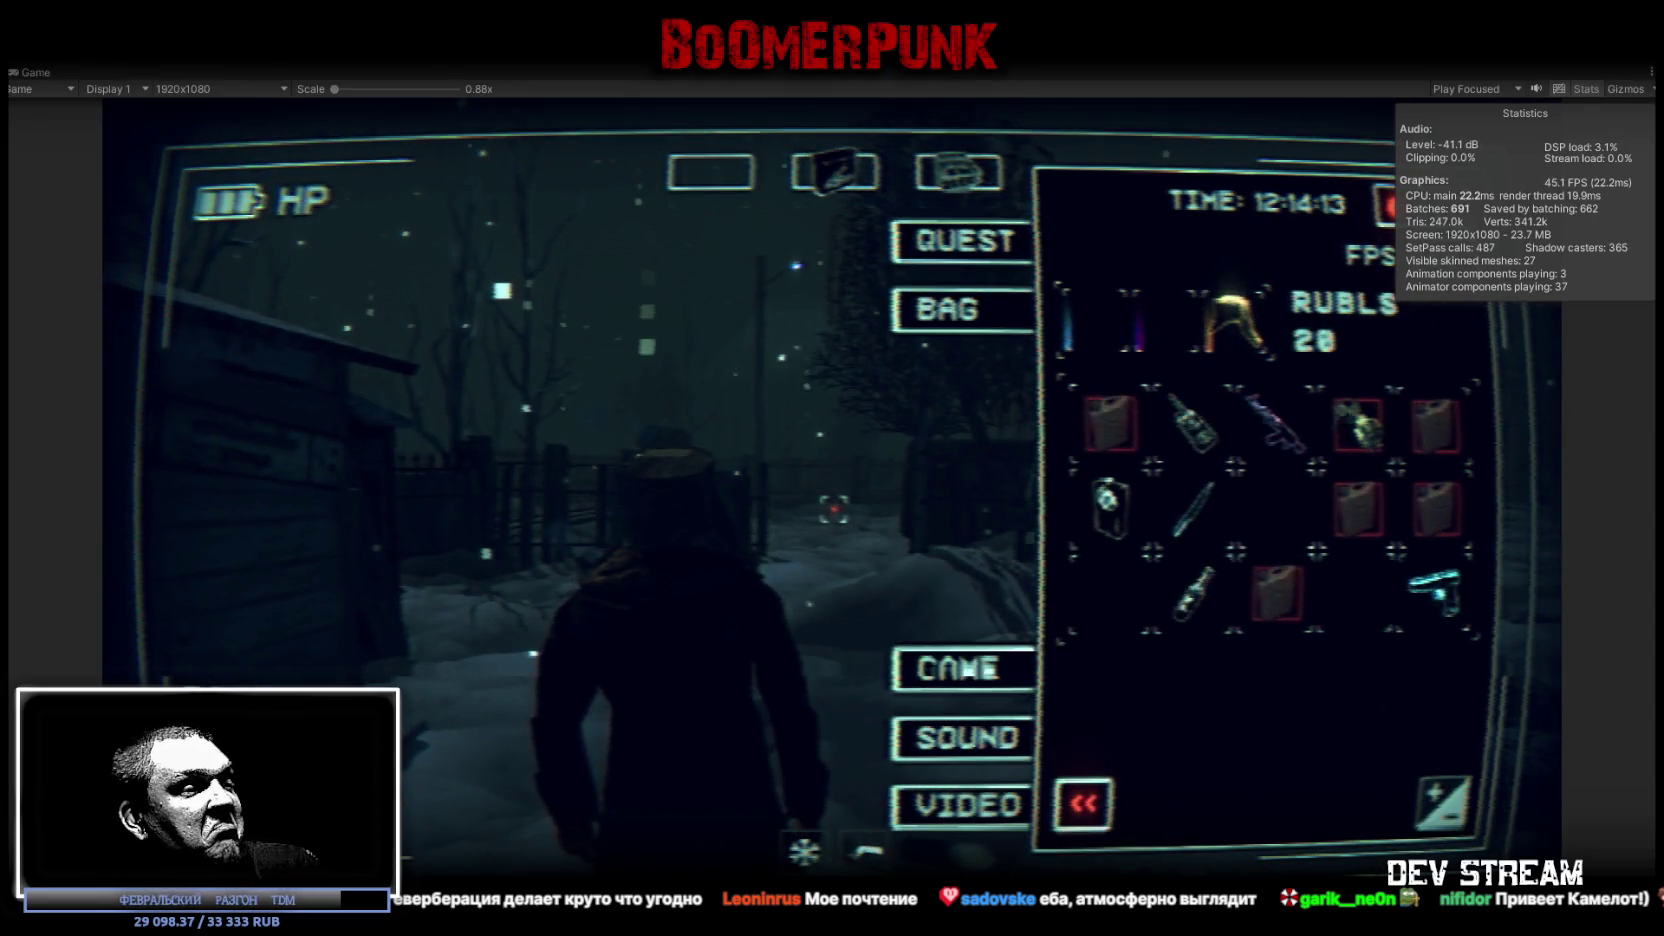
{"action": "key", "text": "alt+Tab"}
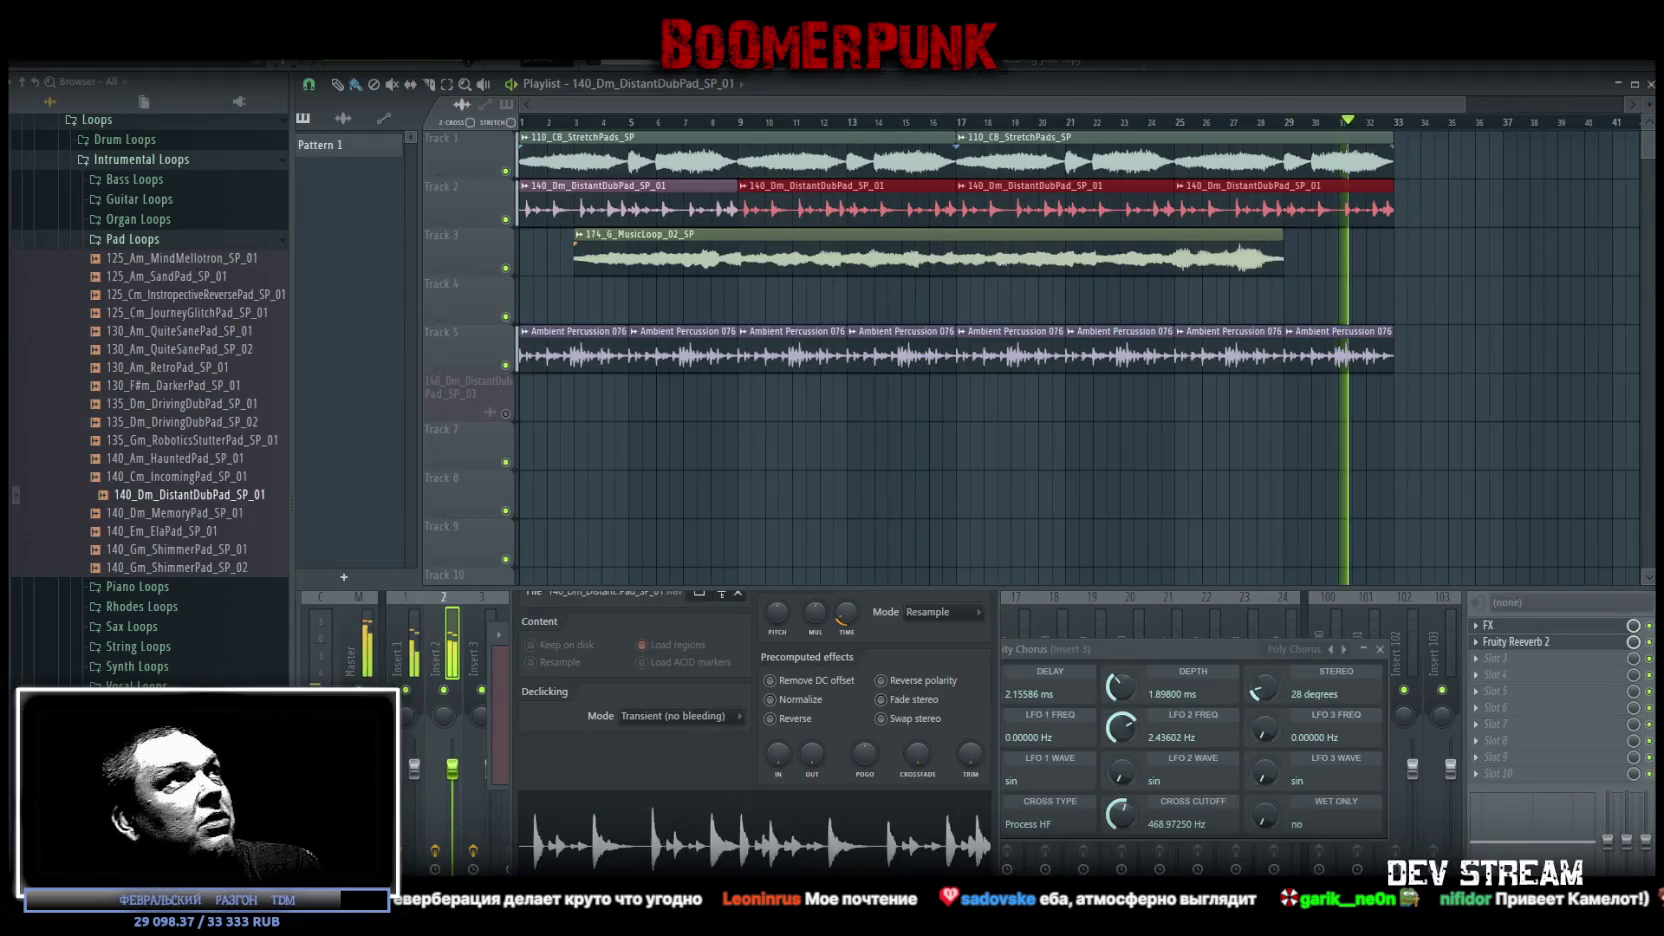
Stop playback, glance at Unity, and return to FL Studio's playlist and Master mixer
{"action": "key", "text": "space"}
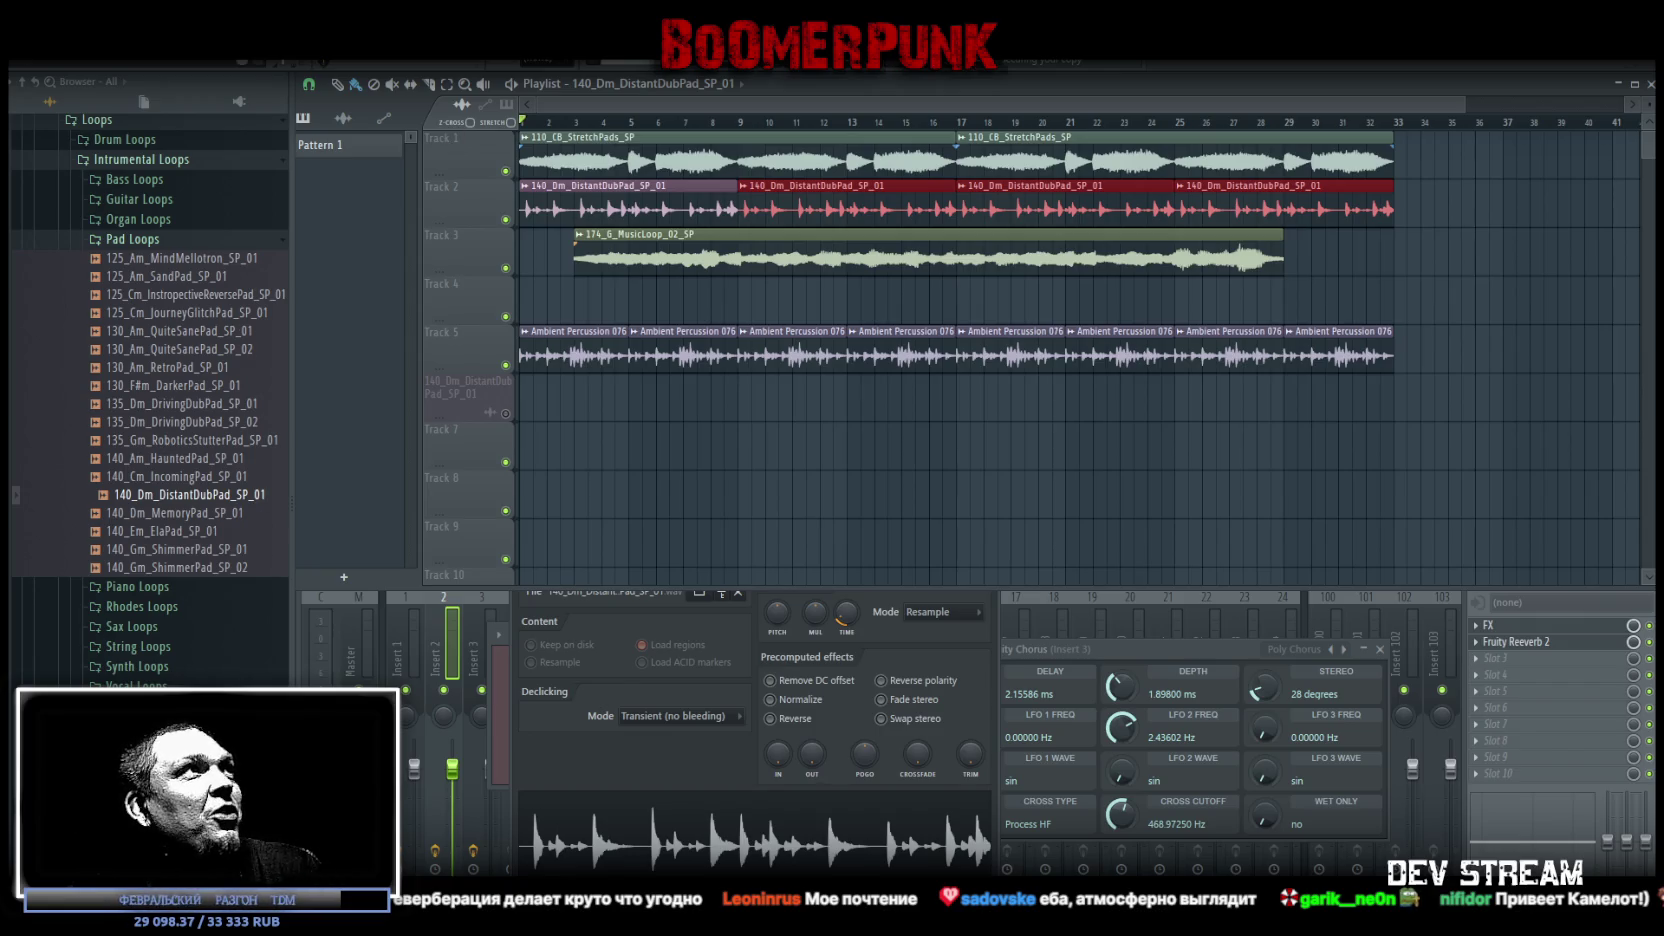
{"action": "key", "text": "alt+Tab"}
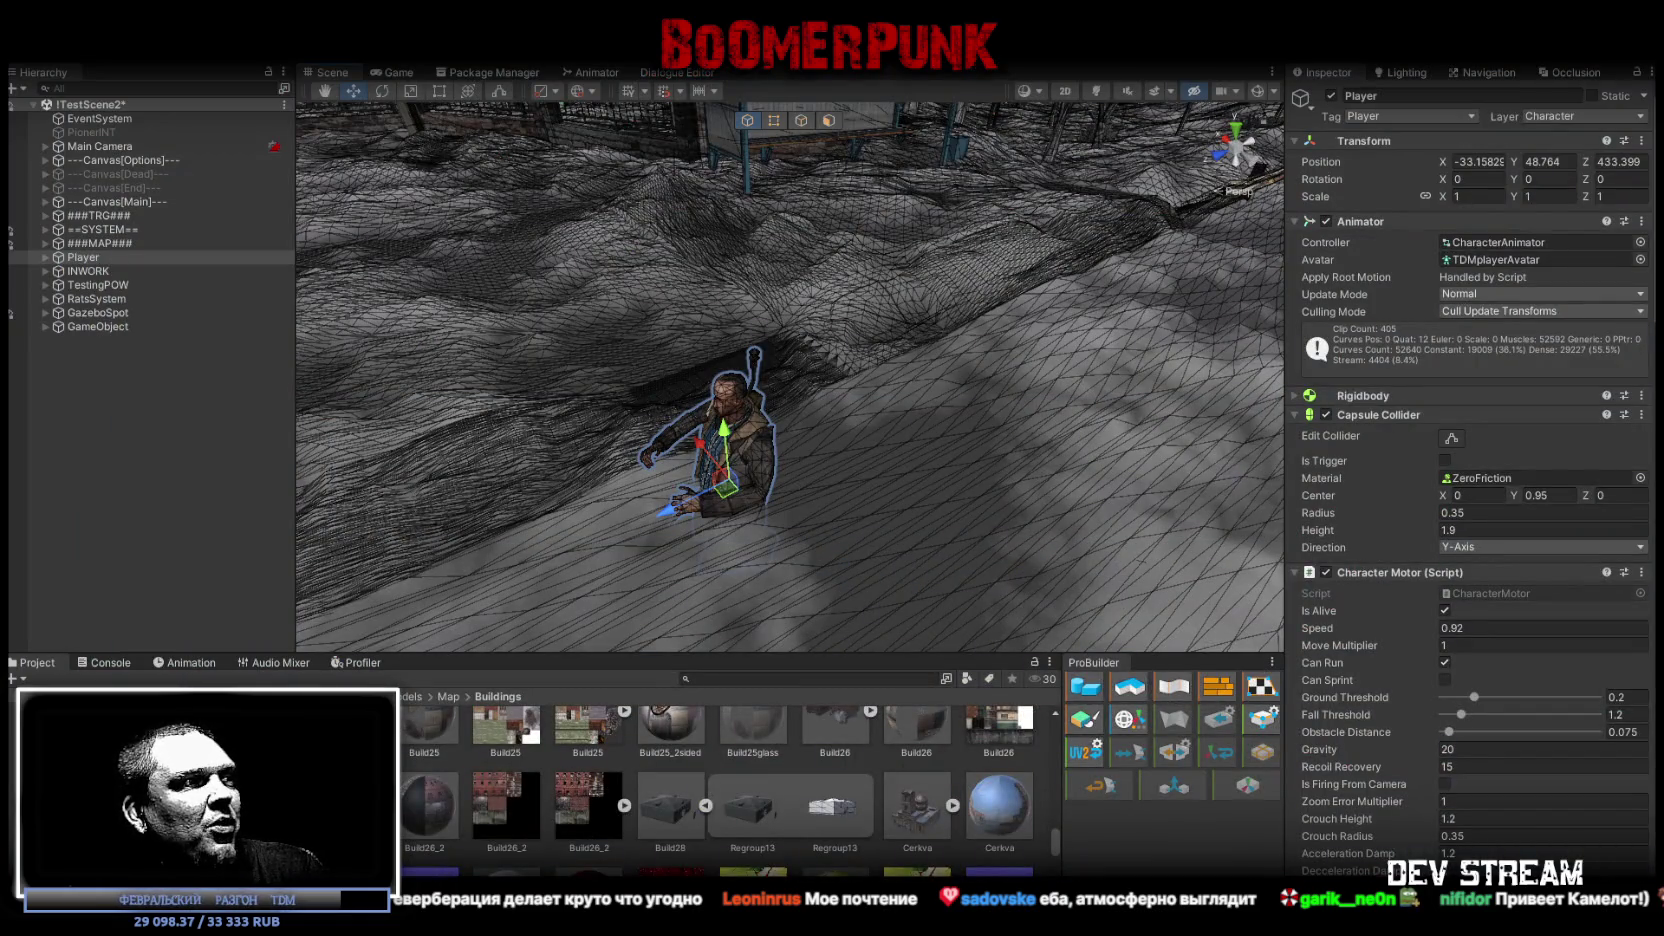
{"action": "key", "text": "alt+Tab"}
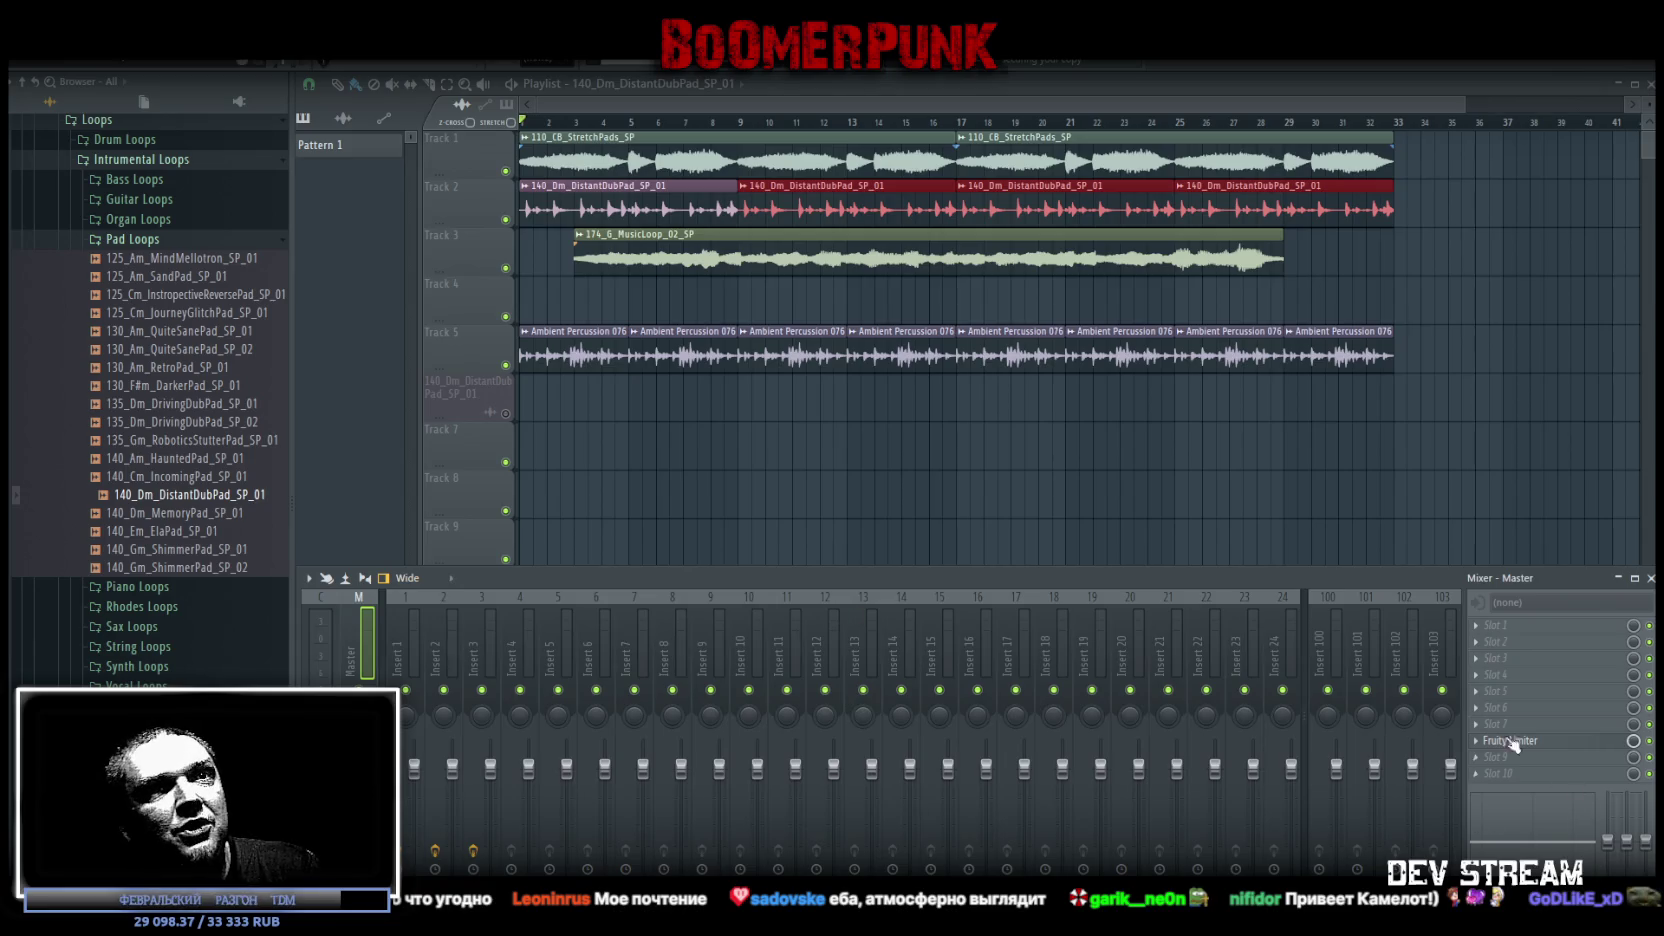
Load RC-20 Retro Color into the Master's first slot, play the arrangement, and position its window
{"action": "left_click", "coordinate": [1649, 741]}
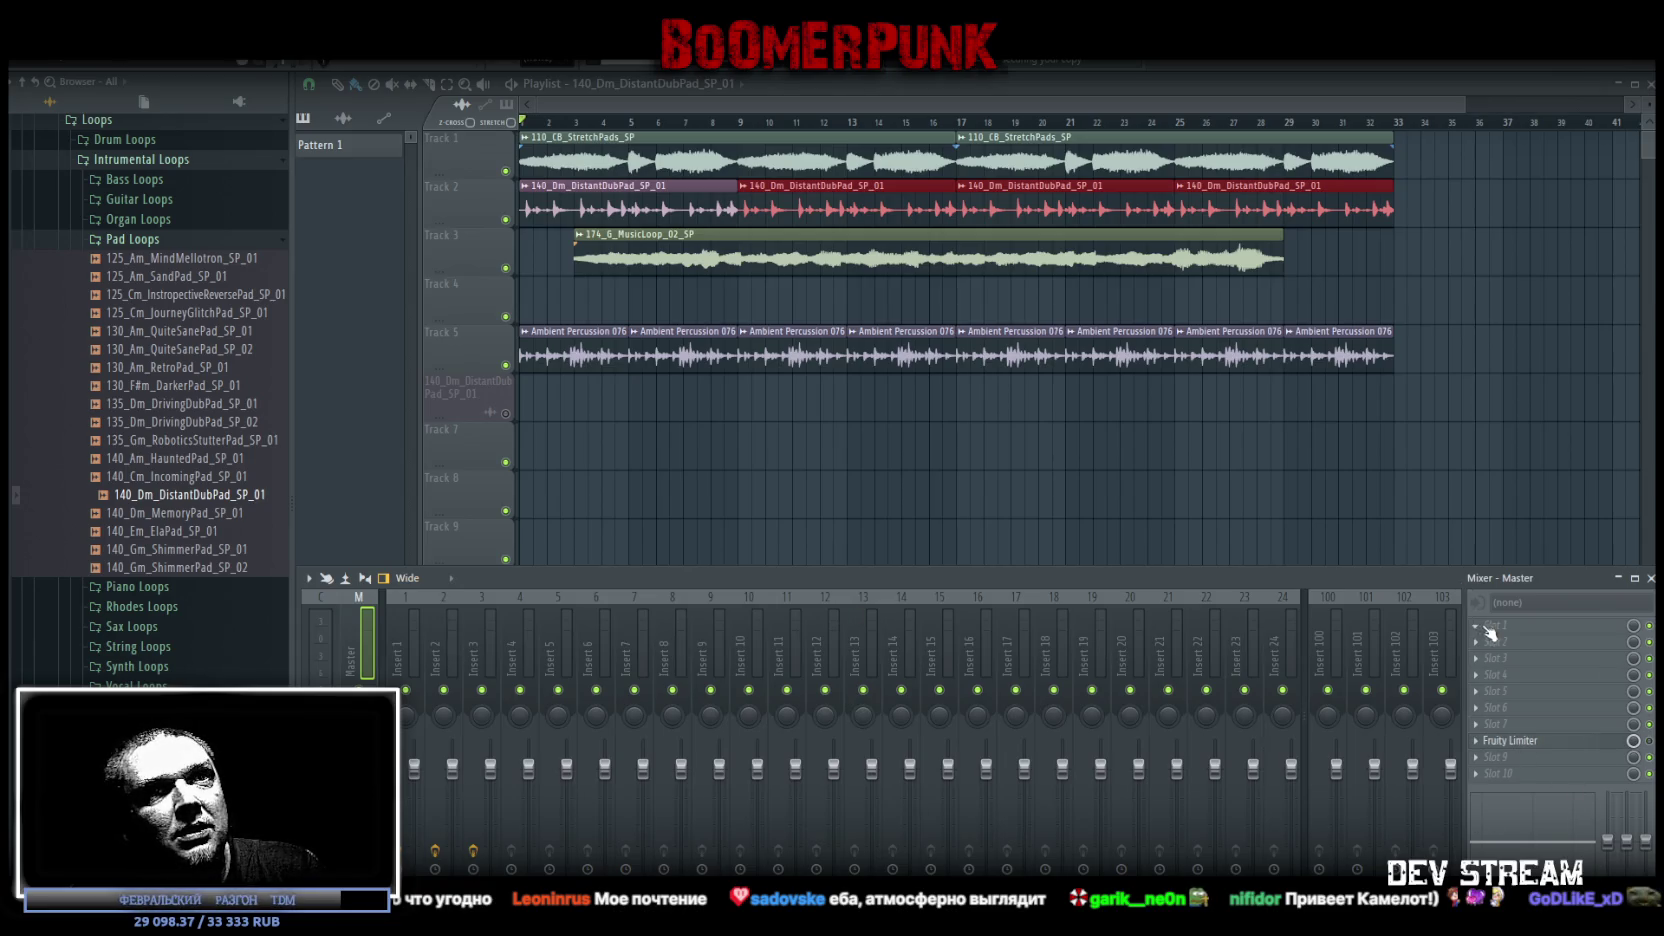
{"action": "left_click", "coordinate": [1485, 628]}
{"action": "left_click", "coordinate": [1225, 525]}
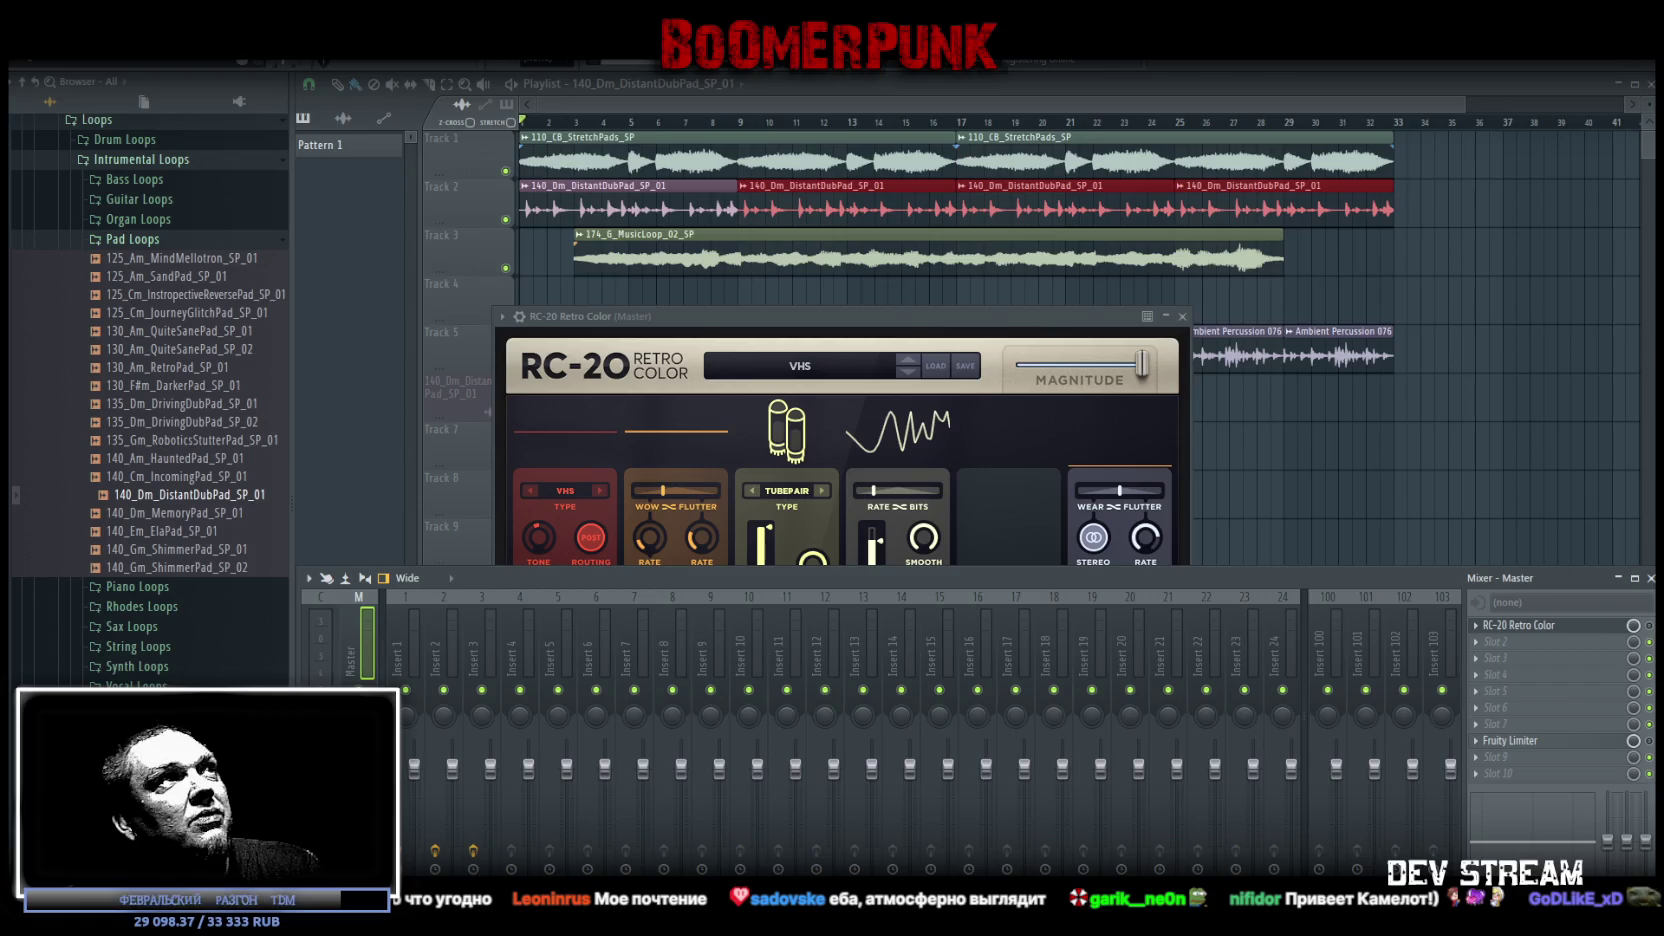
{"action": "key", "text": "space"}
{"action": "left_click_drag", "start_coordinate": [795, 308], "coordinate": [898, 364]}
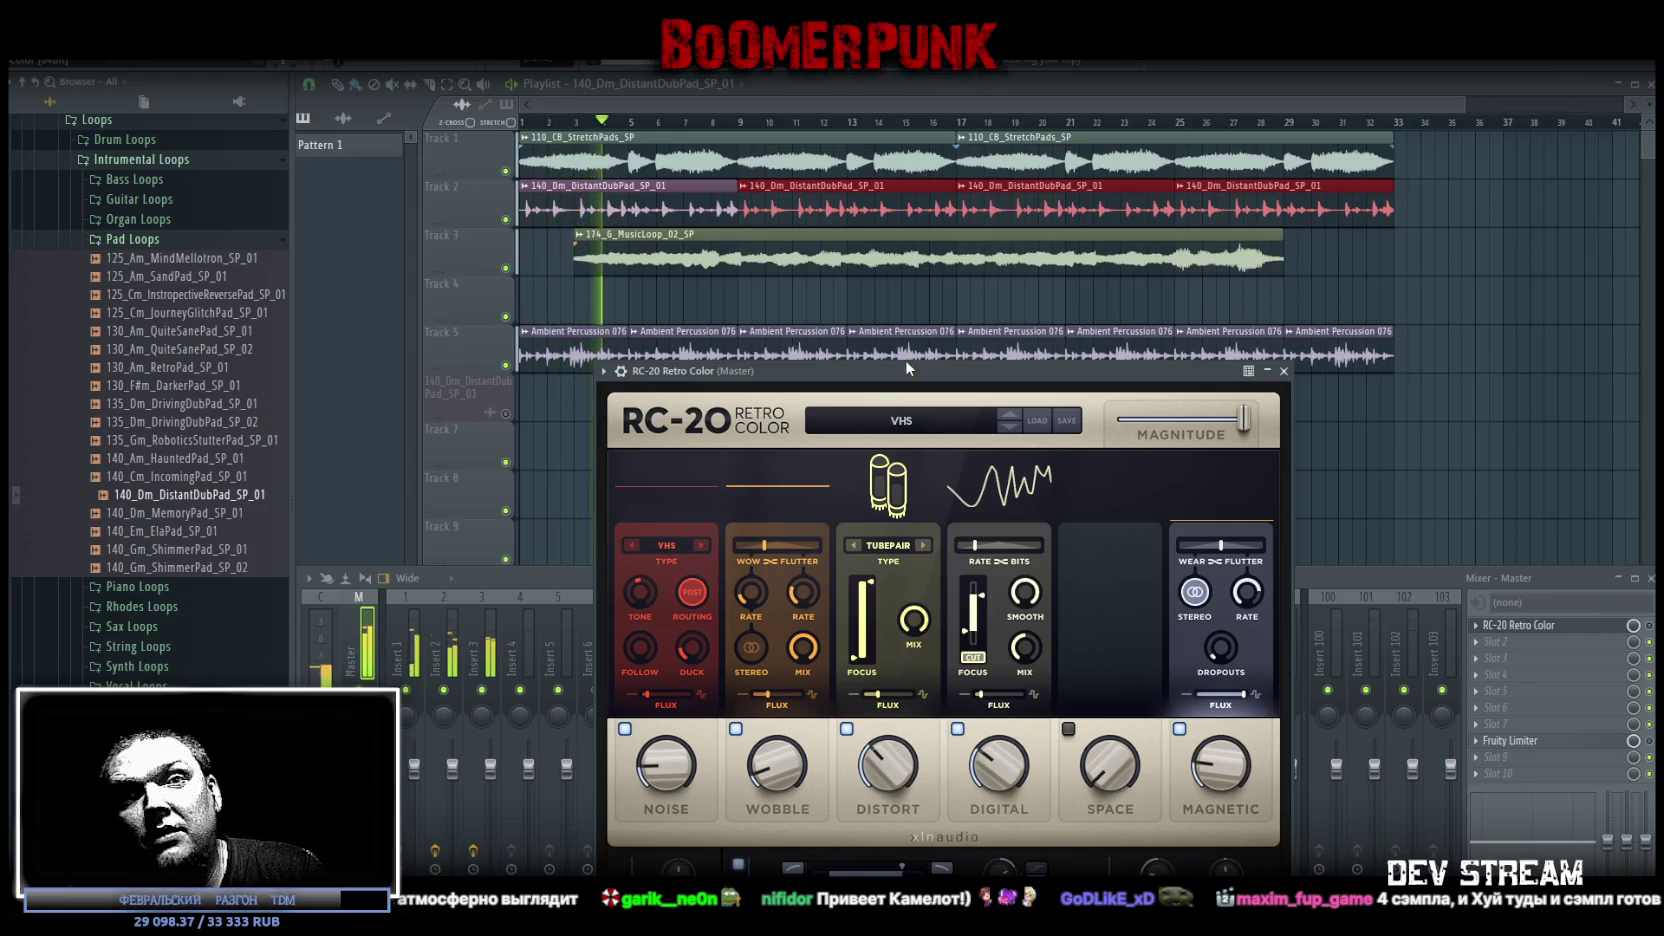
{"action": "mouse_move", "coordinate": [906, 361]}
{"action": "left_mouse_down"}
{"action": "mouse_move", "coordinate": [961, 367]}
{"action": "mouse_move", "coordinate": [1014, 333]}
{"action": "left_mouse_up"}
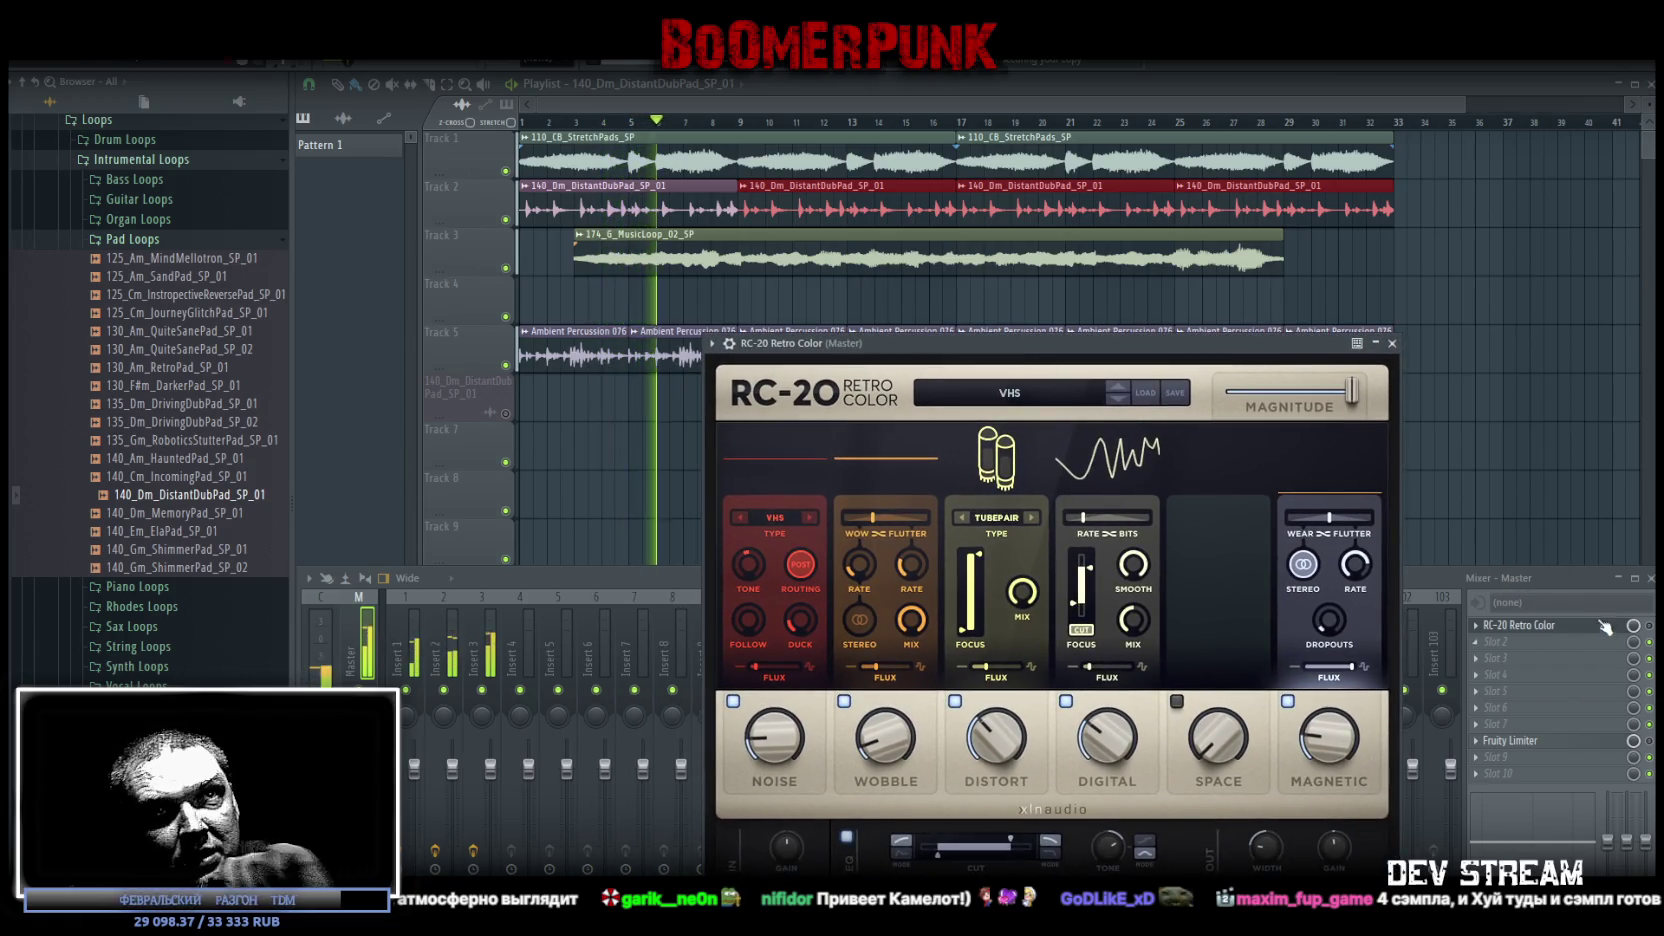
{"action": "left_click", "coordinate": [1650, 632]}
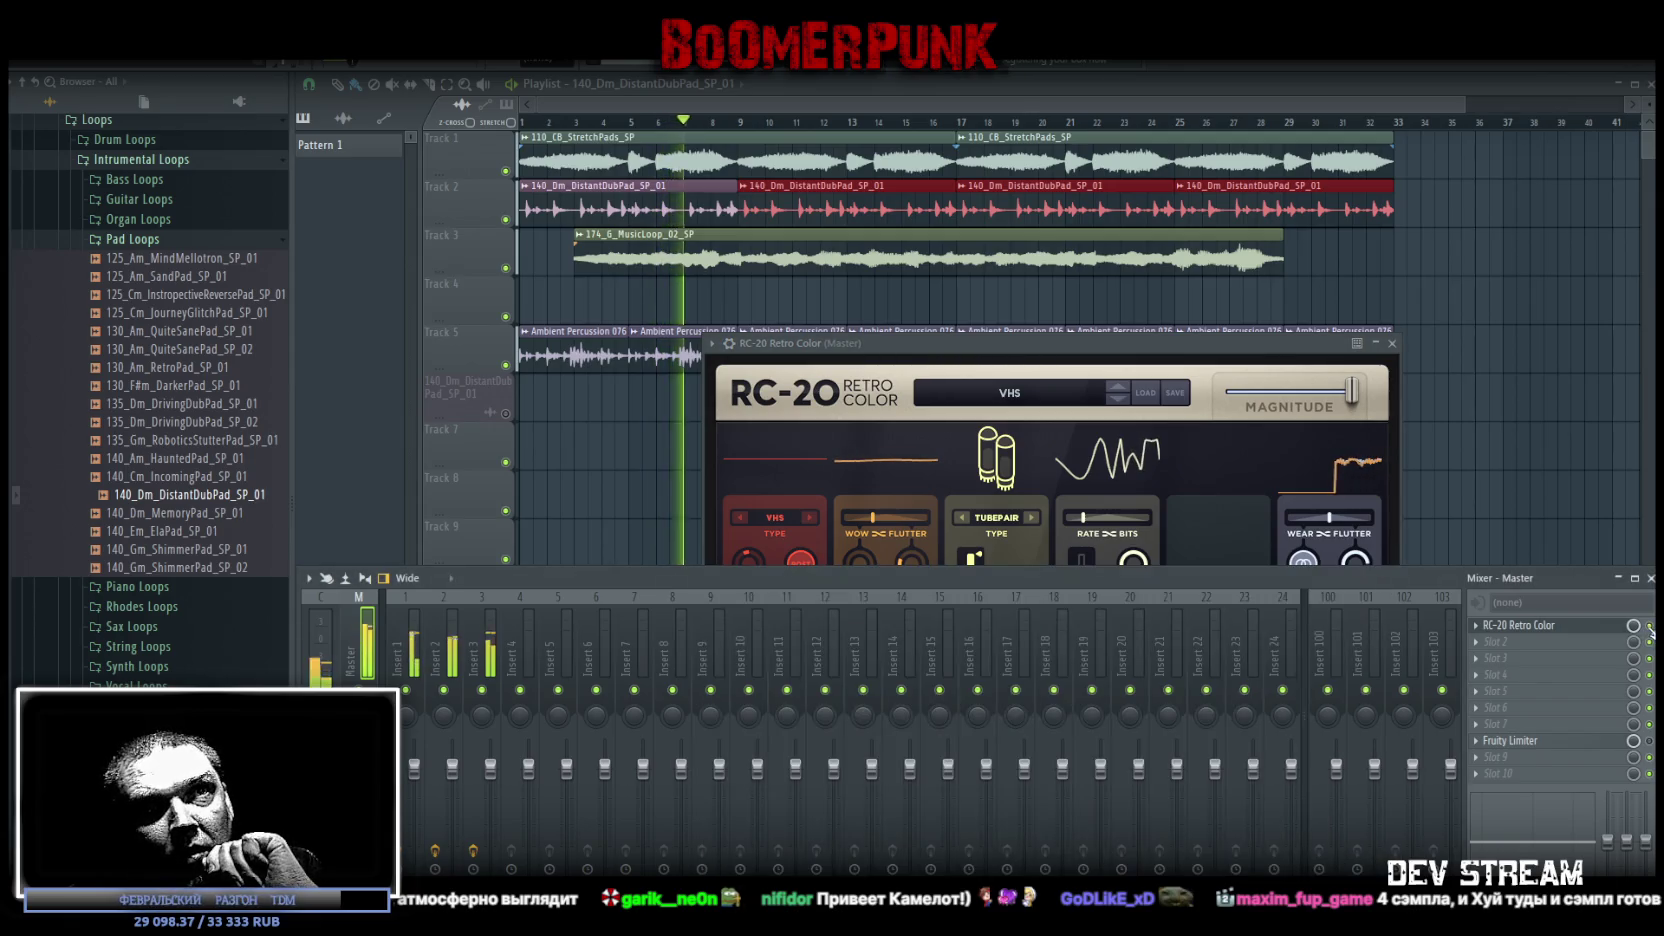
{"action": "left_click_drag", "start_coordinate": [1155, 354], "coordinate": [1163, 369]}
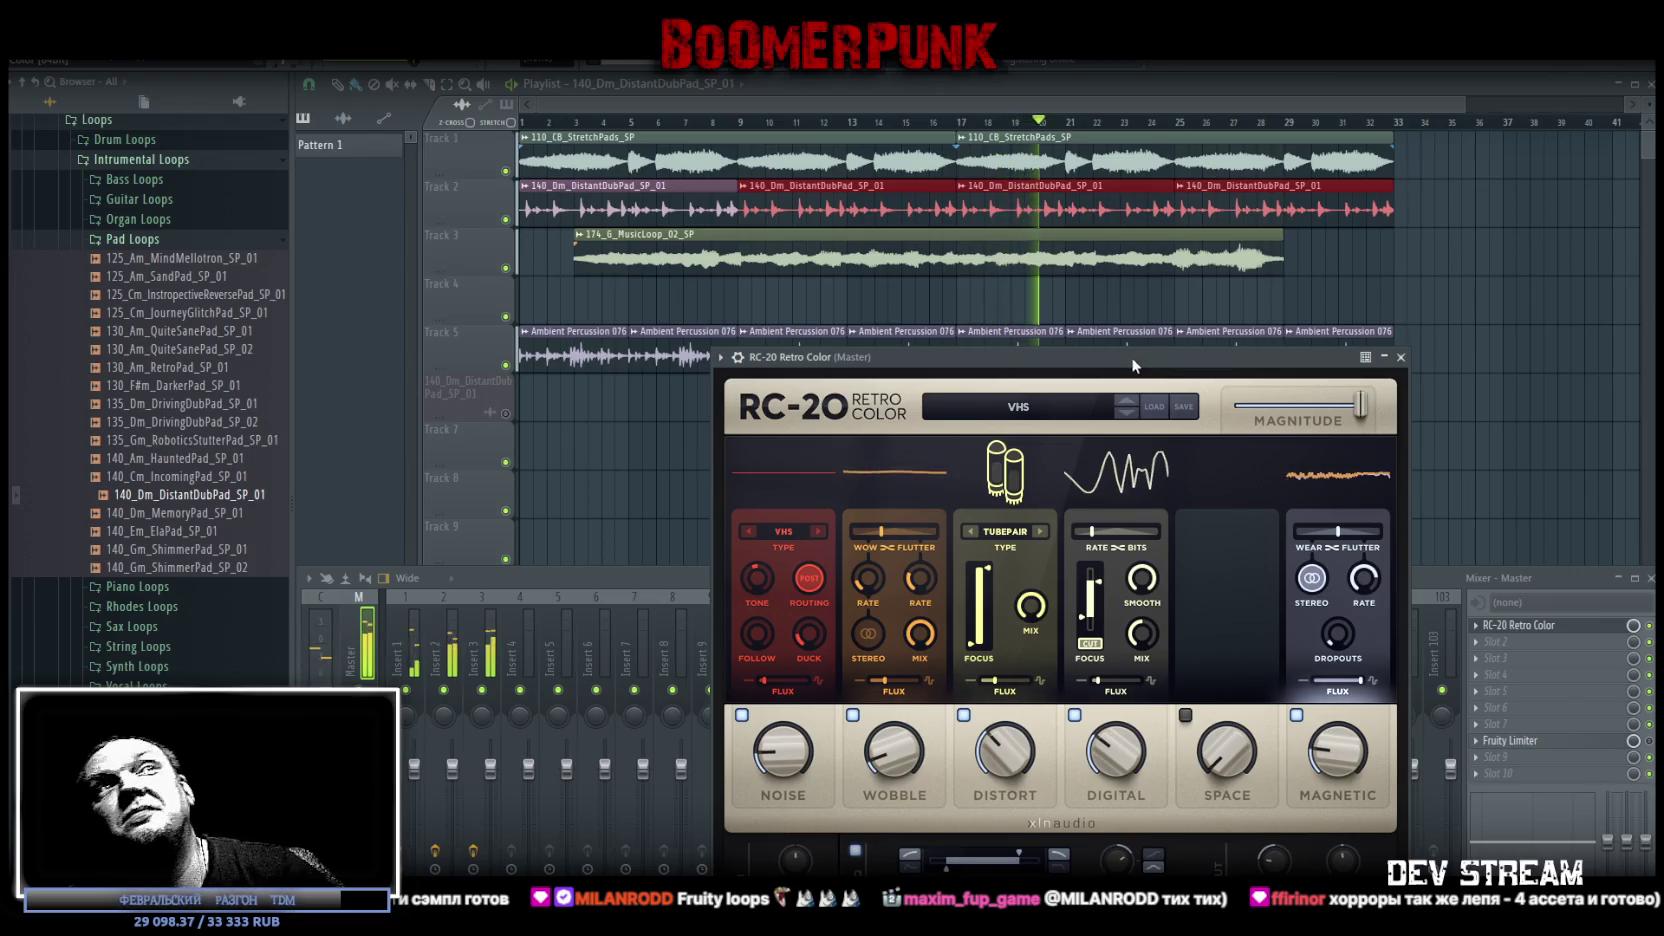
Stop playback back at bar 1 and switch to the Unity editor
{"action": "key", "text": "space"}
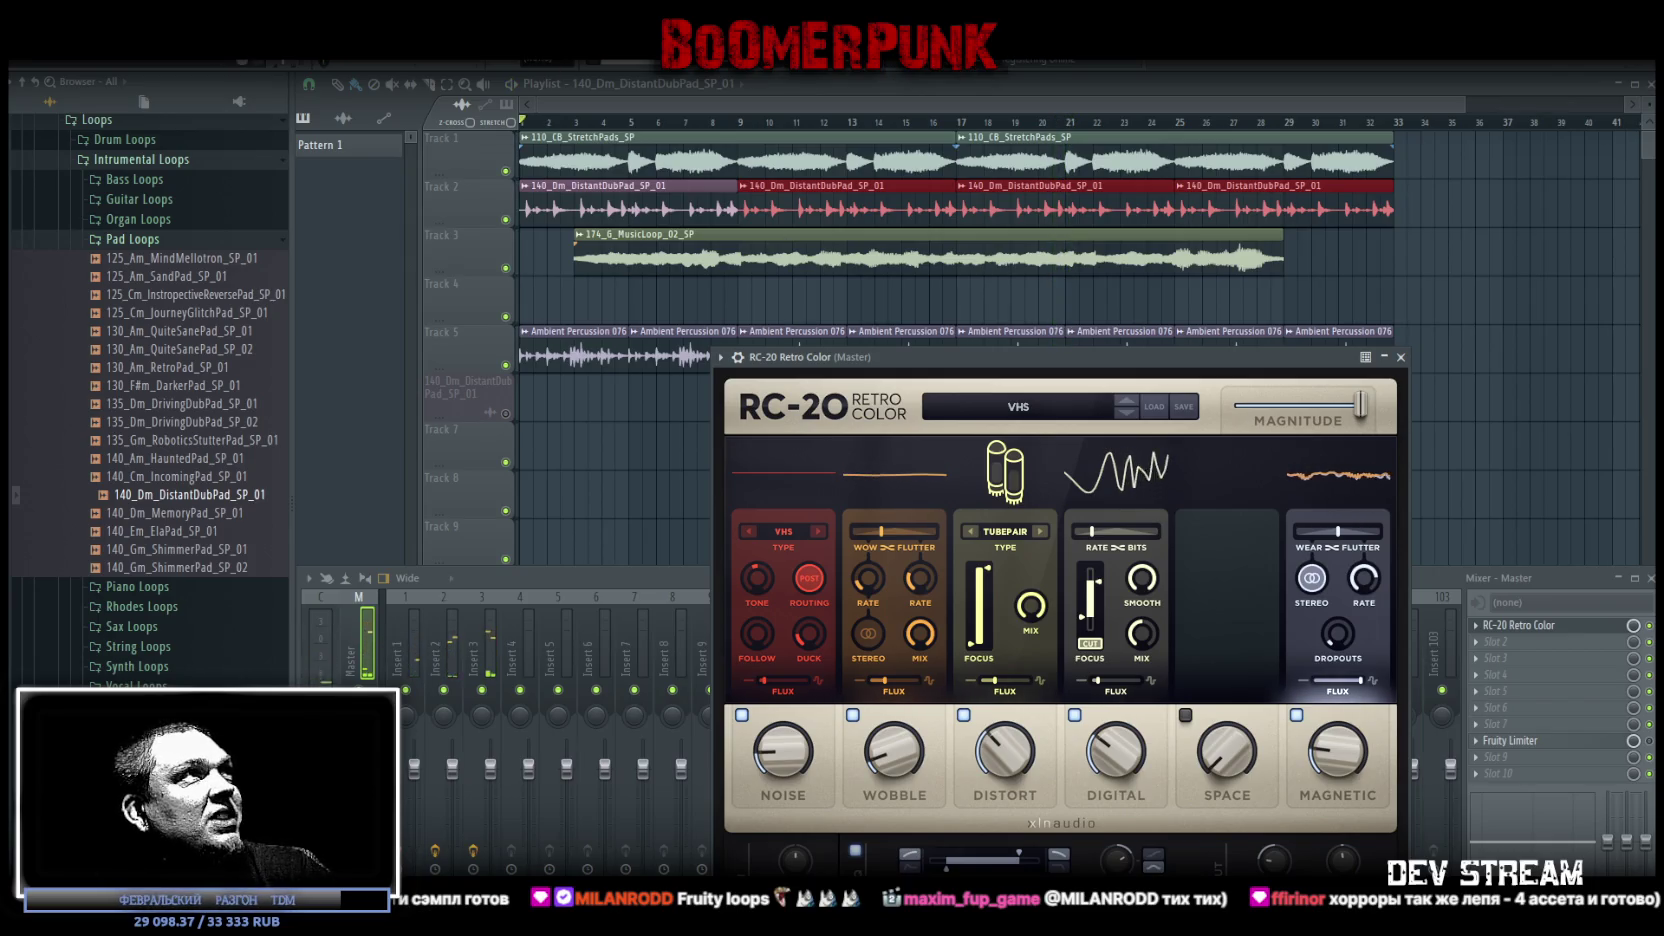
{"action": "key", "text": "alt+Tab"}
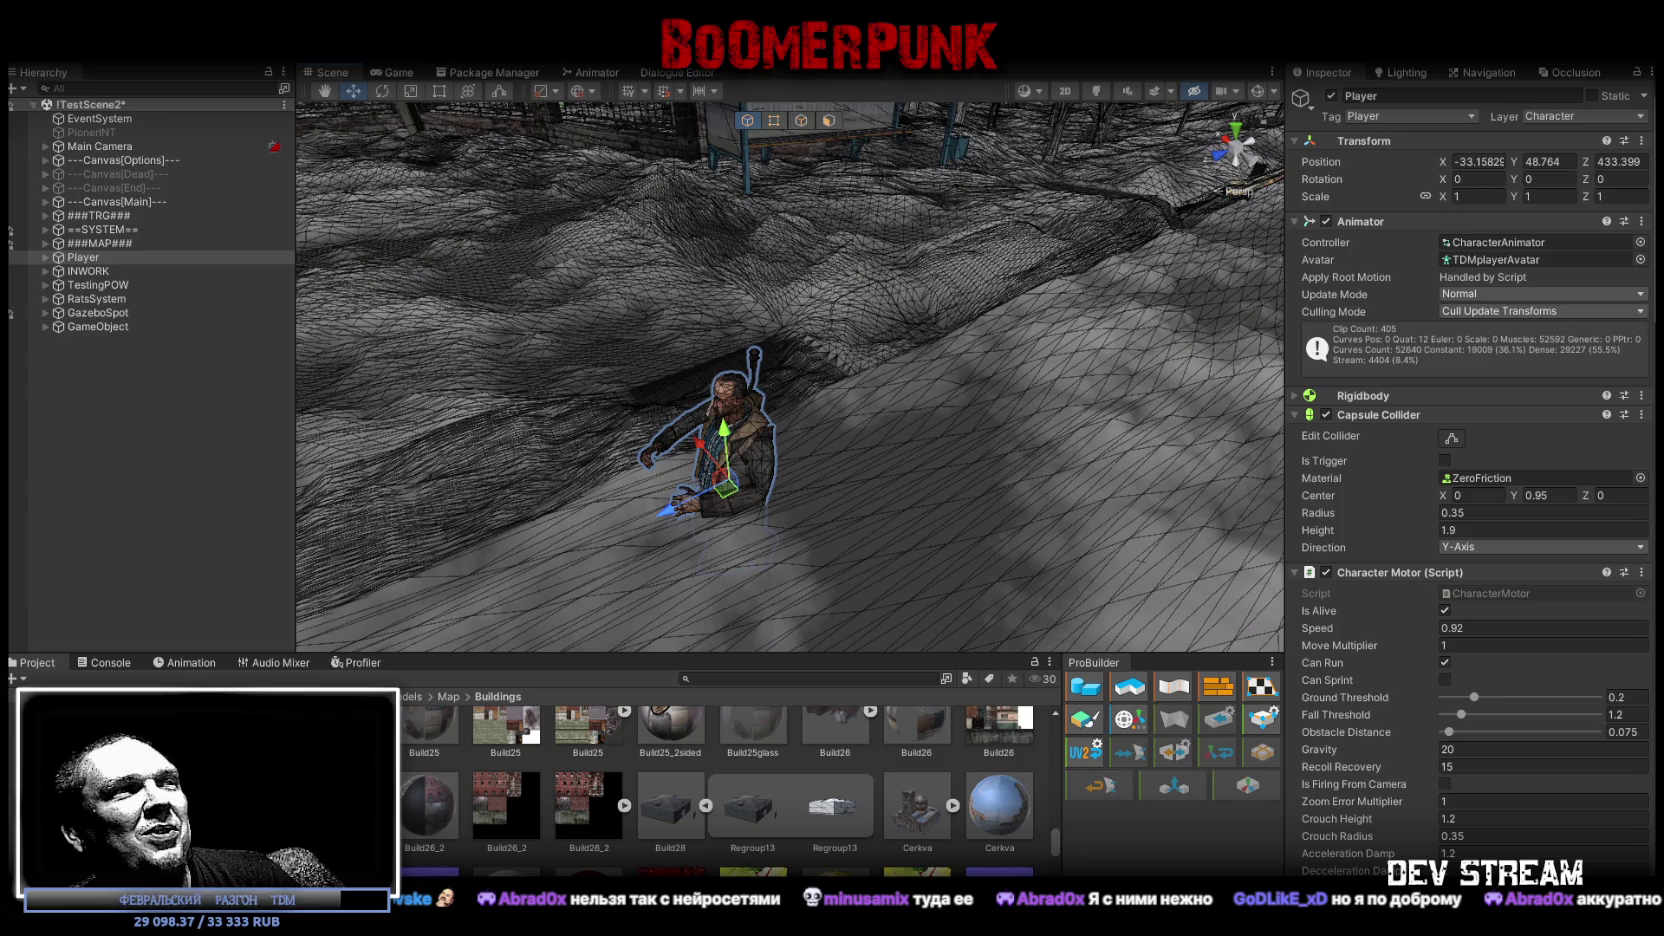
{"action": "scroll", "coordinate": [708, 806], "scroll_direction": "up", "scroll_amount": 3}
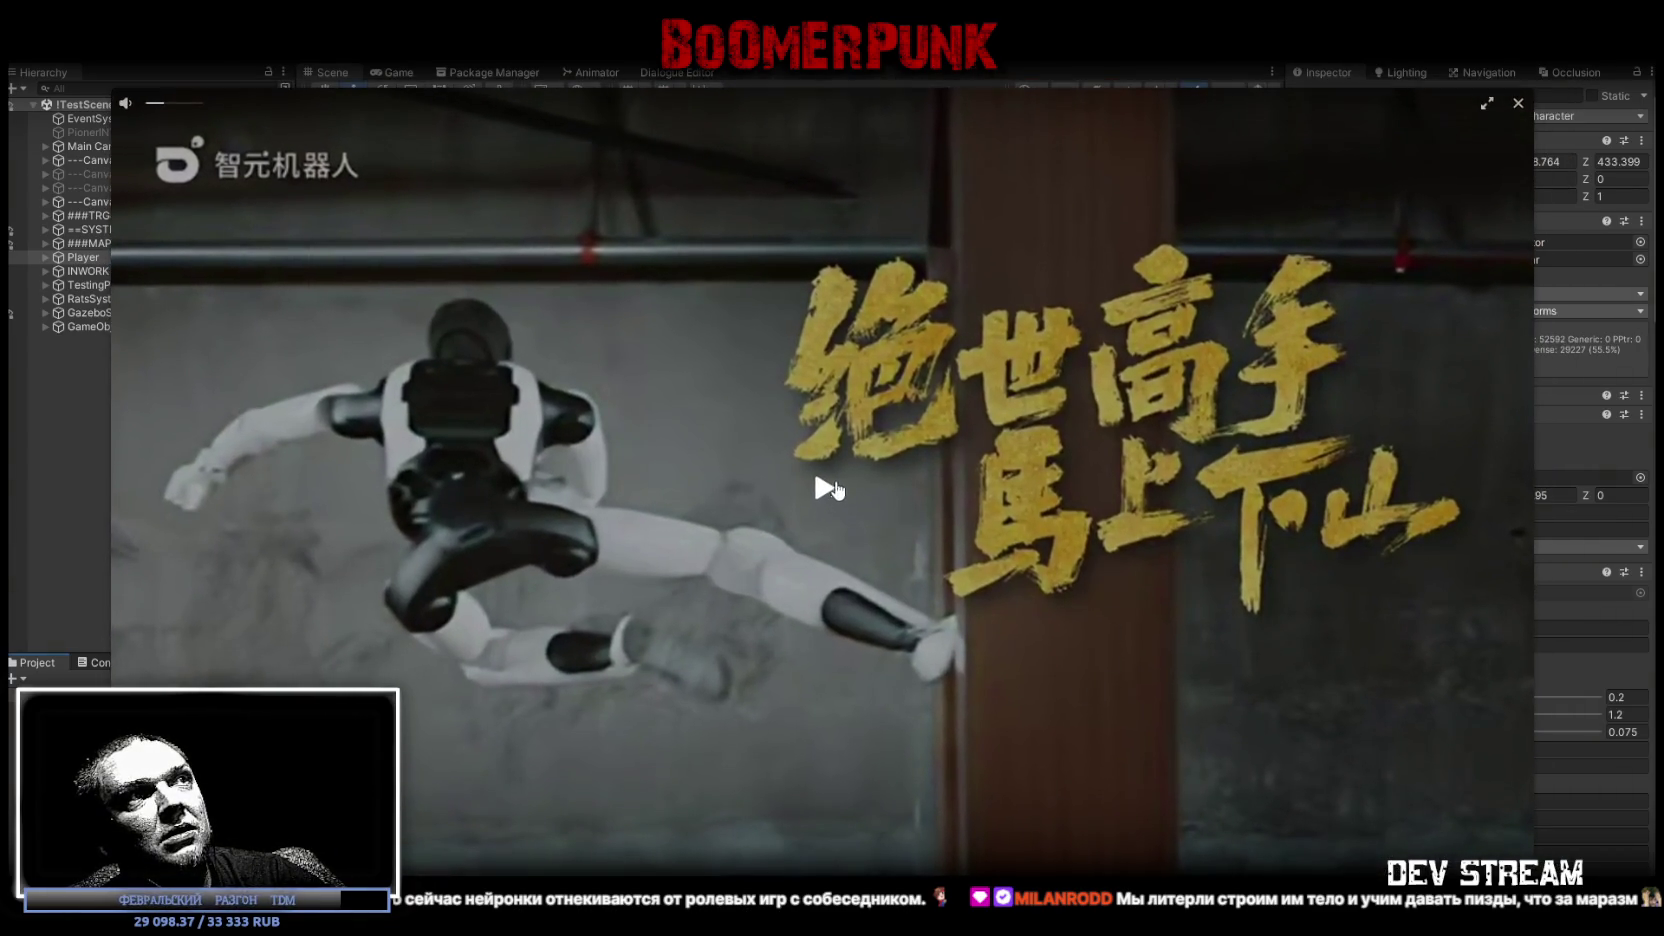
Resume playback of the humanoid robot fighting clip in the video player
{"action": "left_click", "coordinate": [828, 488]}
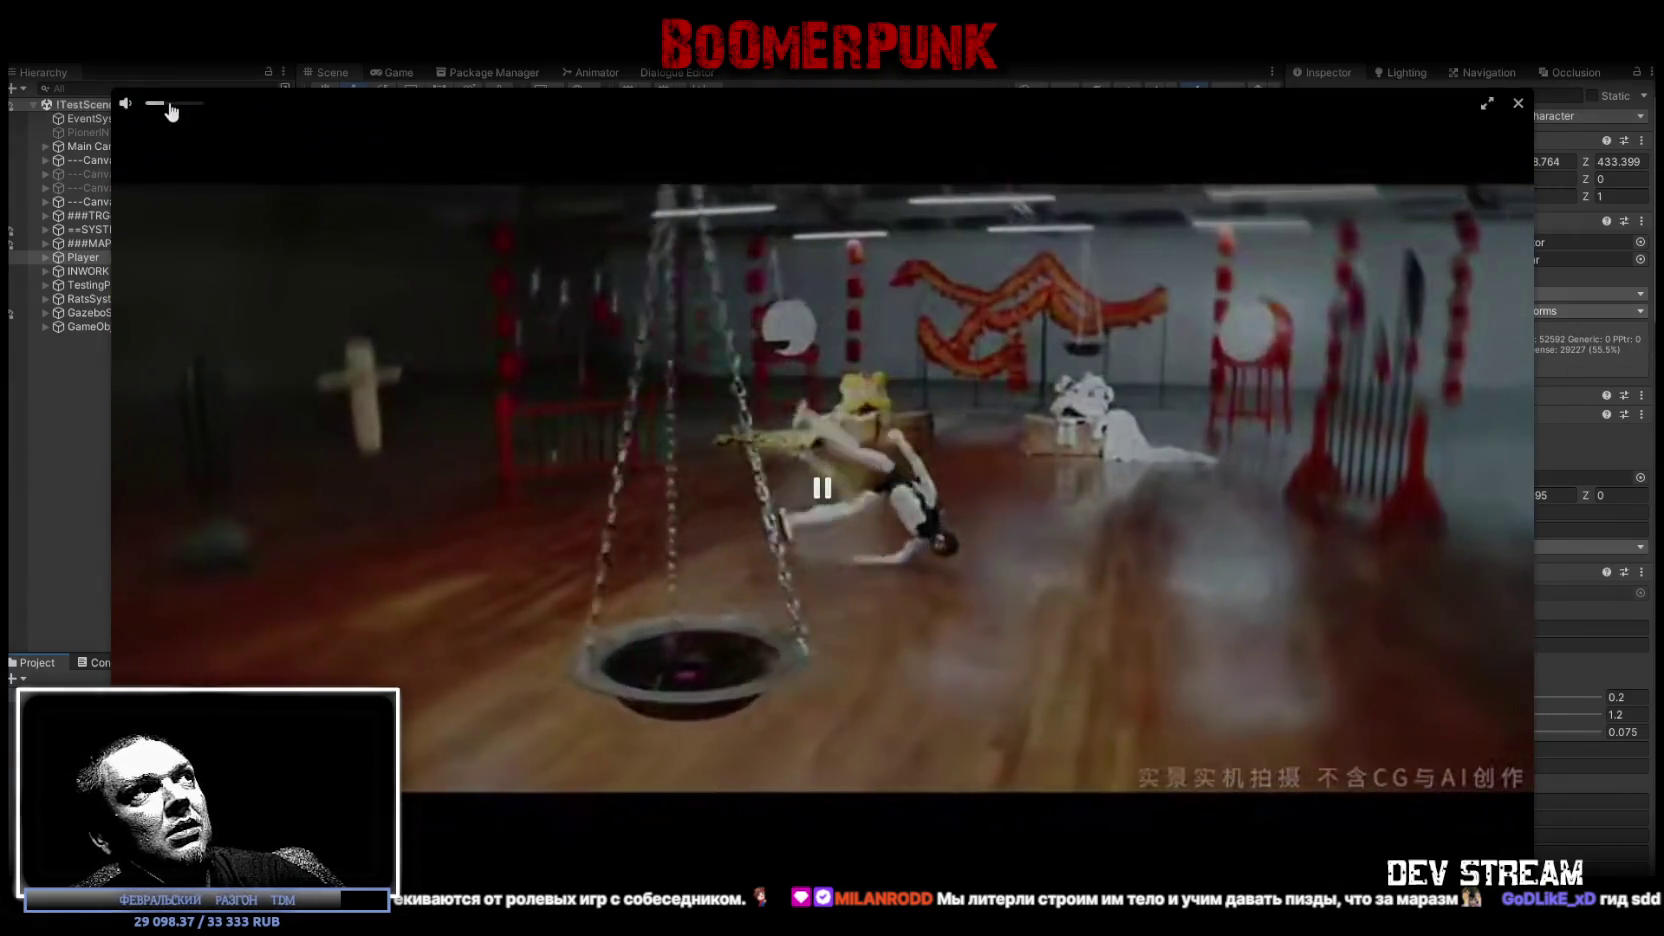
Turn up the robot video's volume, then switch to Blockbench and orbit the DvuhEtajka building
{"action": "left_click", "coordinate": [184, 104]}
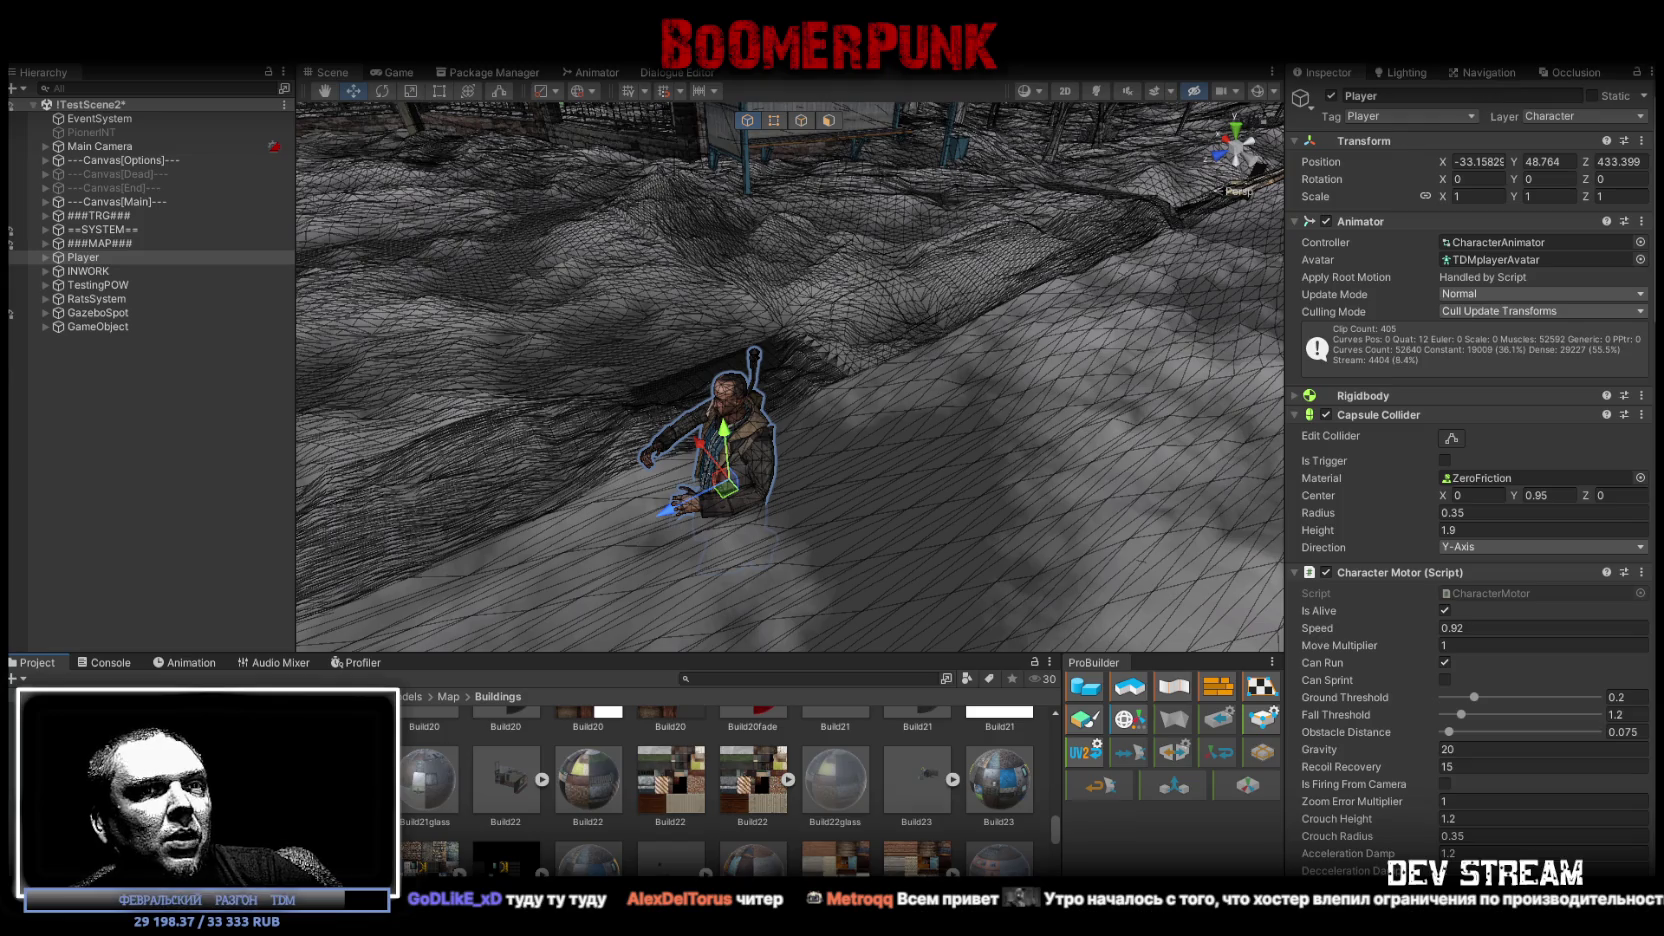
{"action": "scroll", "coordinate": [838, 442], "scroll_direction": "down", "scroll_amount": 3}
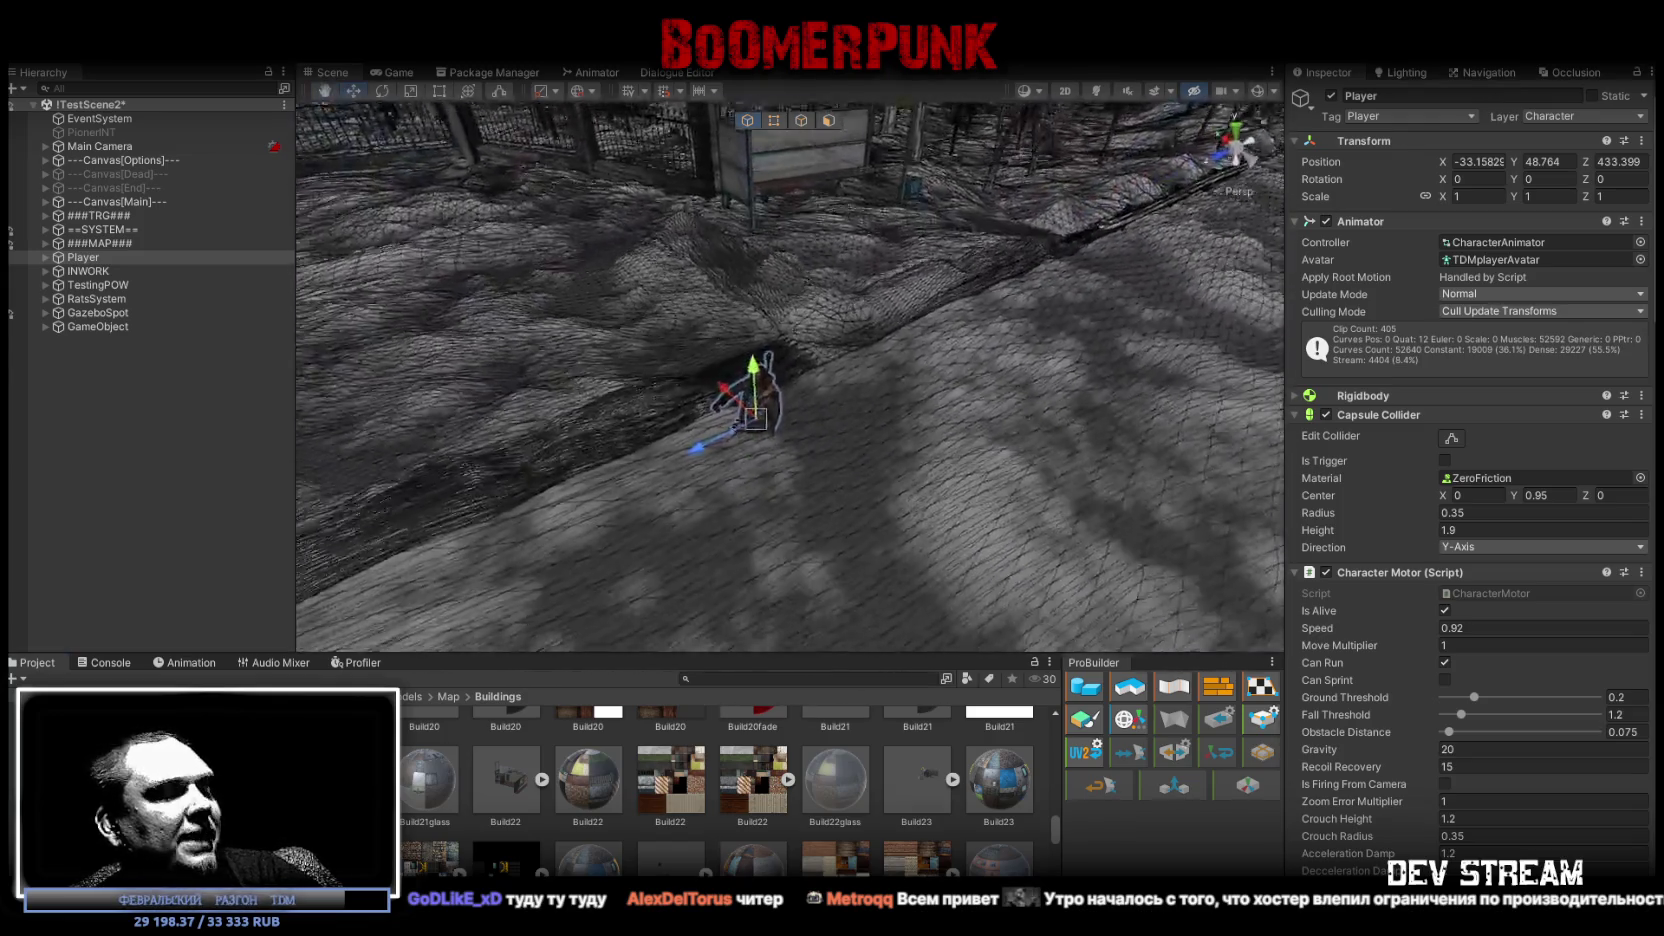
{"action": "key", "text": "alt+Tab"}
{"action": "mouse_move", "coordinate": [710, 701]}
{"action": "left_mouse_down"}
{"action": "mouse_move", "coordinate": [909, 645]}
{"action": "mouse_move", "coordinate": [1141, 714]}
{"action": "left_mouse_up"}
Show and select the Regroup13_selection block inside the building, then return to Unity
{"action": "scroll", "coordinate": [1227, 680], "scroll_direction": "up", "scroll_amount": 5}
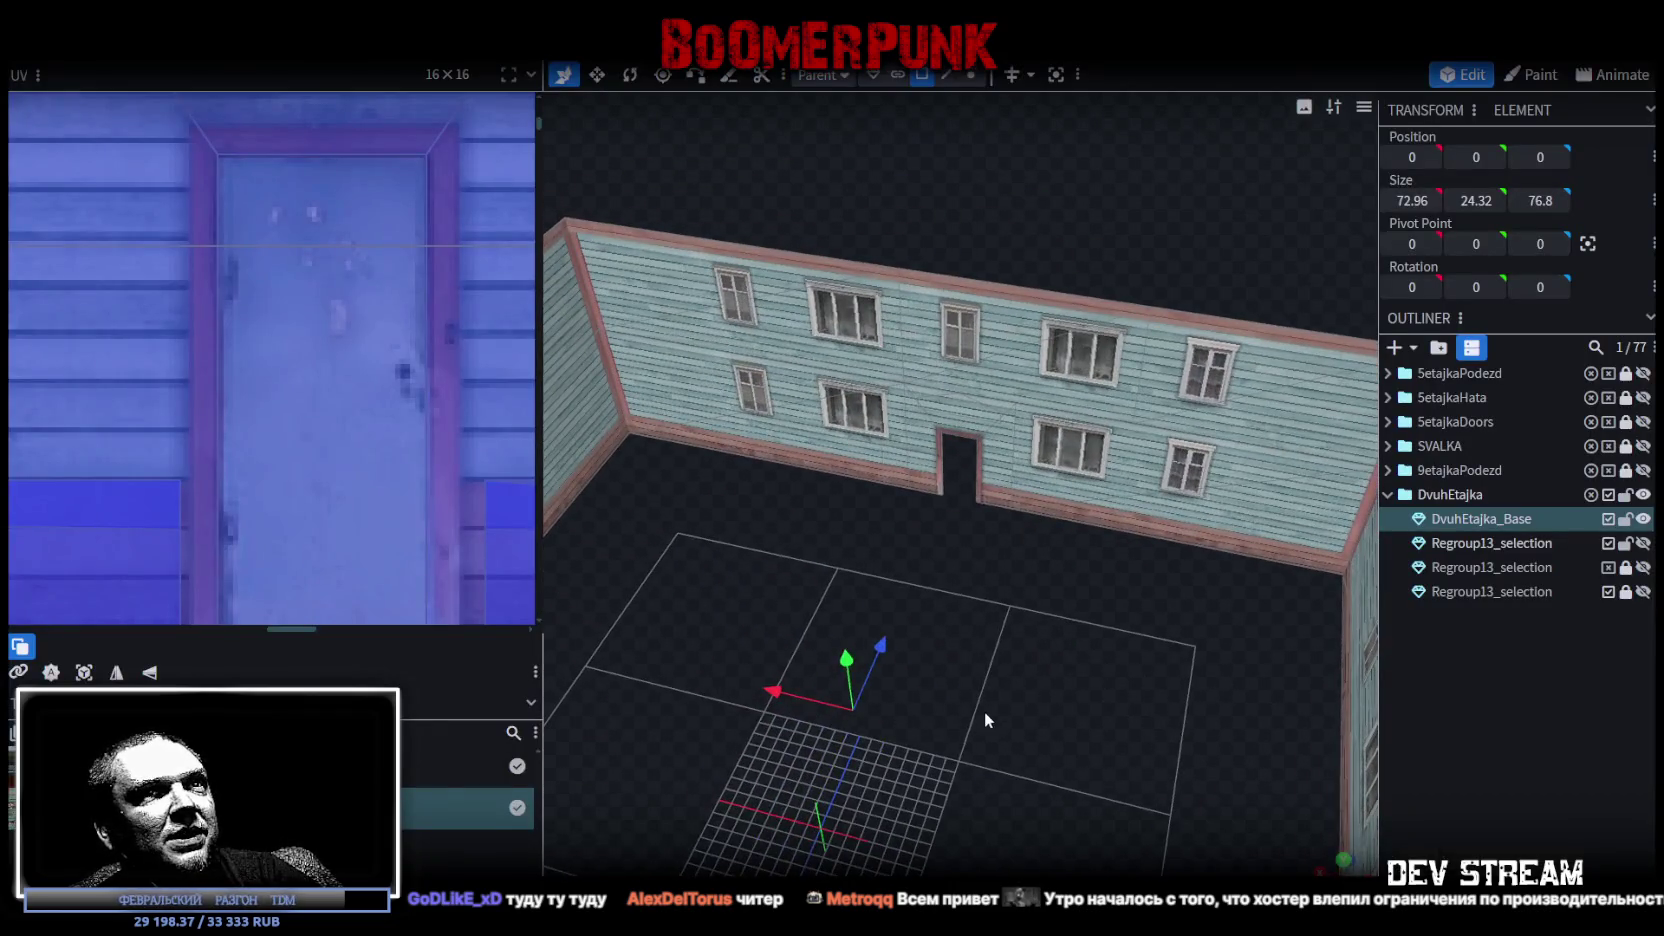
{"action": "mouse_move", "coordinate": [984, 711]}
{"action": "left_mouse_down"}
{"action": "mouse_move", "coordinate": [1202, 710]}
{"action": "mouse_move", "coordinate": [1015, 651]}
{"action": "mouse_move", "coordinate": [1160, 627]}
{"action": "left_mouse_up"}
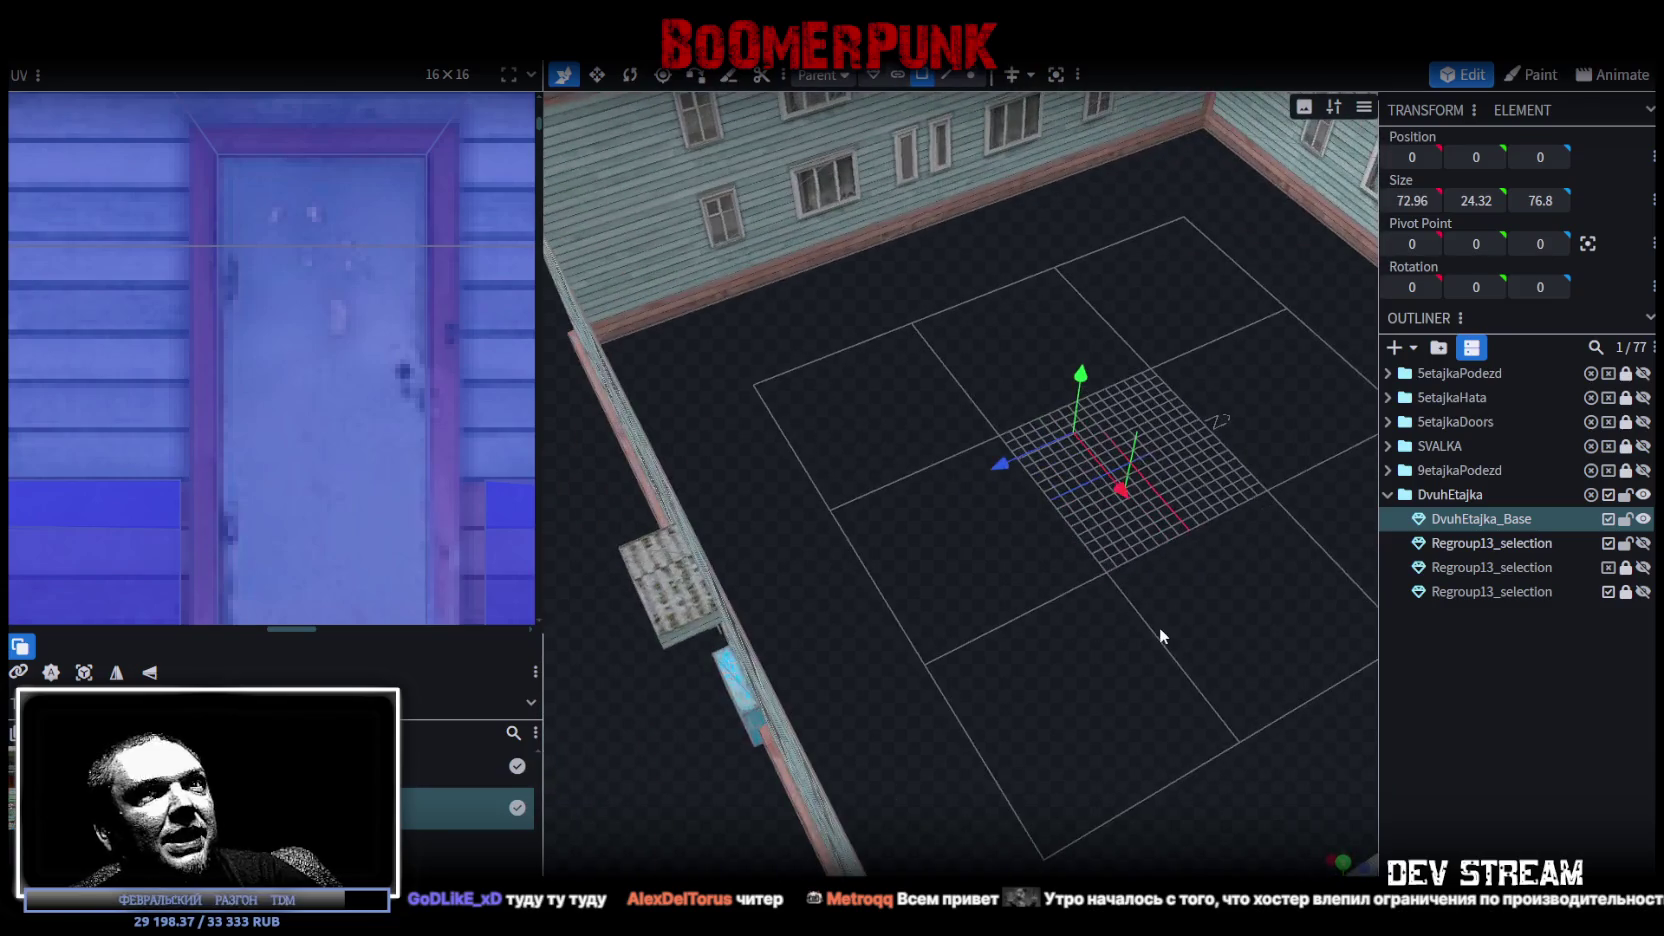
{"action": "left_click", "coordinate": [1643, 543]}
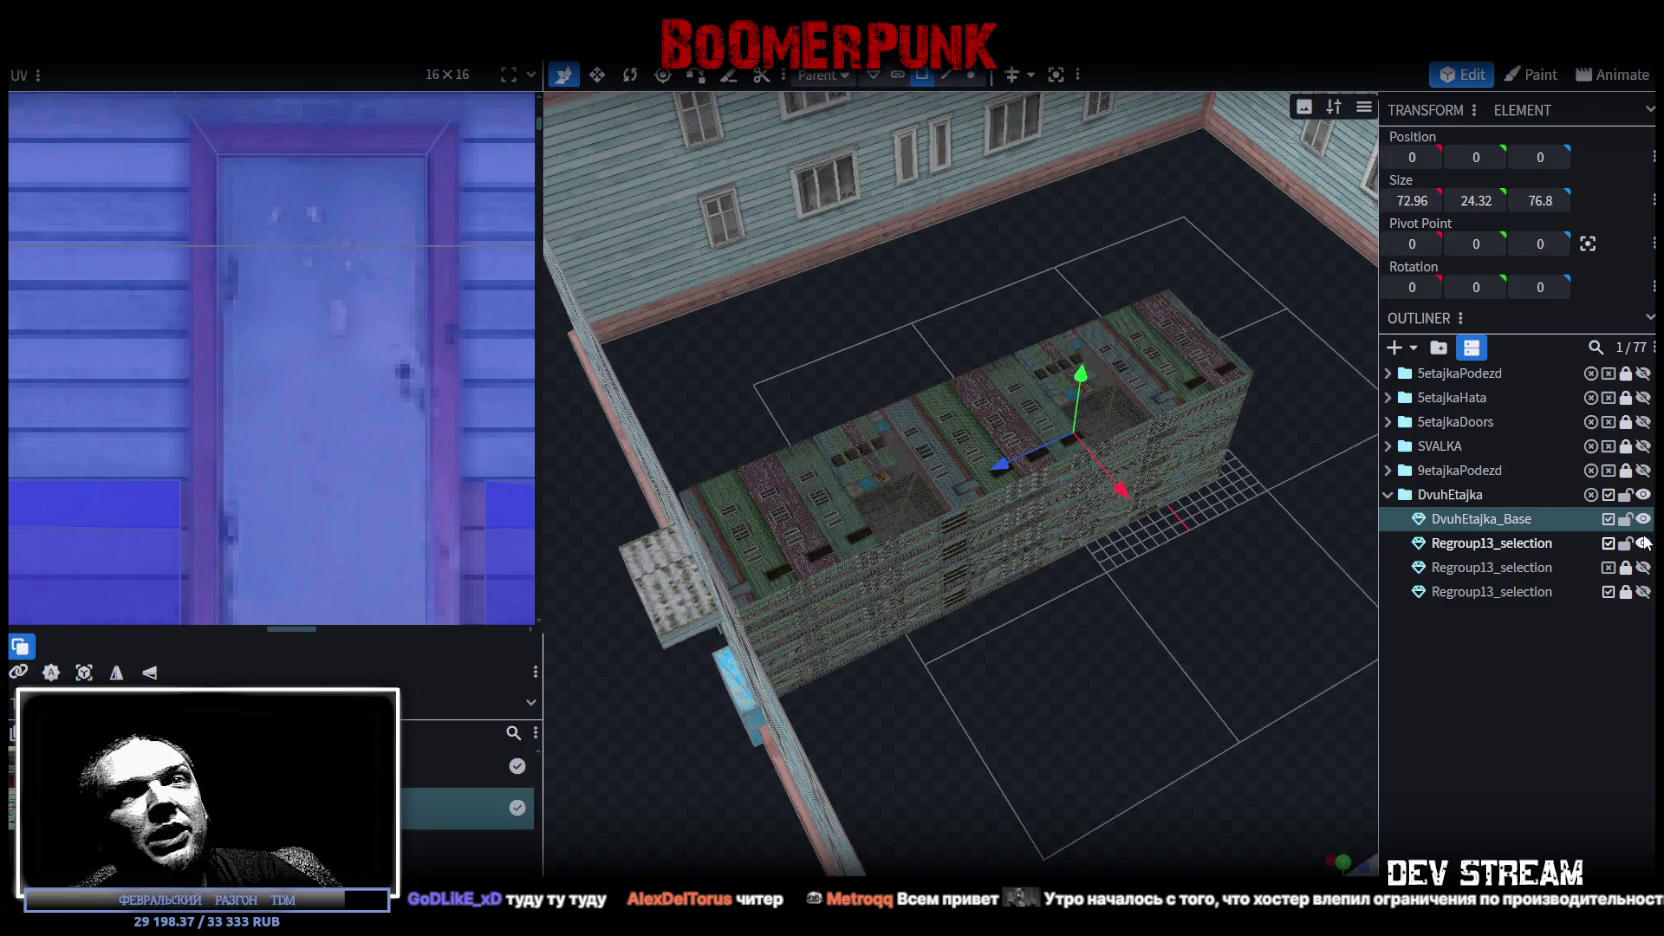
{"action": "left_click", "coordinate": [1514, 543]}
{"action": "key", "text": "Escape"}
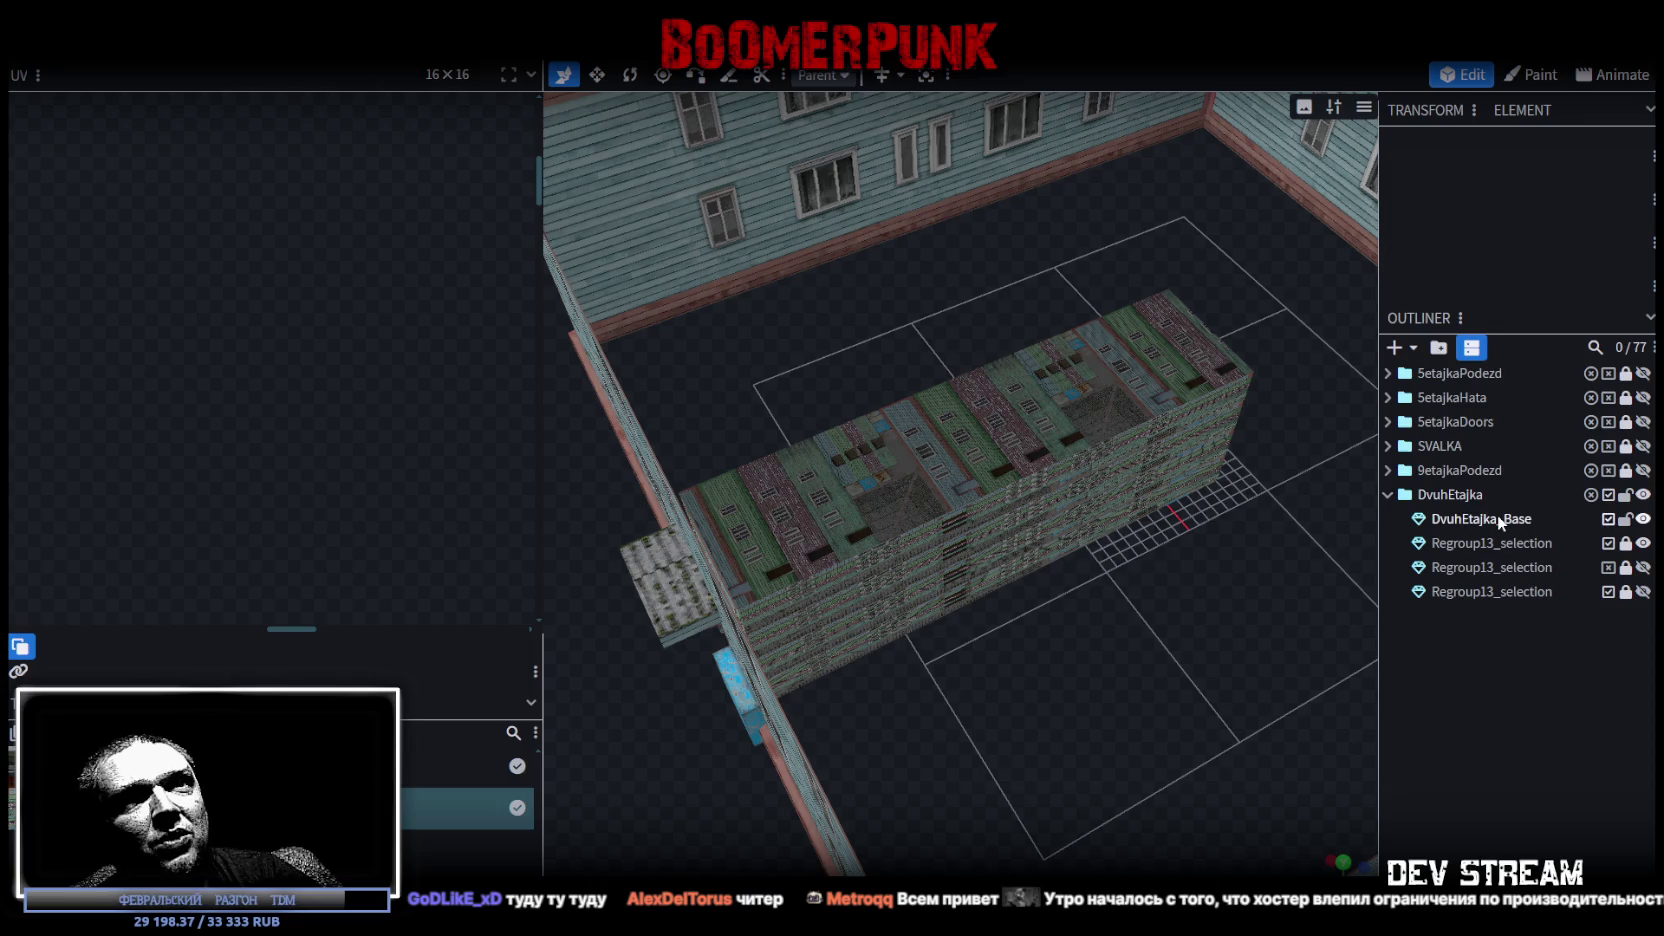
{"action": "left_click", "coordinate": [1522, 545]}
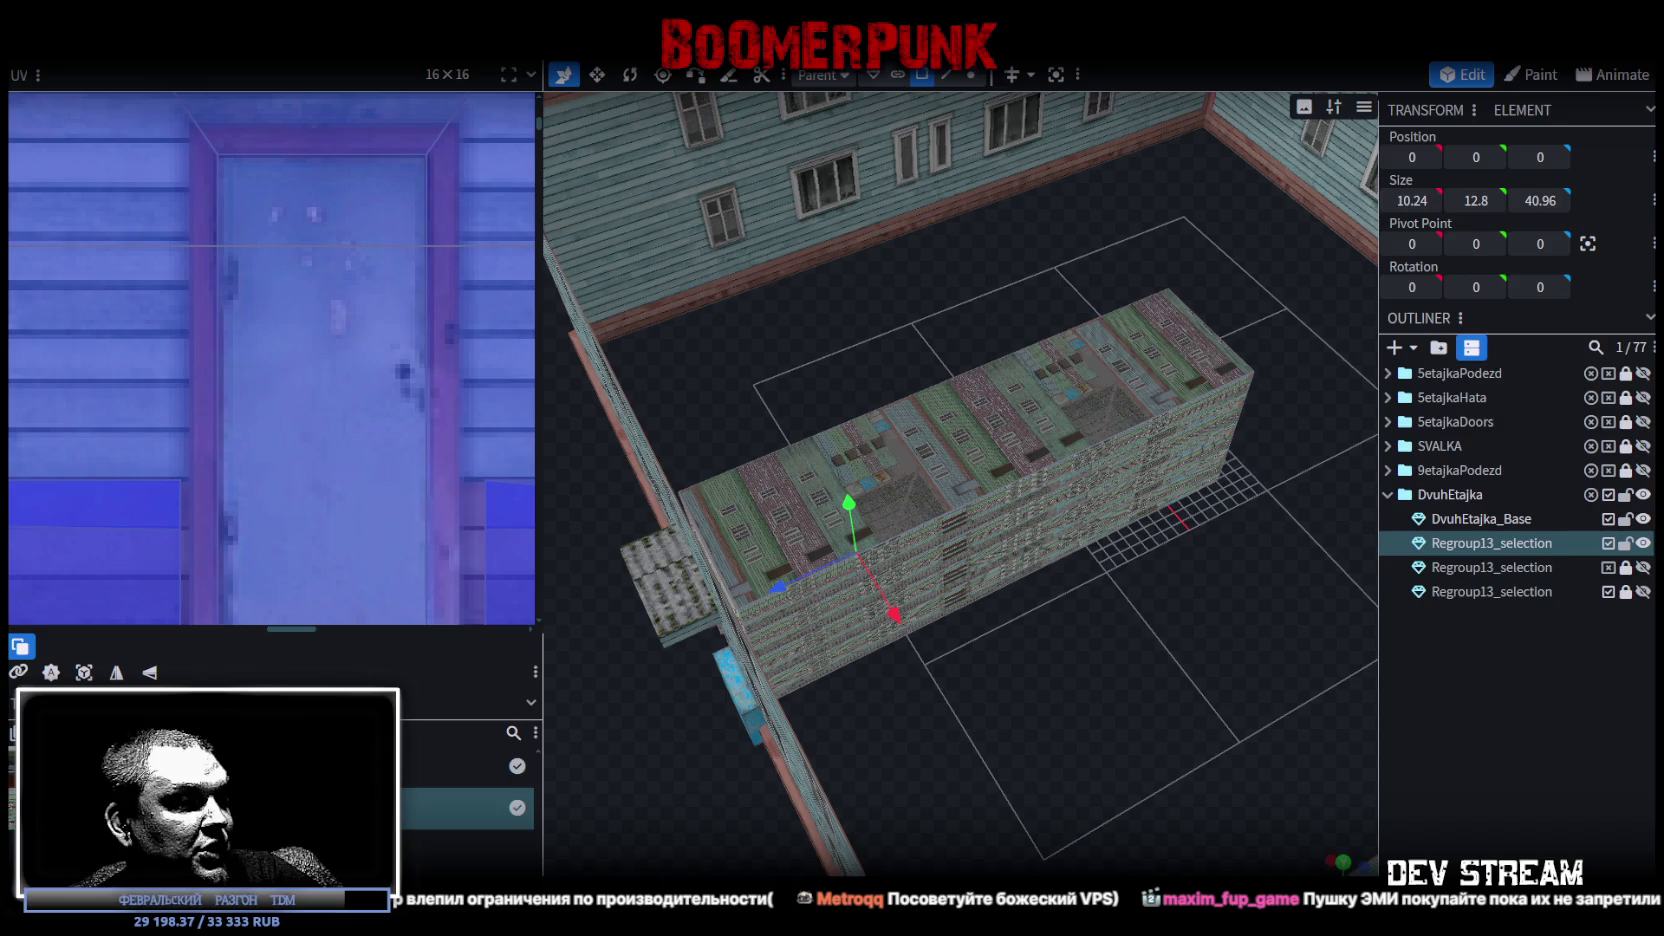
{"action": "key", "text": "alt+Tab"}
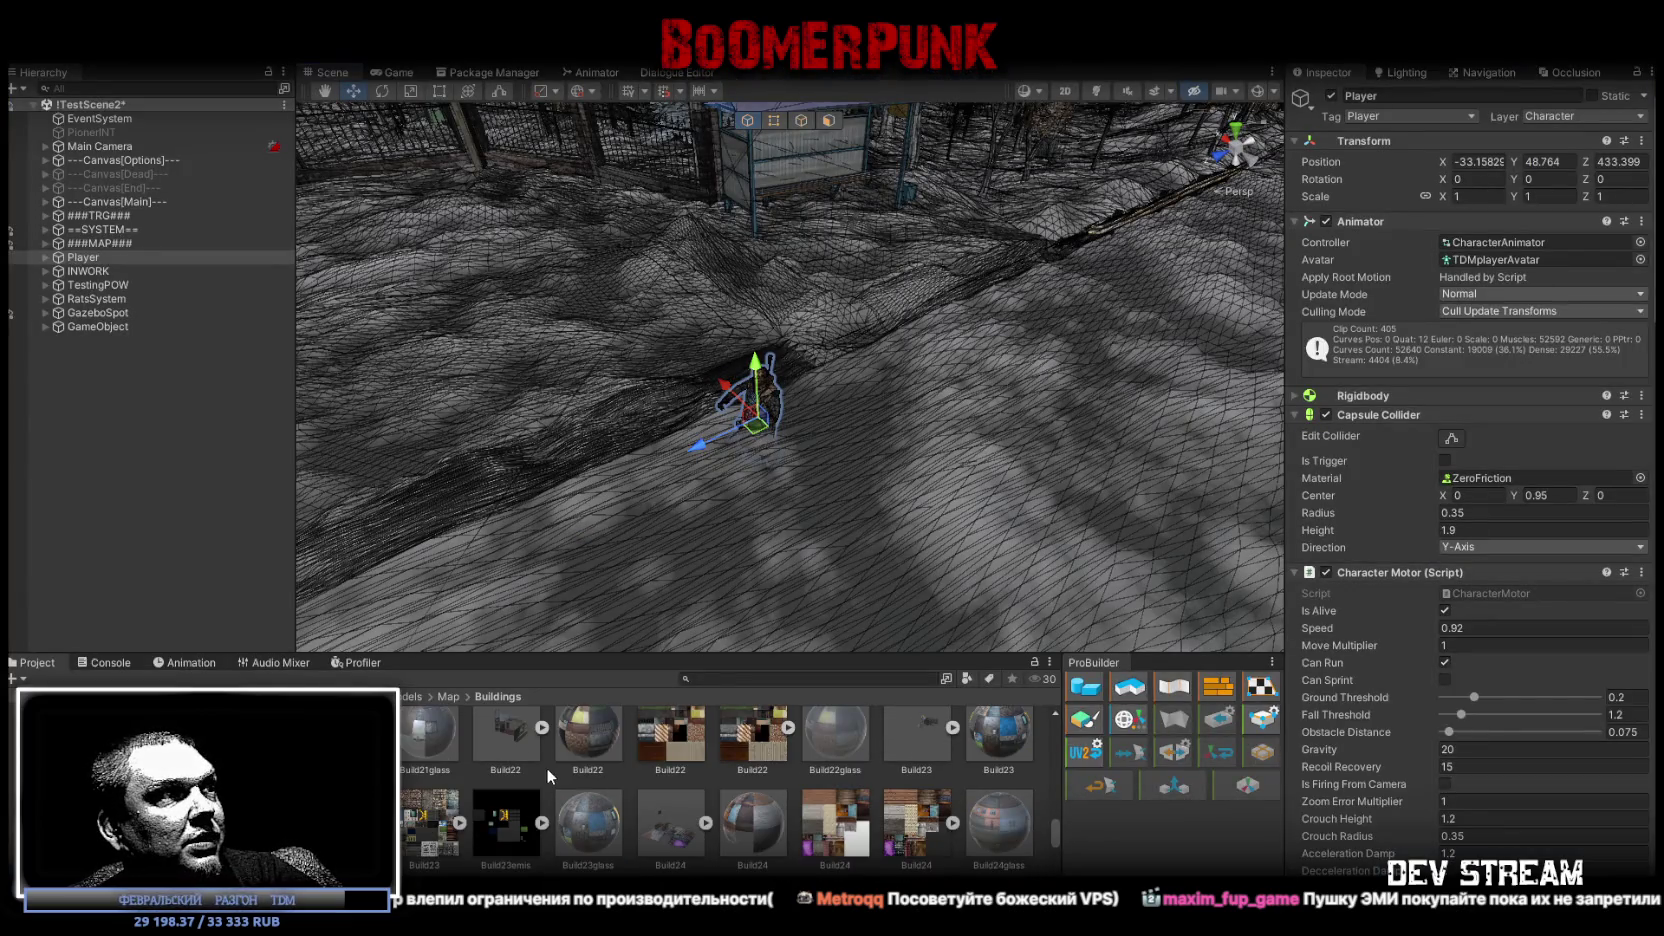
Browse the Buildings assets and select the Build26_2 texture and its related assets
{"action": "scroll", "coordinate": [546, 767], "scroll_direction": "down", "scroll_amount": 5}
{"action": "scroll", "coordinate": [546, 778], "scroll_direction": "down", "scroll_amount": 10}
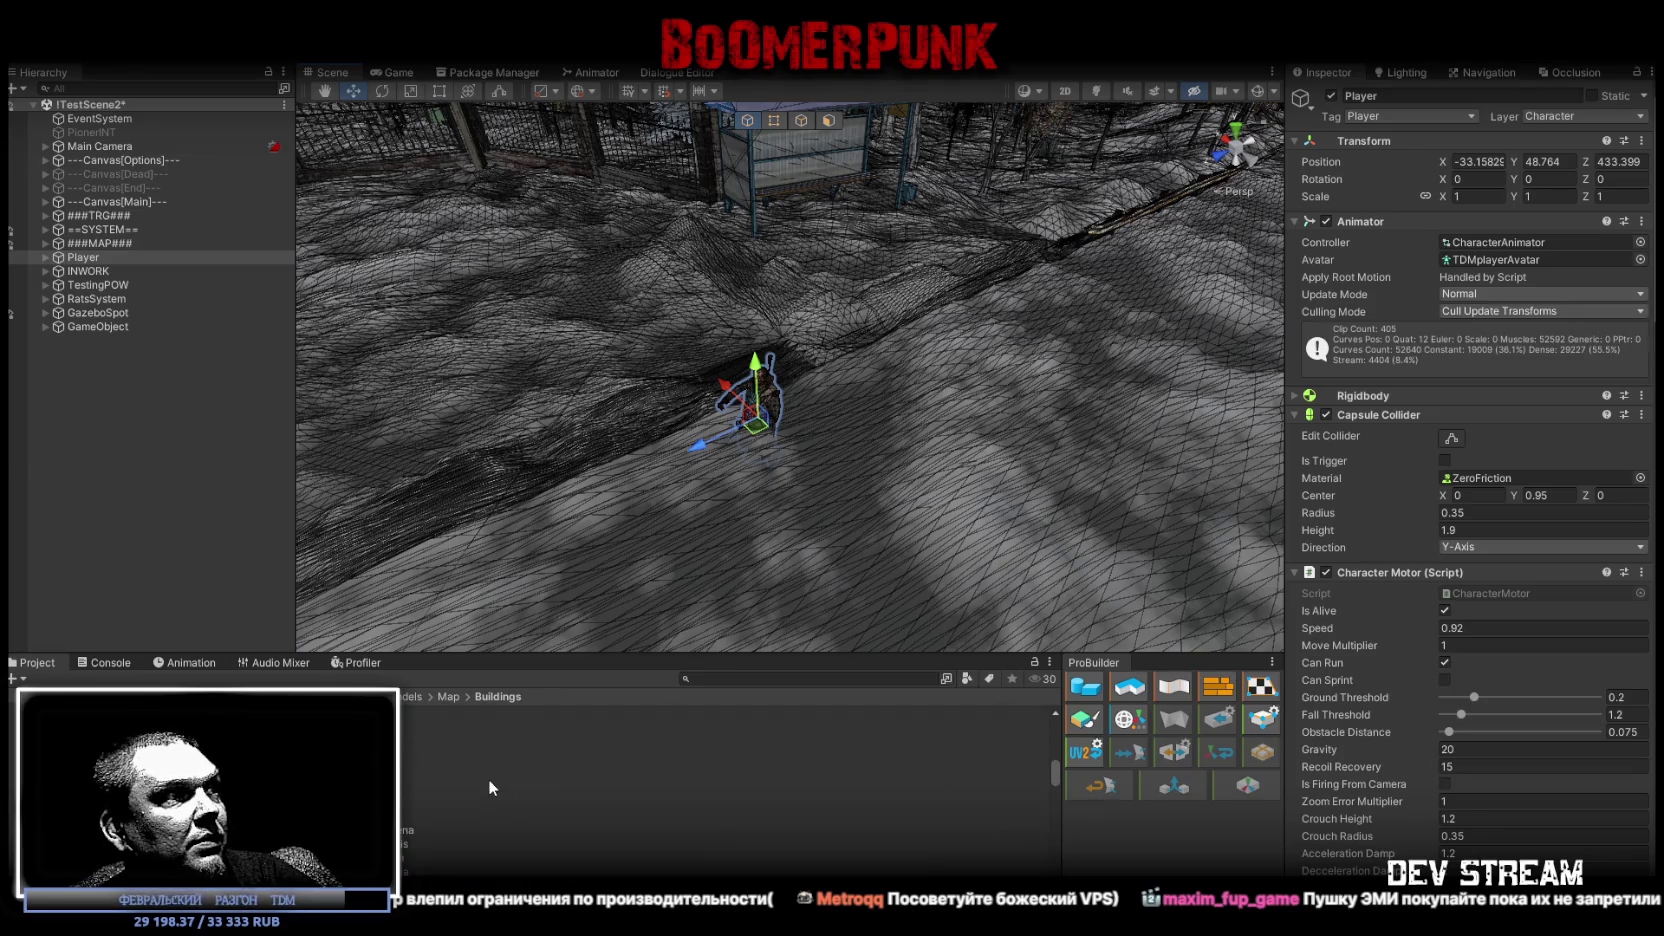
{"action": "scroll", "coordinate": [488, 777], "scroll_direction": "down", "scroll_amount": 3}
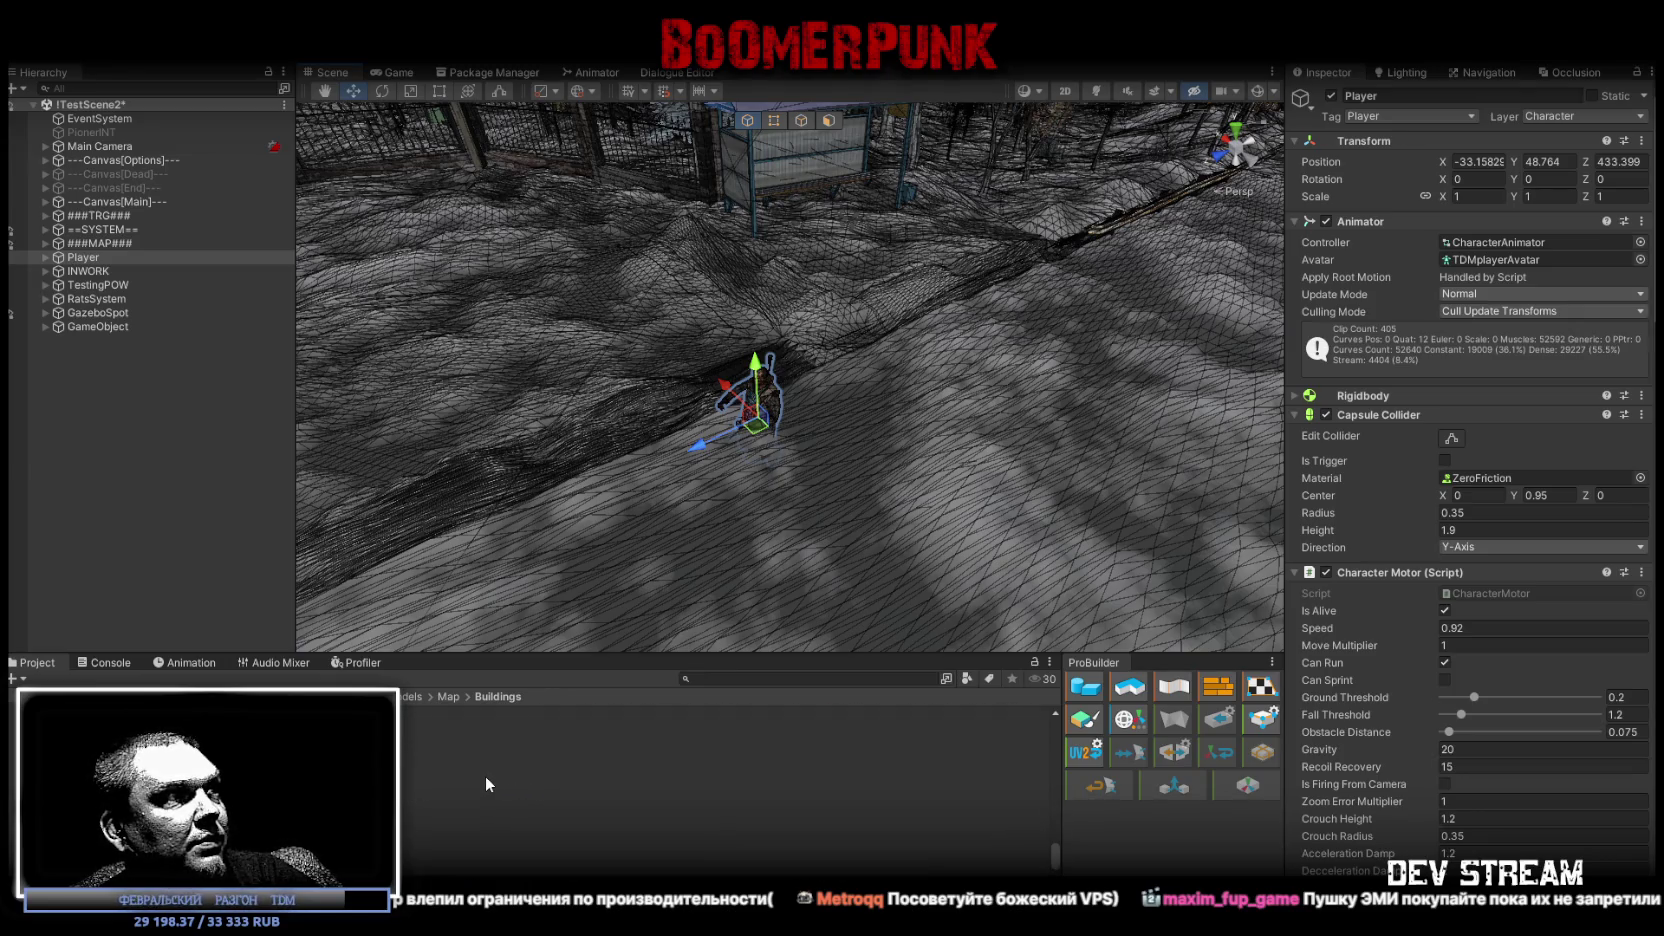
{"action": "scroll", "coordinate": [486, 777], "scroll_direction": "up", "scroll_amount": 1}
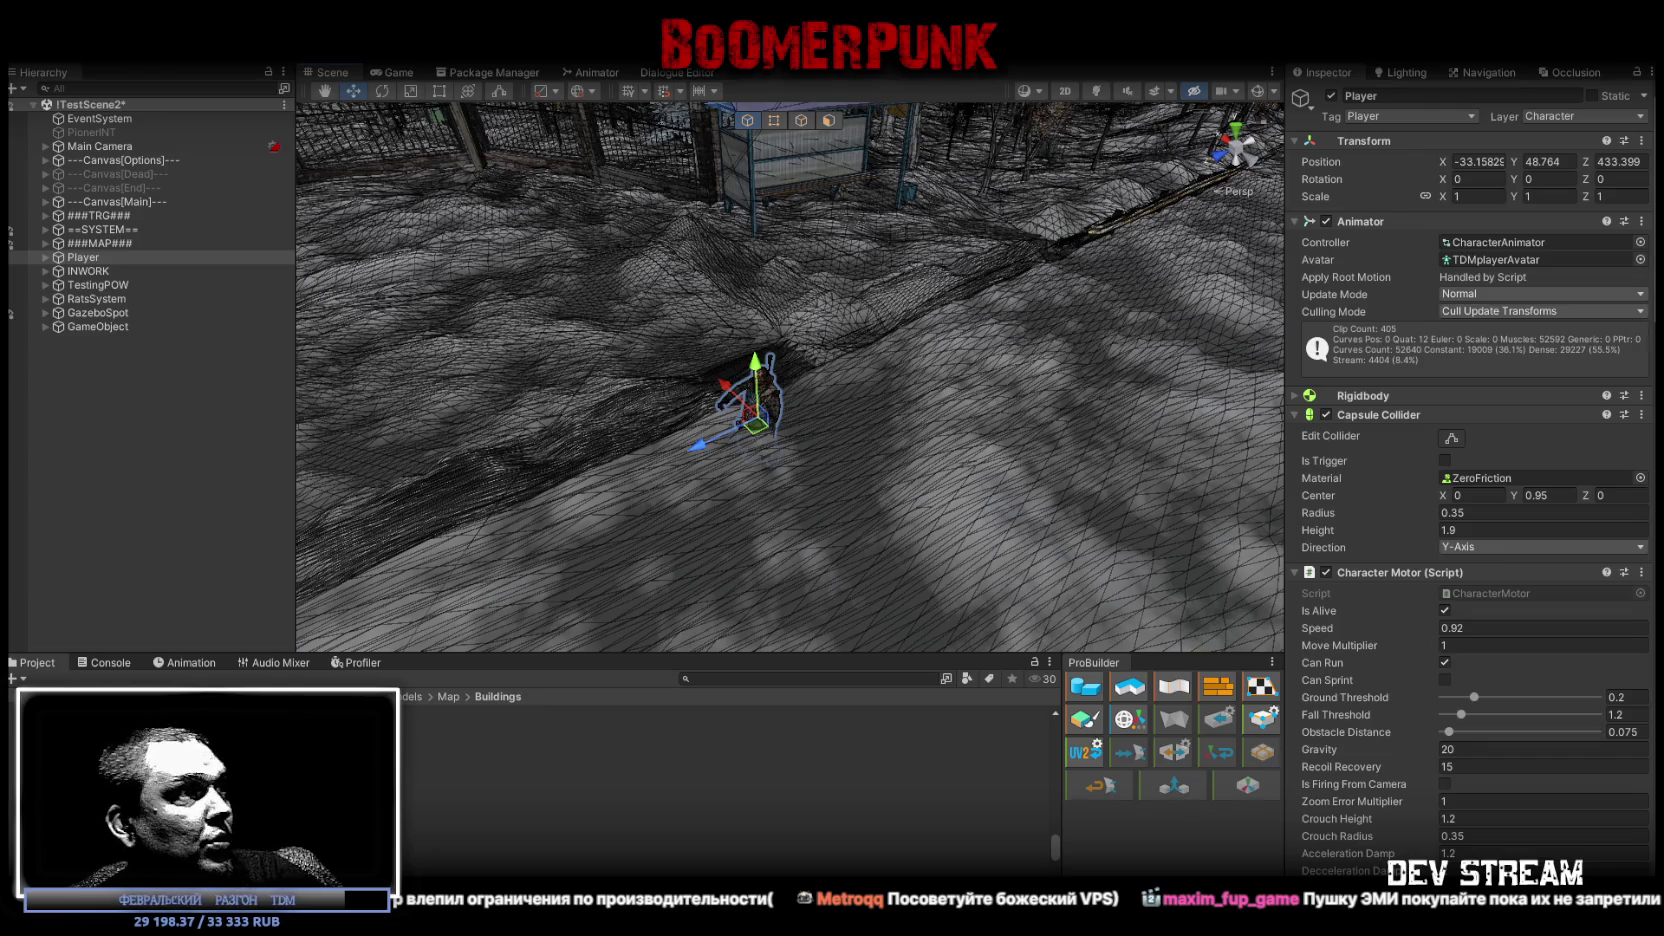
{"action": "left_click", "coordinate": [484, 790]}
{"action": "left_click", "coordinate": [417, 803], "text": "shift"}
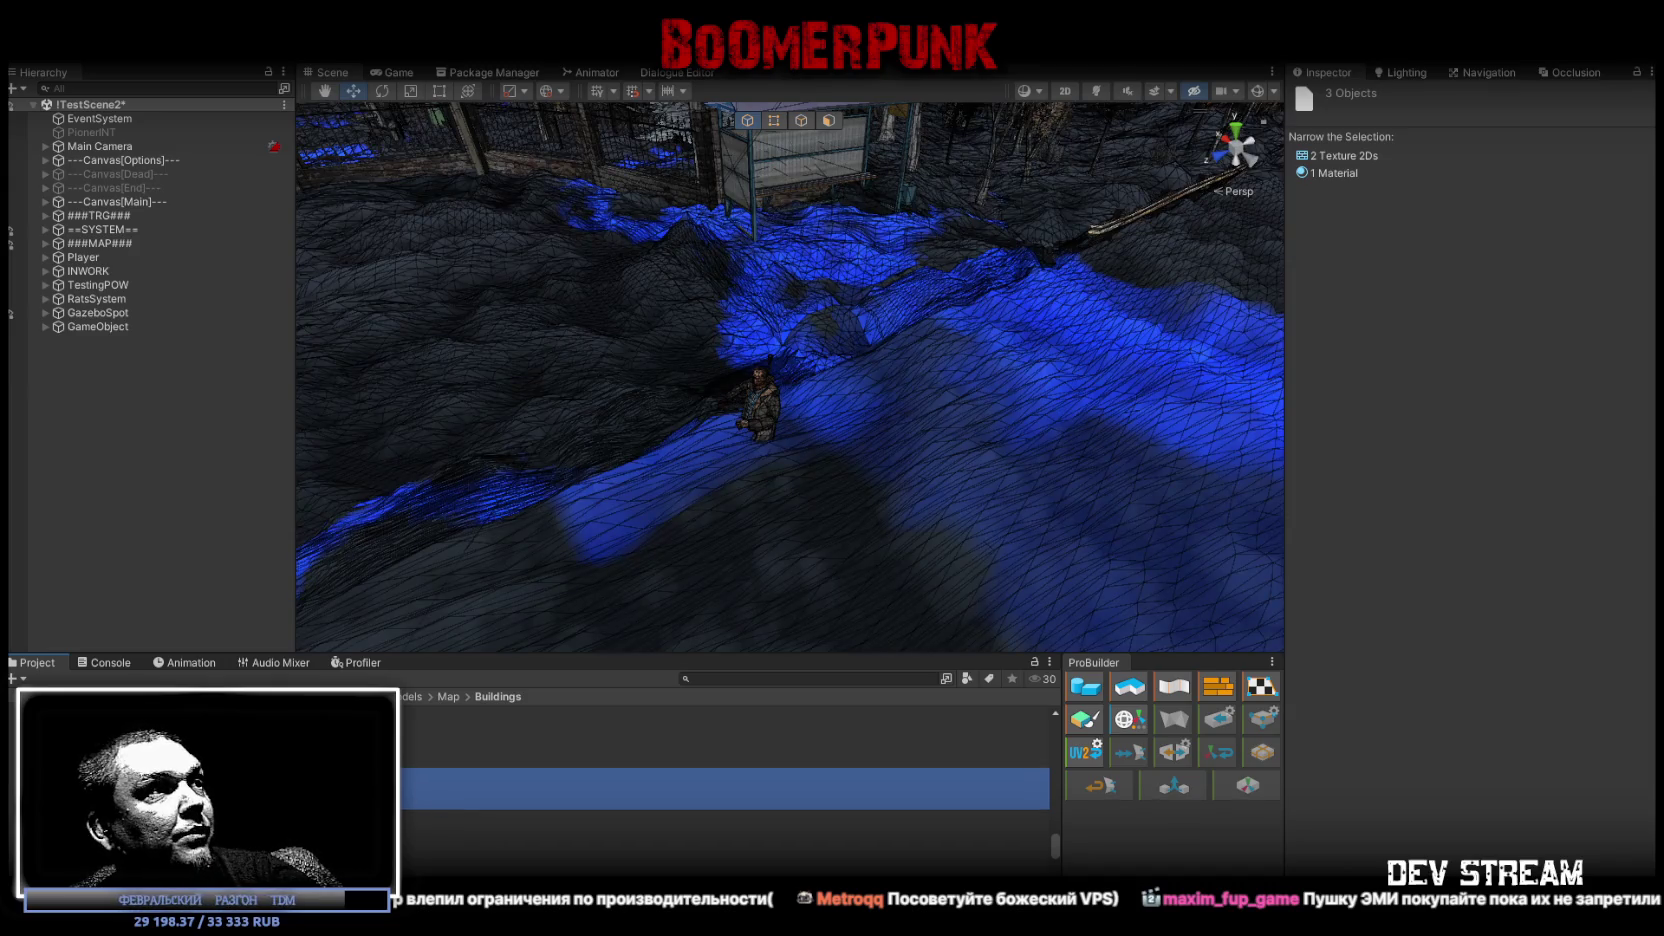
{"action": "left_click", "coordinate": [436, 803]}
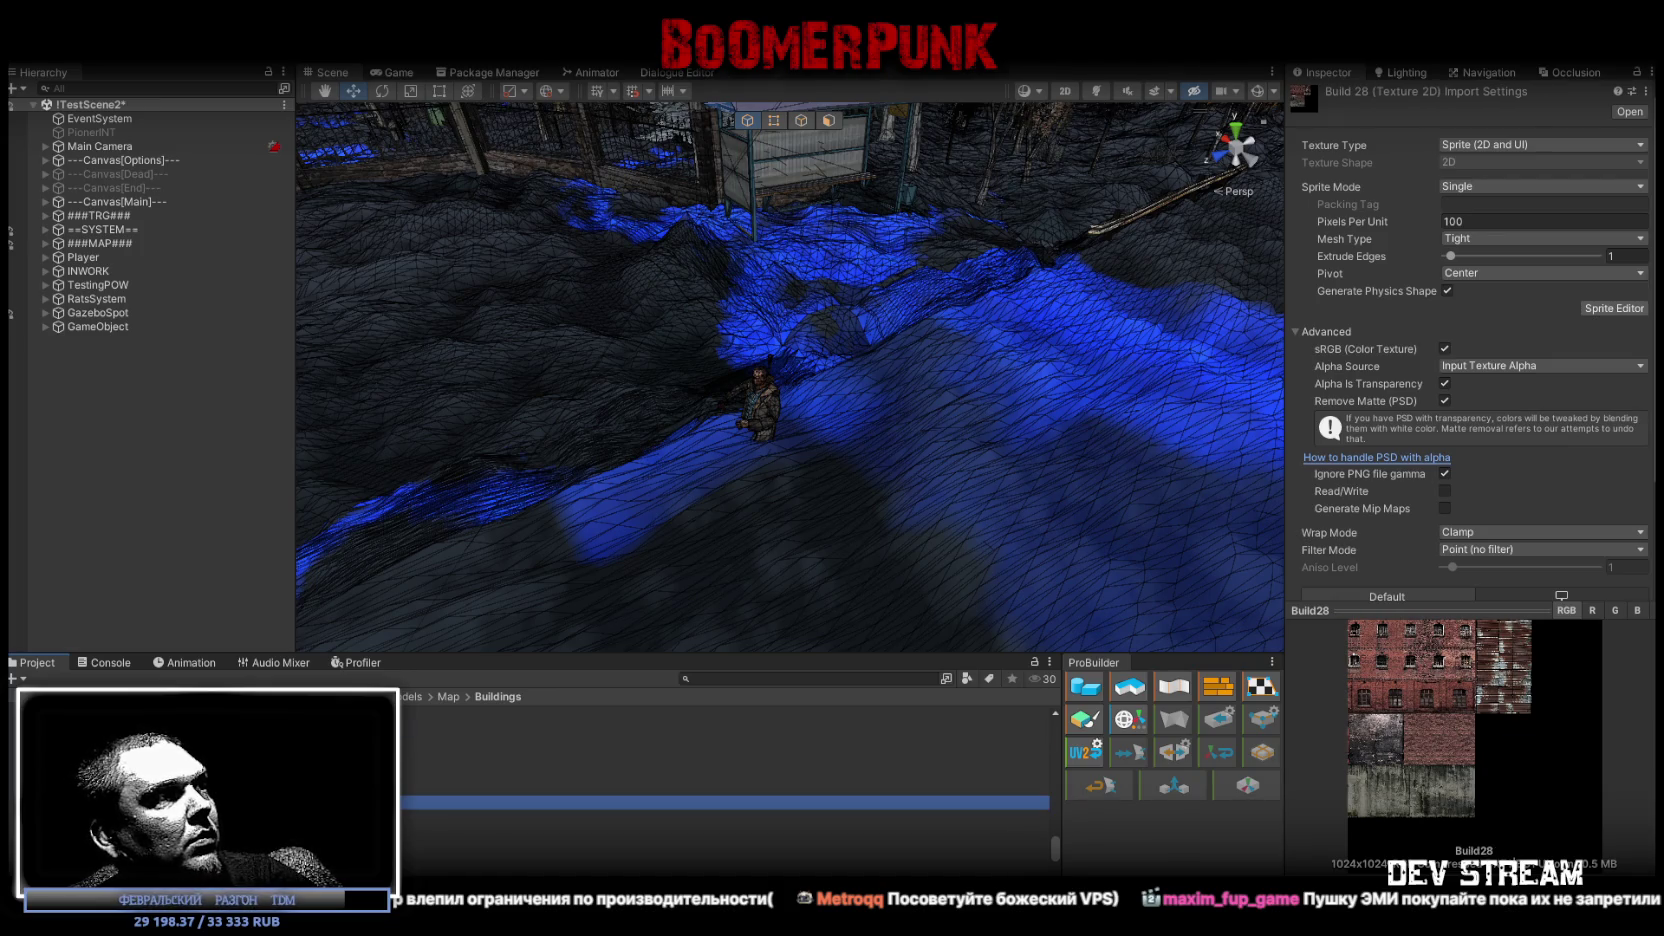
Compare the Build28 and Build 26_2 1 textures and materials, ending on Build28's import settings
{"action": "left_click", "coordinate": [725, 855]}
{"action": "left_click", "coordinate": [725, 785]}
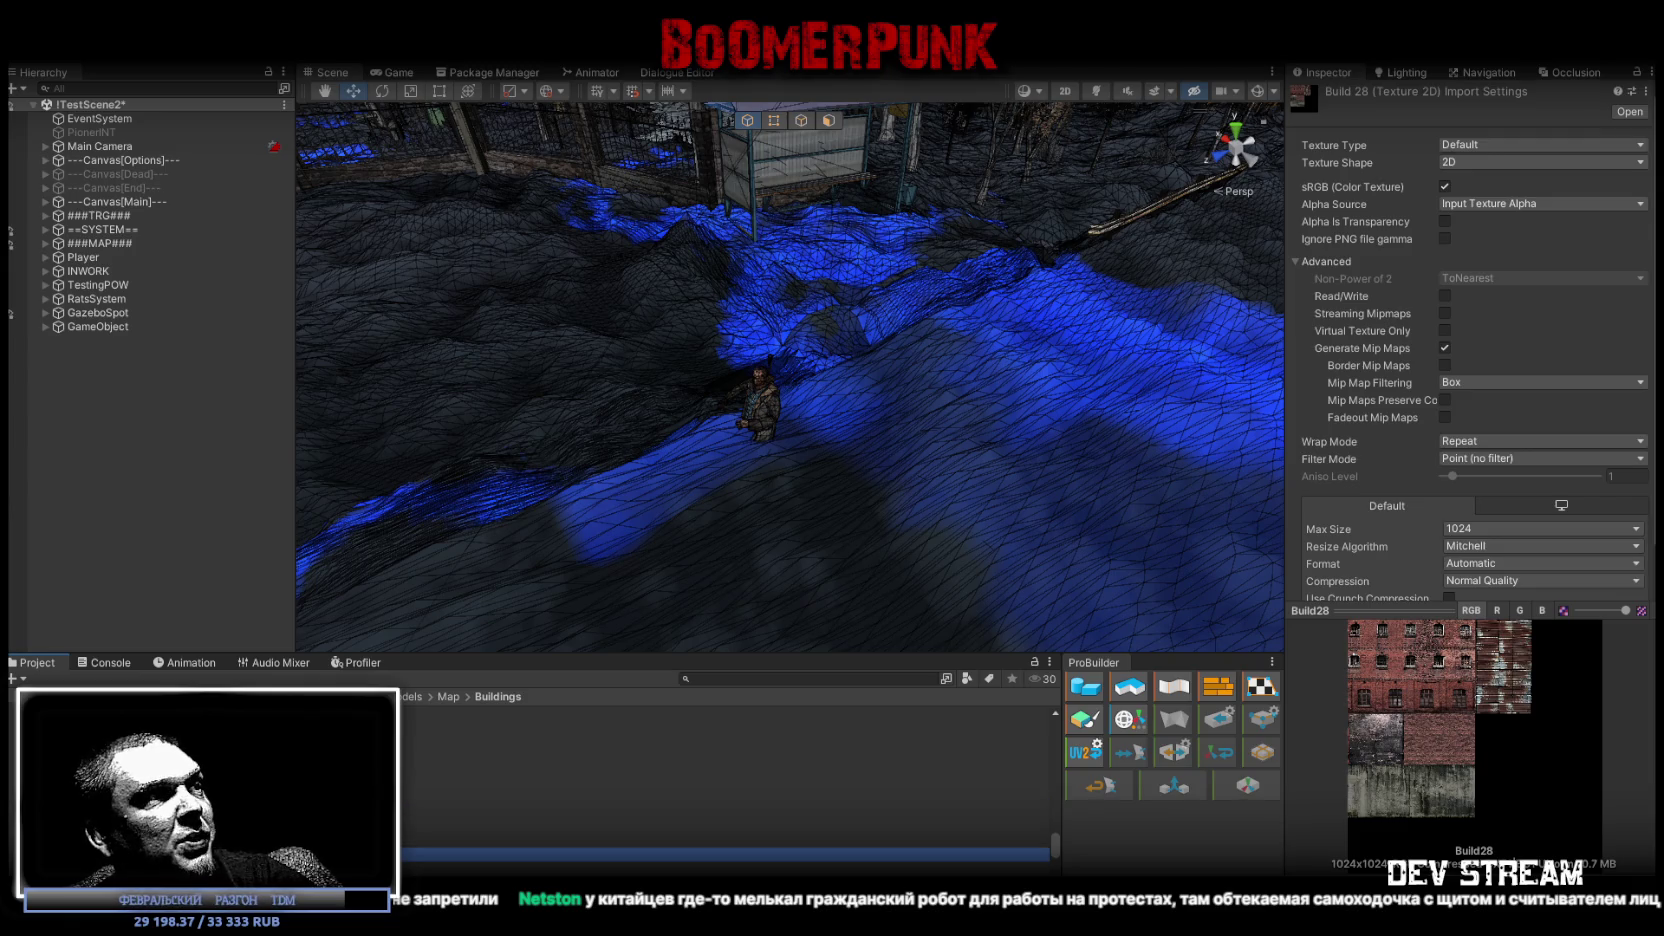
{"action": "left_click", "coordinate": [725, 803]}
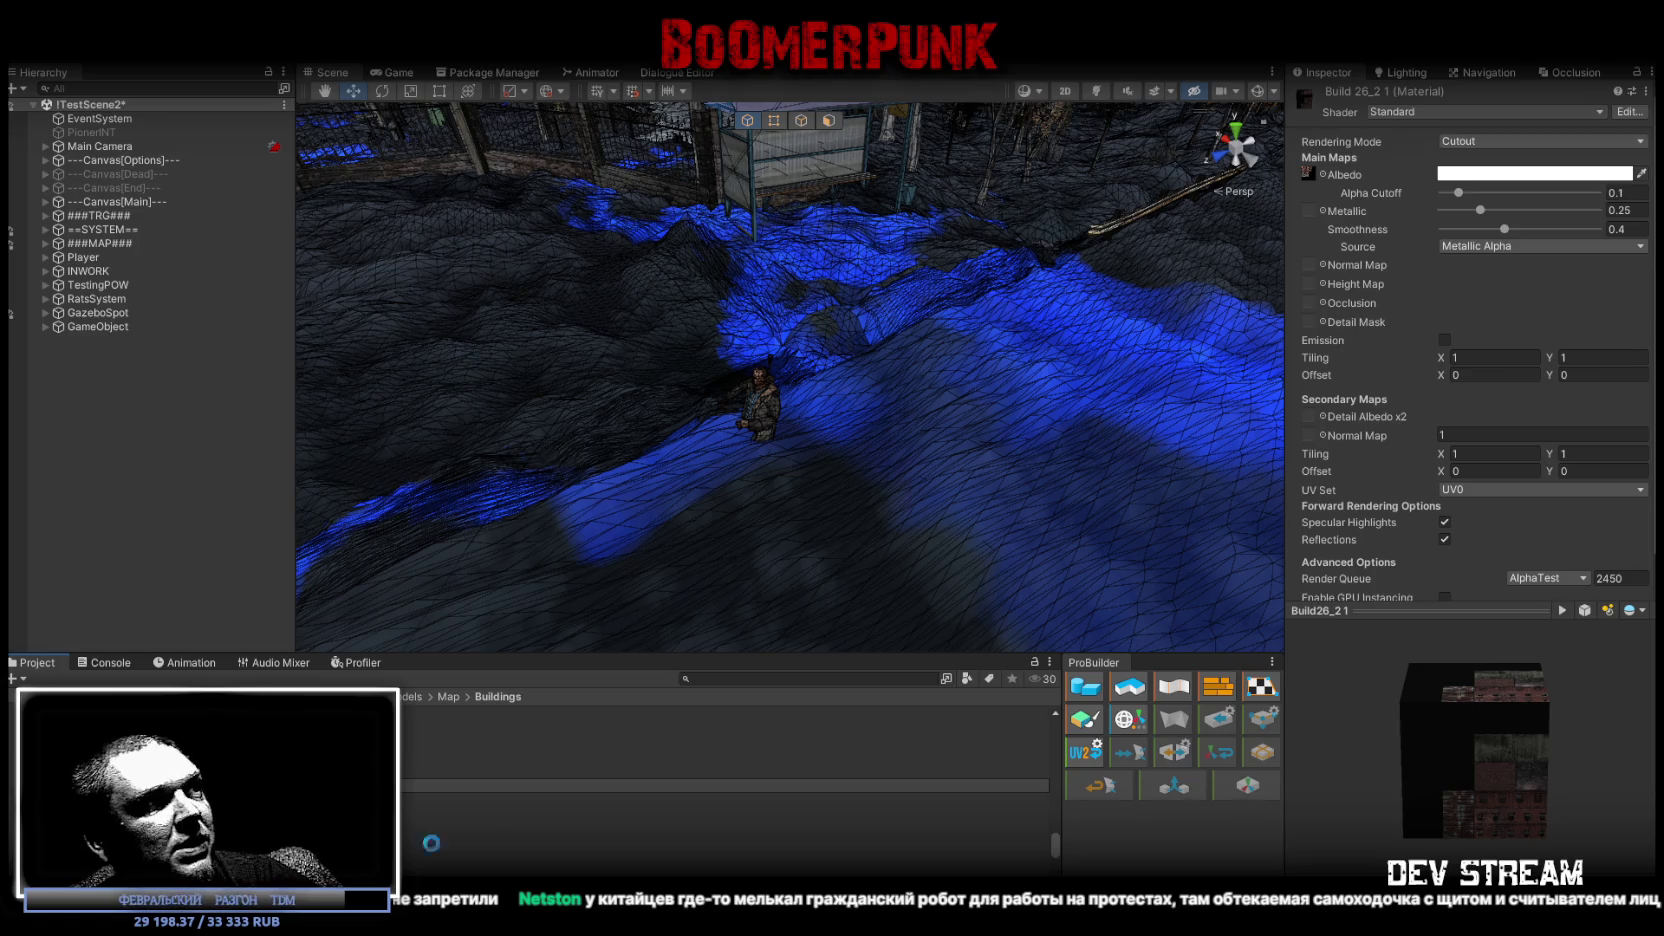
{"action": "left_click", "coordinate": [425, 803]}
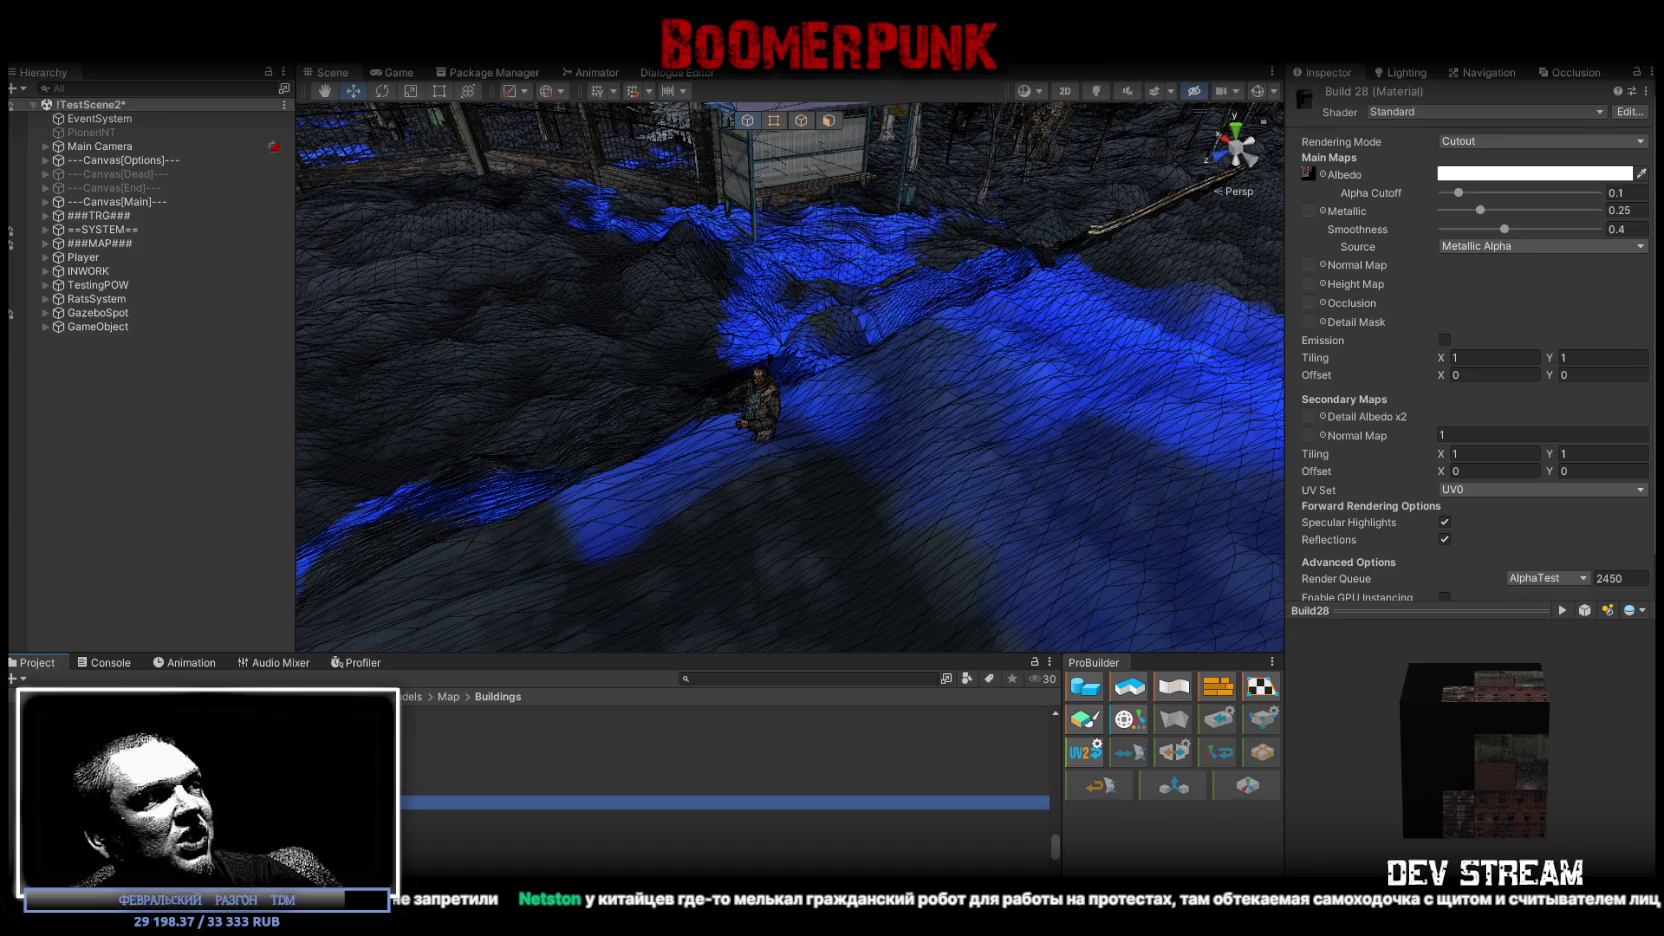
{"action": "left_click", "coordinate": [1375, 365]}
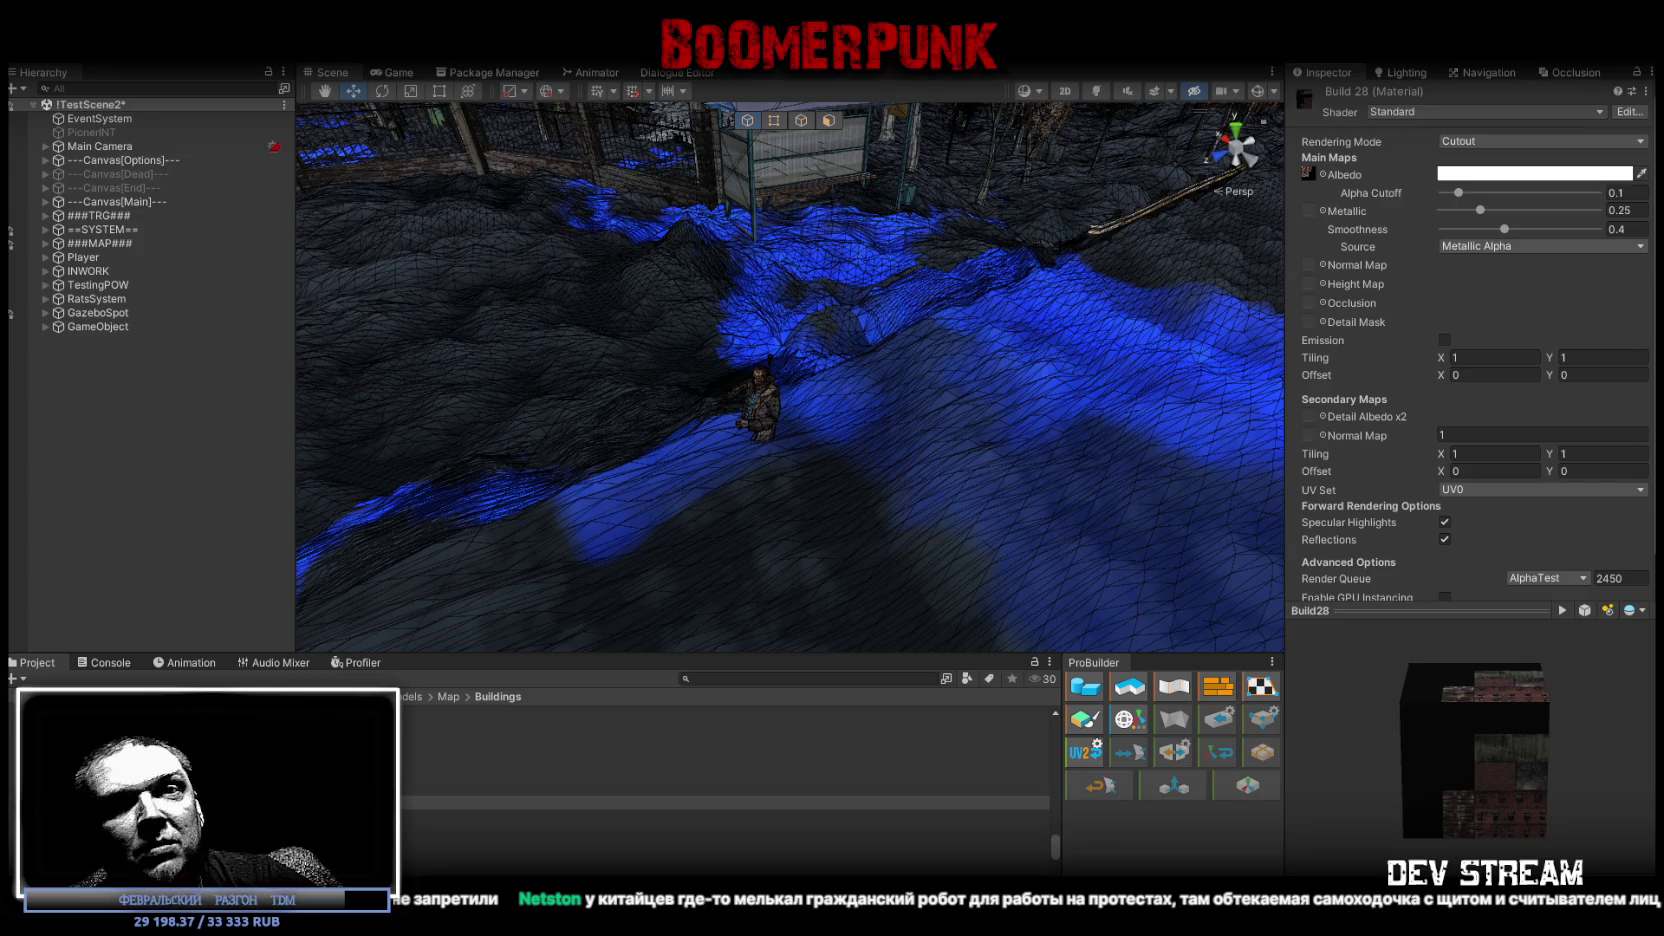
{"action": "left_click", "coordinate": [480, 829]}
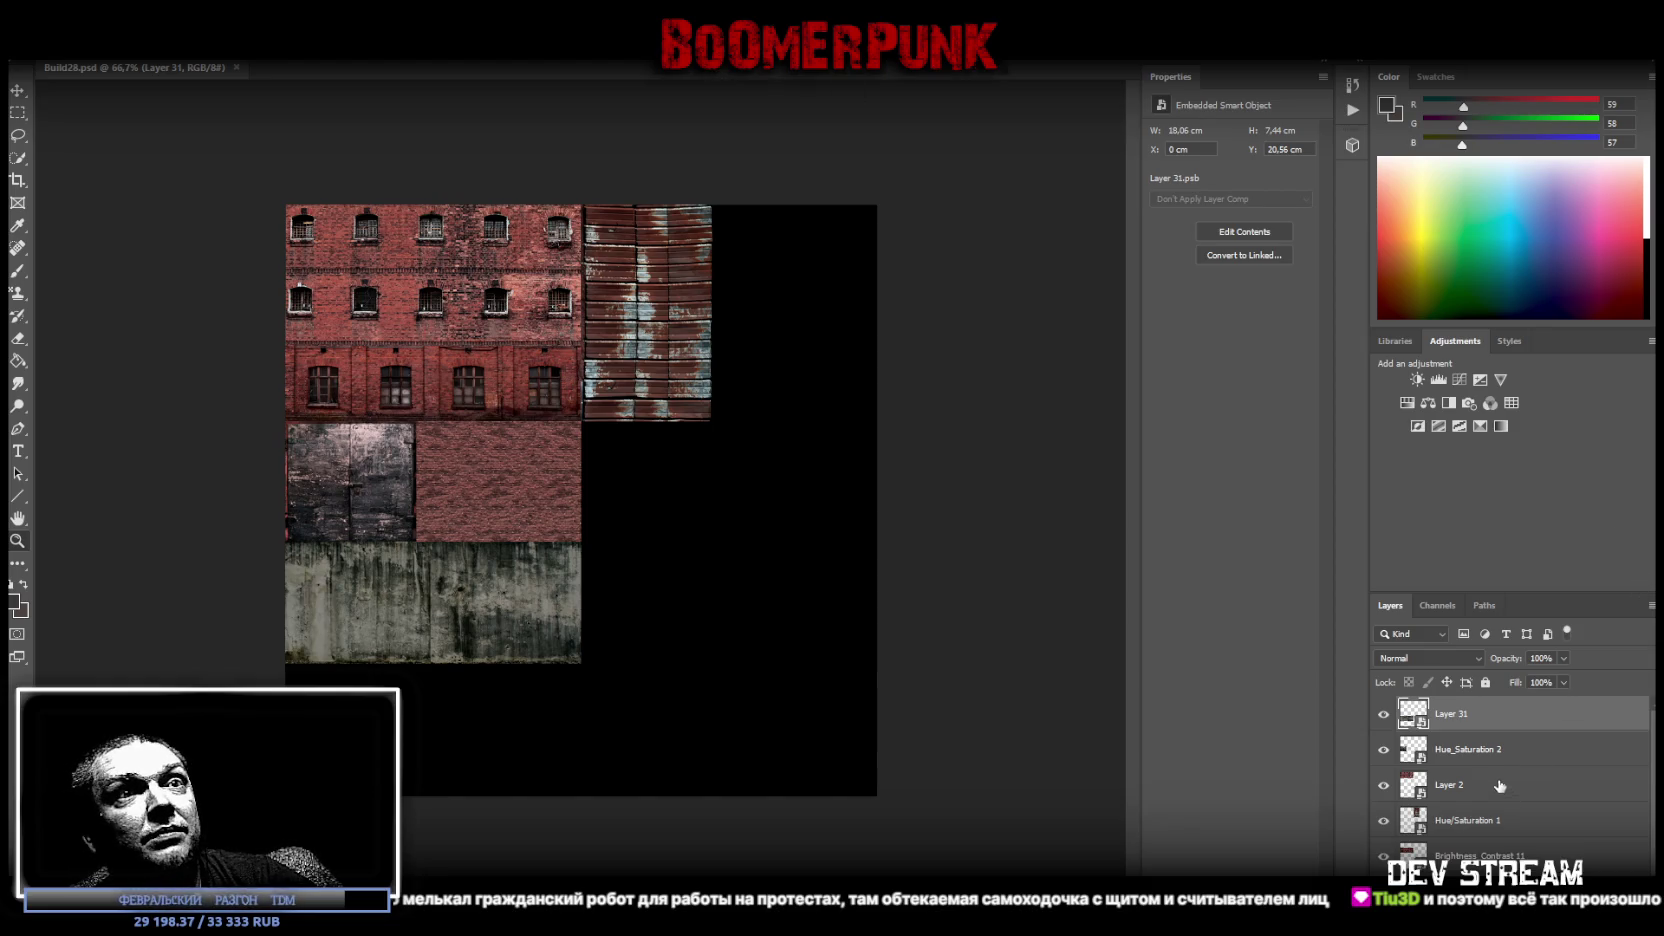
Delete Layer 31, merge the rest into Hue/Saturation 1 copy 2, and save Build28.psd
{"action": "key", "text": "Delete"}
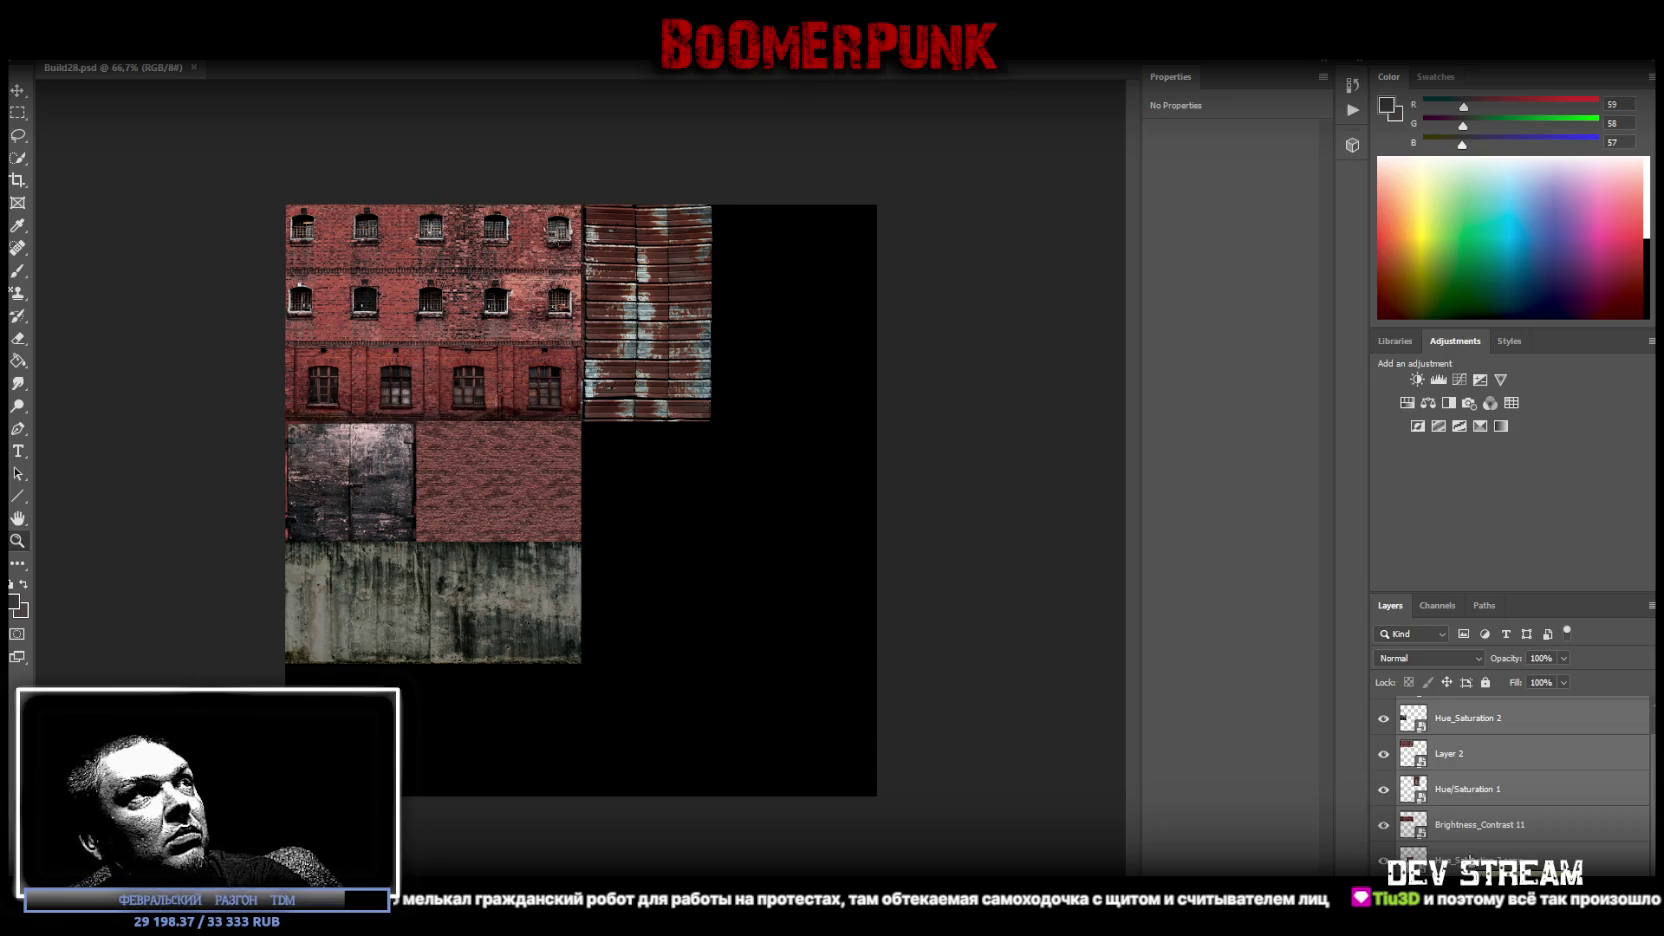
{"action": "key", "text": "ctrl+e"}
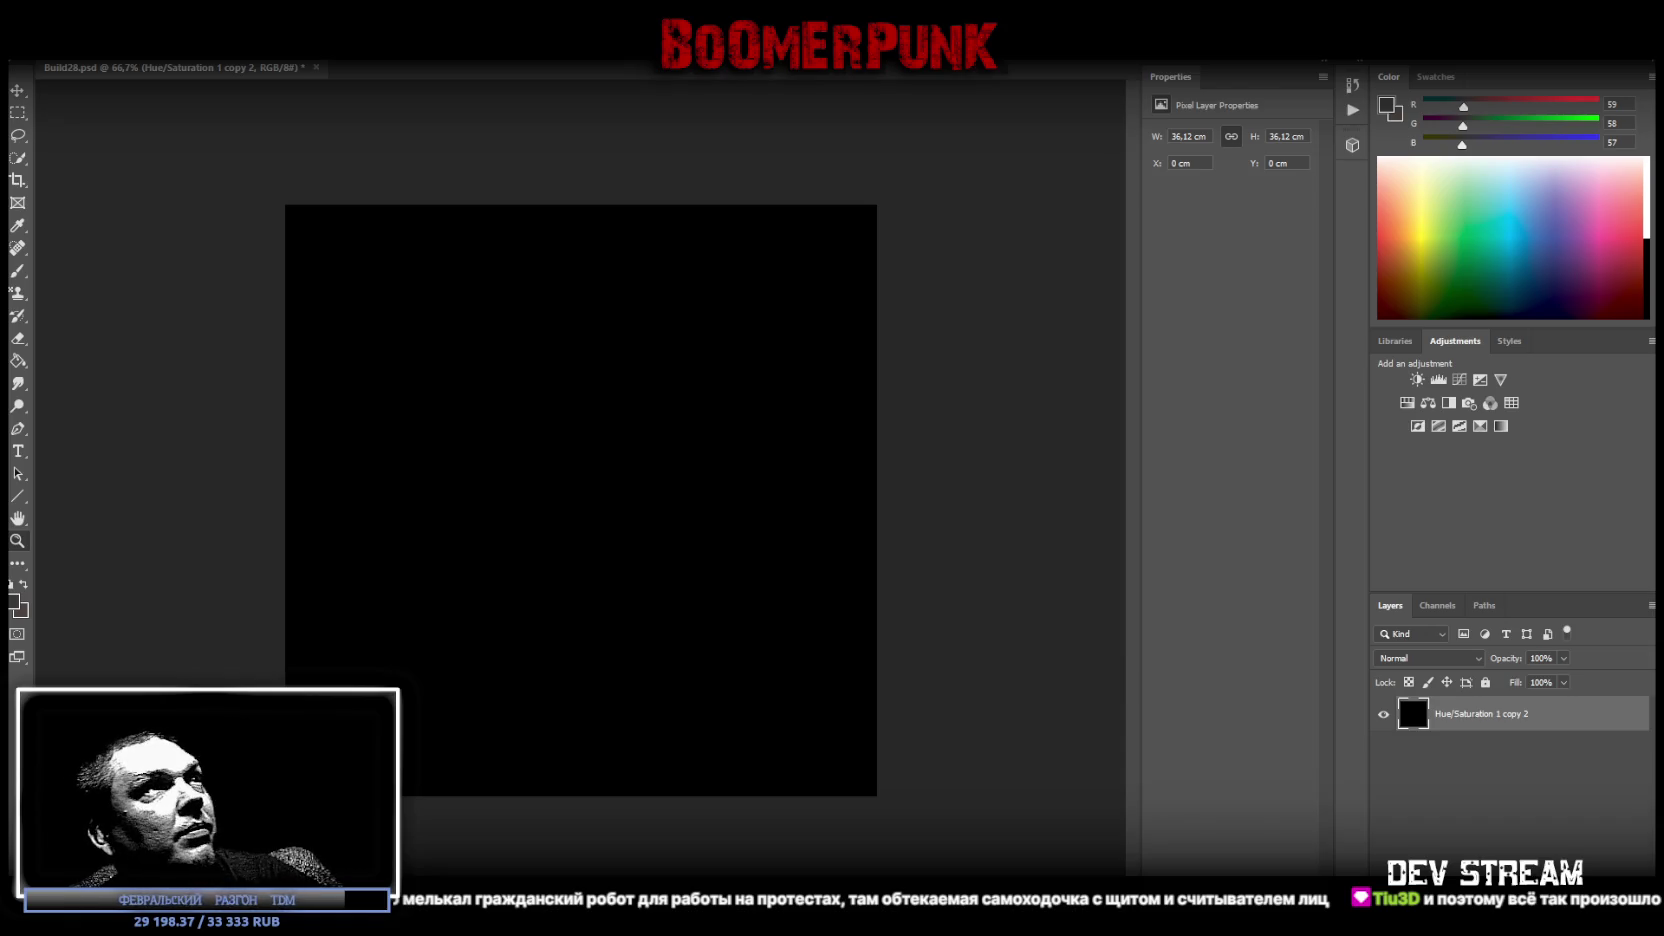
{"action": "key", "text": "ctrl+s"}
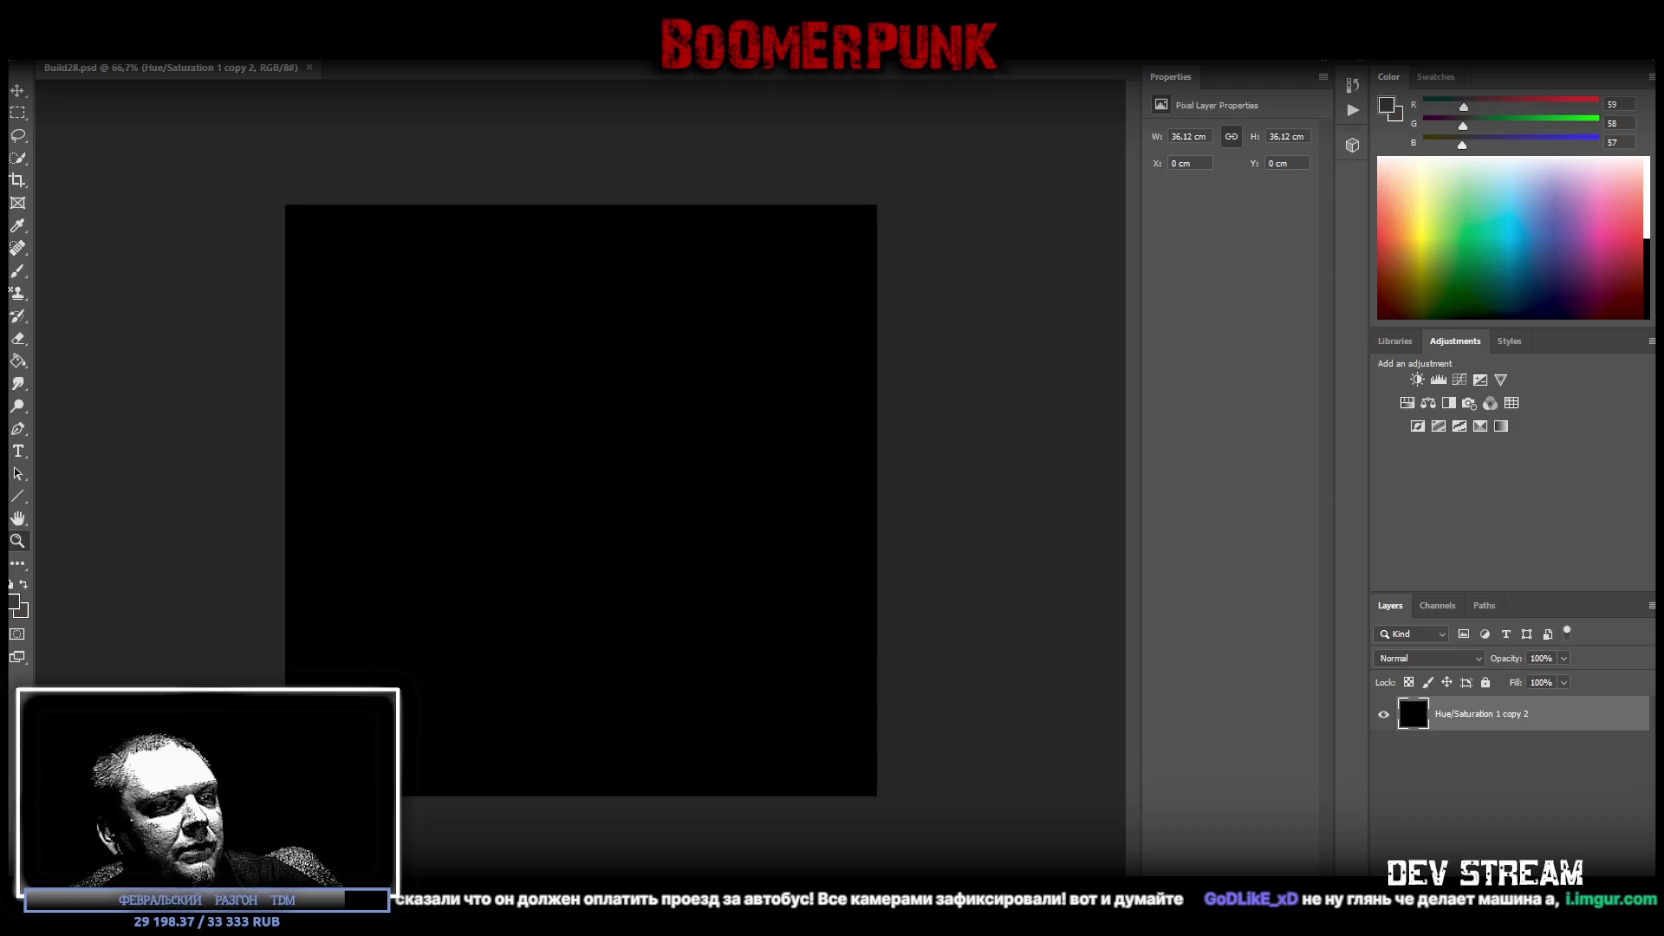
Bring the Chrome window with Google Maps of central Russia to the front
{"action": "key", "text": "alt+Tab"}
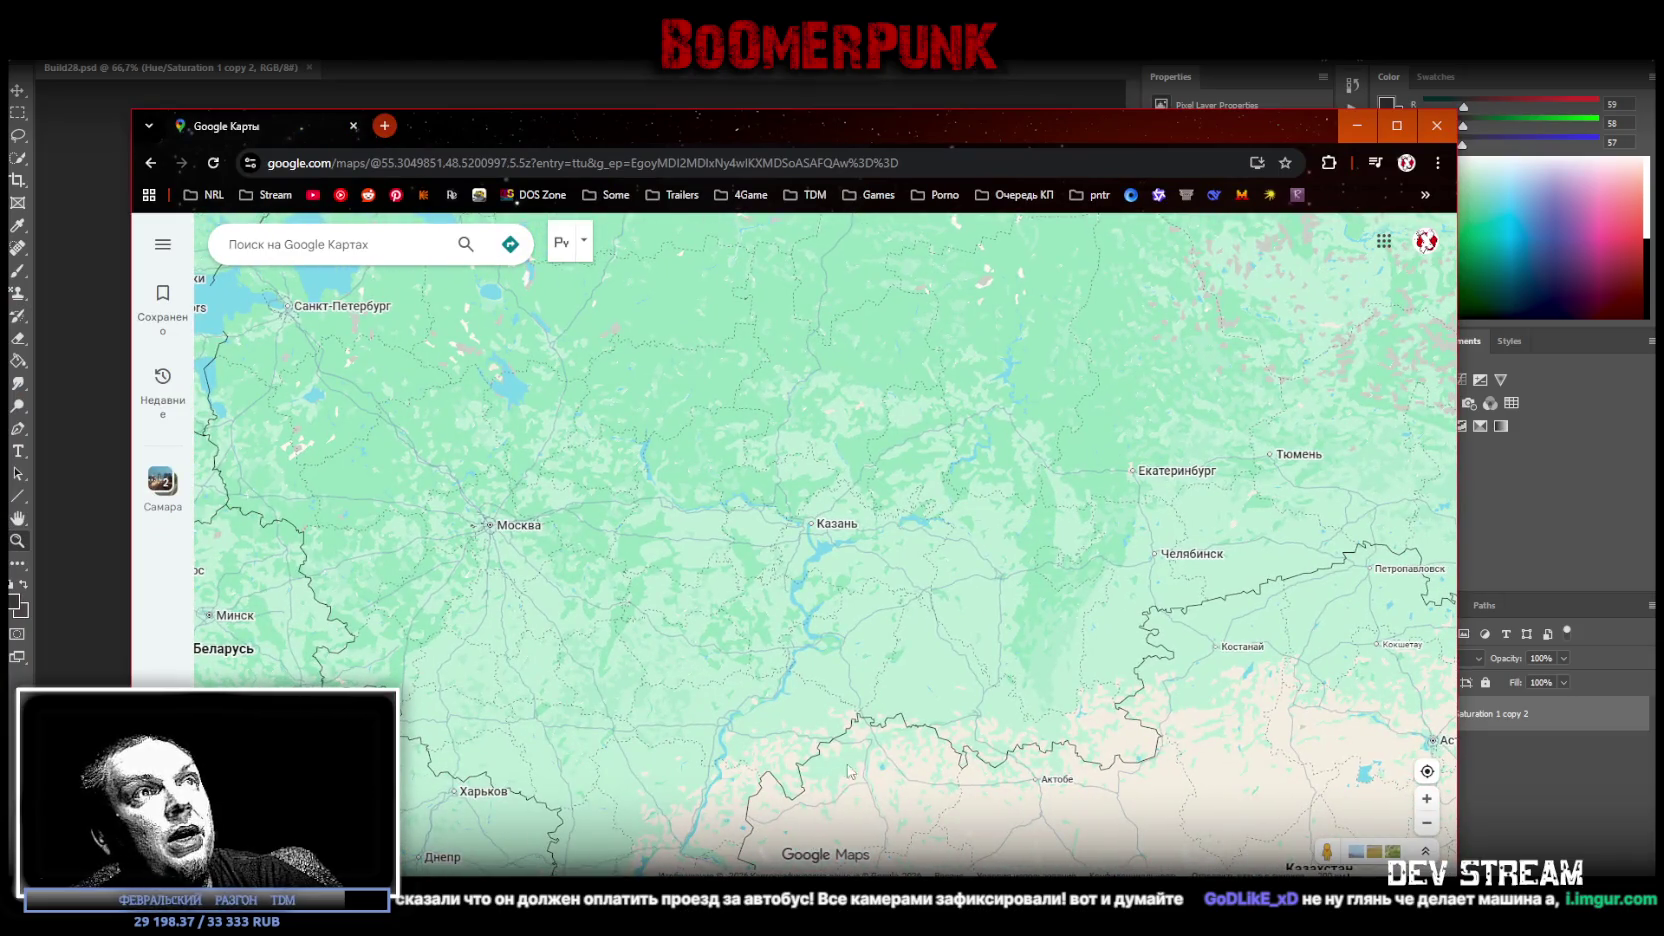
Pan the map across Russia from Moscow and Murmansk east to Magadan, then back toward Lake Baikal
{"action": "mouse_move", "coordinate": [1024, 544]}
{"action": "left_mouse_down"}
{"action": "mouse_move", "coordinate": [932, 502]}
{"action": "mouse_move", "coordinate": [853, 562]}
{"action": "left_mouse_up"}
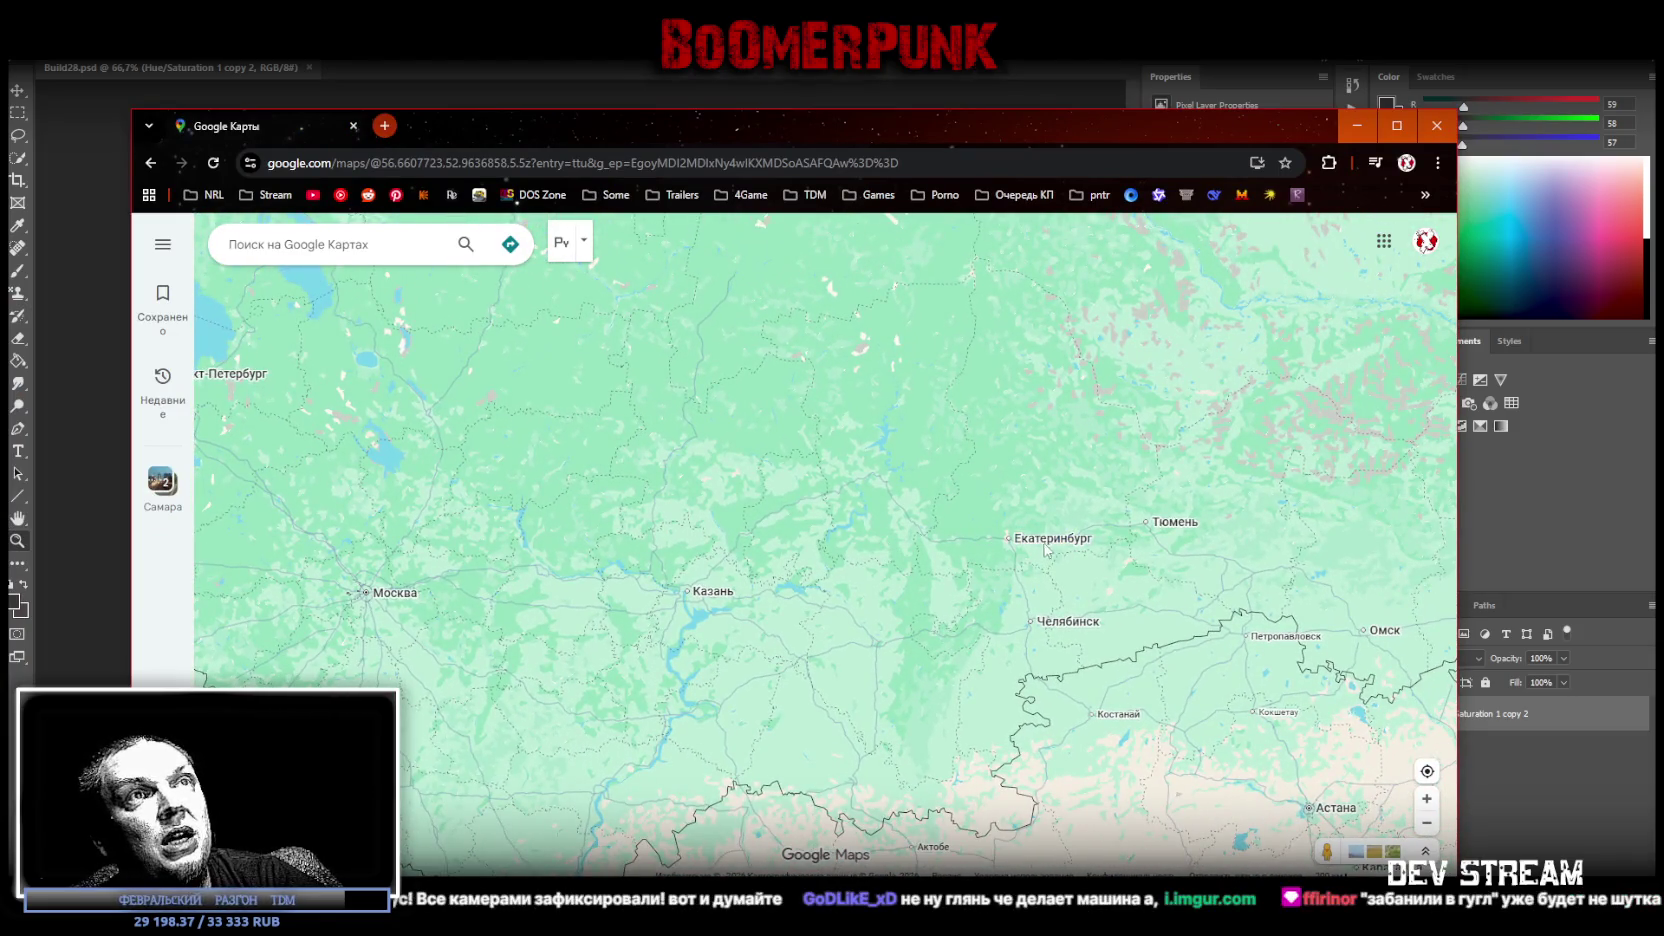
{"action": "left_click_drag", "start_coordinate": [359, 607], "coordinate": [651, 616]}
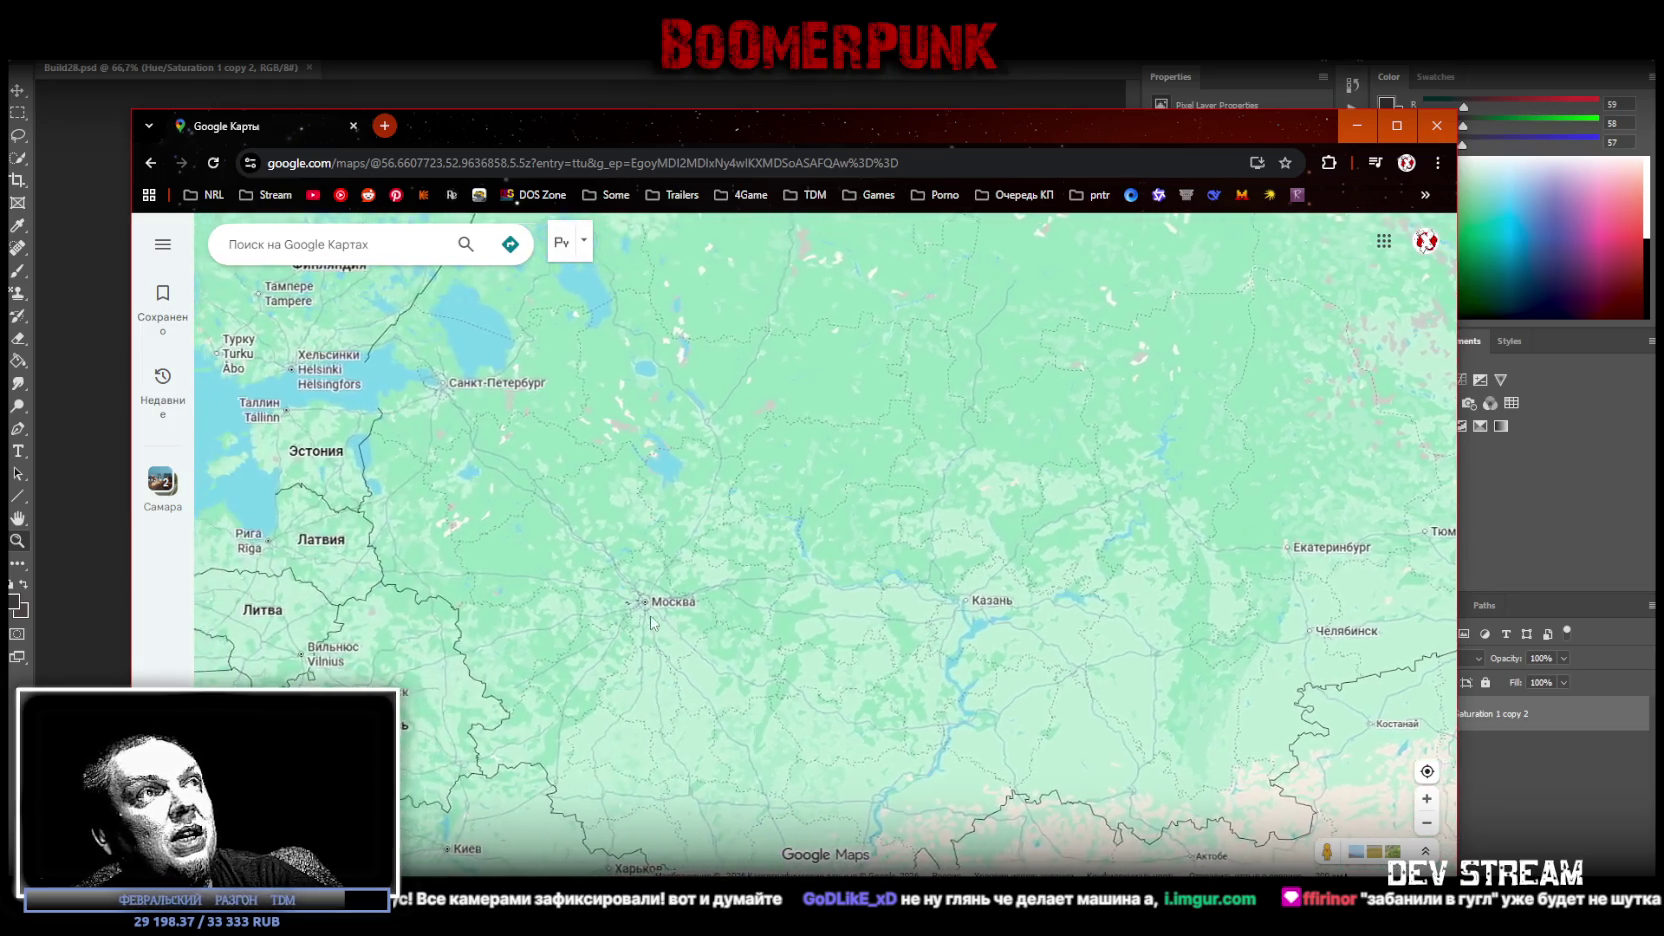
{"action": "left_click_drag", "start_coordinate": [652, 411], "coordinate": [650, 640]}
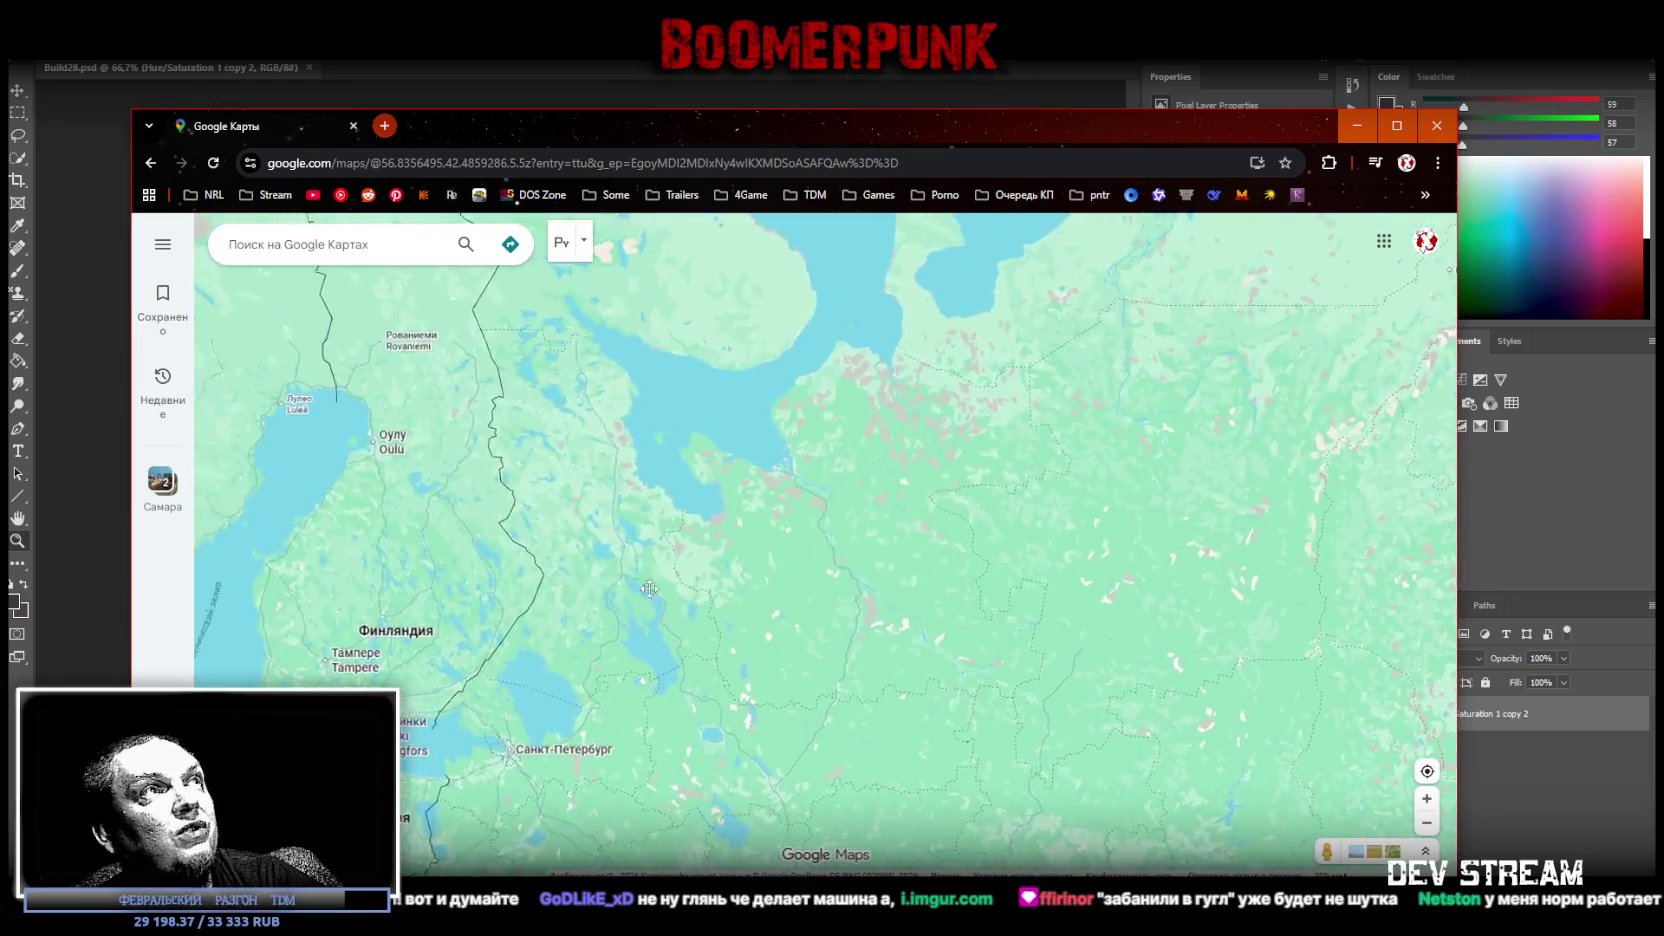
{"action": "left_click_drag", "start_coordinate": [610, 250], "coordinate": [604, 500]}
{"action": "left_click_drag", "start_coordinate": [600, 290], "coordinate": [604, 366]}
{"action": "left_click_drag", "start_coordinate": [880, 650], "coordinate": [640, 420]}
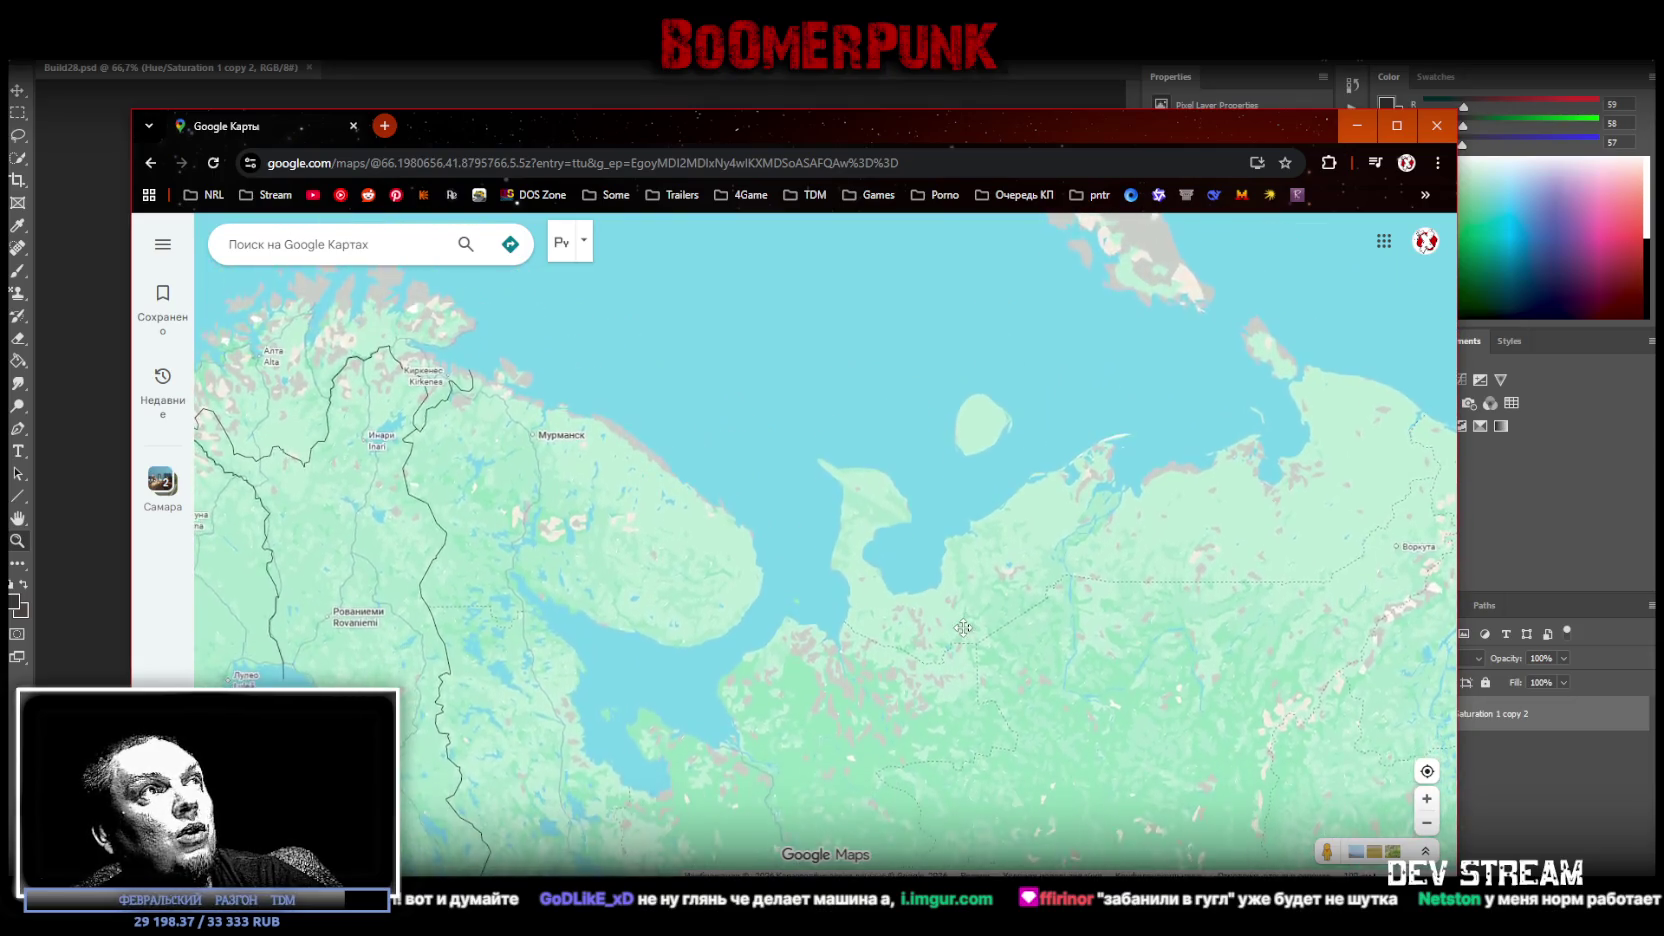
{"action": "left_click_drag", "start_coordinate": [900, 700], "coordinate": [623, 527]}
{"action": "left_click_drag", "start_coordinate": [1150, 700], "coordinate": [750, 580]}
{"action": "left_click_drag", "start_coordinate": [1114, 655], "coordinate": [732, 588]}
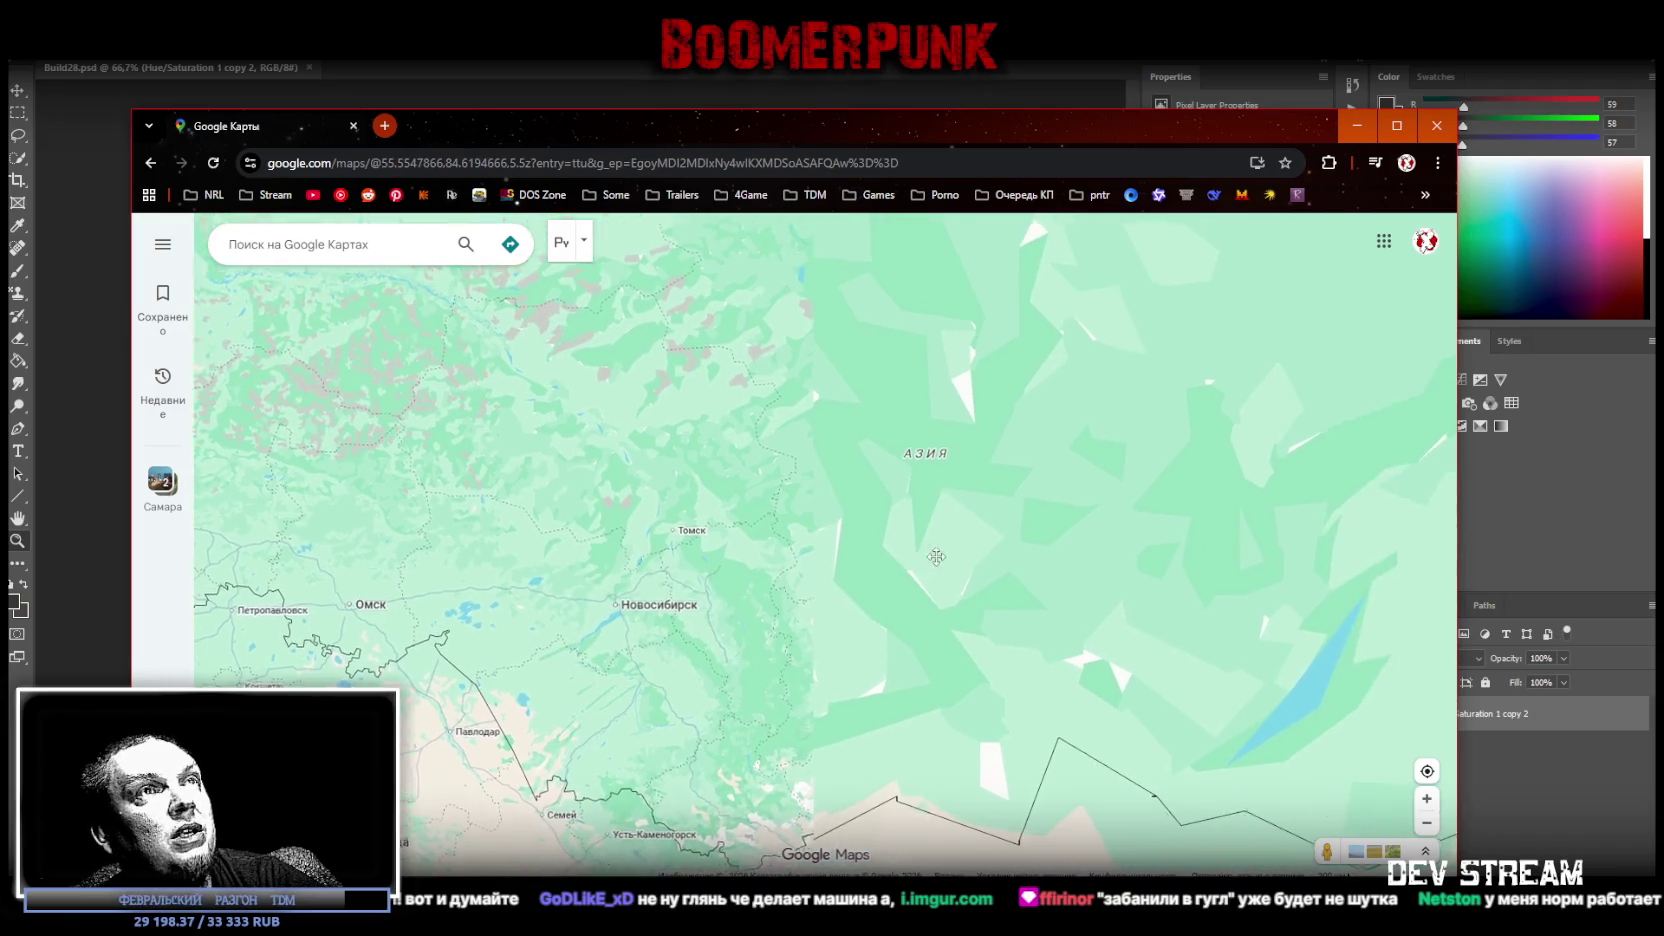
{"action": "mouse_move", "coordinate": [928, 520]}
{"action": "left_mouse_down"}
{"action": "mouse_move", "coordinate": [810, 560]}
{"action": "mouse_move", "coordinate": [700, 669]}
{"action": "mouse_move", "coordinate": [553, 614]}
{"action": "left_mouse_up"}
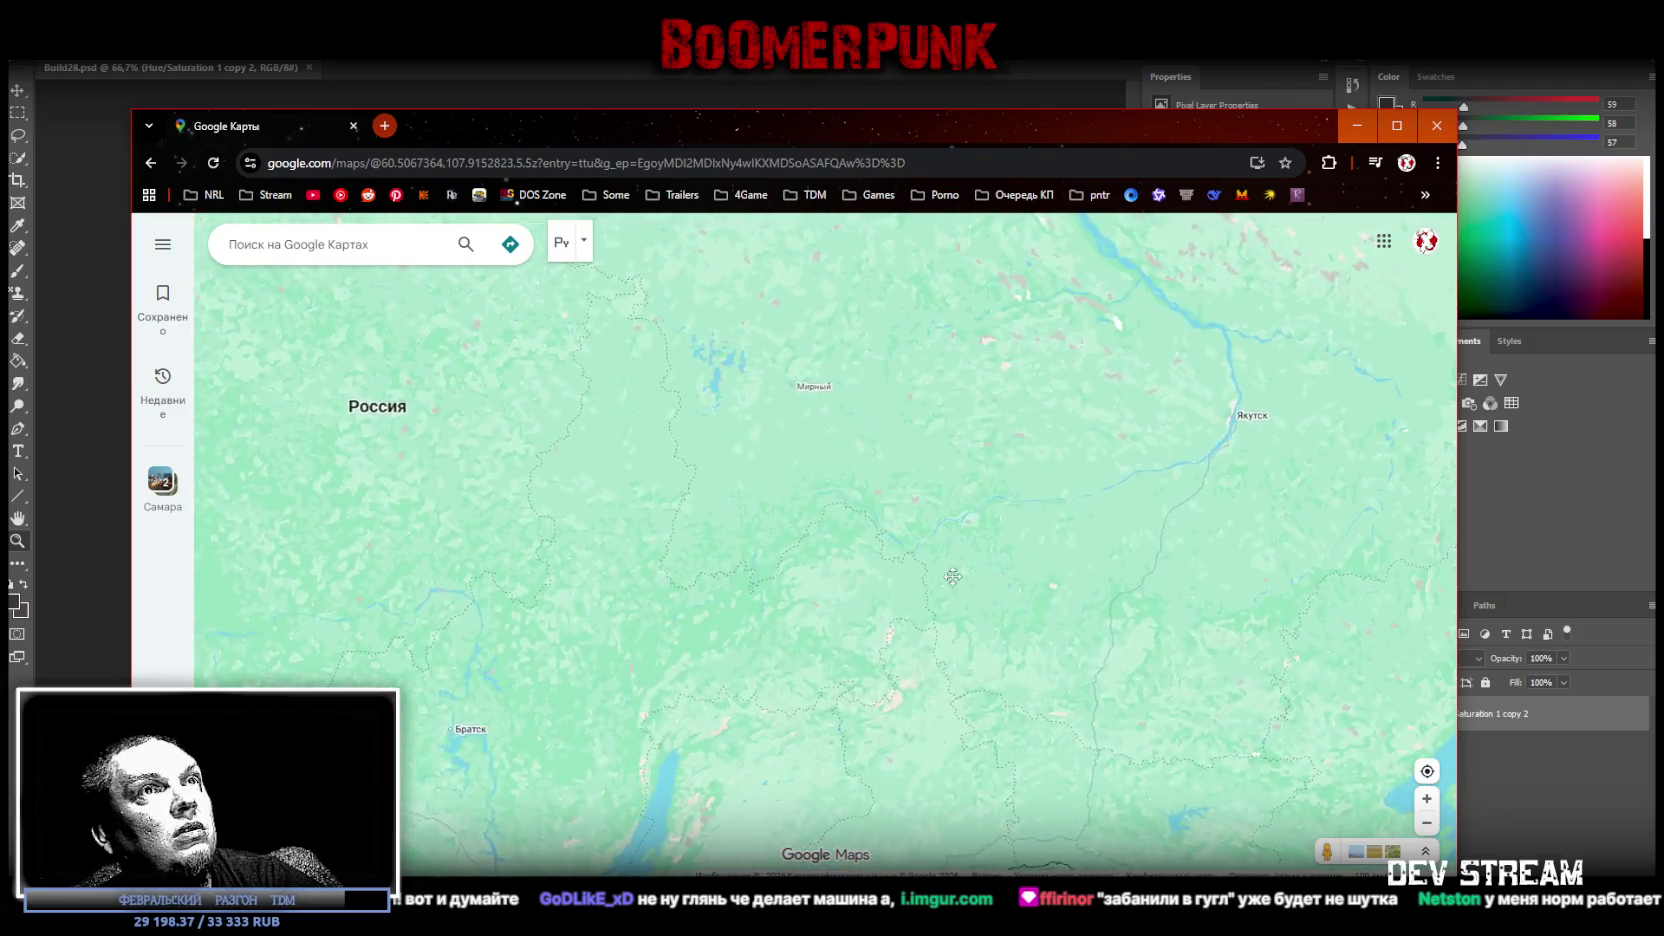
{"action": "left_click_drag", "start_coordinate": [1400, 540], "coordinate": [905, 530]}
{"action": "mouse_move", "coordinate": [688, 697]}
{"action": "left_mouse_down"}
{"action": "mouse_move", "coordinate": [793, 590]}
{"action": "mouse_move", "coordinate": [881, 581]}
{"action": "mouse_move", "coordinate": [836, 554]}
{"action": "left_mouse_up"}
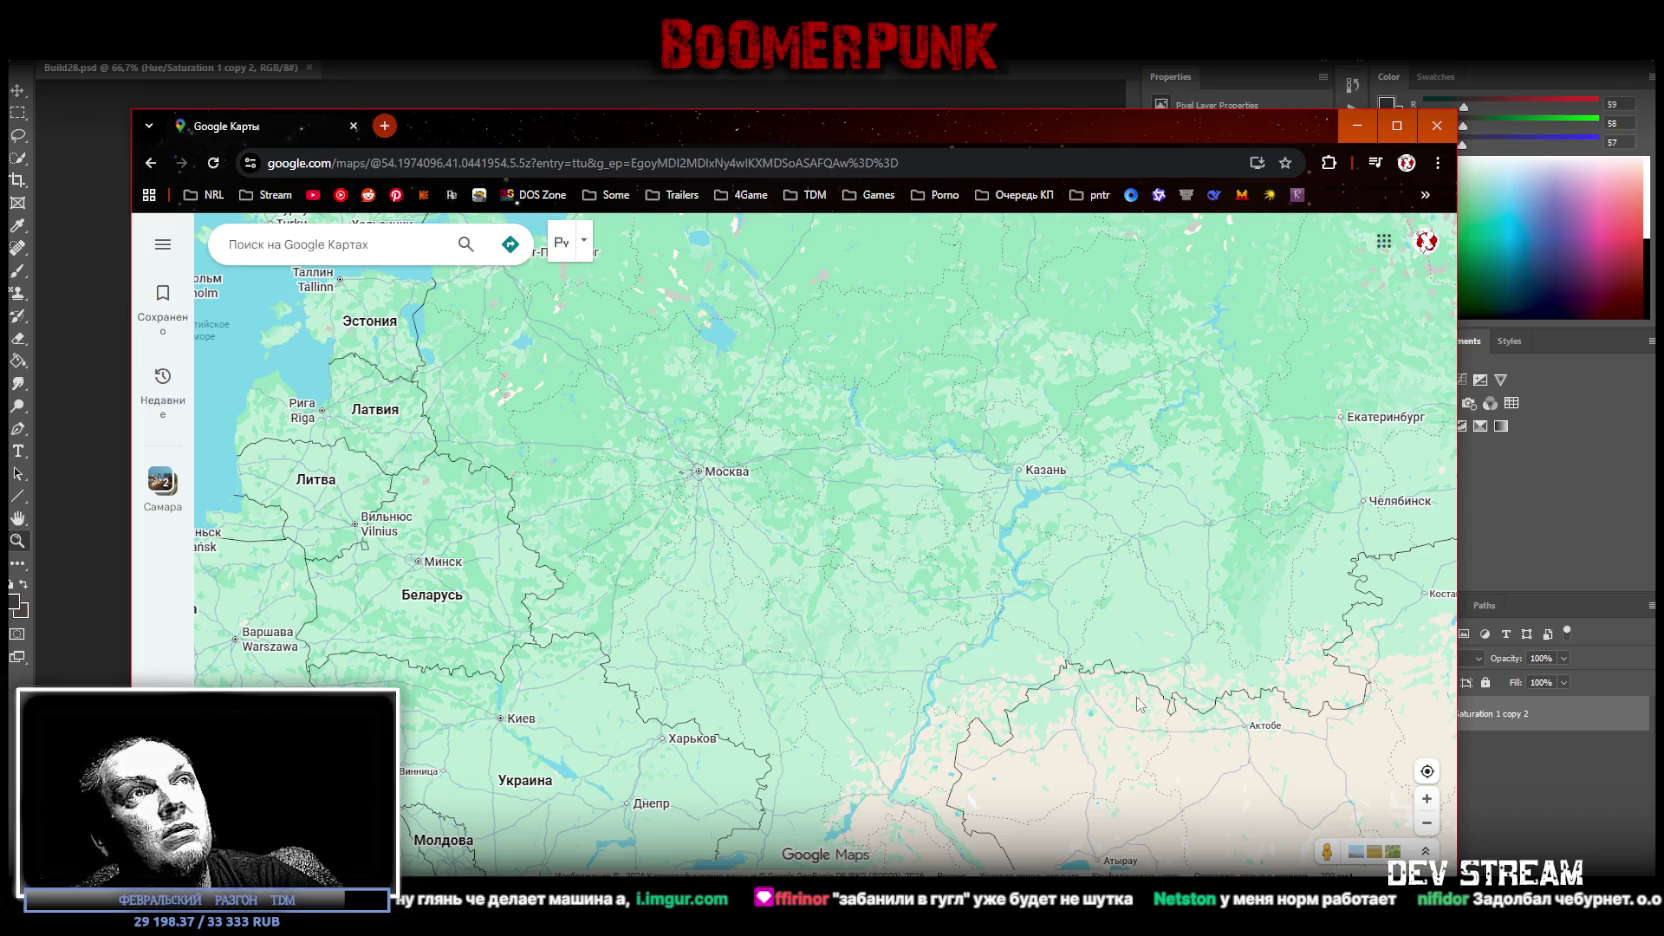
Zoom in on the Volga region, lower the browser window, and switch back to Photoshop
{"action": "scroll", "coordinate": [803, 560], "scroll_direction": "up", "scroll_amount": 1}
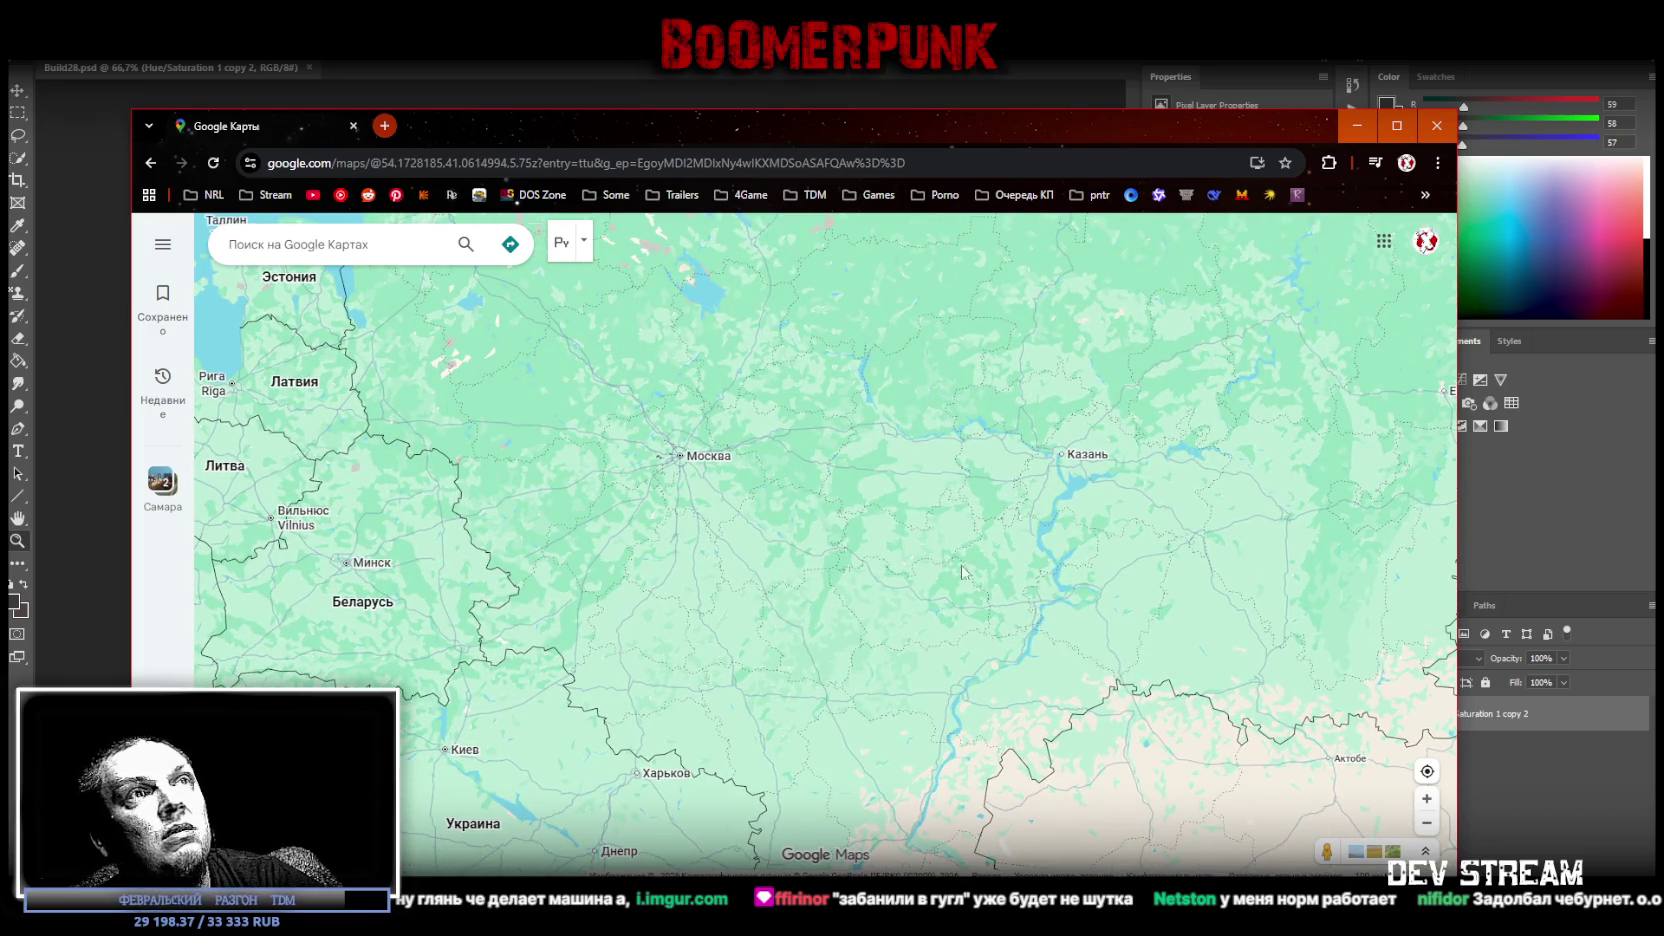
{"action": "scroll", "coordinate": [1220, 565], "scroll_direction": "up", "scroll_amount": 1}
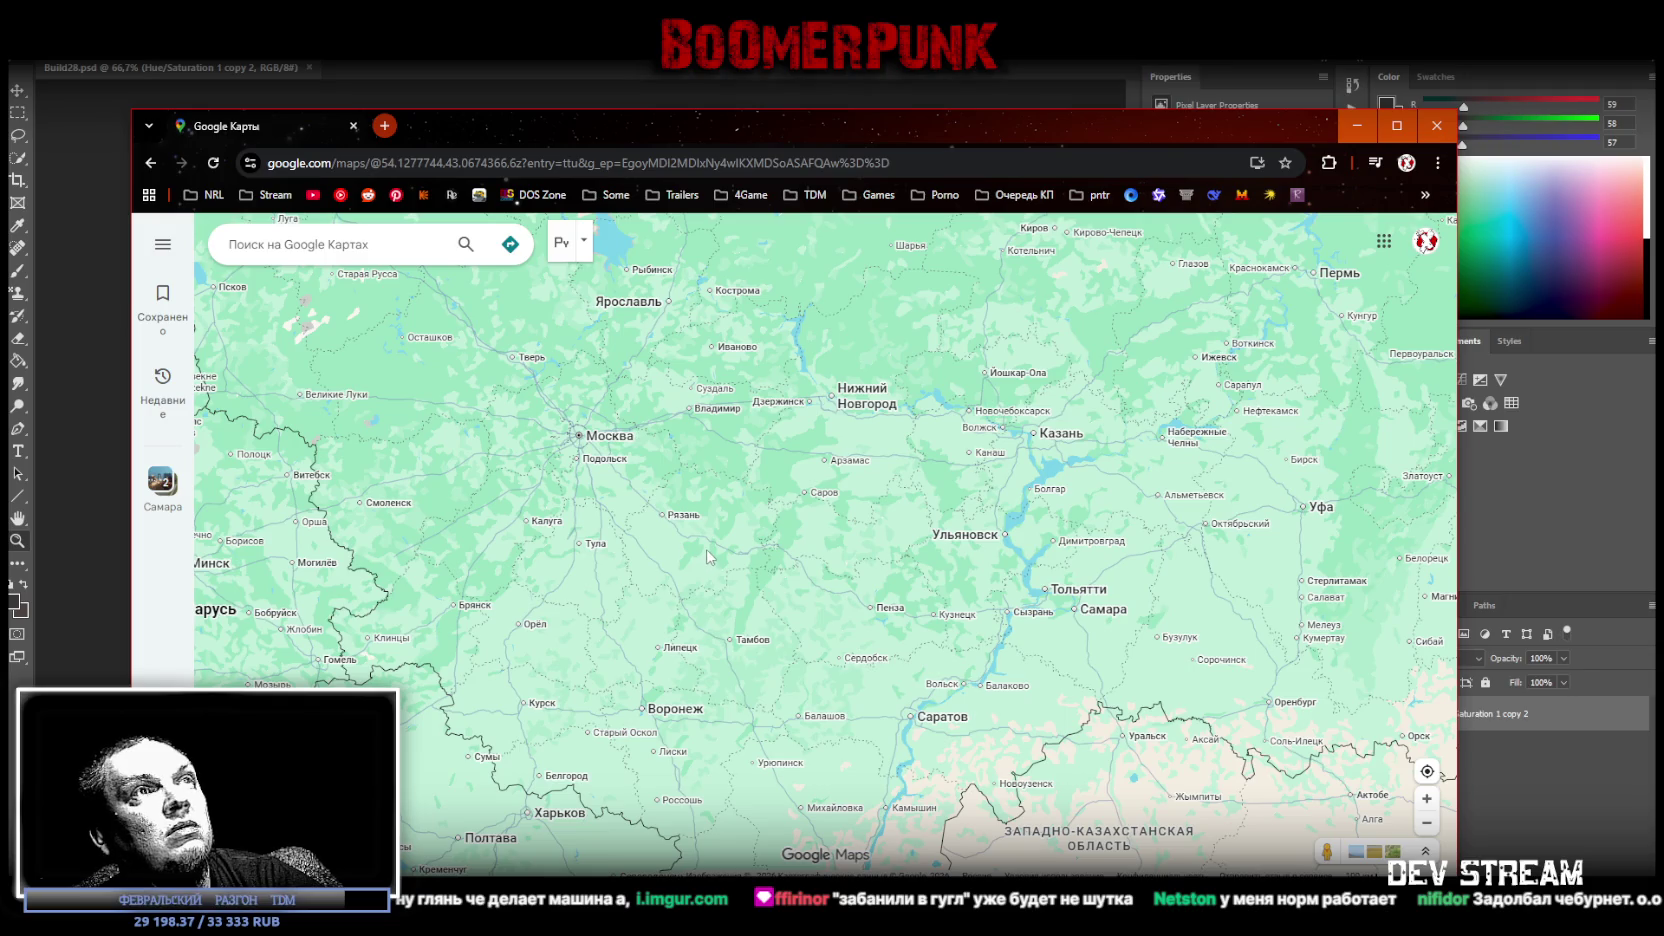
{"action": "scroll", "coordinate": [707, 547], "scroll_direction": "down", "scroll_amount": 1}
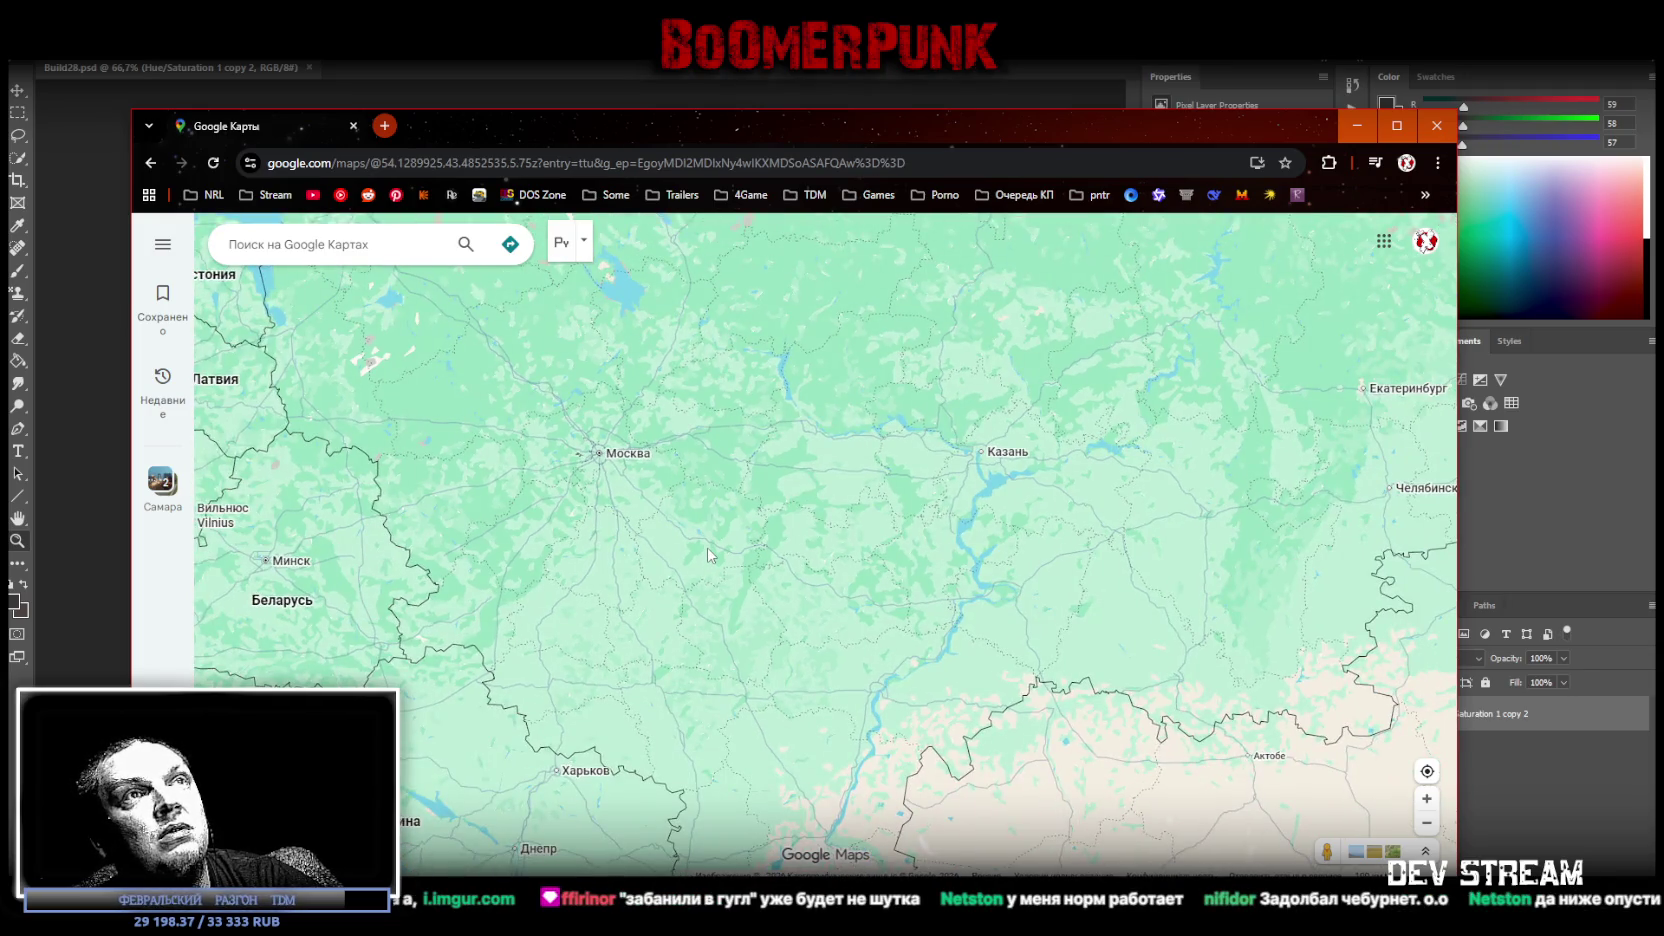
{"action": "scroll", "coordinate": [707, 547], "scroll_direction": "up", "scroll_amount": 1}
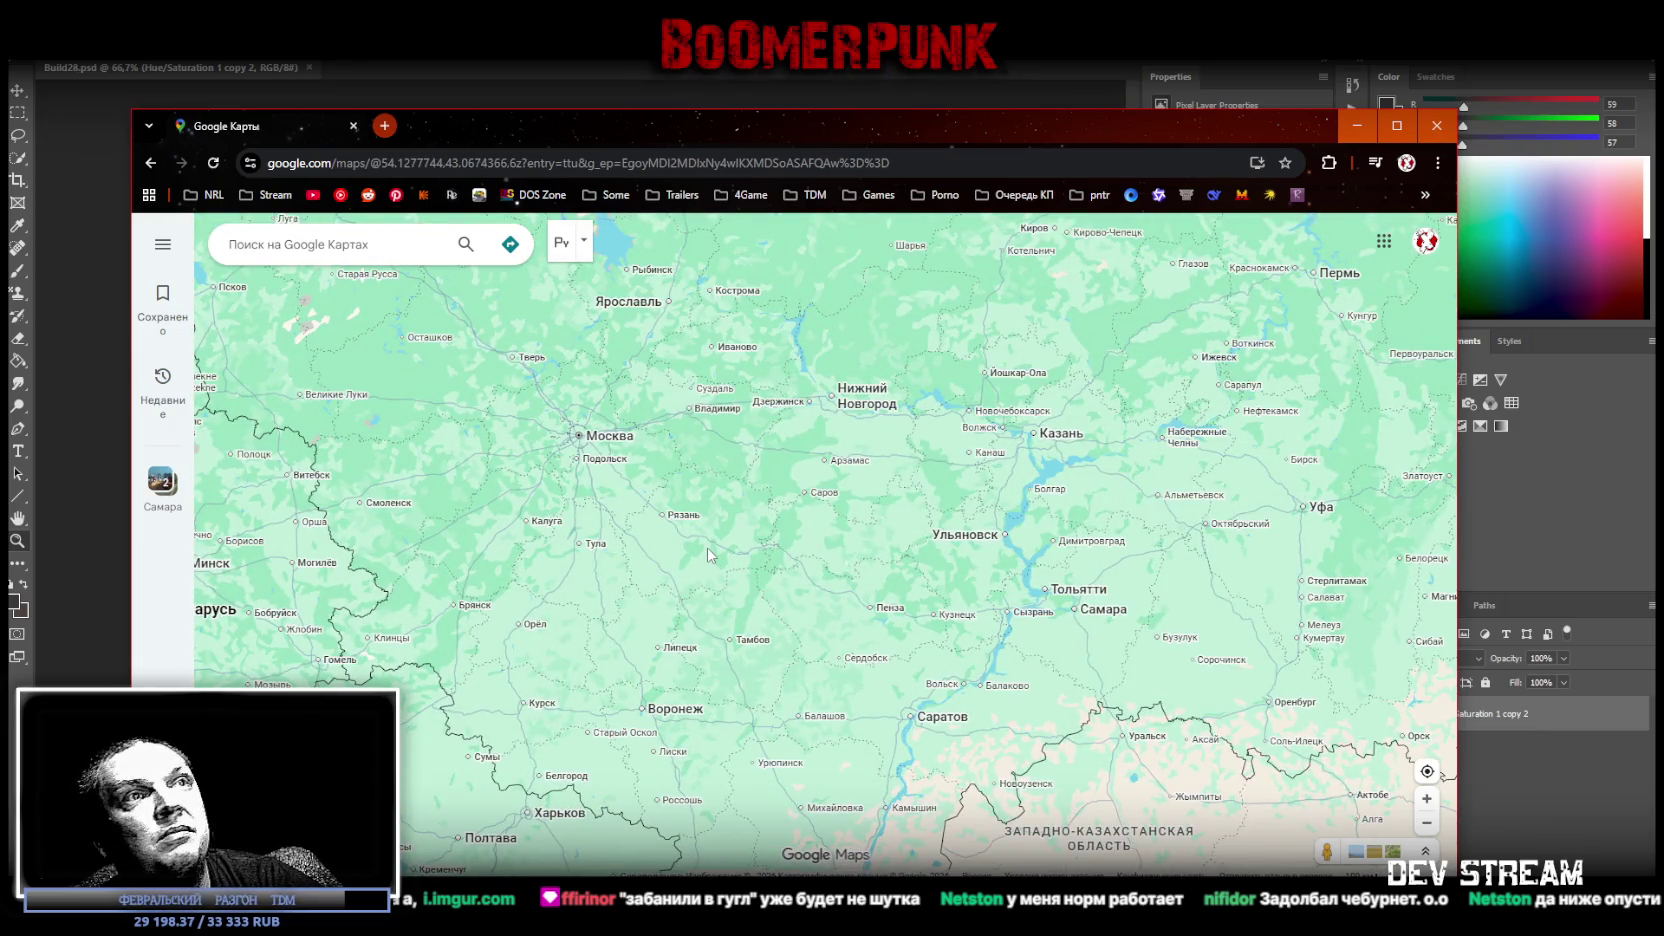
{"action": "scroll", "coordinate": [707, 547], "scroll_direction": "down", "scroll_amount": 1}
{"action": "scroll", "coordinate": [707, 547], "scroll_direction": "up", "scroll_amount": 1}
{"action": "scroll", "coordinate": [707, 547], "scroll_direction": "down", "scroll_amount": 1}
{"action": "scroll", "coordinate": [707, 547], "scroll_direction": "up", "scroll_amount": 1}
{"action": "left_click_drag", "start_coordinate": [672, 125], "coordinate": [678, 247]}
{"action": "key", "text": "alt+Tab"}
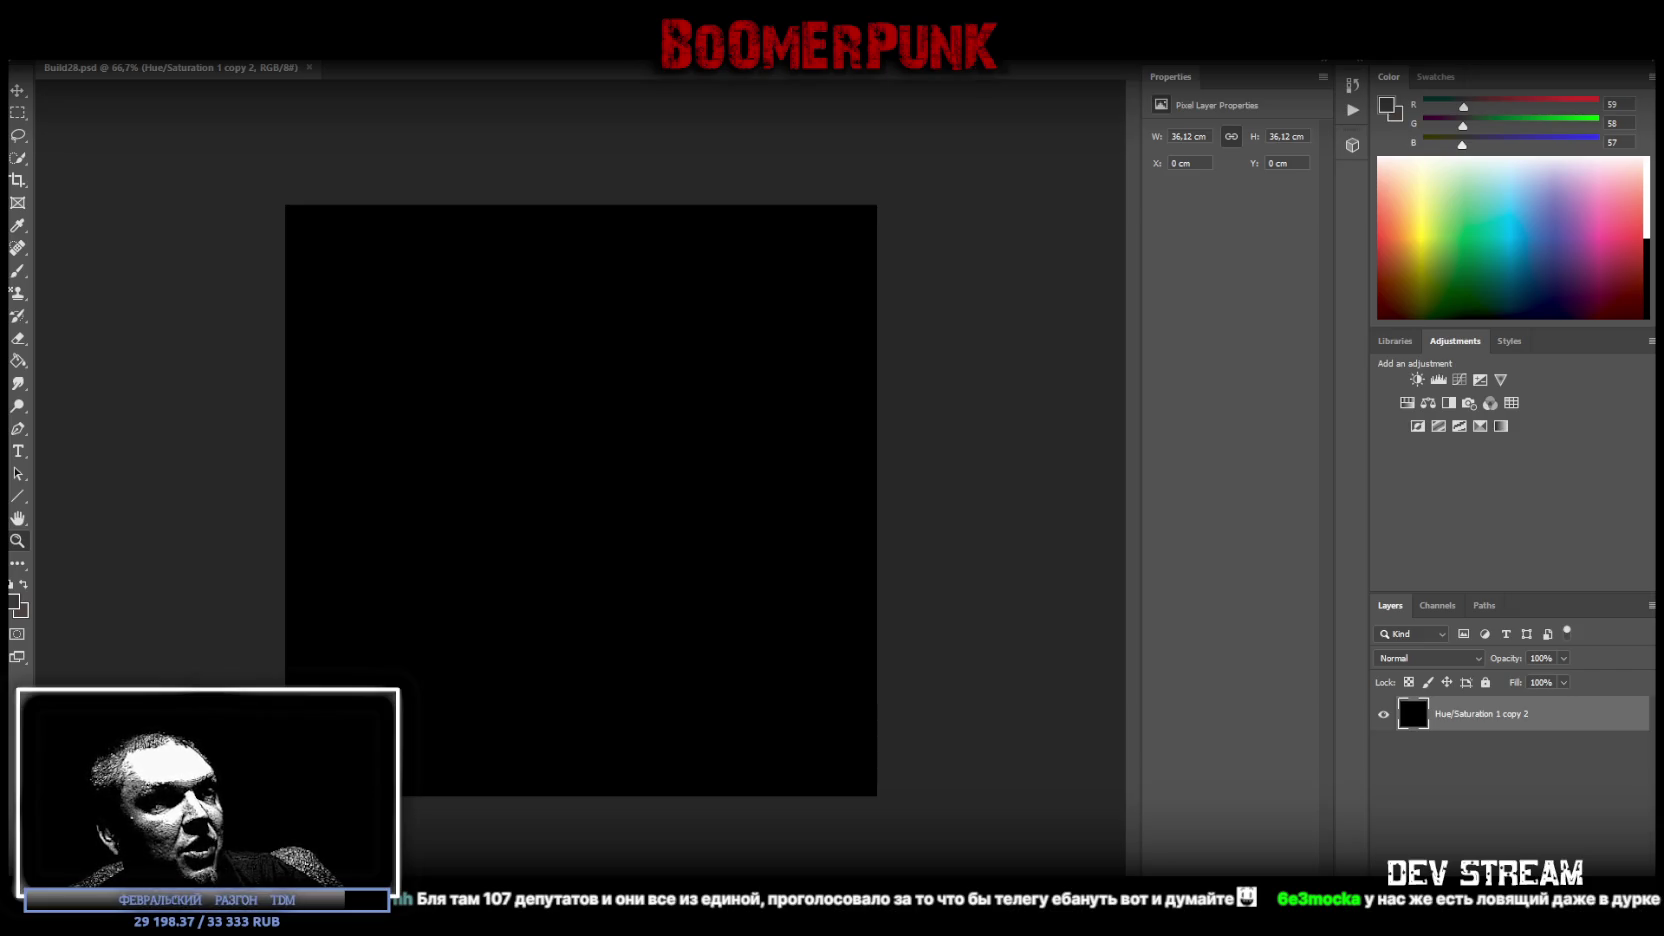
Switch to the Chrome window with the Imgur arcade-cabinet UV layout post
{"action": "key", "text": "alt+Tab"}
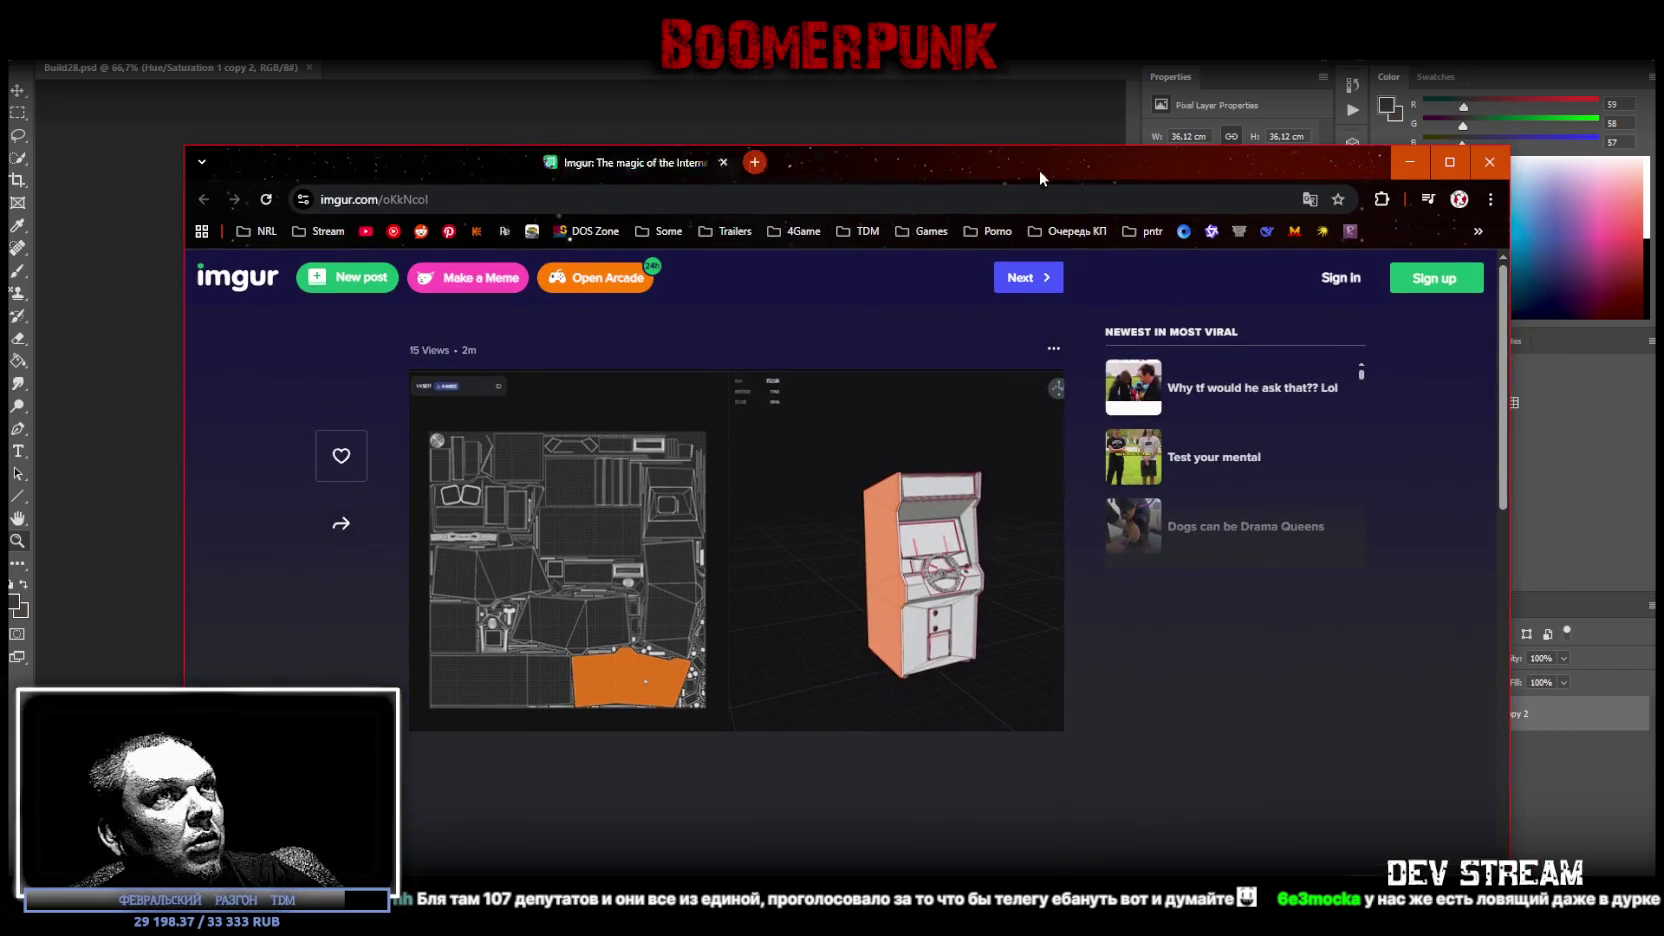
Maximize the browser, enlarge the arcade cabinet UV layout image, then return to Photoshop
{"action": "left_click", "coordinate": [1449, 161]}
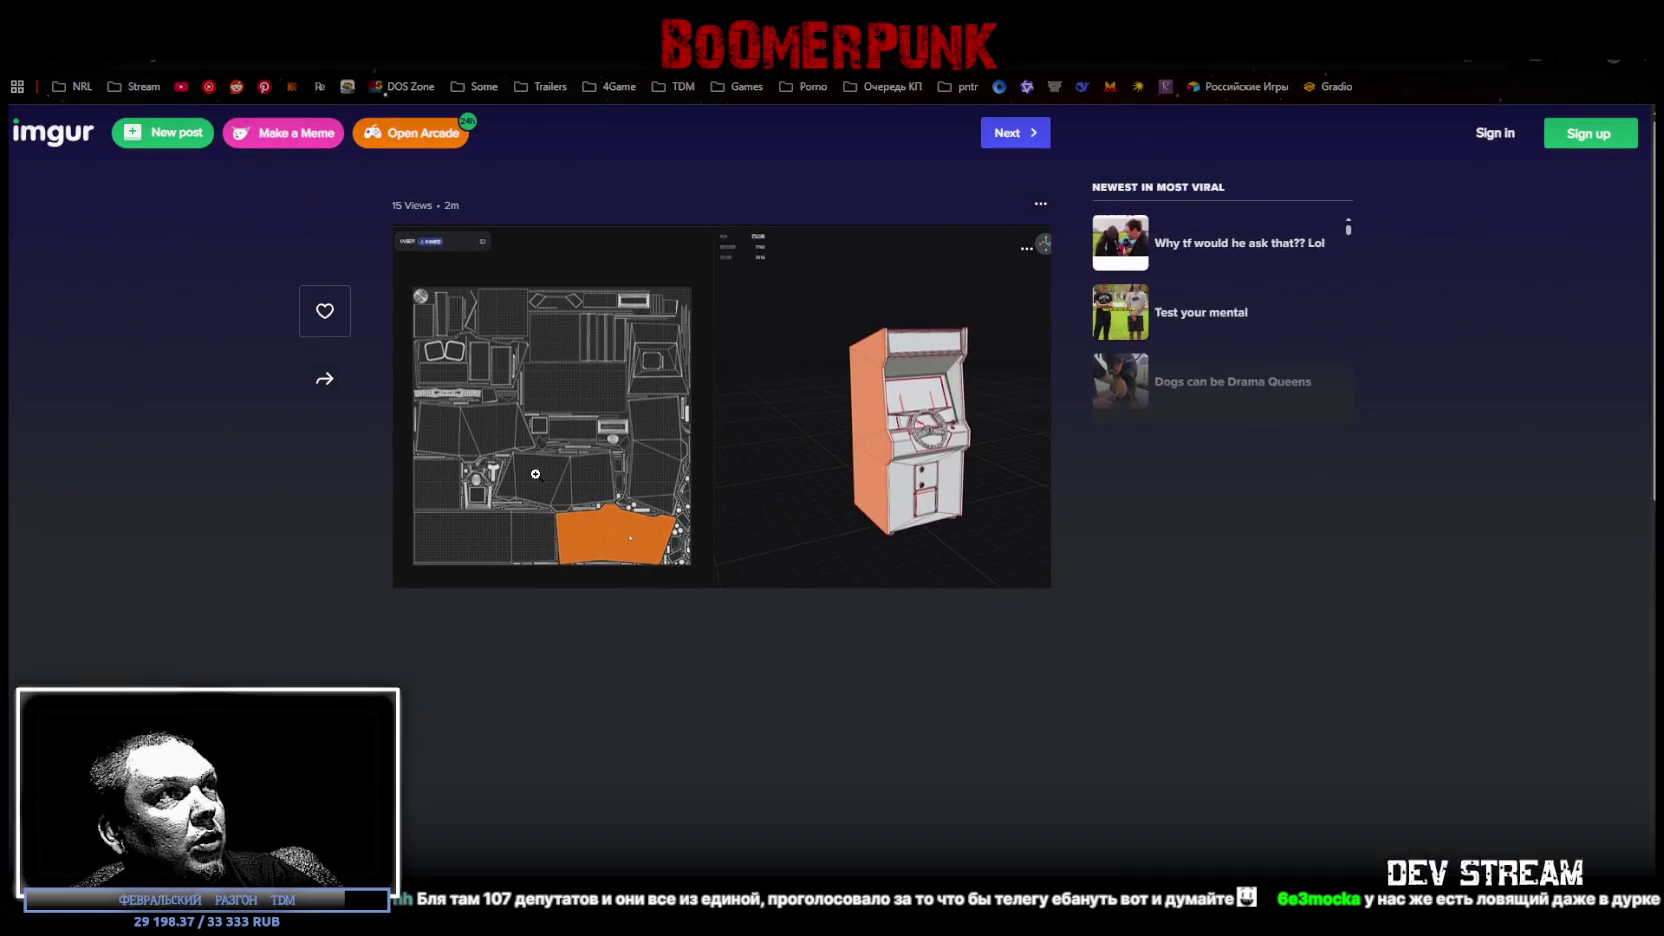
{"action": "left_click", "coordinate": [535, 474]}
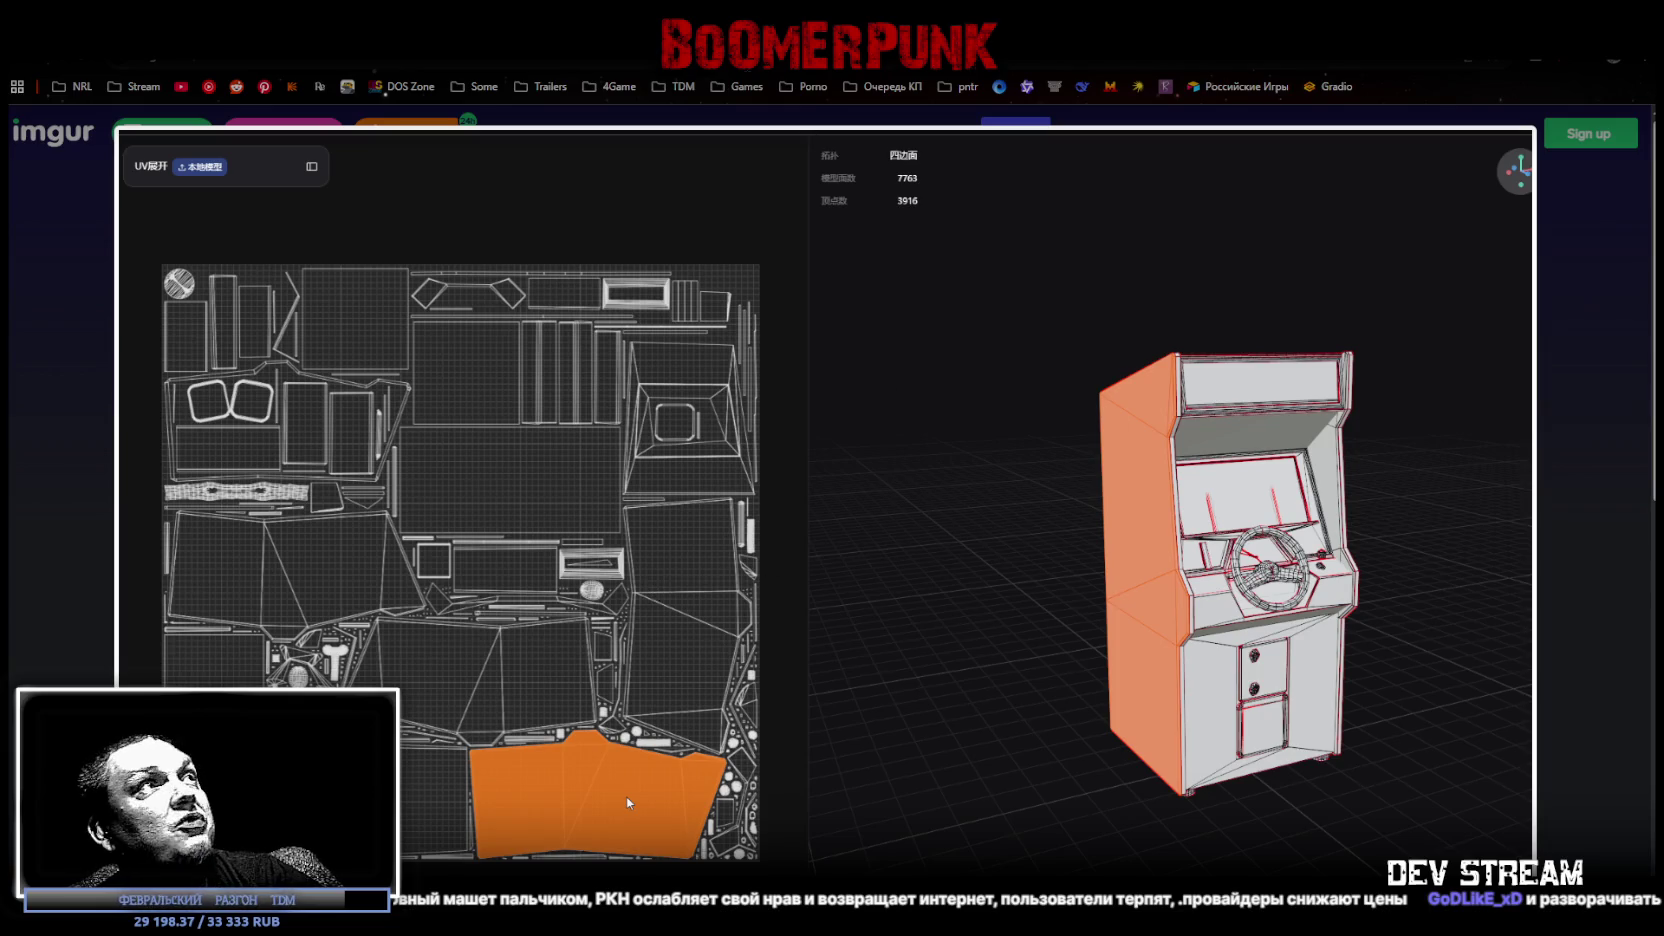
{"action": "key", "text": "alt+Tab"}
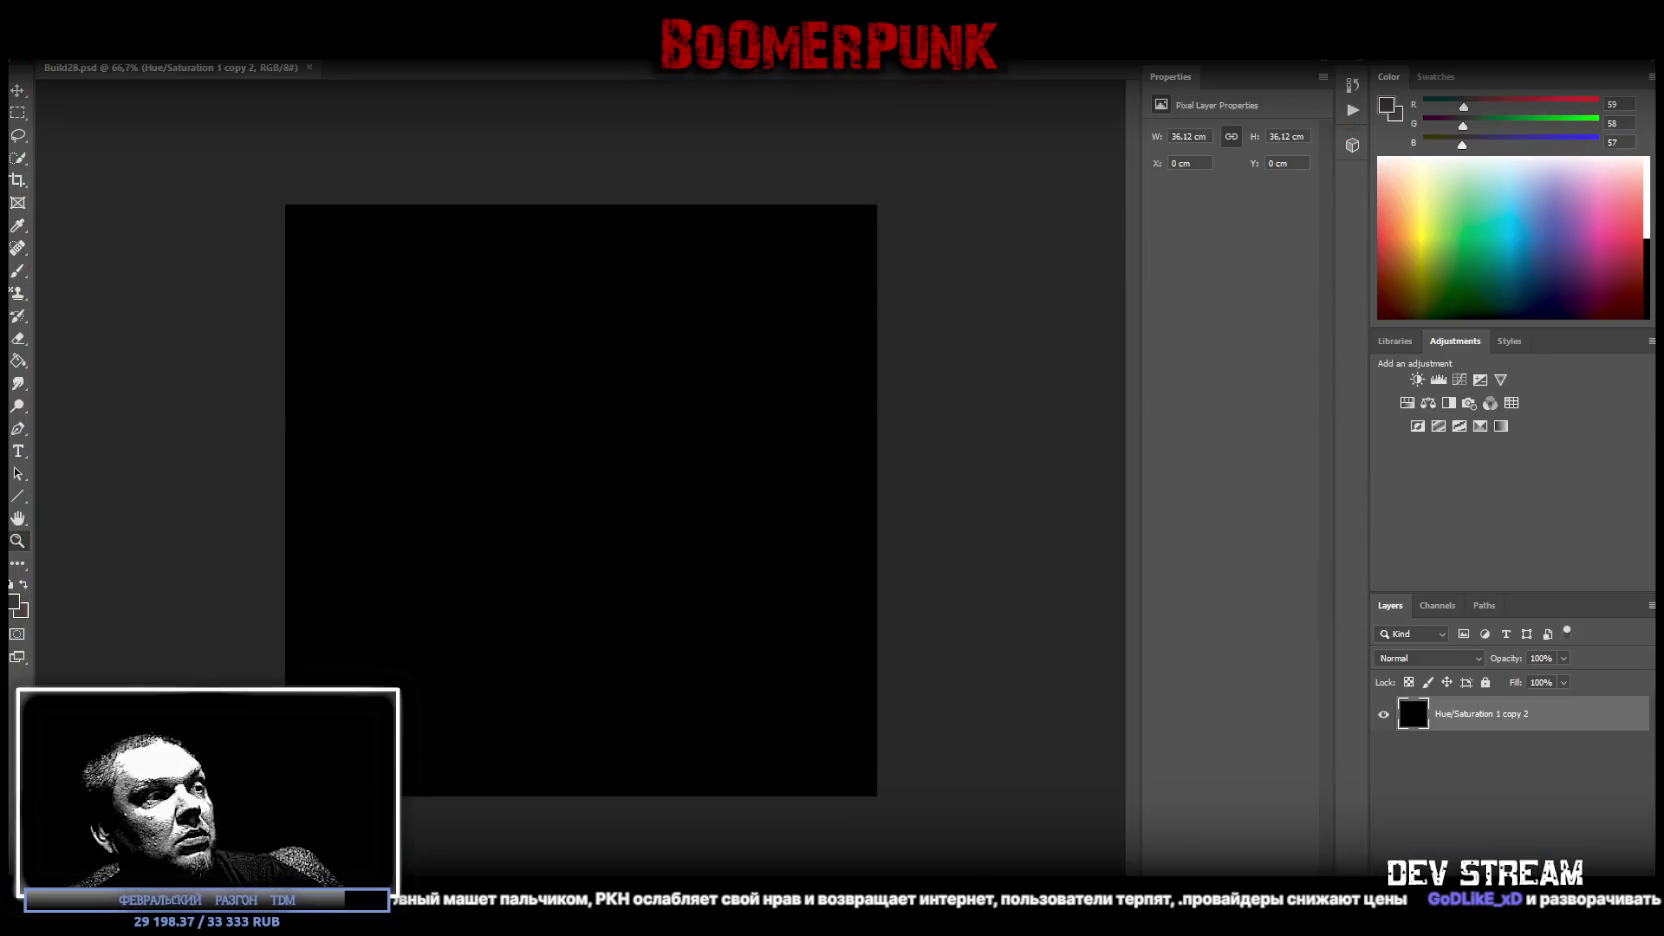